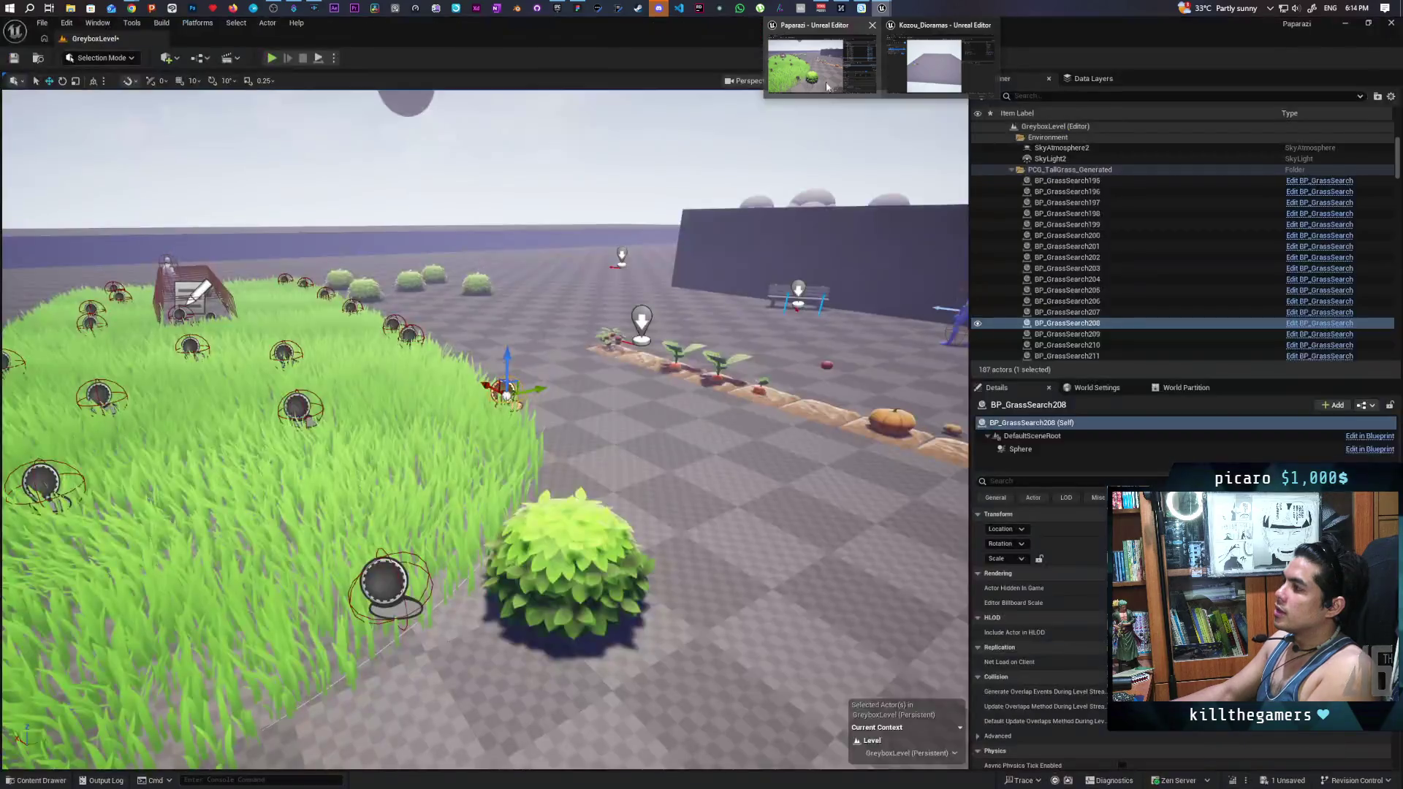
# Step: Open the Plugins list from the Edit menu of the Farmlands project
pyautogui.click(64, 24)
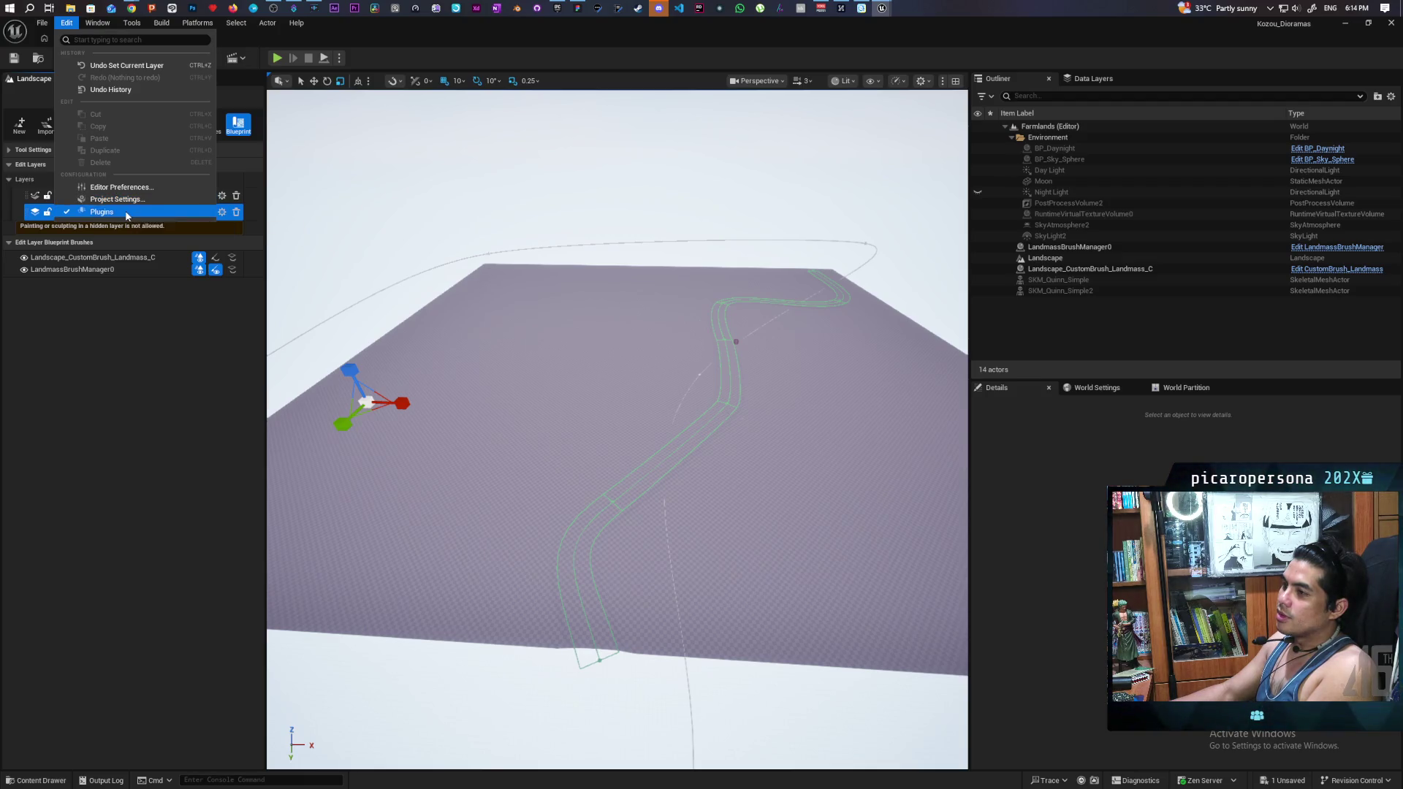
pyautogui.click(103, 212)
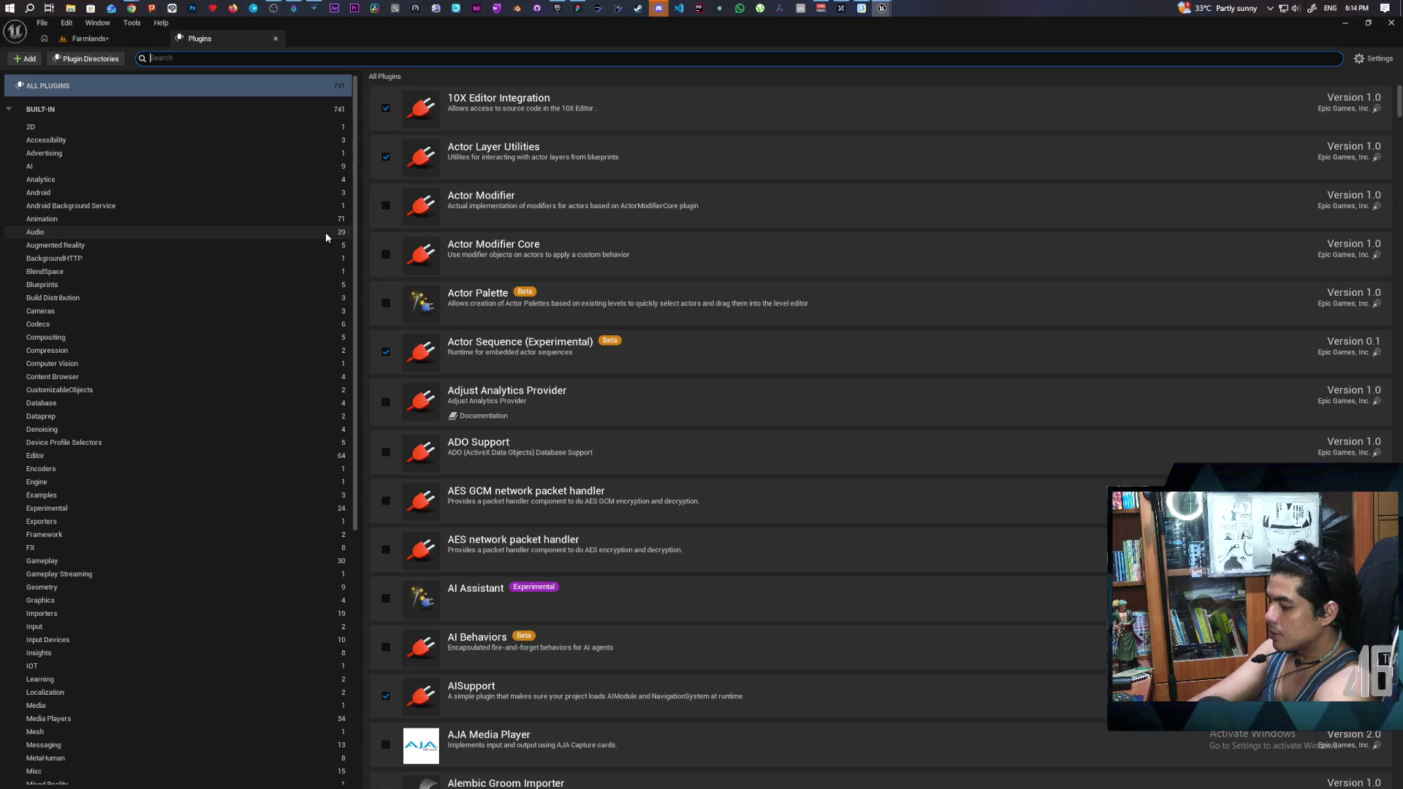
# Step: Search 'patches', enable Landscape Patch, then save the Farmlands level and restart the editor
pyautogui.write('es')
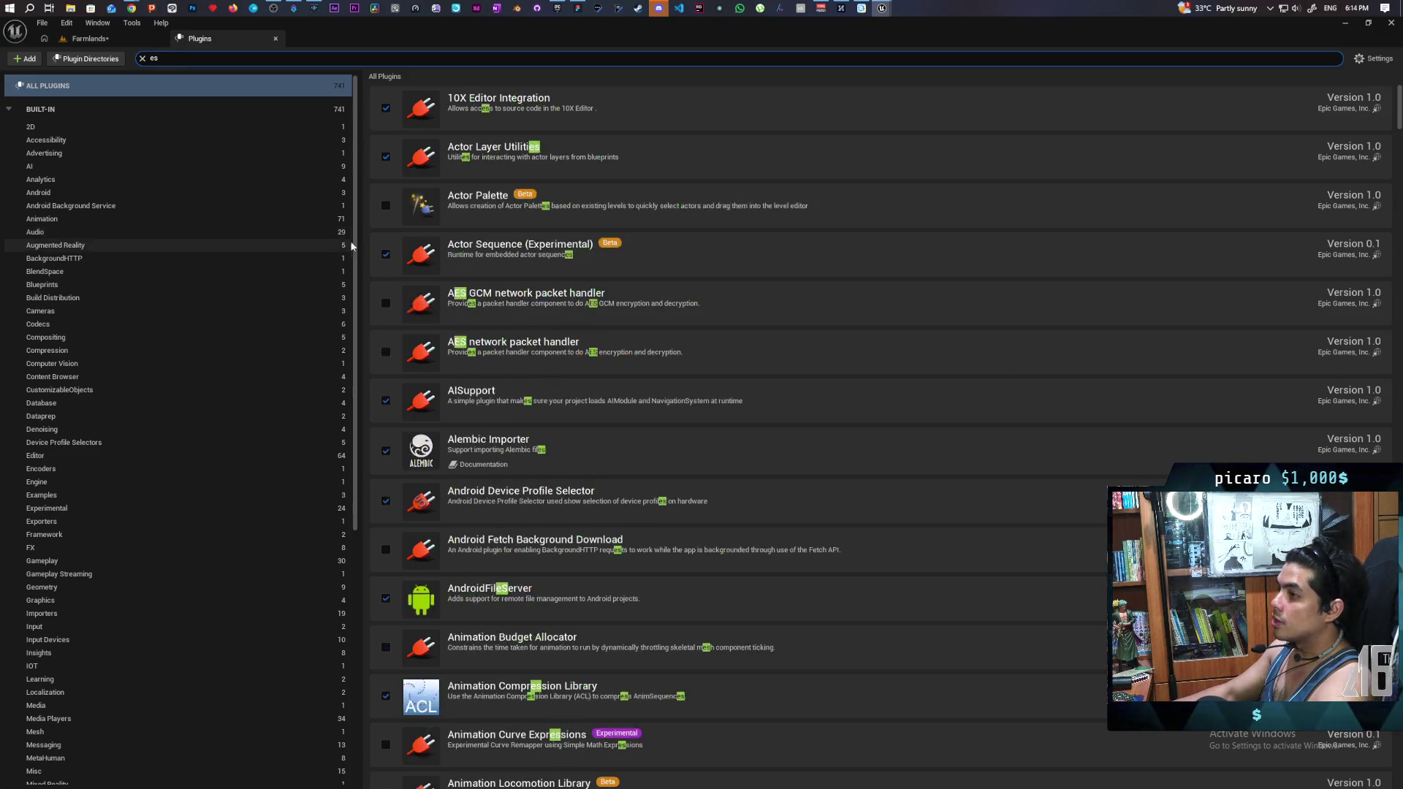
pyautogui.press('BackSpace')
pyautogui.write('patc')
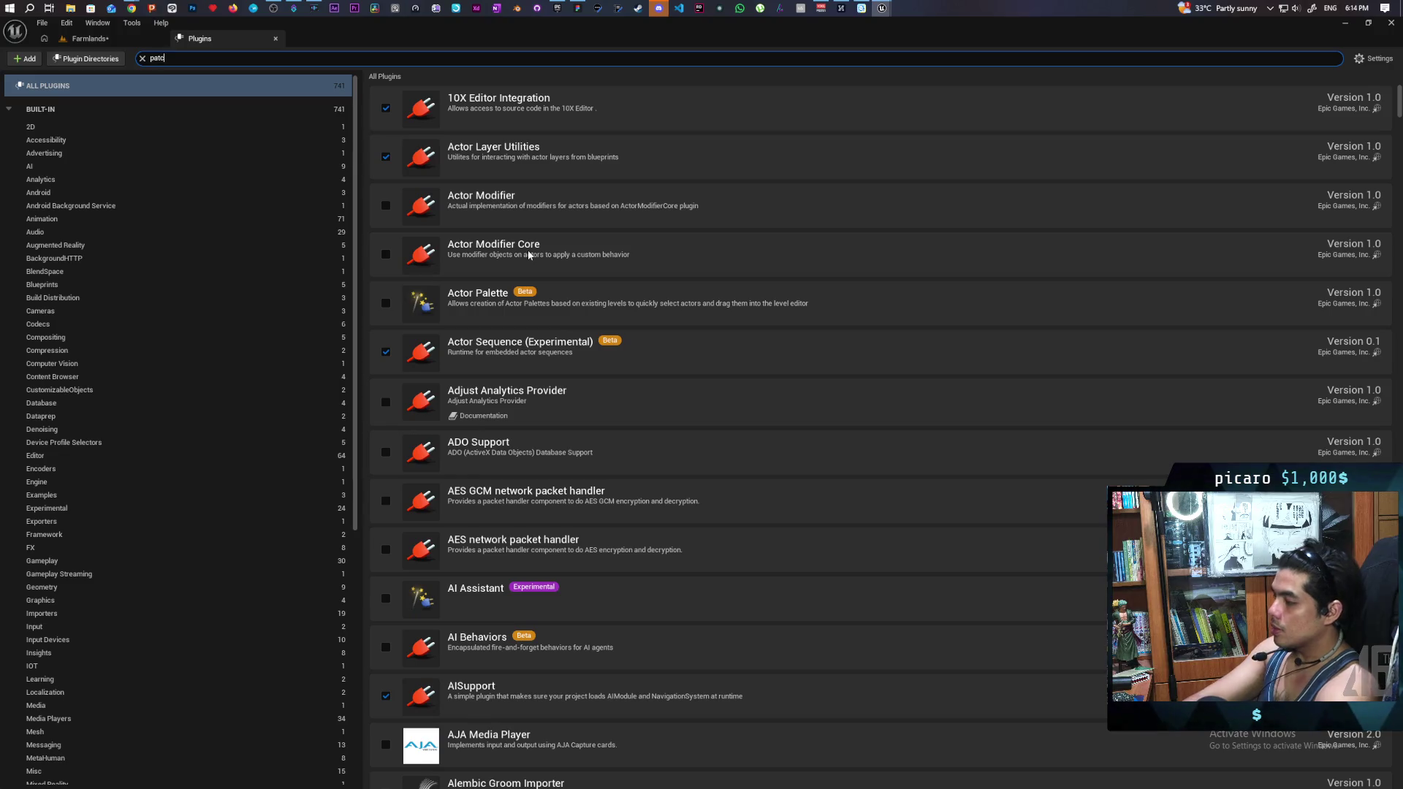
pyautogui.write('hes')
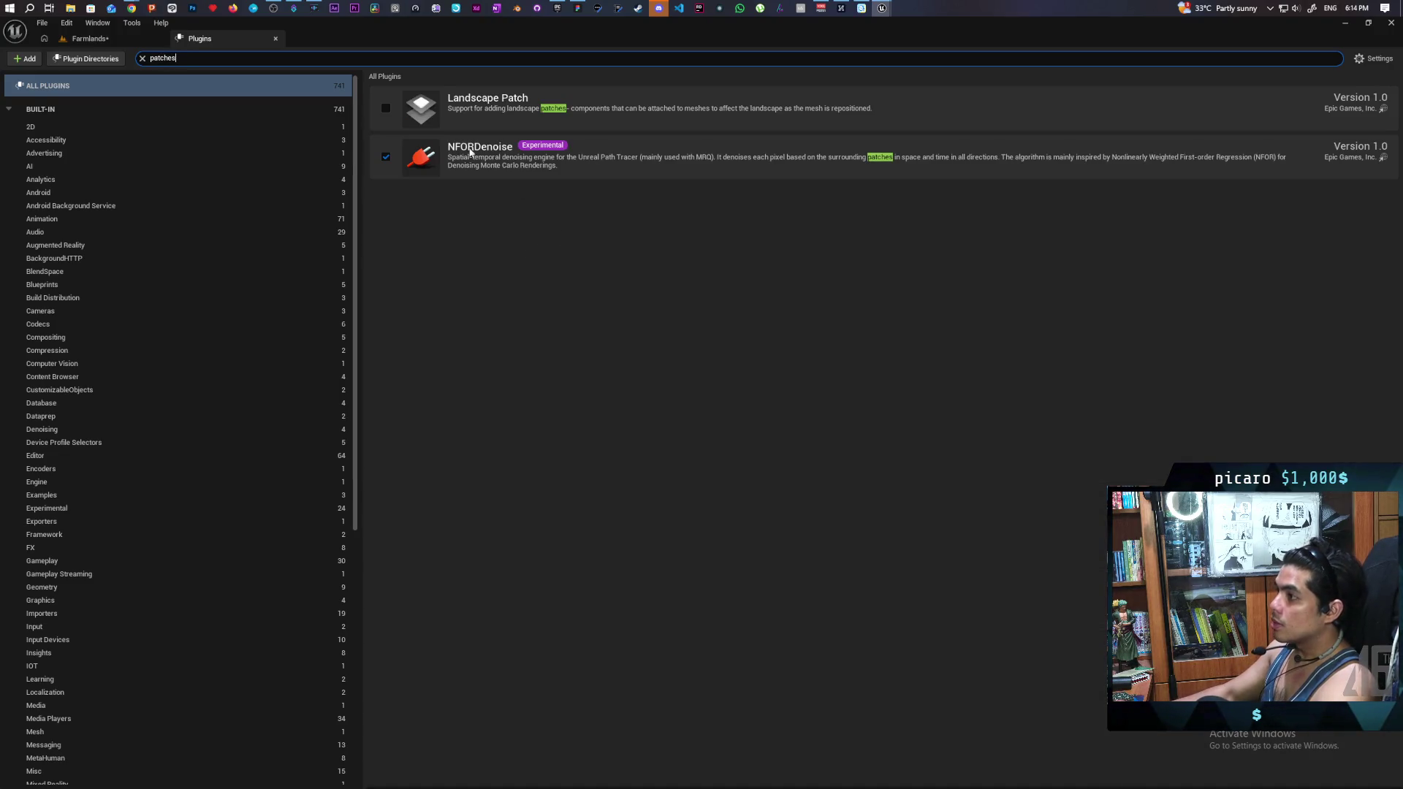
pyautogui.click(386, 109)
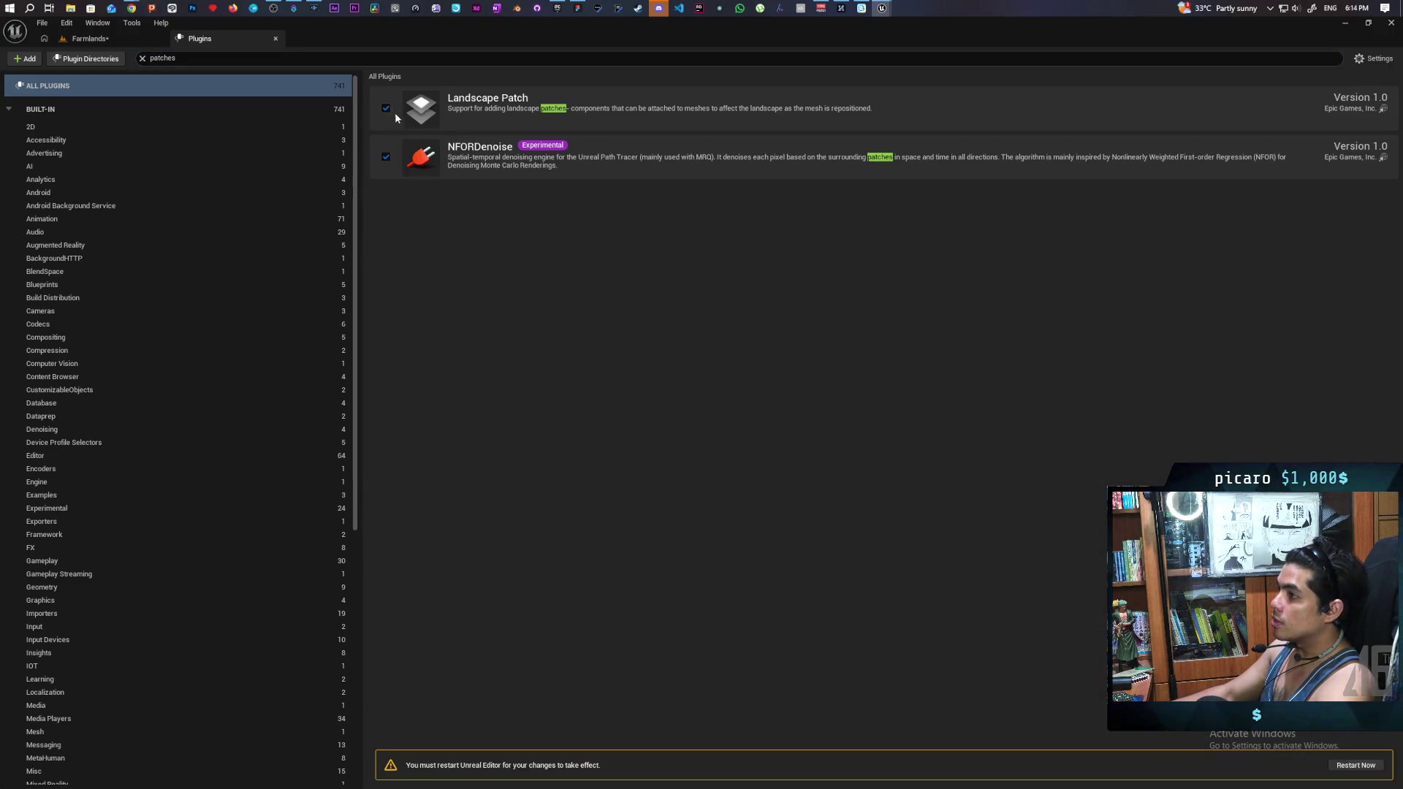
pyautogui.click(1349, 768)
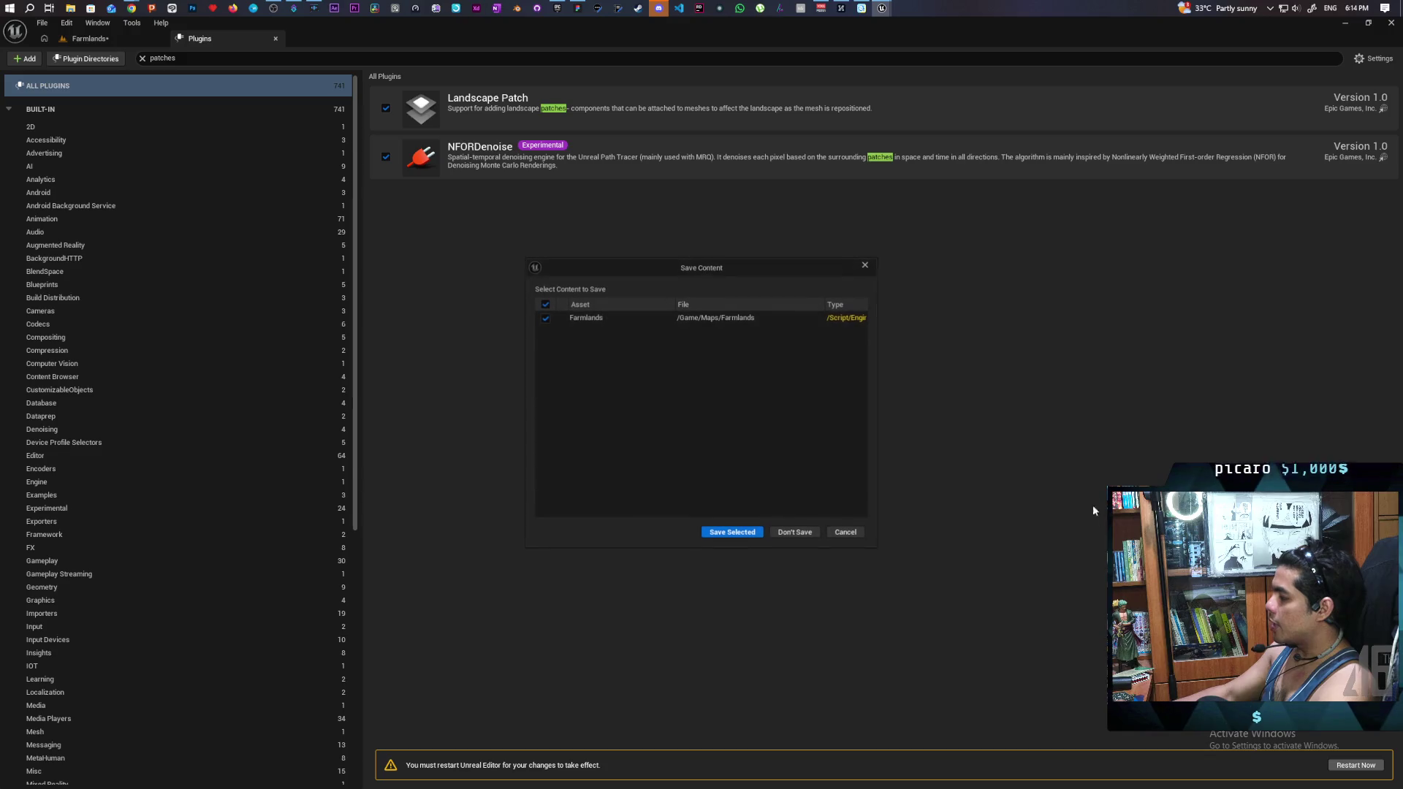
pyautogui.click(753, 534)
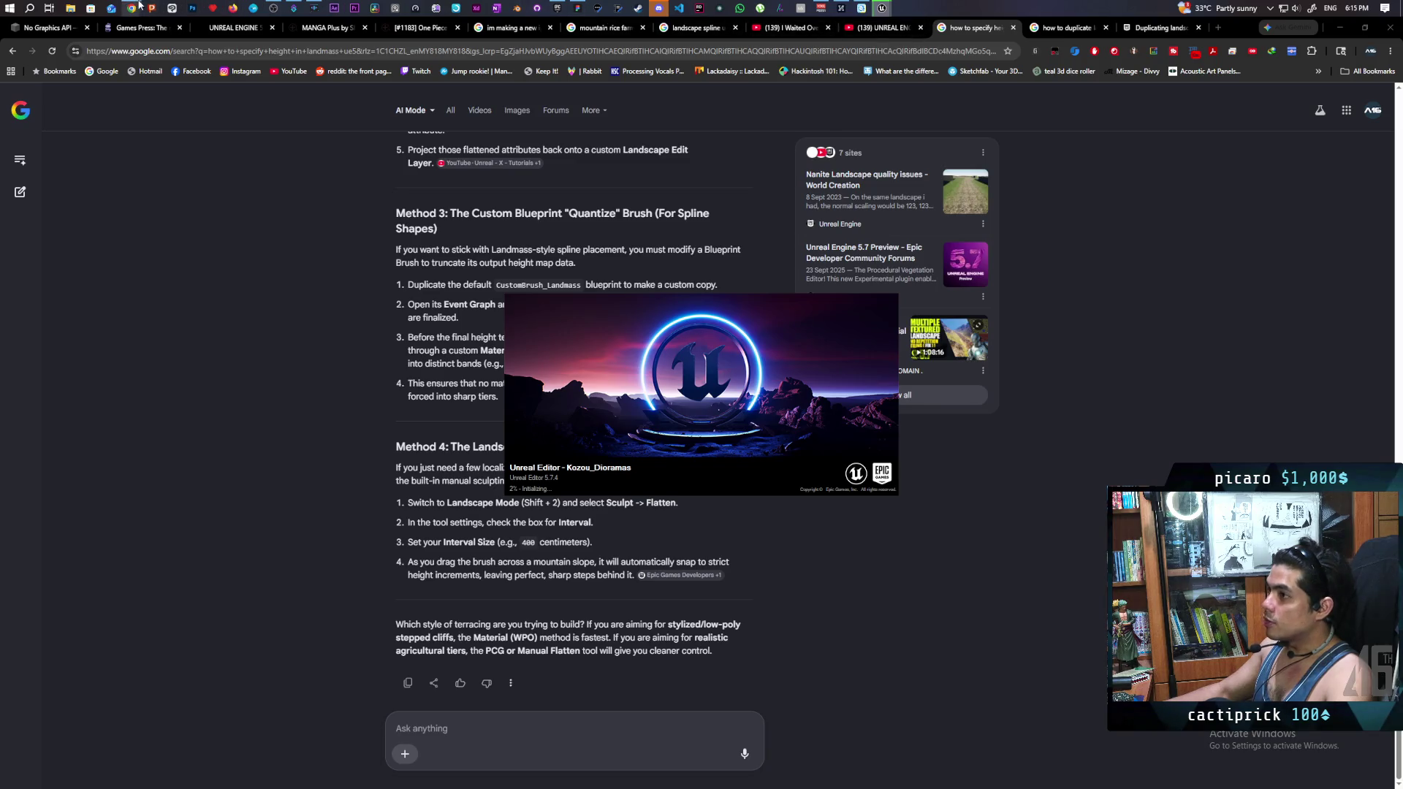
# Step: Review the terraced farmland references on the Miro board, then return to the Unreal Farmlands level
pyautogui.moveTo(134, 8)
pyautogui.click(563, 55)
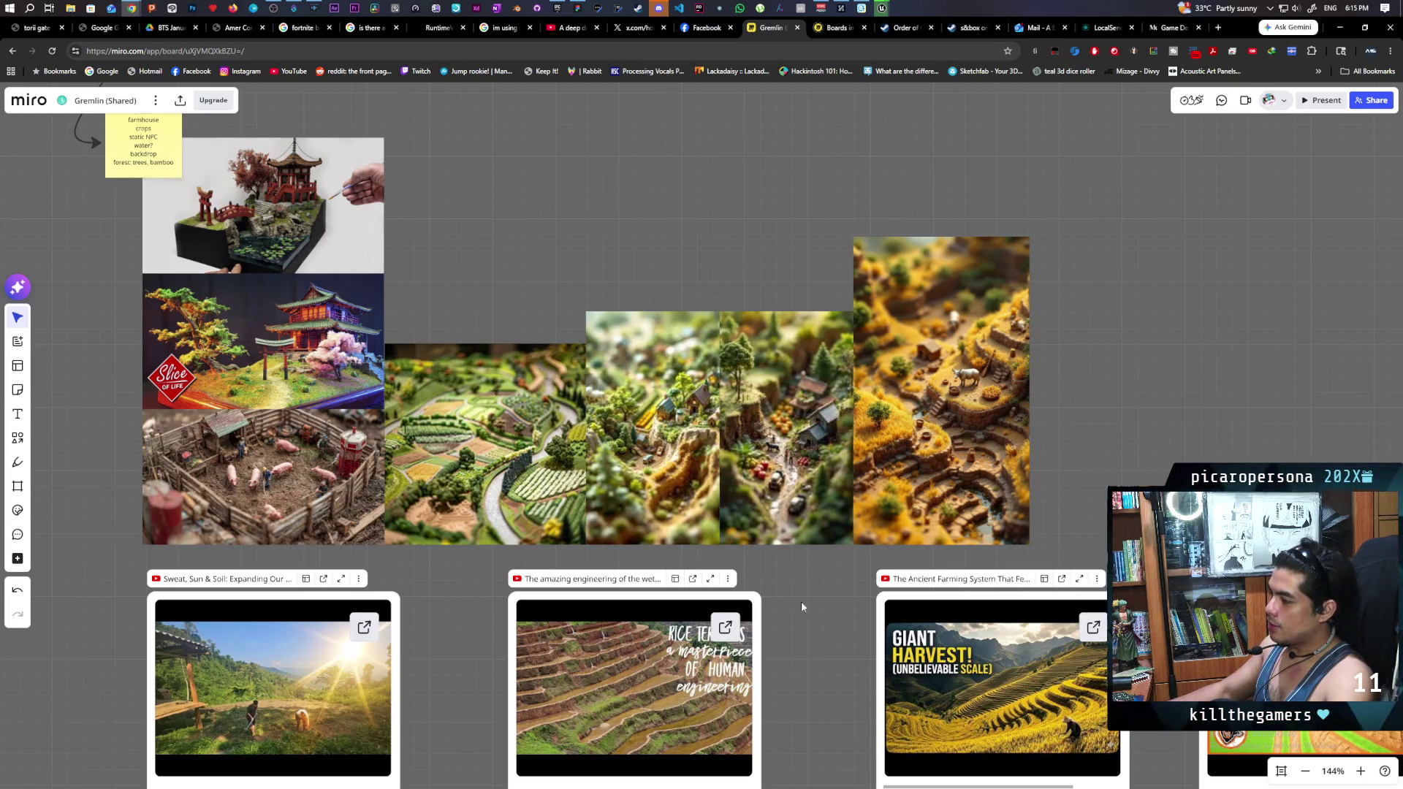
pyautogui.scroll(-5, 776, 634)
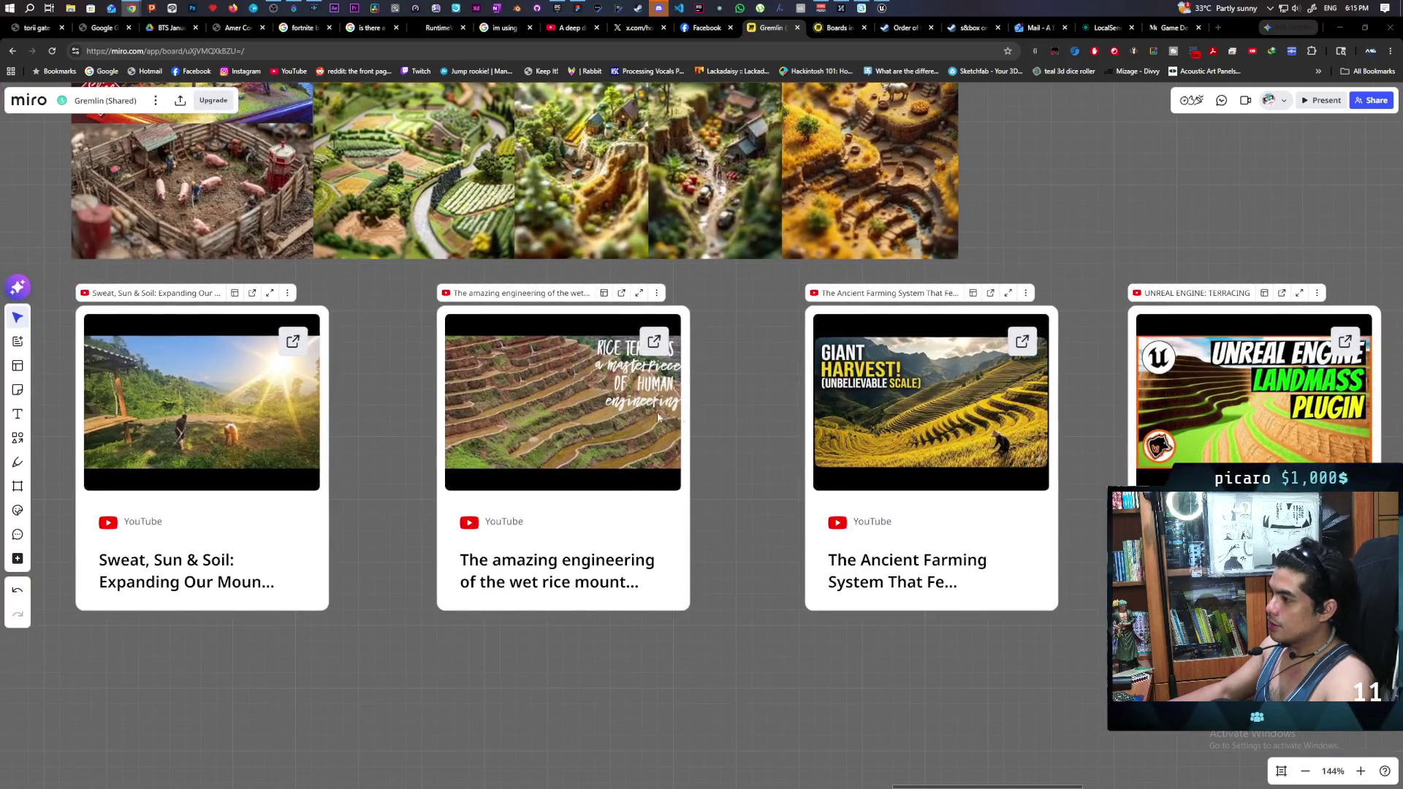
pyautogui.hotkey('alt', 'Tab')
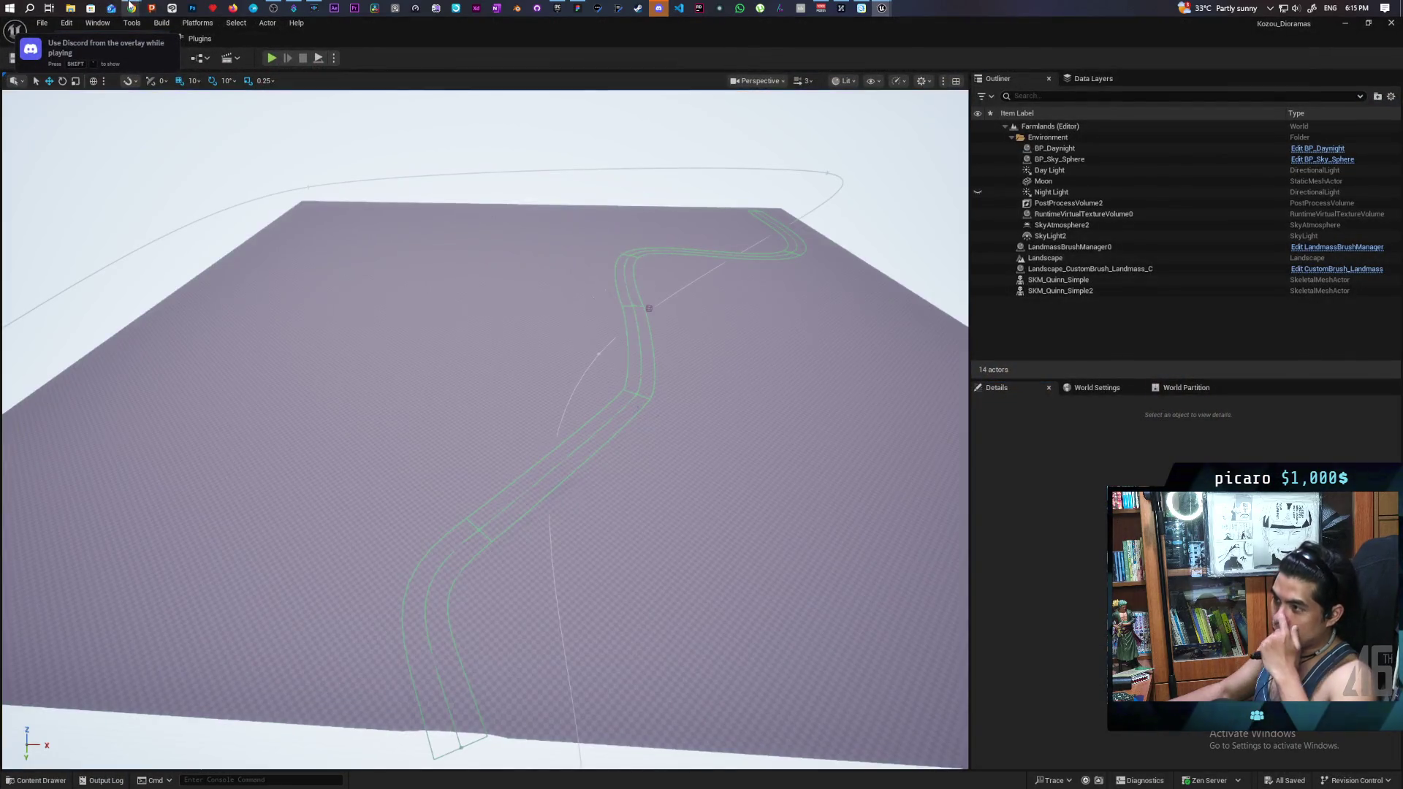
pyautogui.moveTo(131, 8)
pyautogui.click(561, 53)
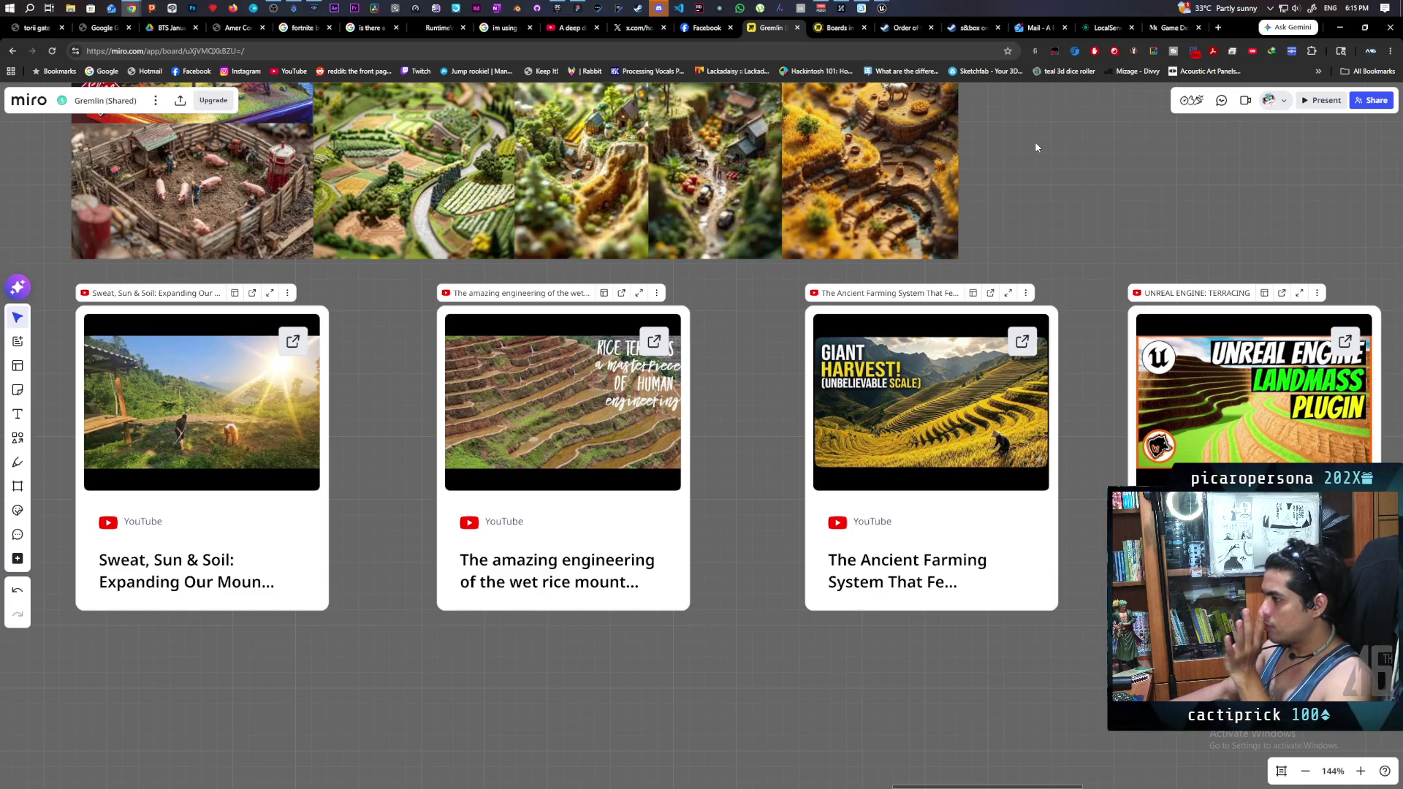
pyautogui.click(890, 21)
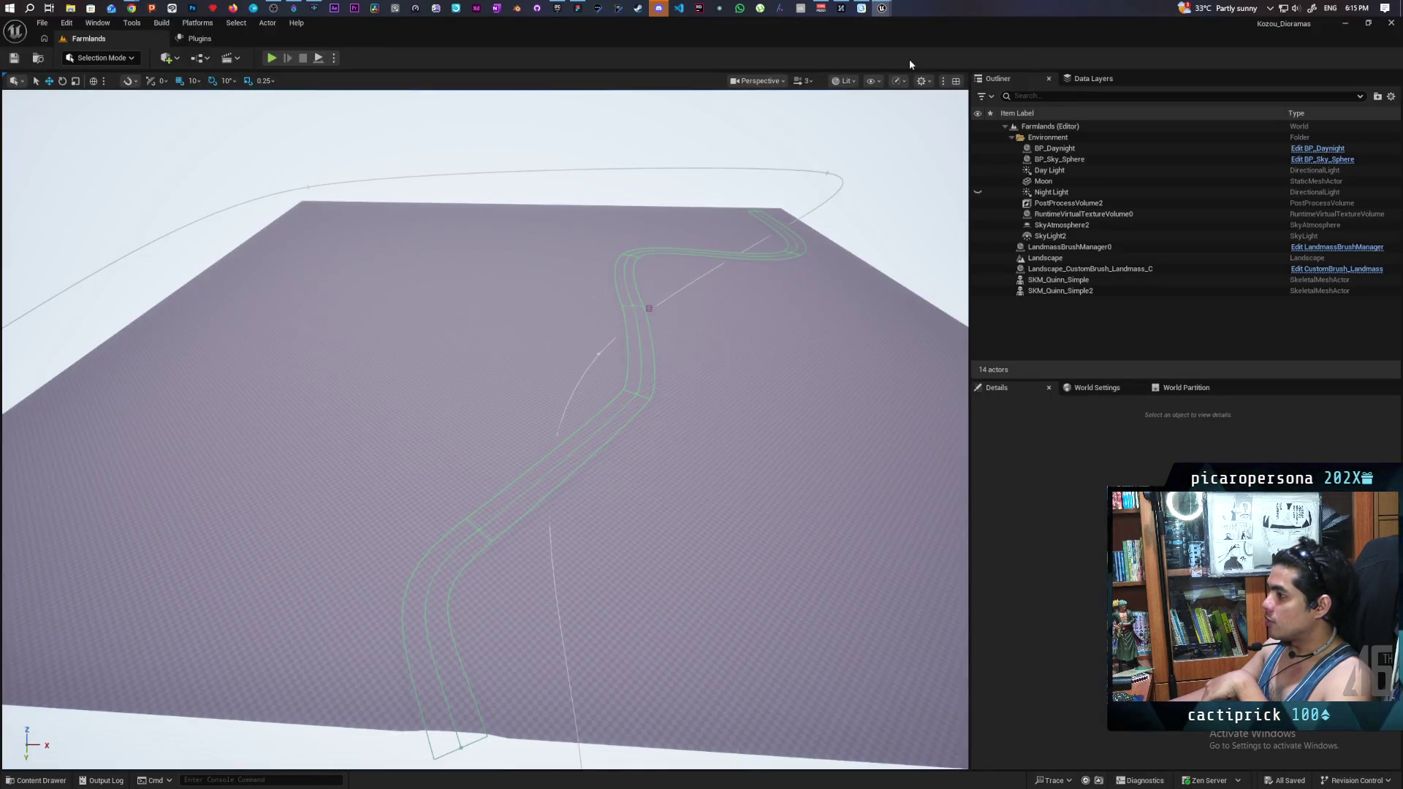
# Step: Switch to Landscape mode, make the Layer edit layer visible, and select Landscape_CustomBrush_Landmass_C
pyautogui.click(98, 57)
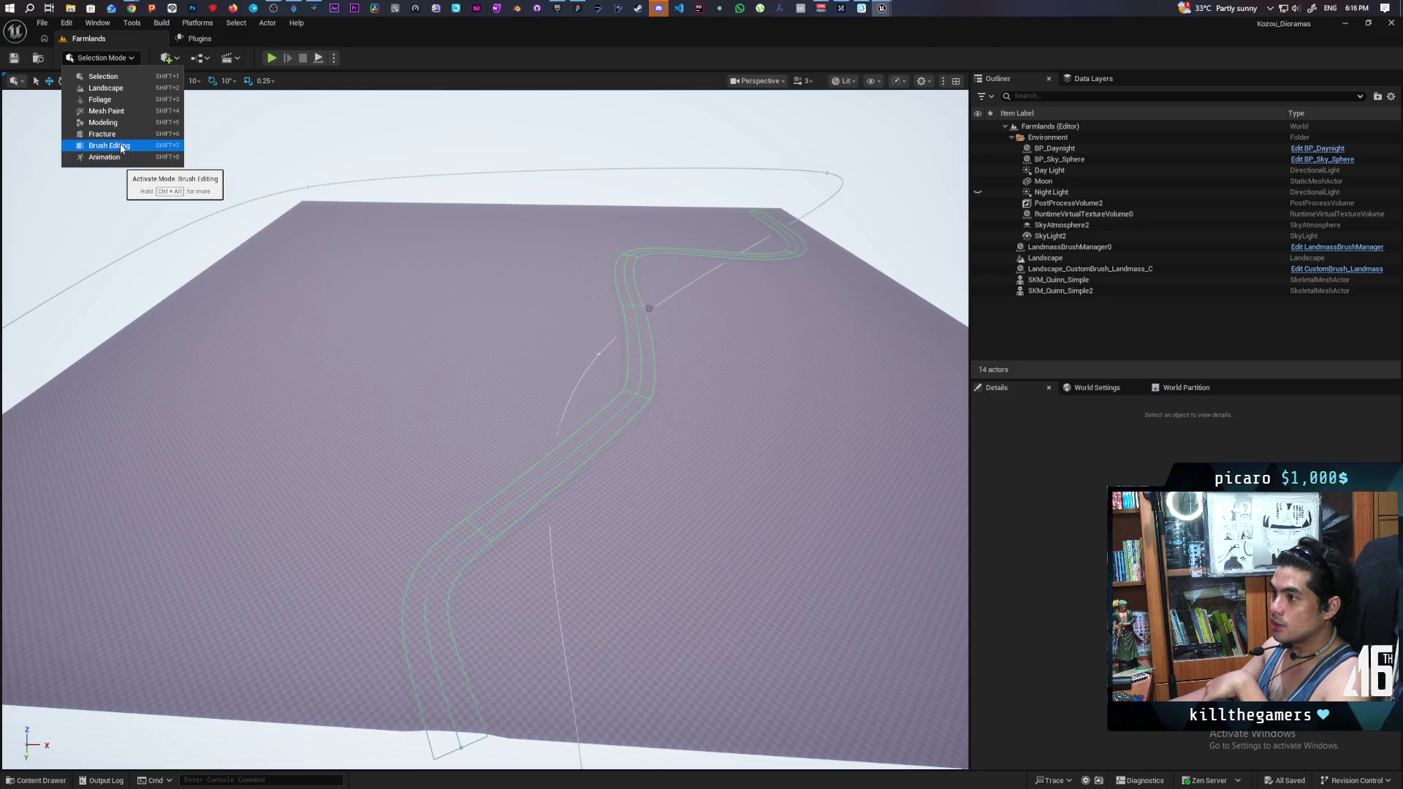
pyautogui.click(117, 76)
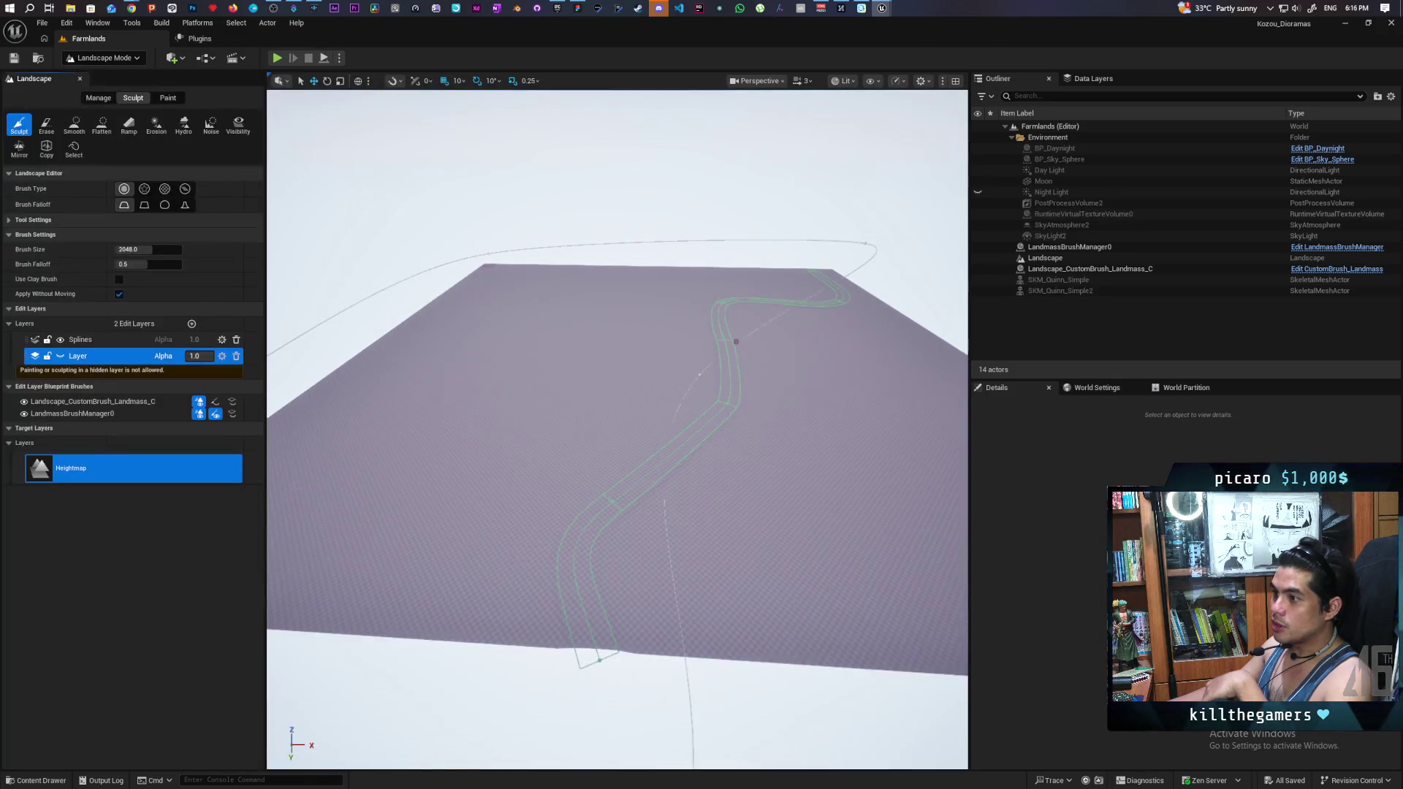
pyautogui.click(61, 357)
pyautogui.click(60, 357)
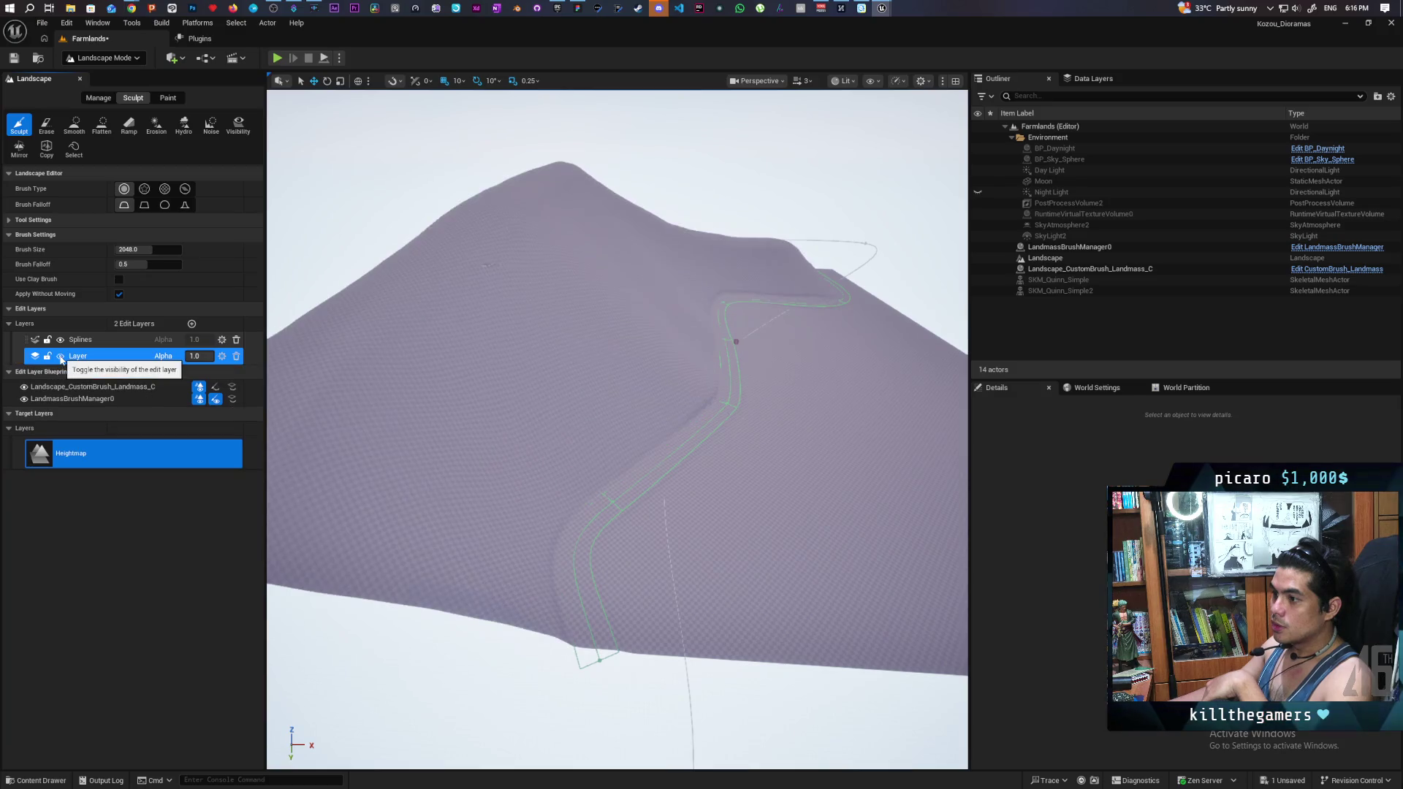
pyautogui.click(1089, 269)
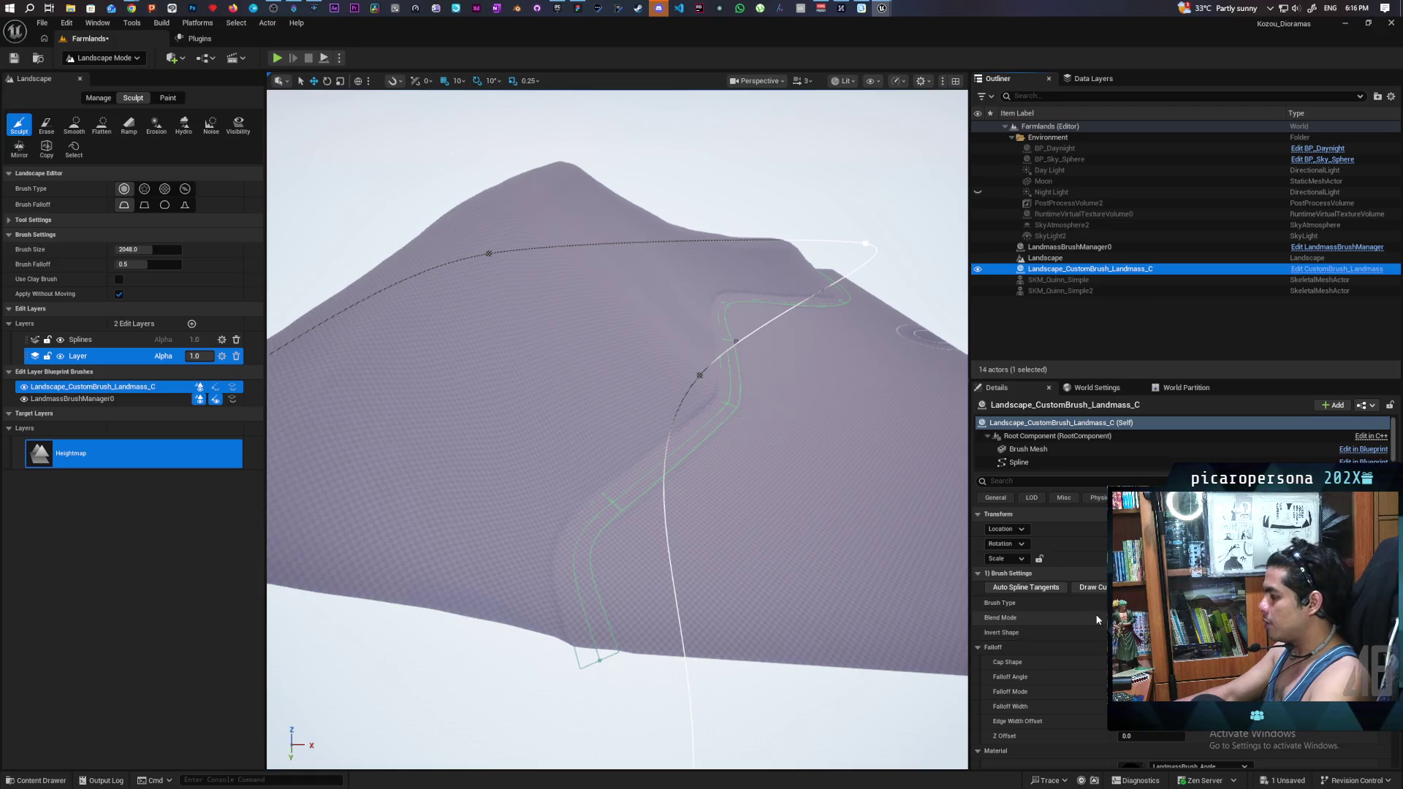
# Step: Bring up the landmass brush's Terracing settings (Terrace Alpha, Spacing, Smoothness) to terrace the mountain
pyautogui.scroll(-2, 1052, 643)
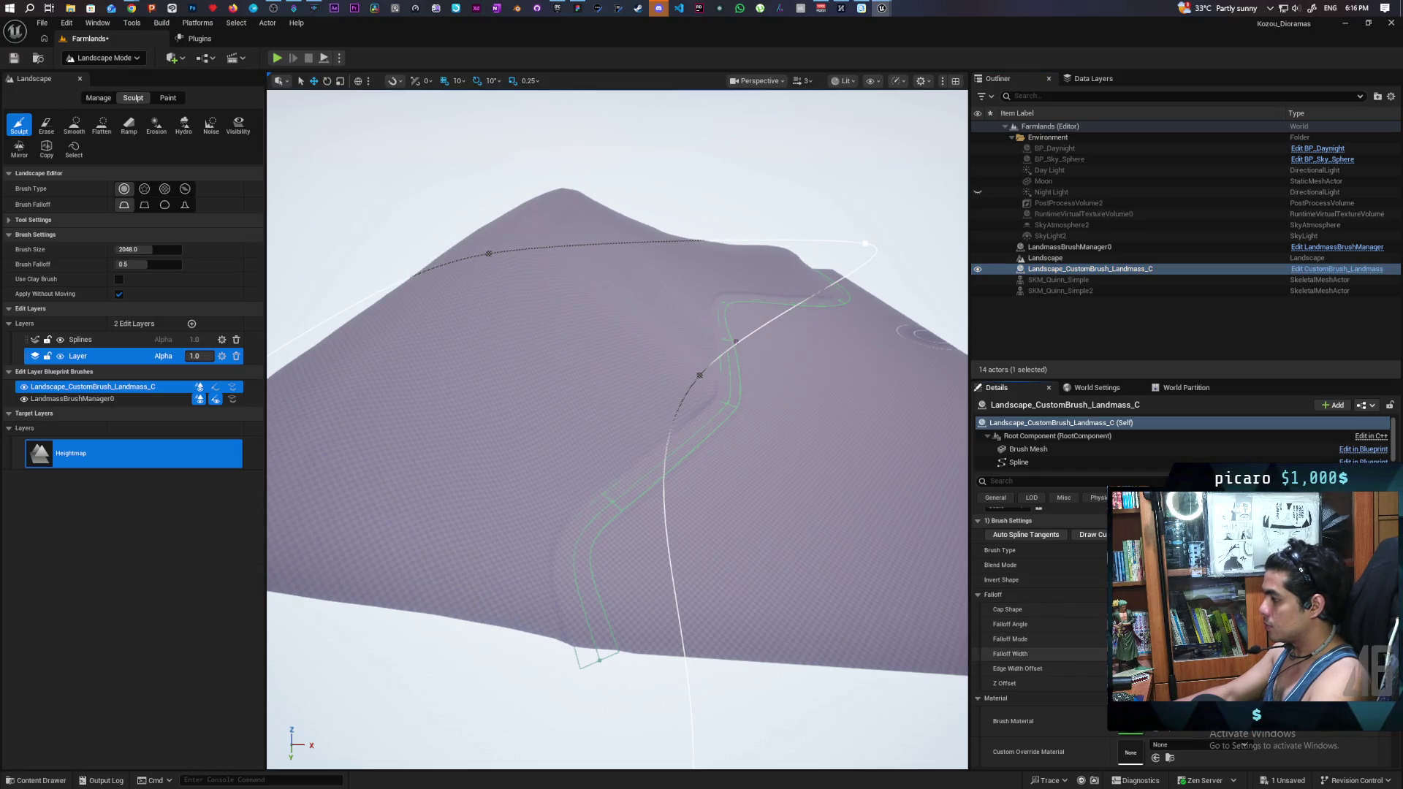
pyautogui.scroll(-10, 1067, 650)
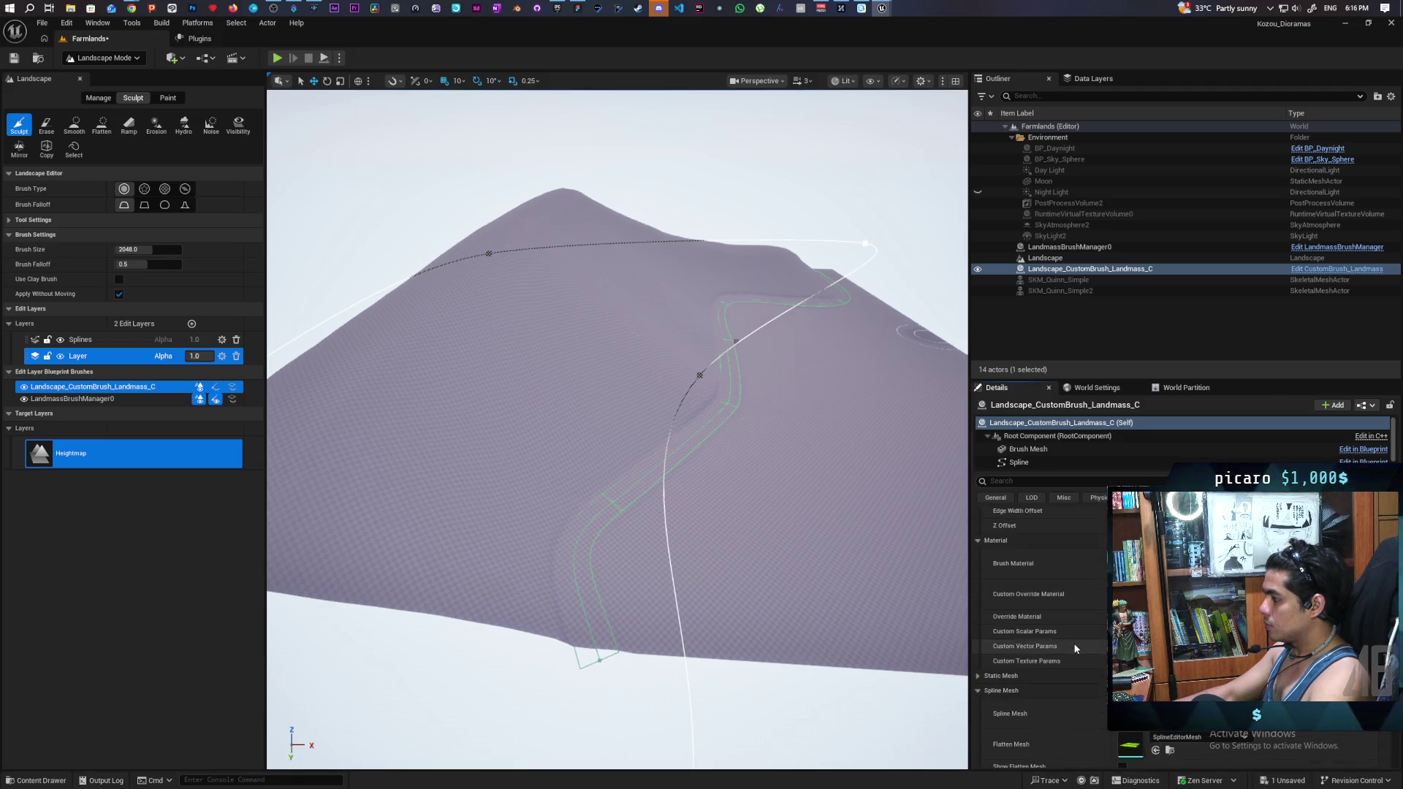
pyautogui.scroll(-3, 1074, 649)
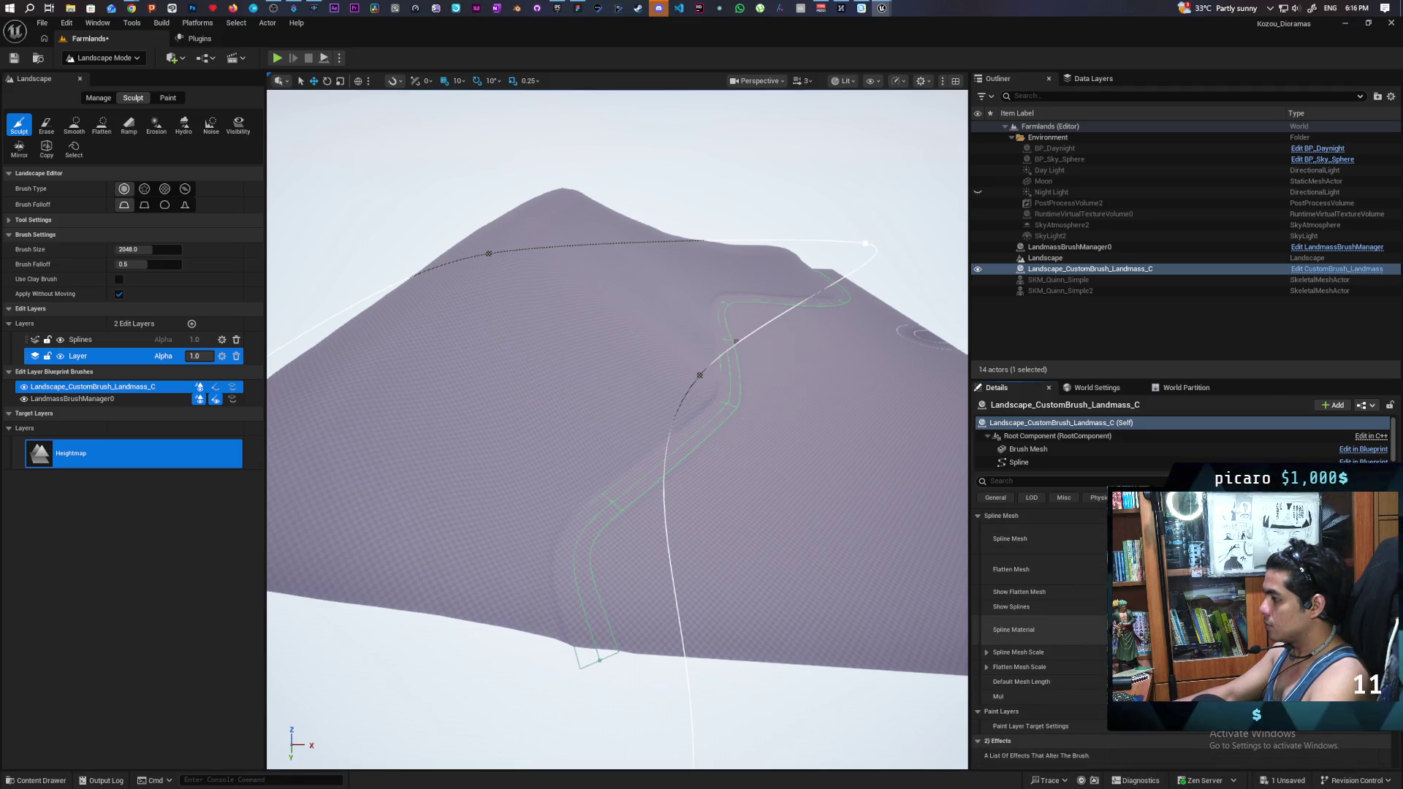
pyautogui.scroll(-2, 1092, 667)
pyautogui.scroll(-6, 1092, 670)
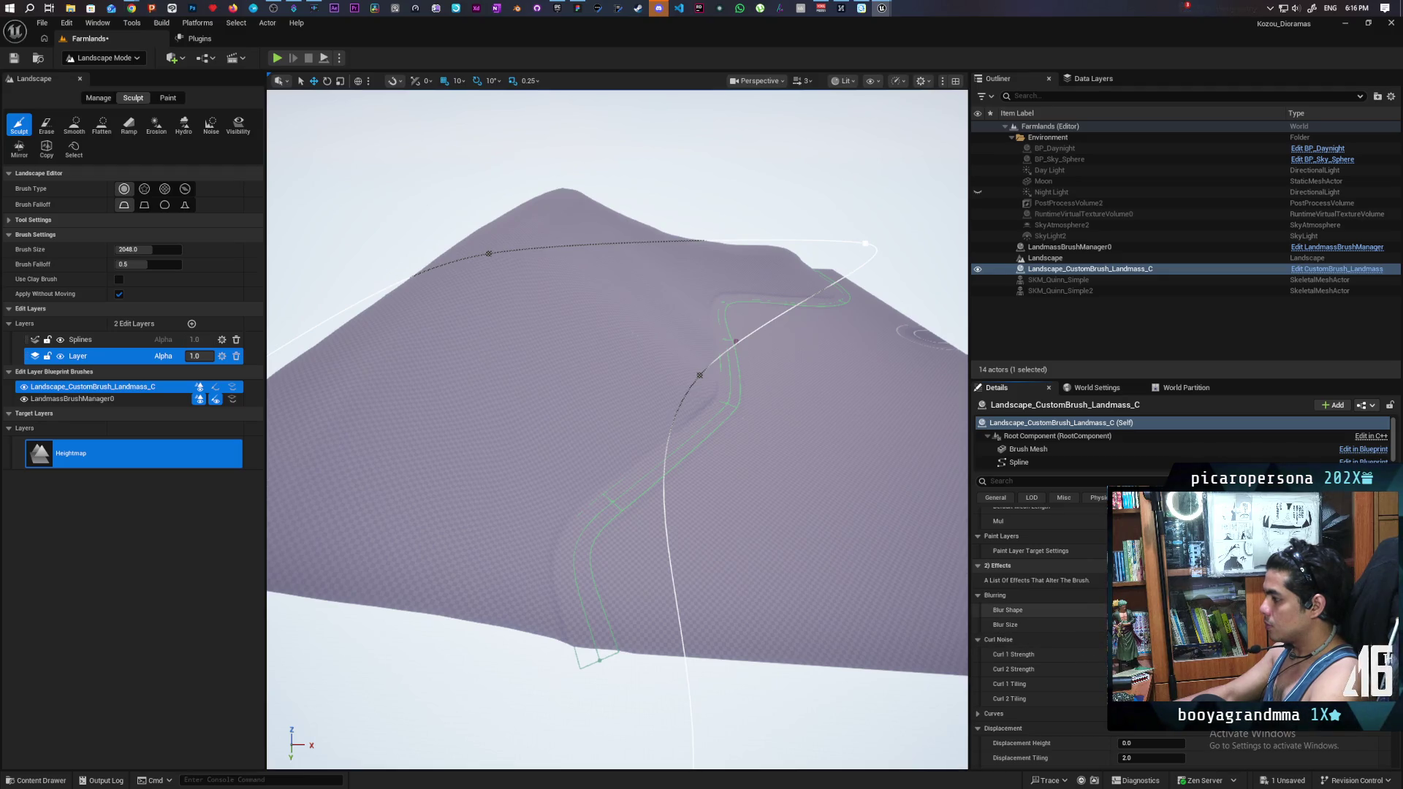
pyautogui.scroll(-3, 1090, 648)
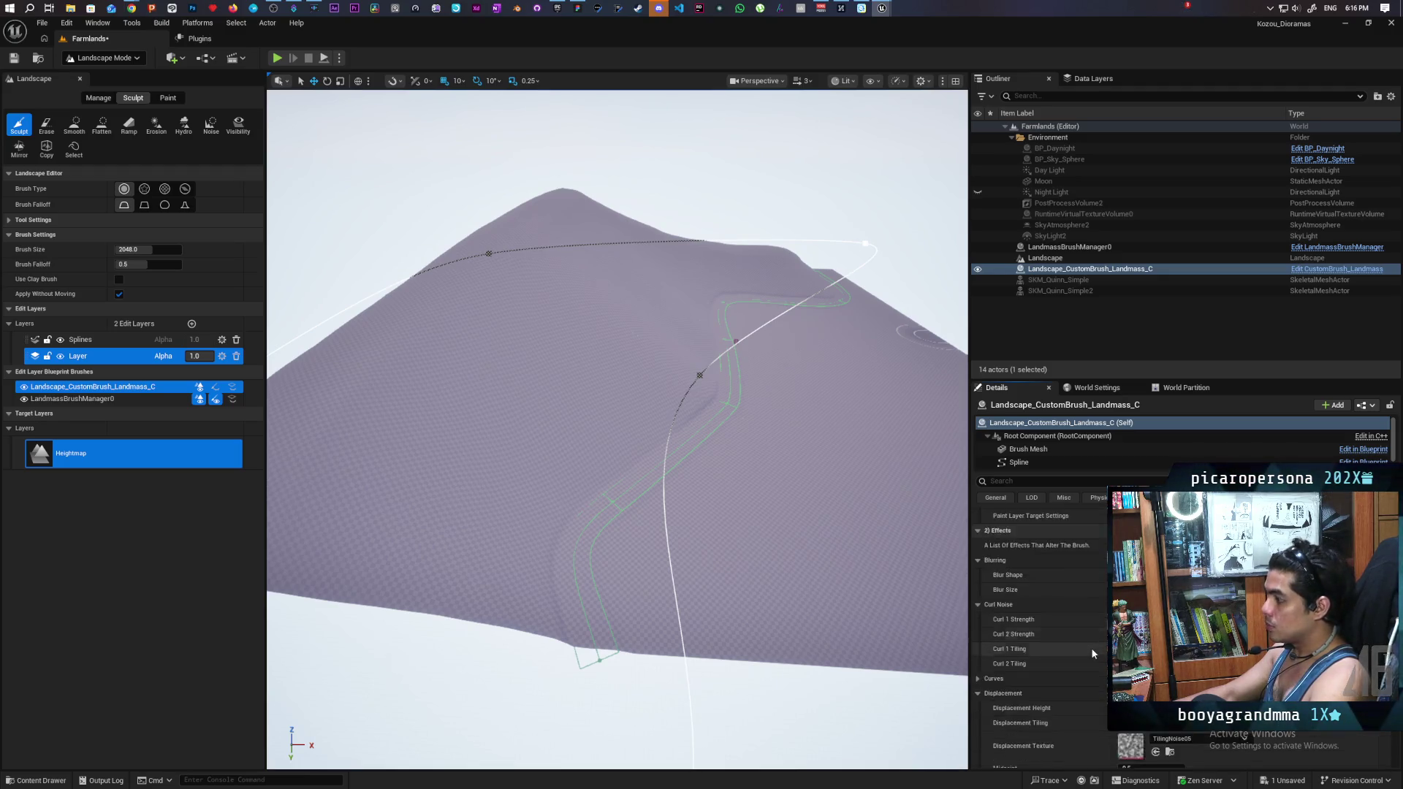
pyautogui.scroll(-5, 1090, 647)
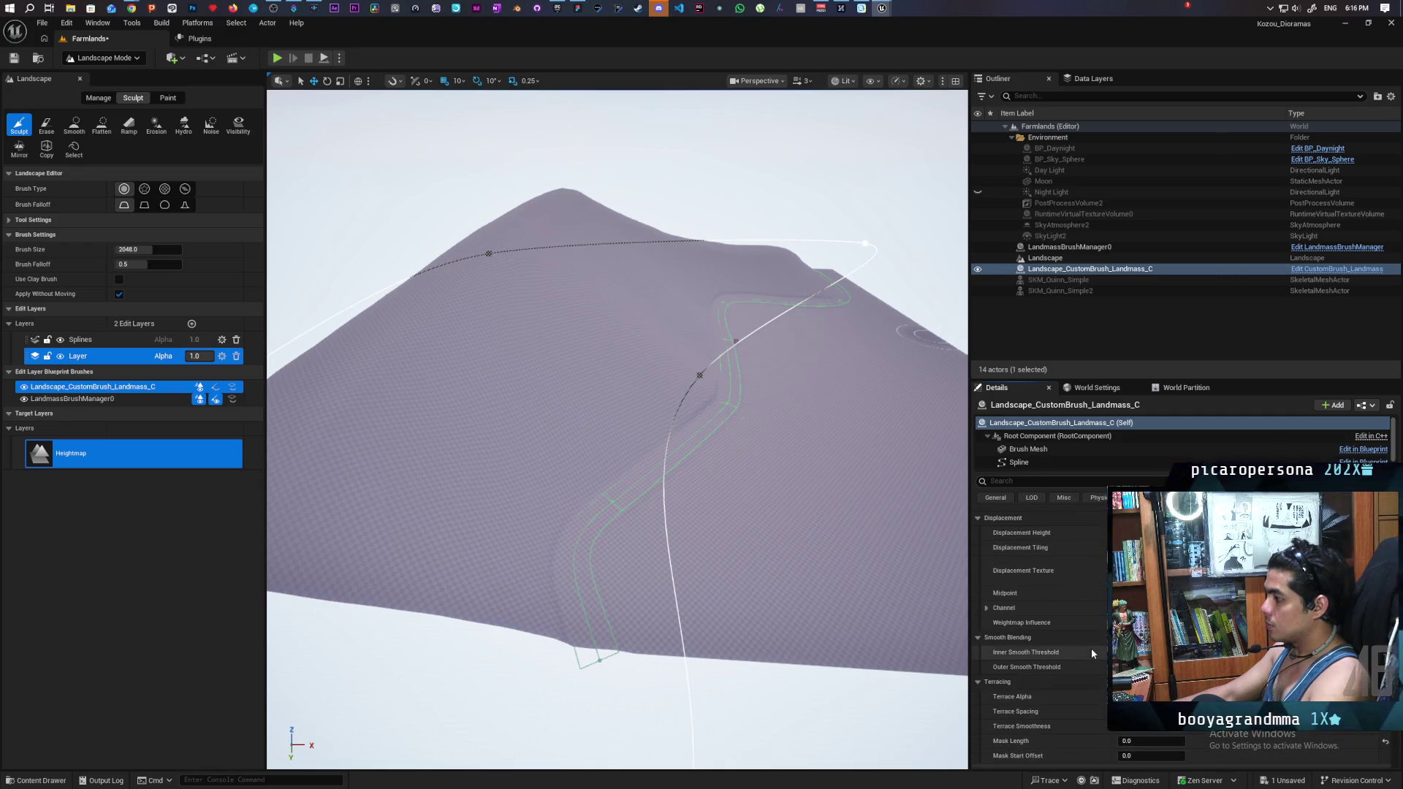
pyautogui.scroll(-3, 1092, 650)
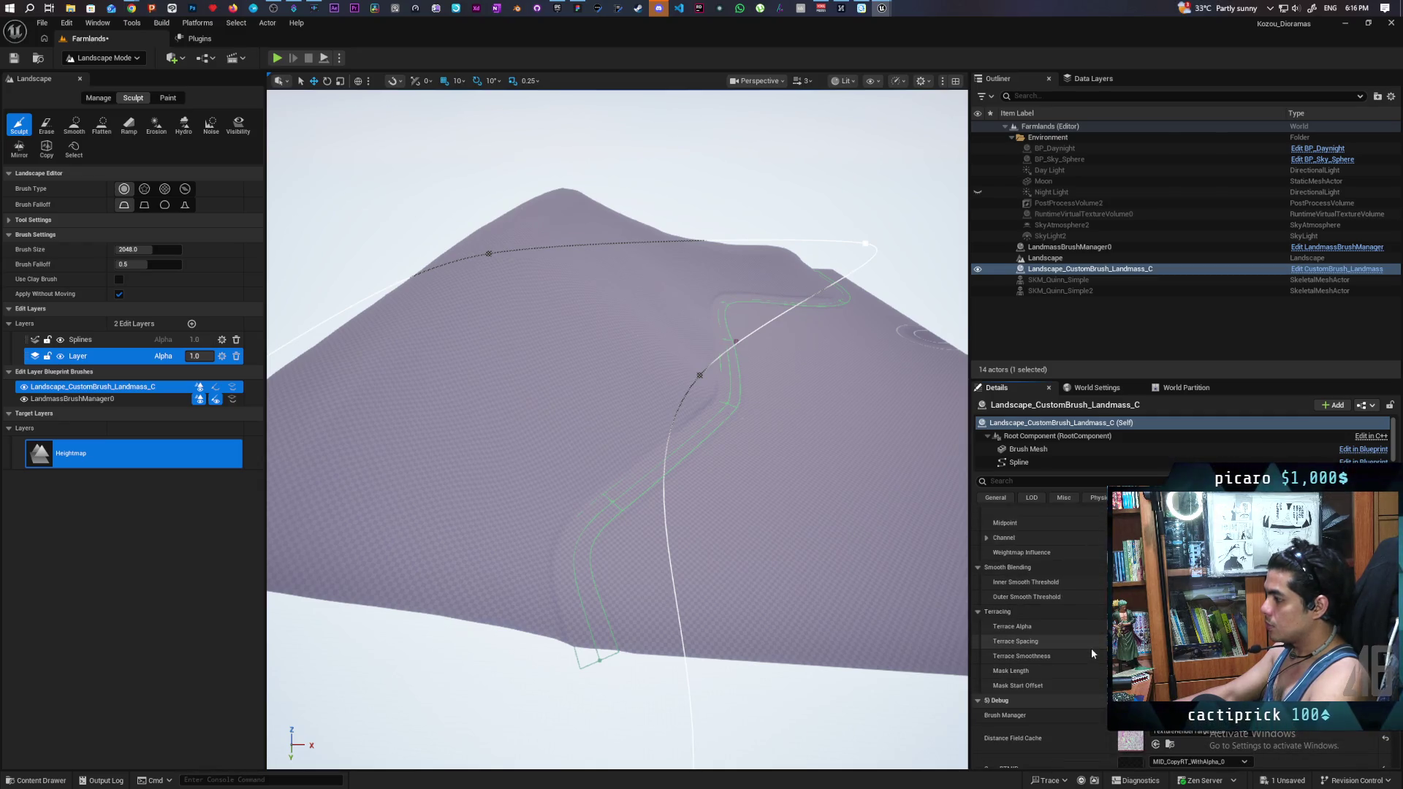
pyautogui.scroll(-1, 1092, 650)
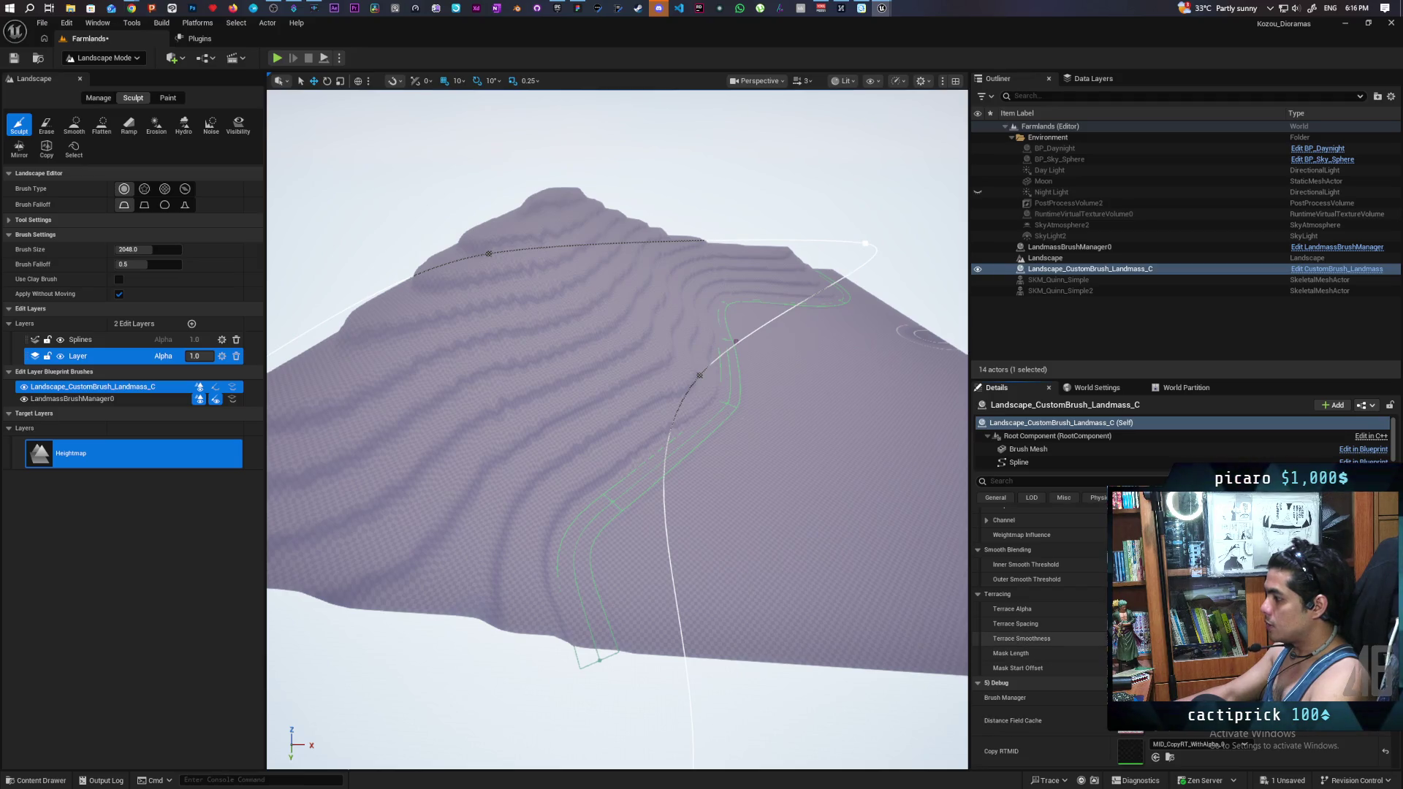
# Step: Tilt and zoom the view over the terraced mountain beside the road spline
pyautogui.moveTo(595, 407)
pyautogui.mouseDown()
pyautogui.moveTo(595, 267)
pyautogui.moveTo(643, 257)
pyautogui.moveTo(621, 237)
pyautogui.moveTo(640, 295)
pyautogui.moveTo(621, 310)
pyautogui.mouseUp()
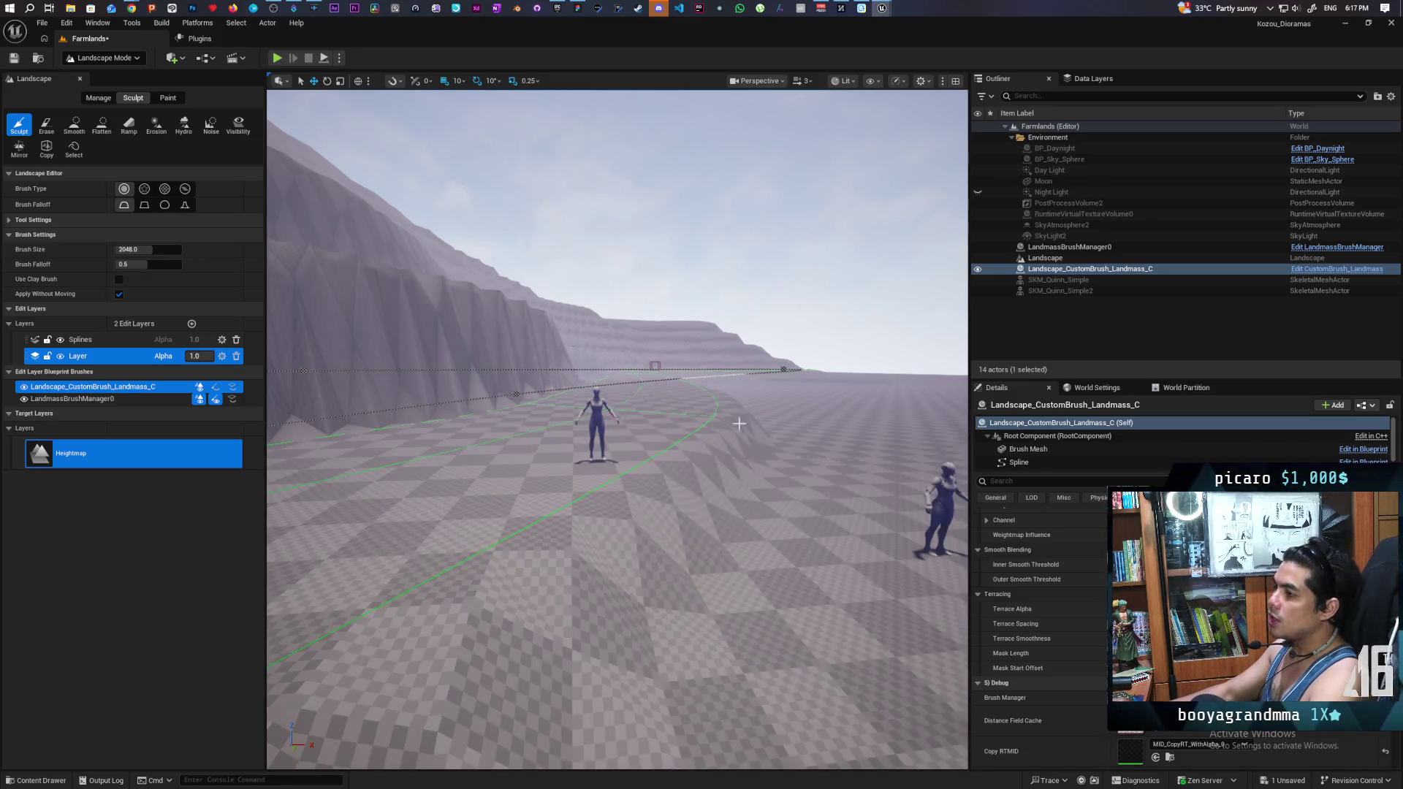
pyautogui.scroll(-5, 800, 474)
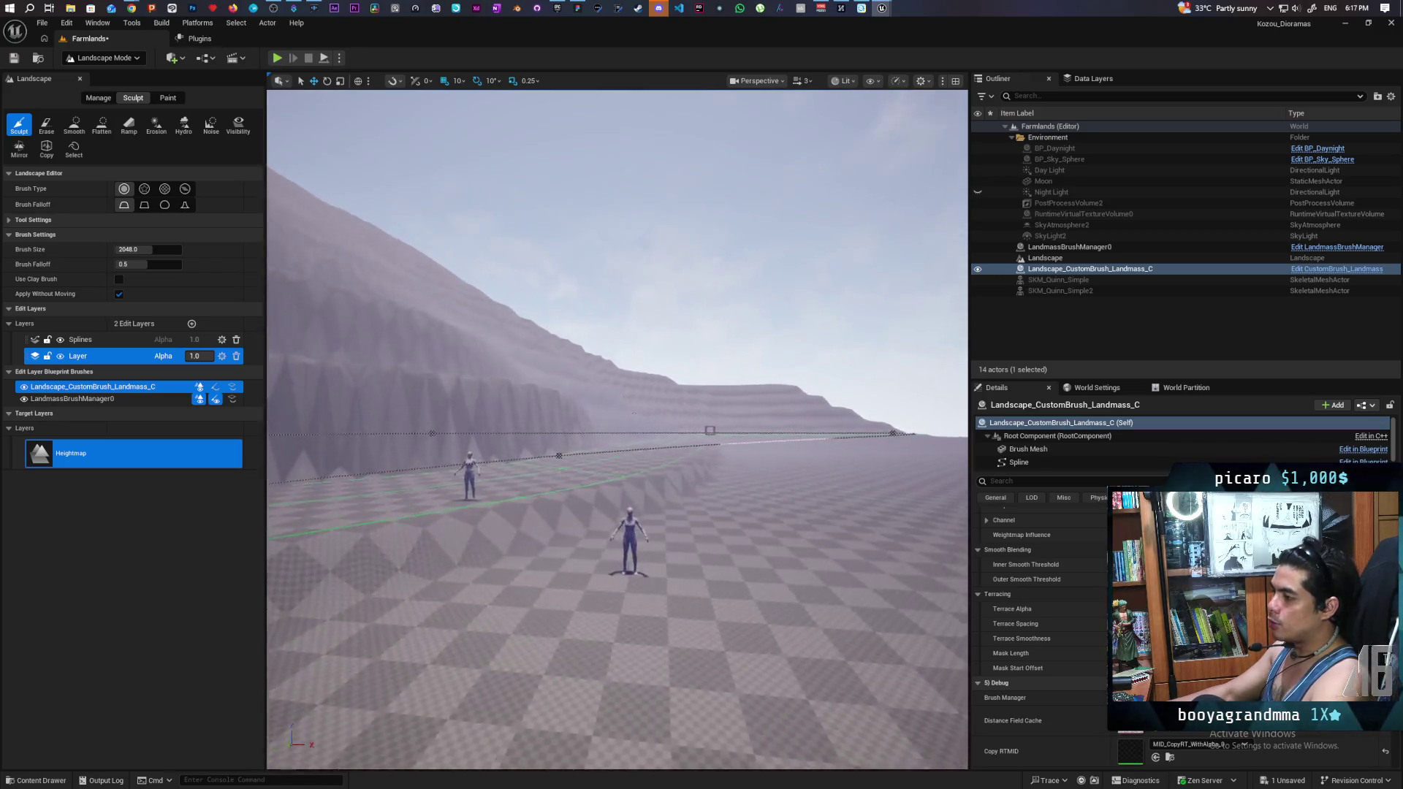
pyautogui.scroll(5, 618, 429)
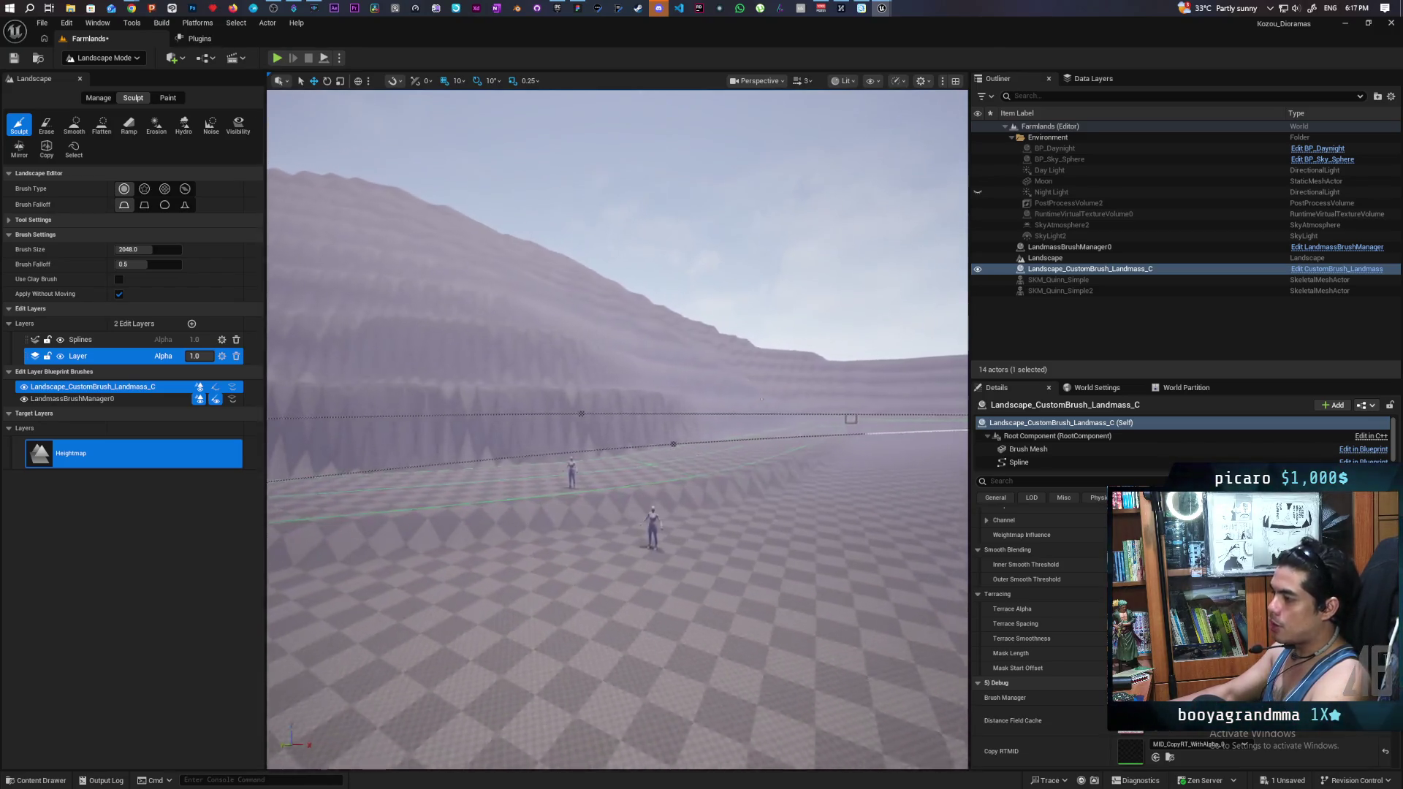
pyautogui.scroll(-5, 618, 430)
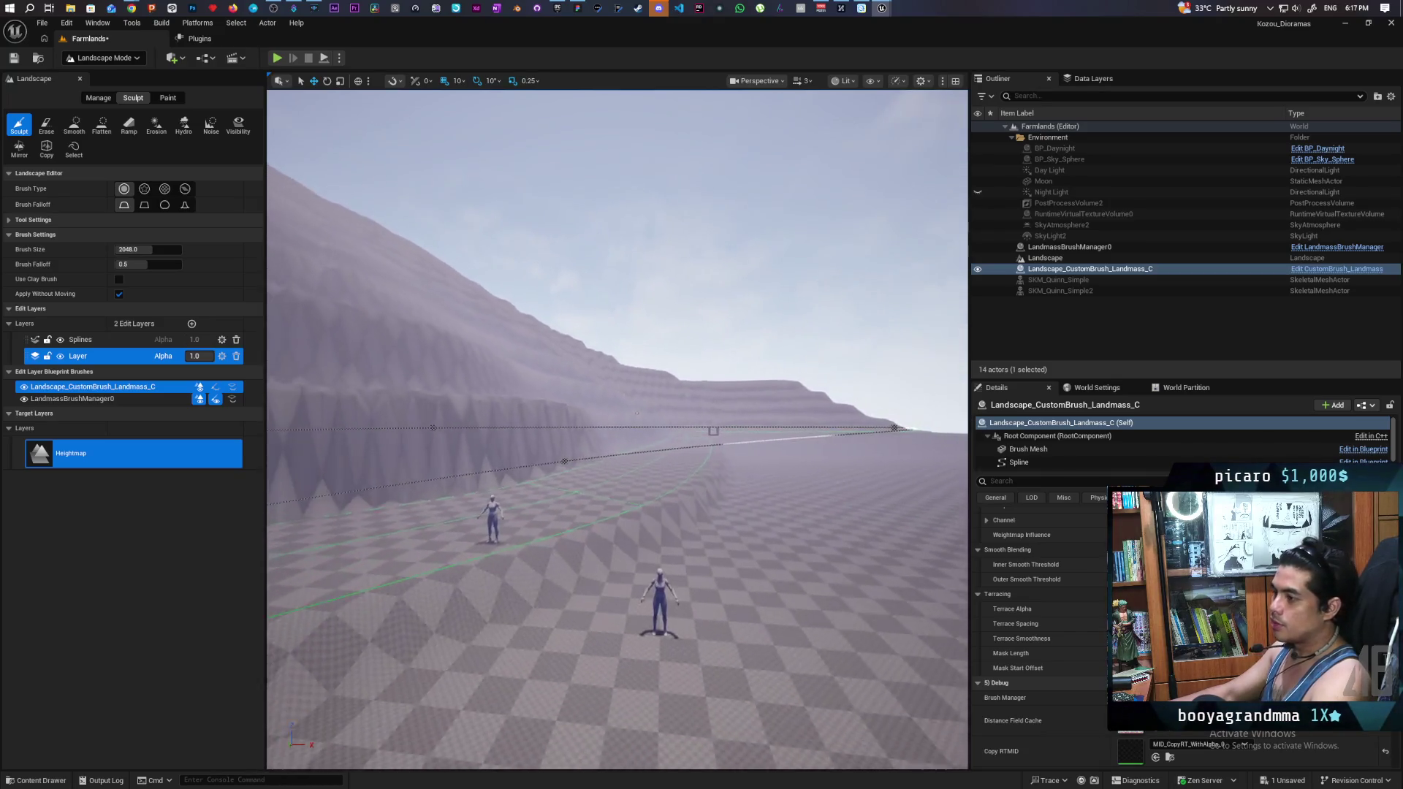
# Step: Switch from Landscape Mode to Selection Mode and orbit around the terraced hillside
pyautogui.click(103, 58)
pyautogui.click(102, 76)
pyautogui.scroll(-10, 490, 388)
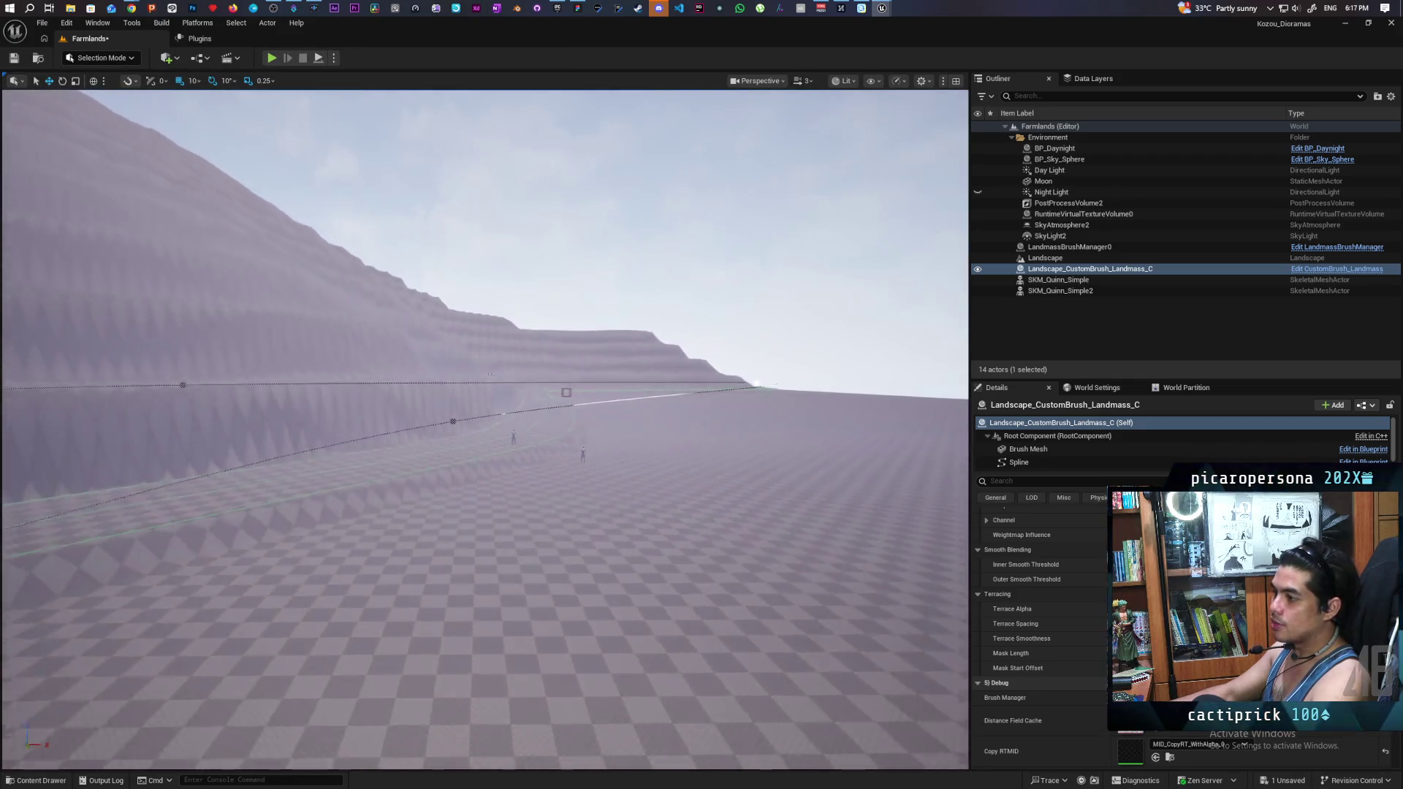
pyautogui.scroll(5, 500, 399)
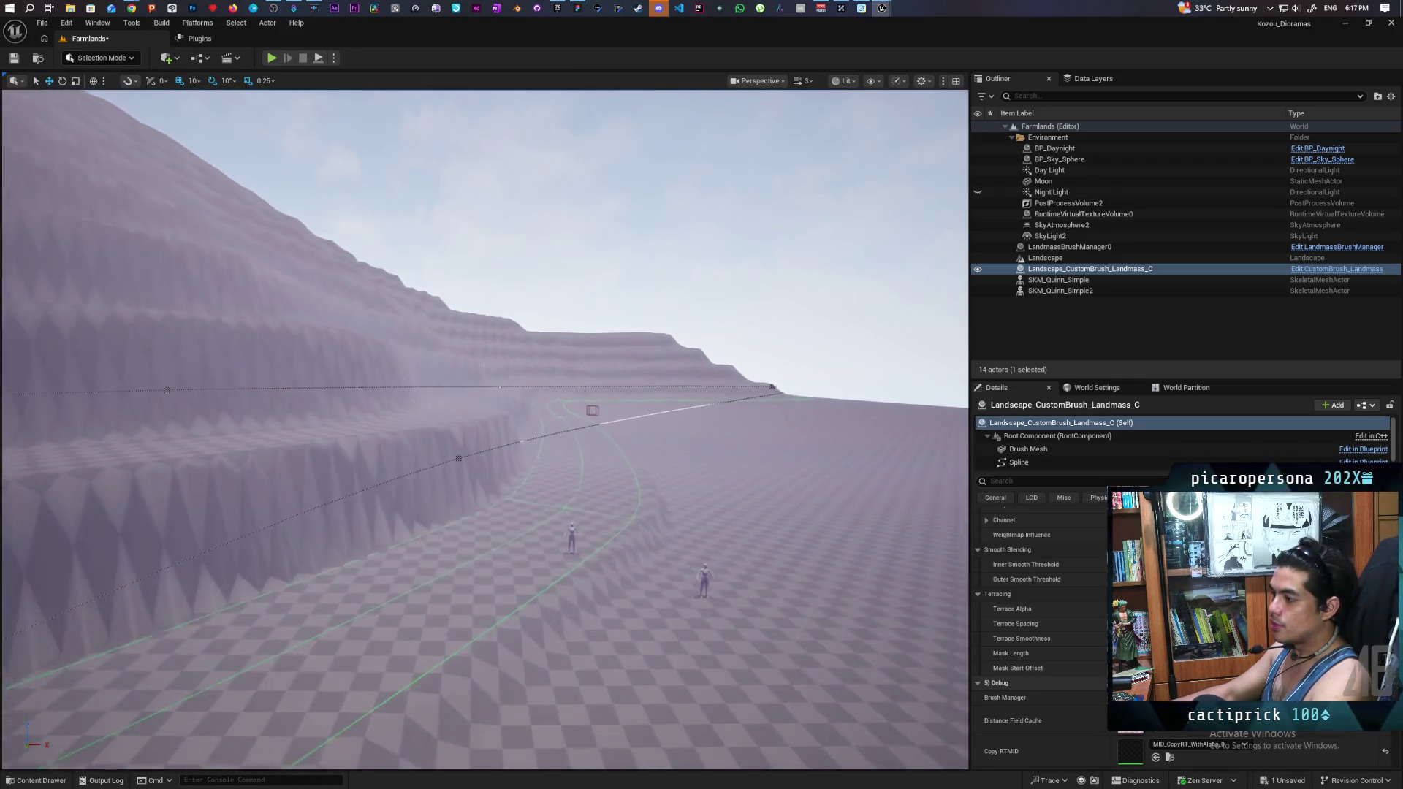
pyautogui.moveTo(548, 379)
pyautogui.mouseDown()
pyautogui.moveTo(505, 417)
pyautogui.moveTo(431, 387)
pyautogui.moveTo(388, 395)
pyautogui.mouseUp()
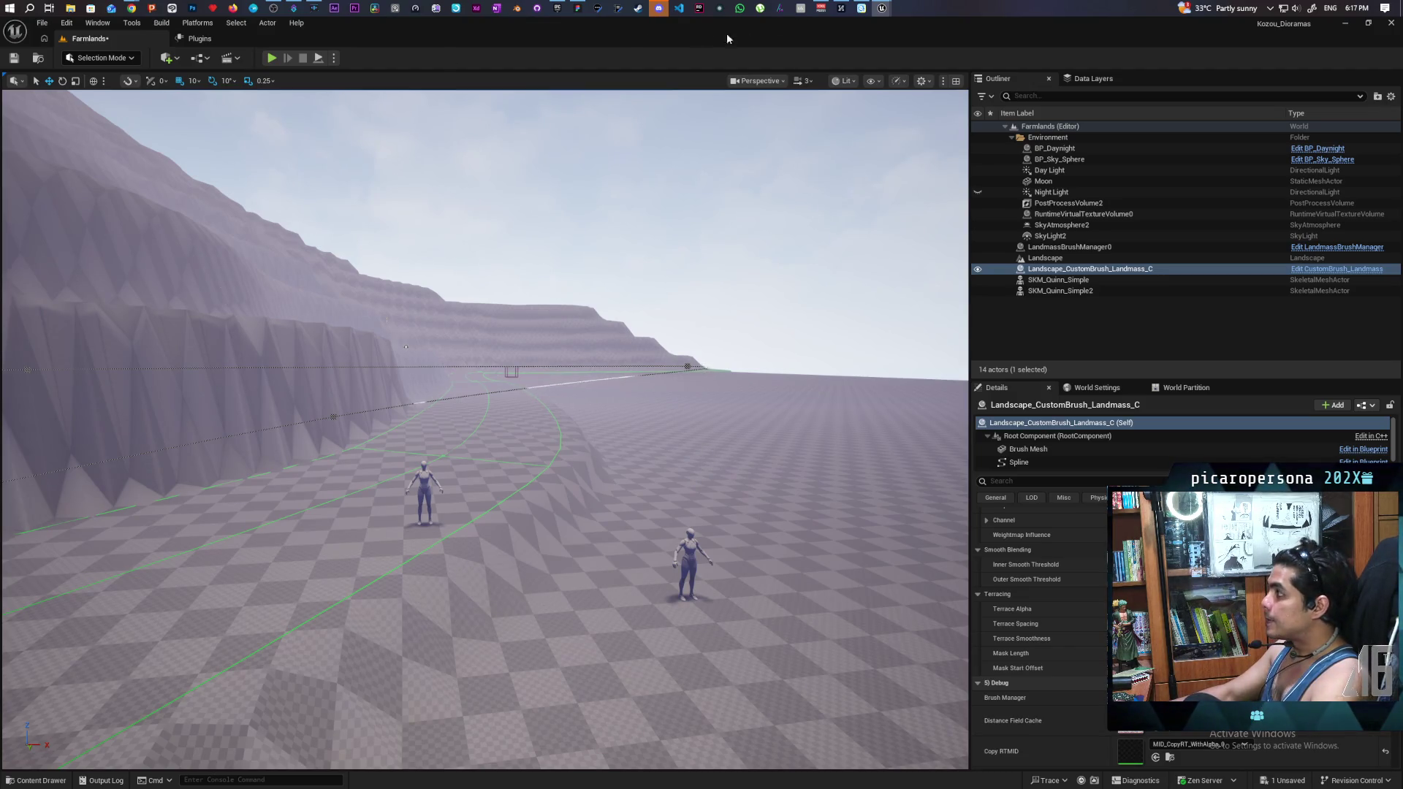
pyautogui.moveTo(132, 9)
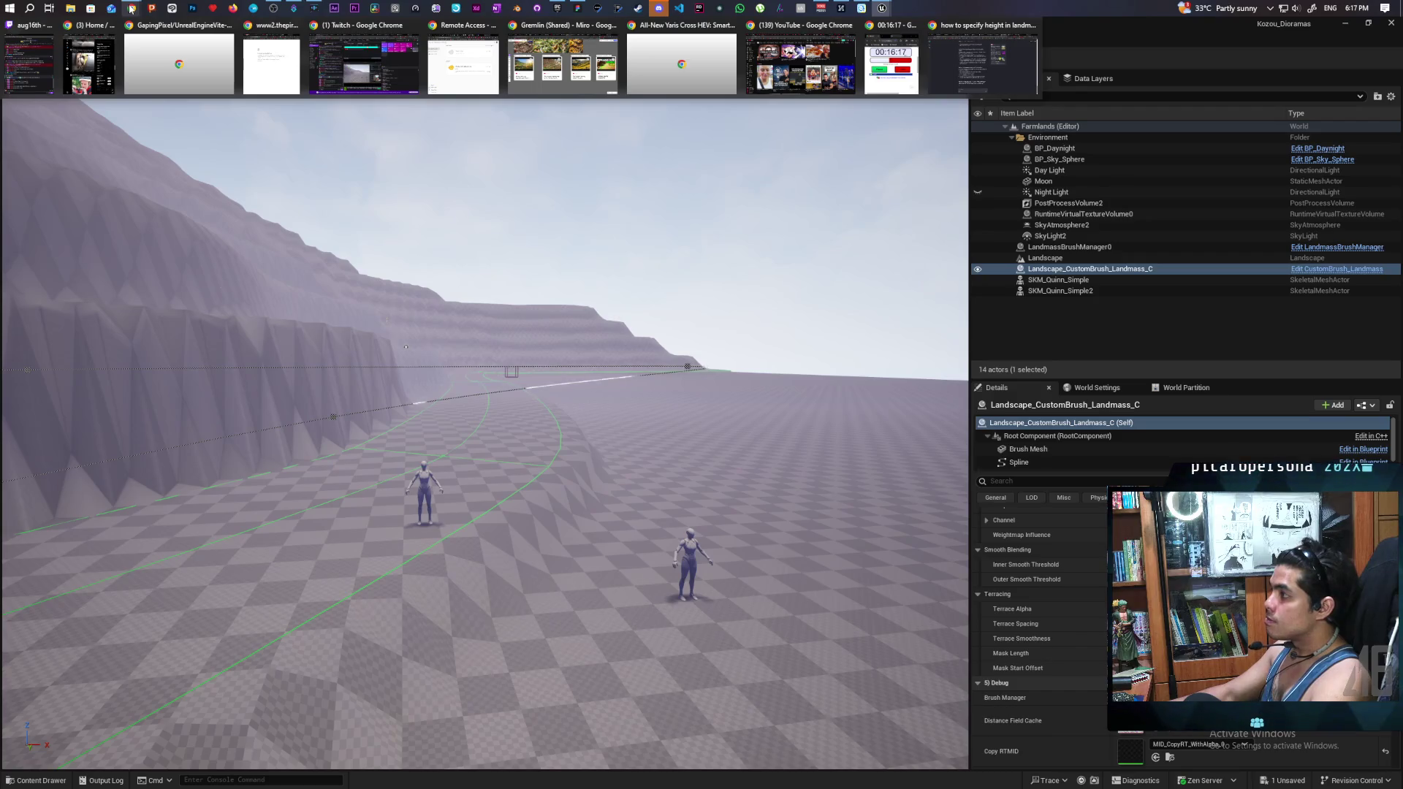
# Step: Bring up the Chrome answer on stepped terrace heights using the Quantize and Landscape Flatten brushes
pyautogui.click(806, 58)
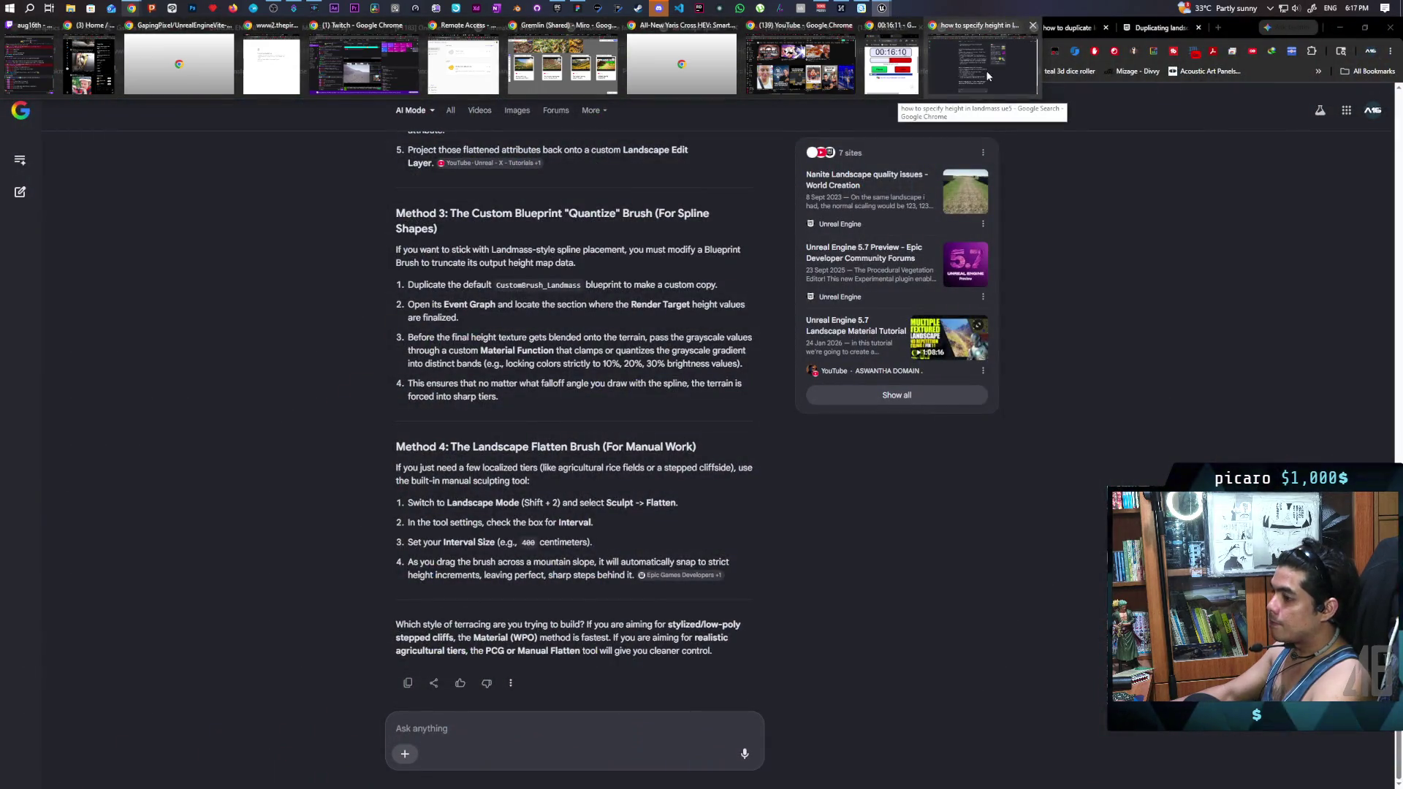
pyautogui.click(986, 74)
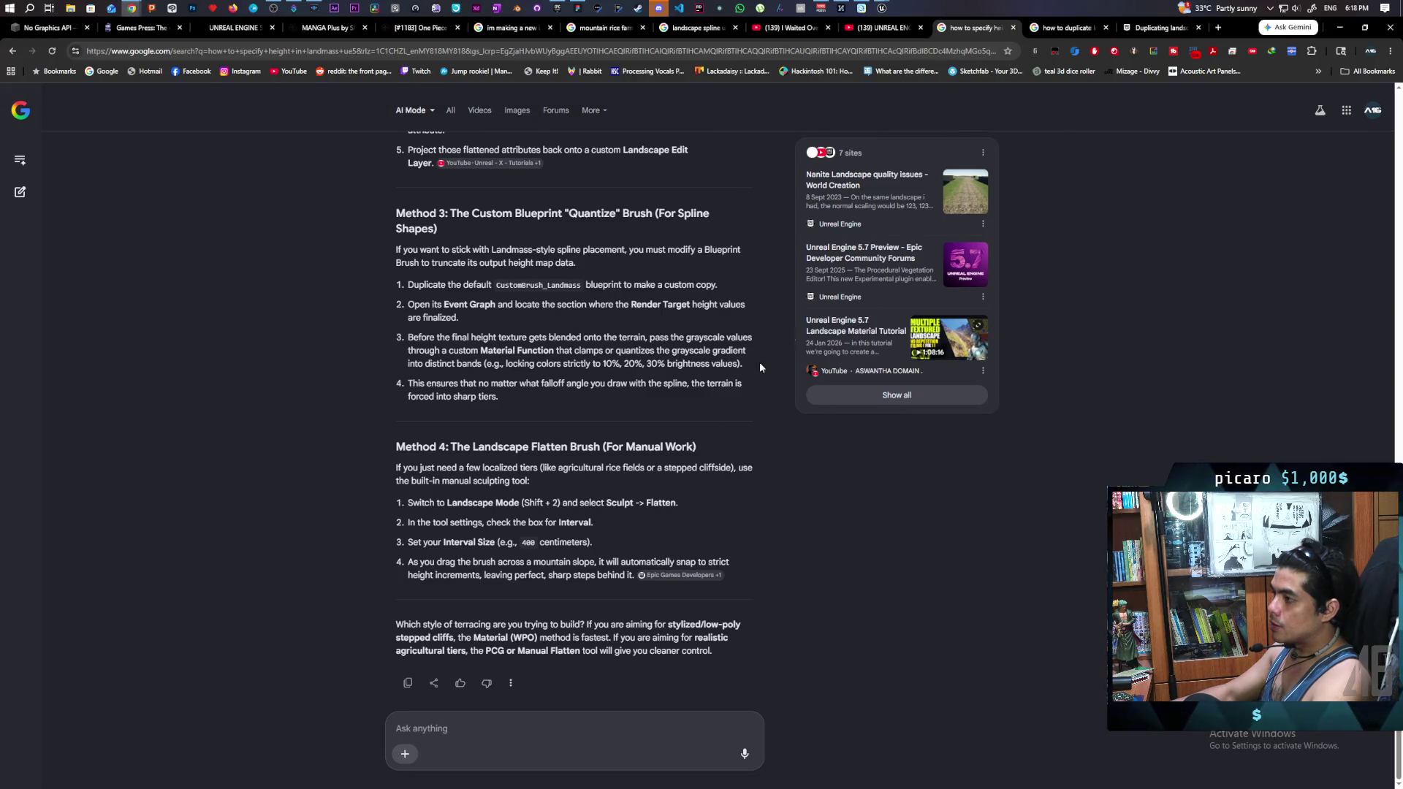
pyautogui.moveTo(886, 7)
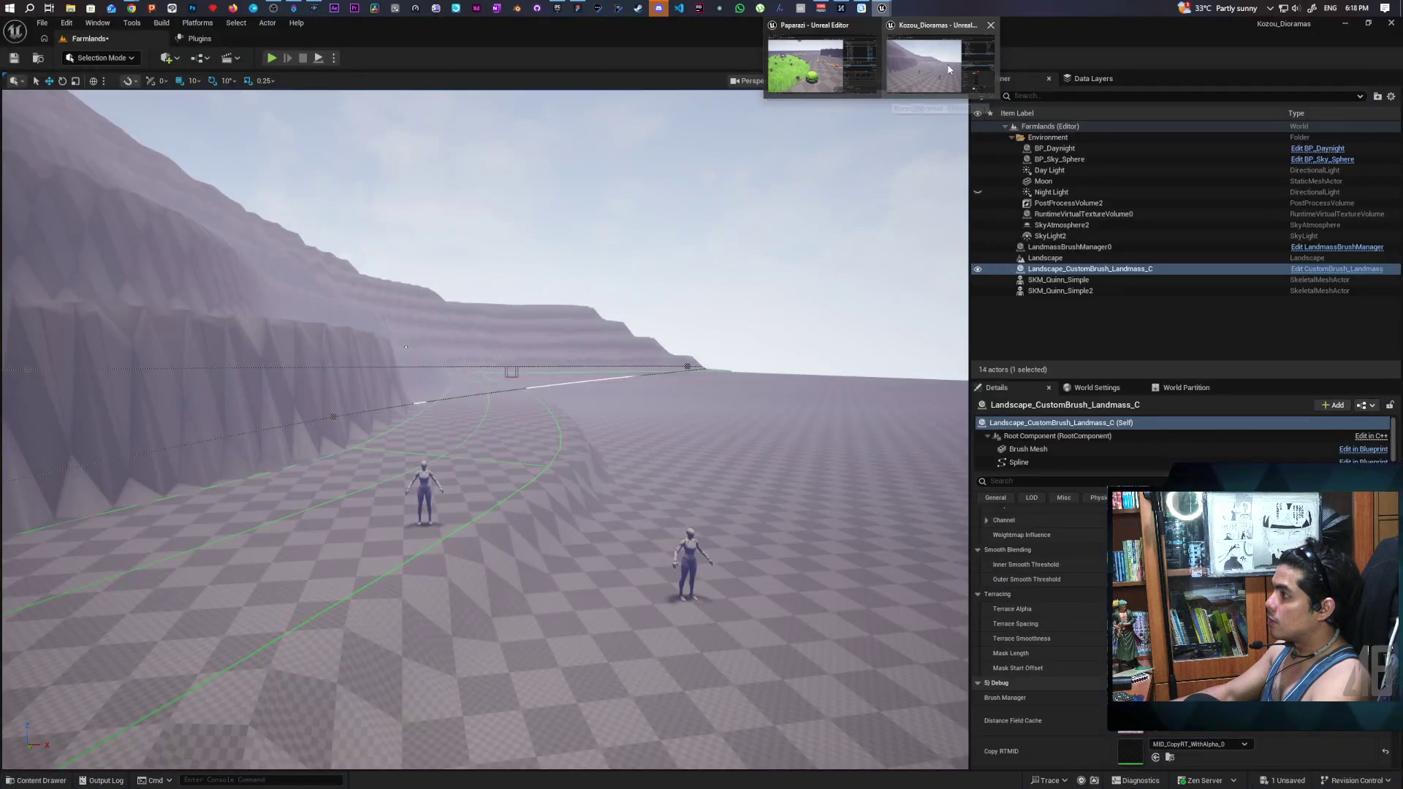
# Step: Return to Unreal, glance at the Plugins tab, then save the Farmlands level with Ctrl+S
pyautogui.click(948, 70)
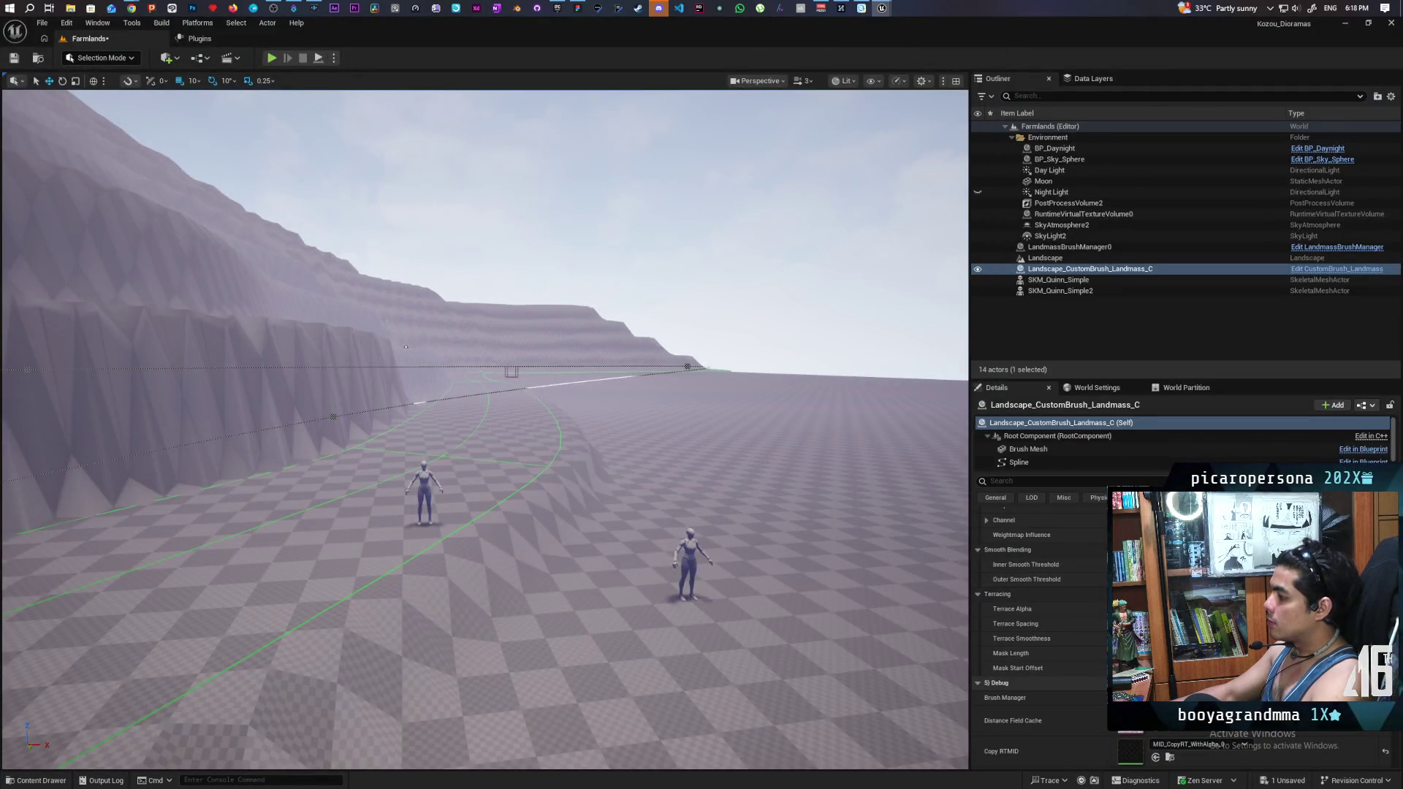
pyautogui.click(207, 39)
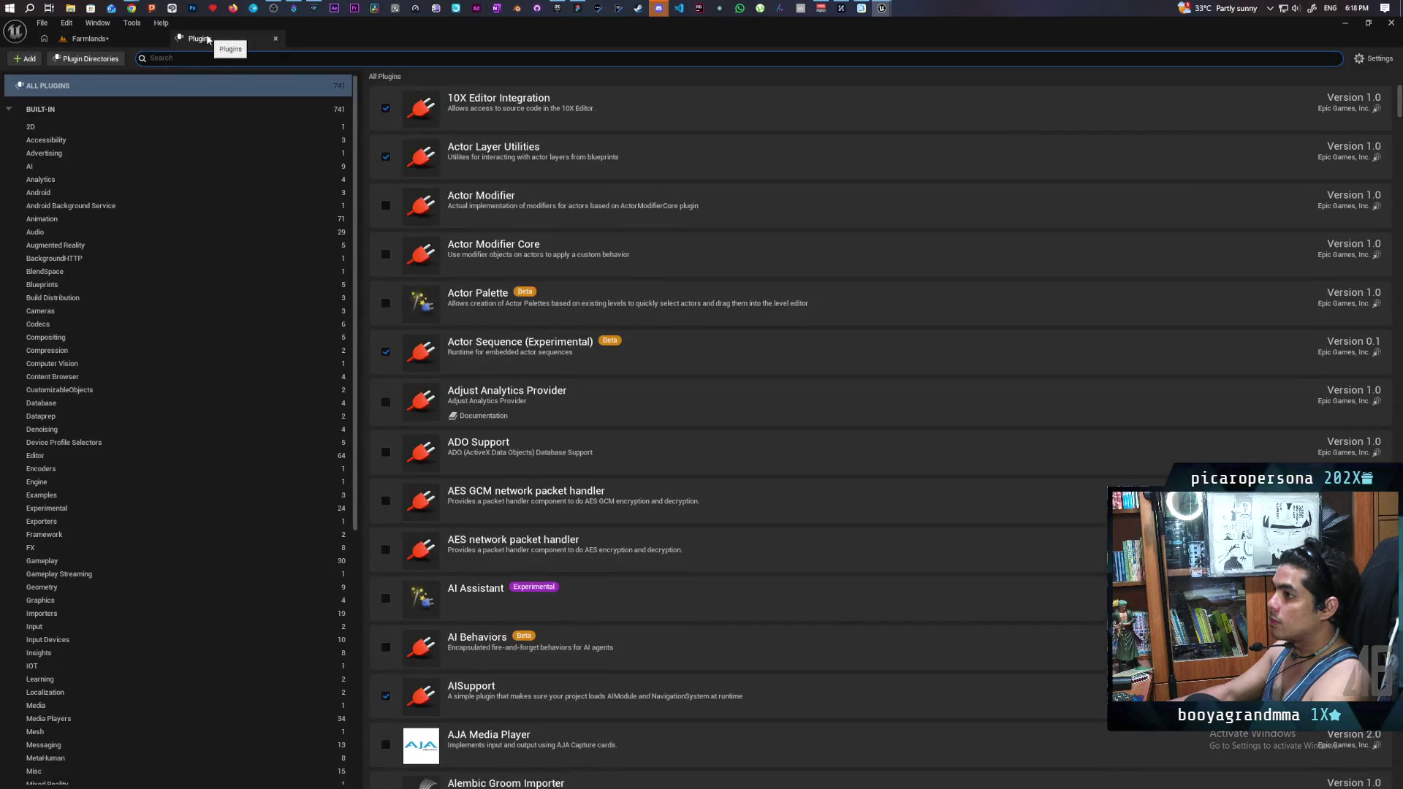
pyautogui.click(91, 39)
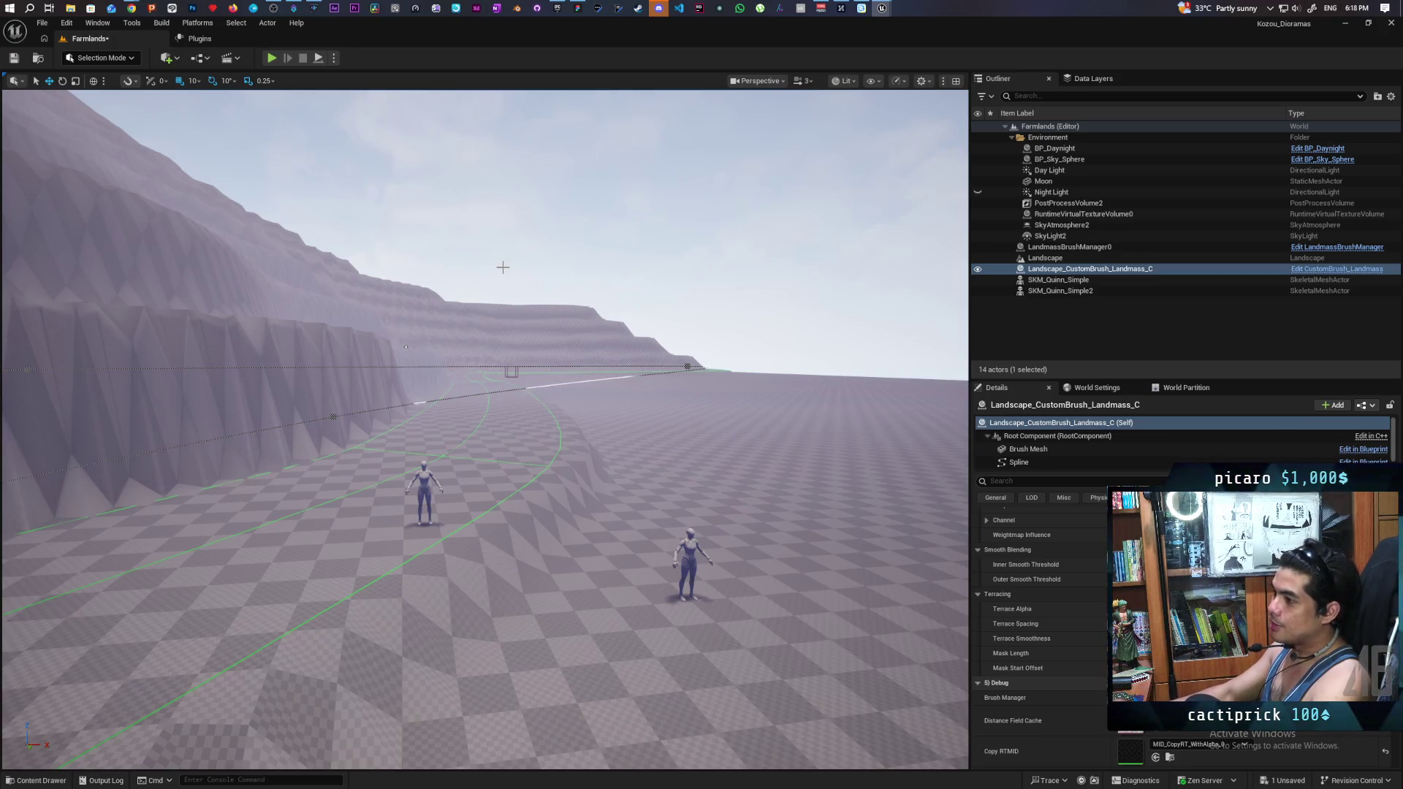
pyautogui.hotkey('ctrl', 's')
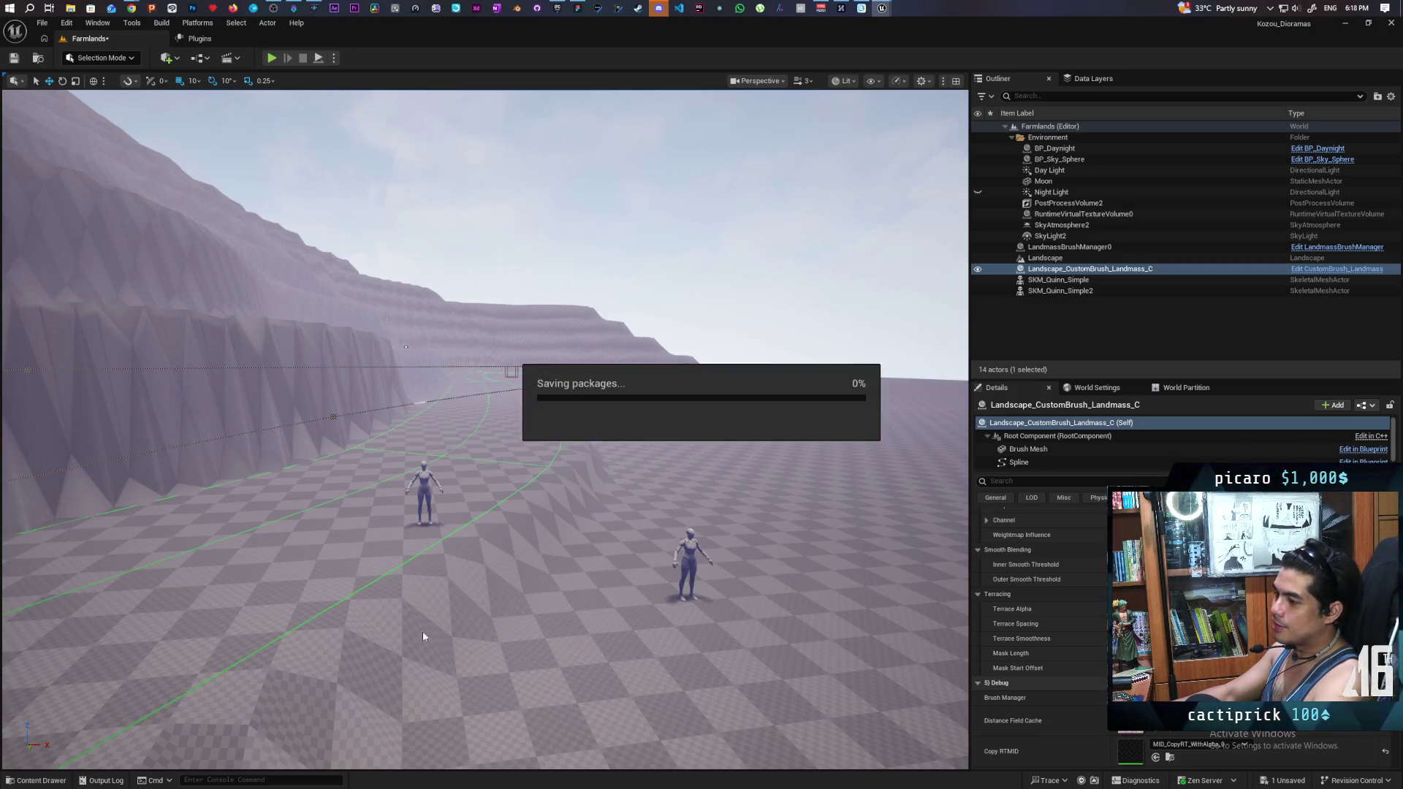
# Step: Open the Content Drawer, search 'lands', then clear the search to list all Content folders
pyautogui.click(32, 782)
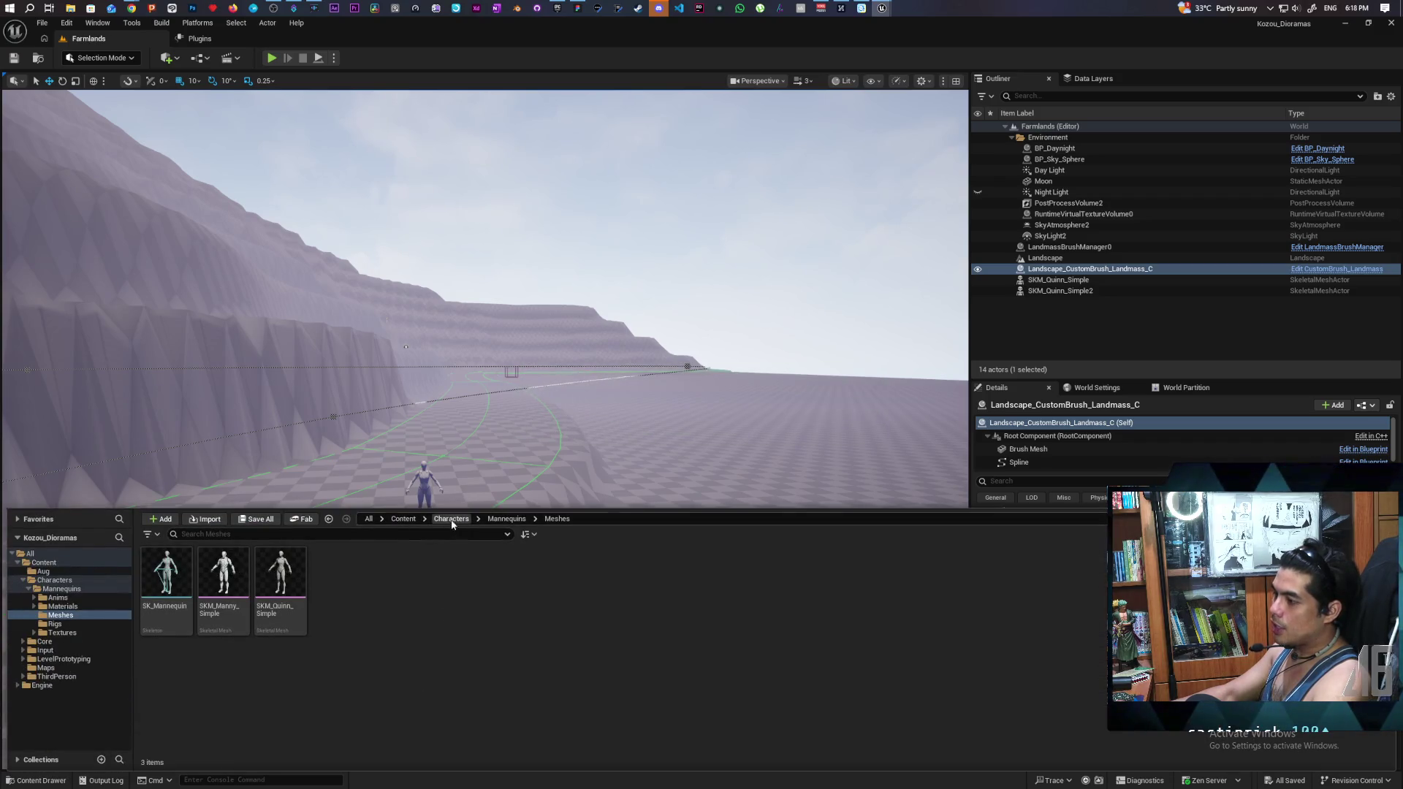
pyautogui.click(387, 533)
pyautogui.write('lands')
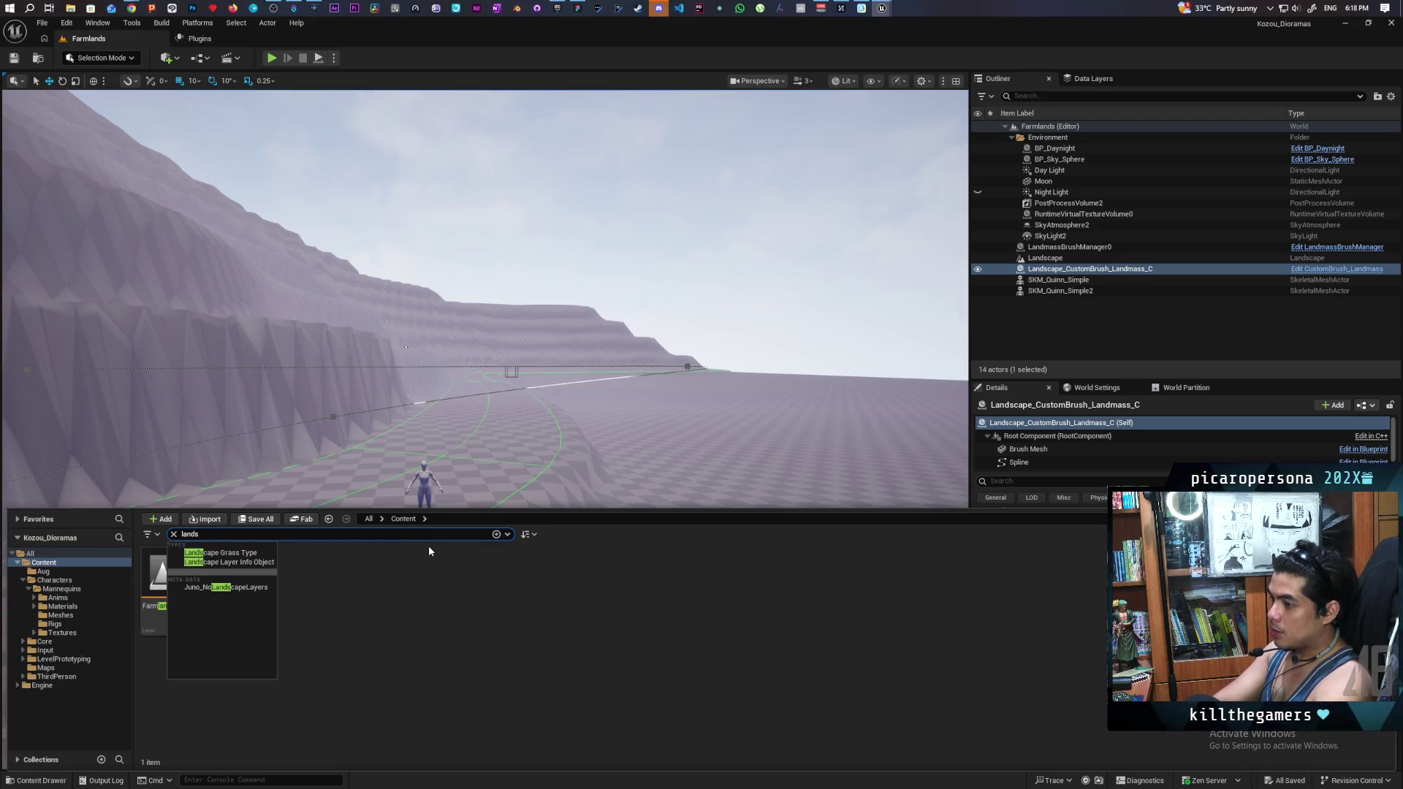
pyautogui.click(428, 550)
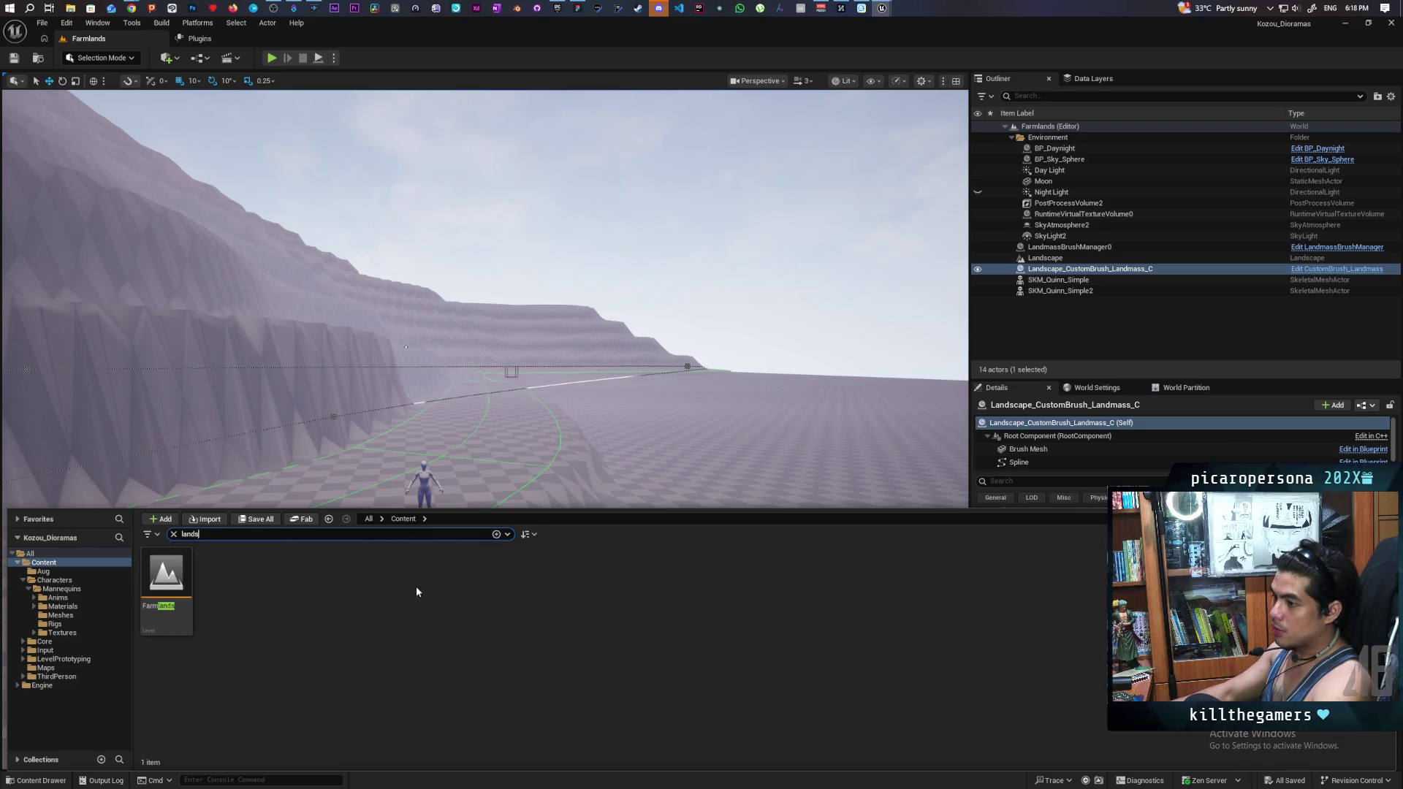
pyautogui.click(173, 535)
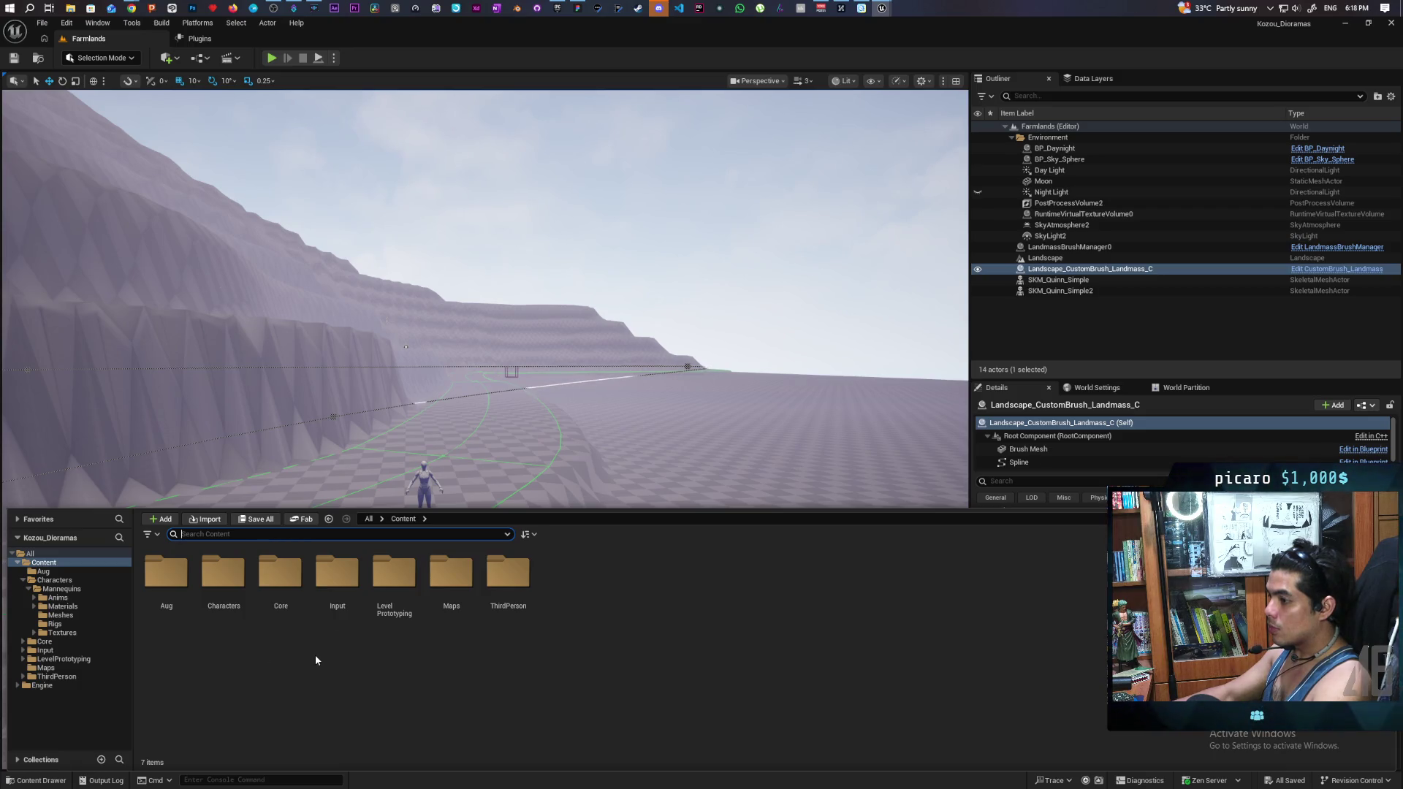
pyautogui.click(552, 663)
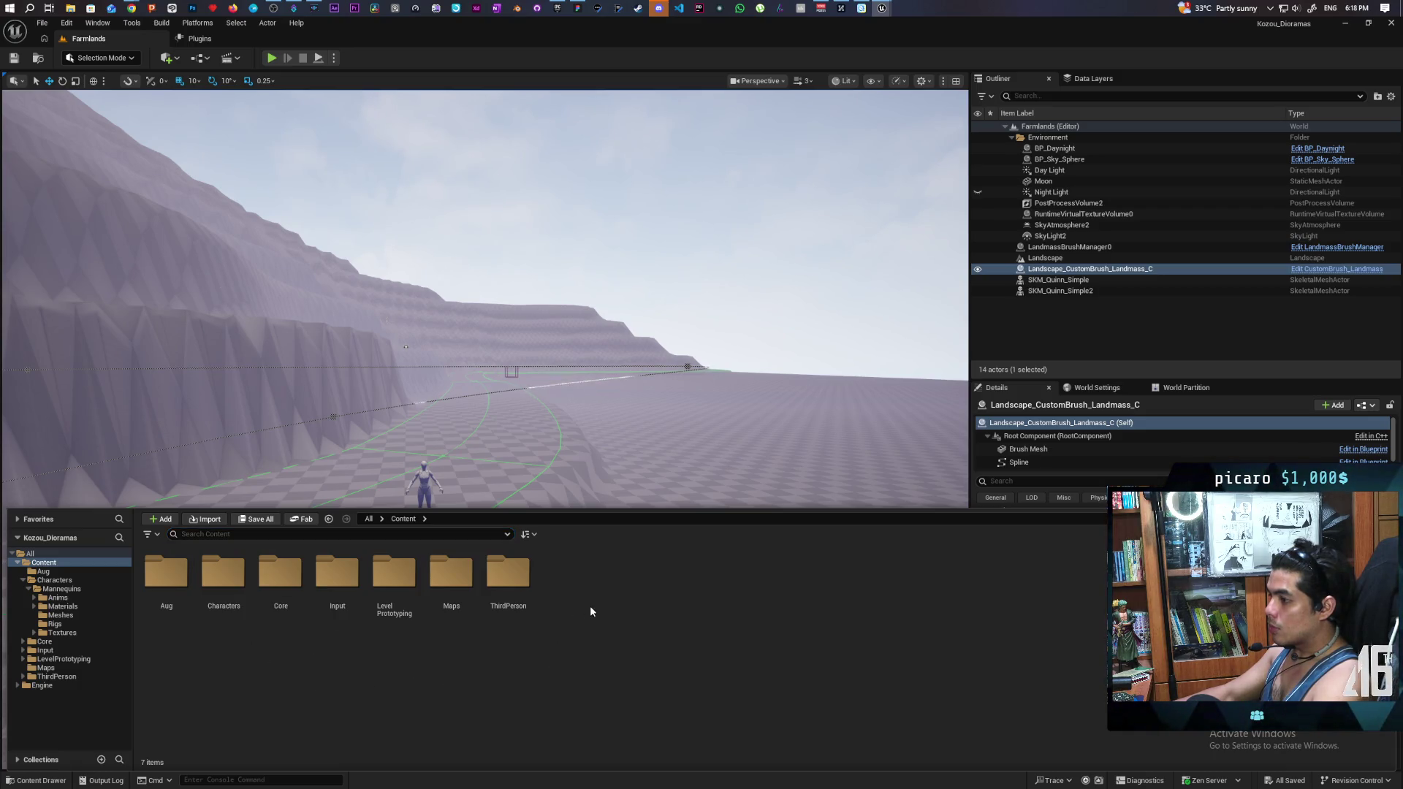
pyautogui.rightClick(586, 603)
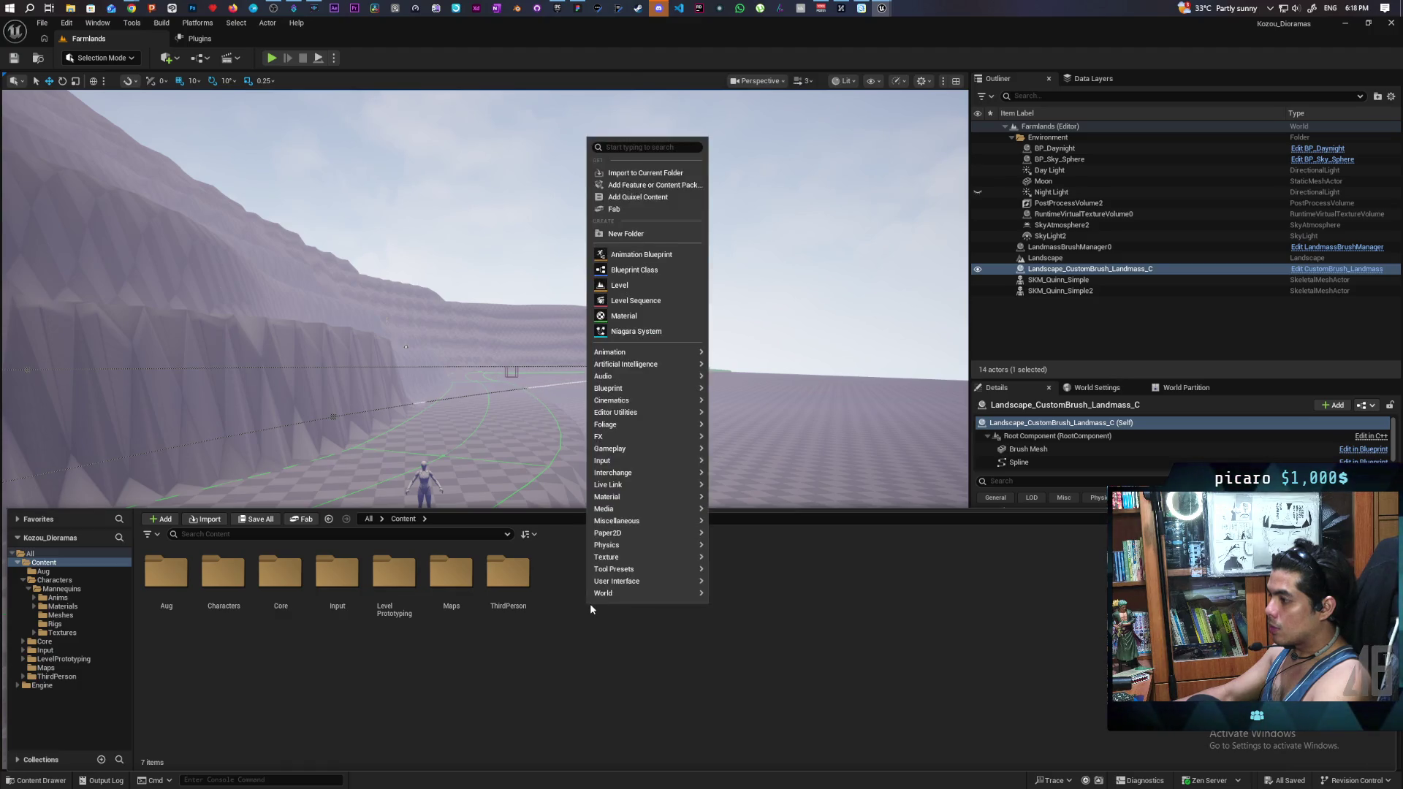
# Step: Create a new folder named Tools under Content and open it
pyautogui.click(625, 233)
pyautogui.write('Too')
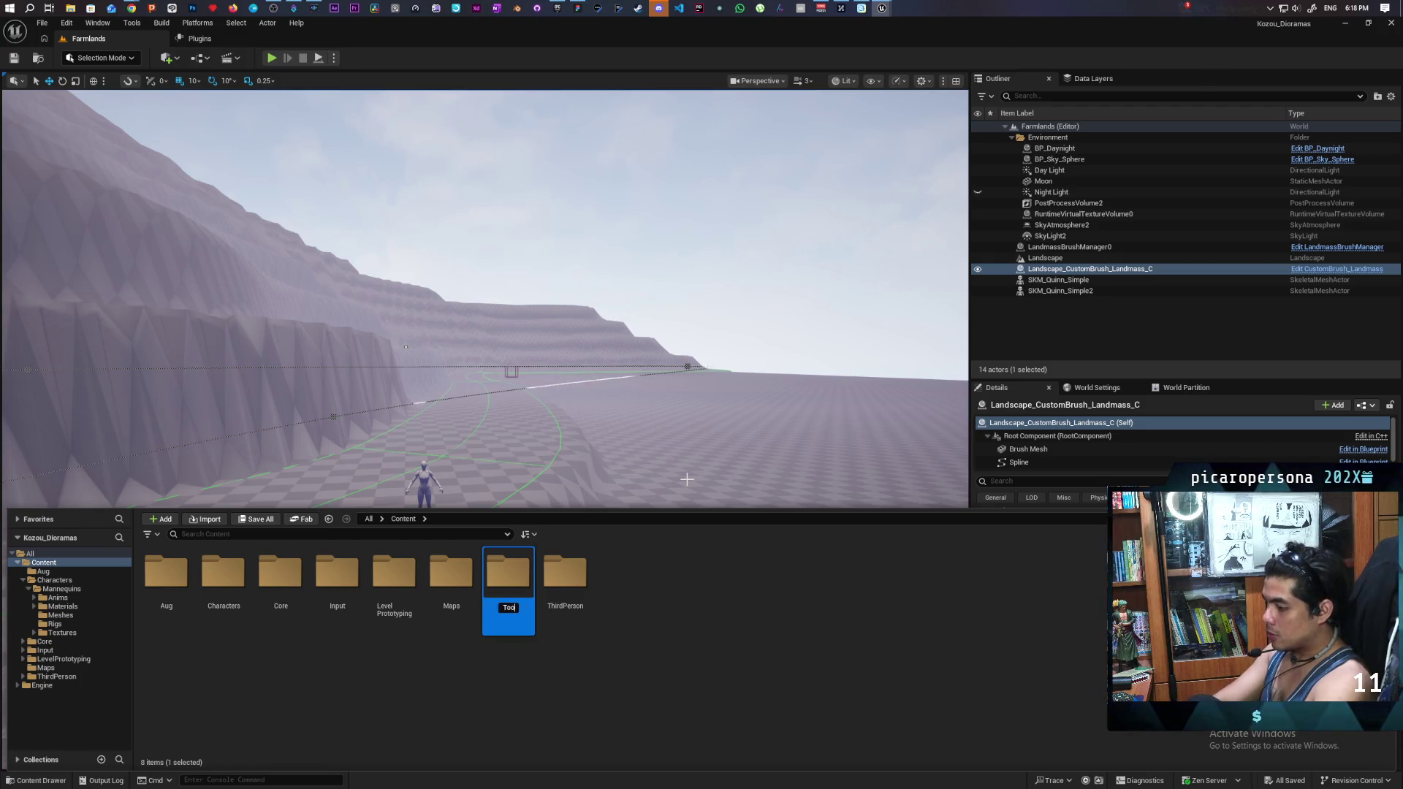
pyautogui.press('Return')
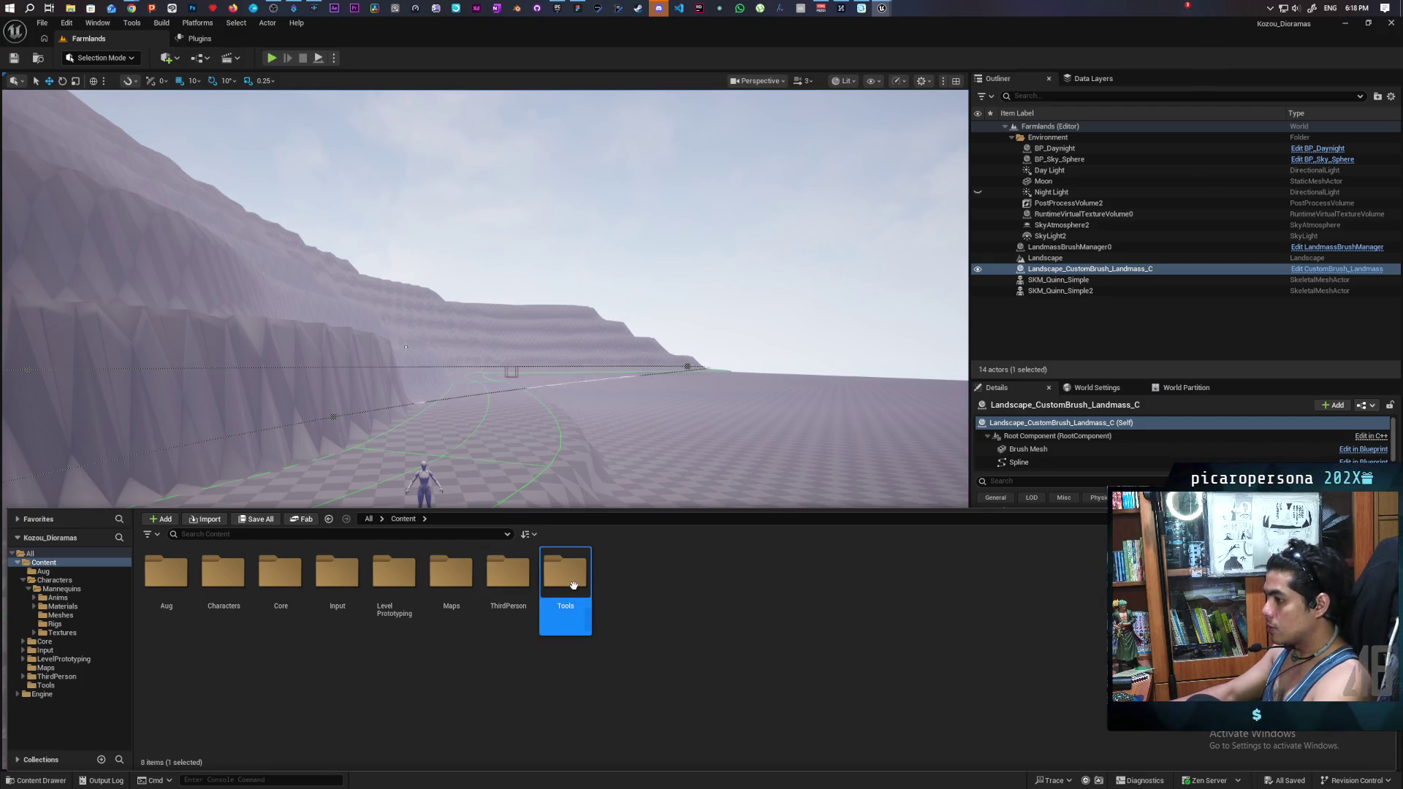
pyautogui.doubleClick(574, 584)
# Step: Create an Actor Blueprint named BP_LandscapePatch and place it on the ground right of the road
pyautogui.rightClick(291, 601)
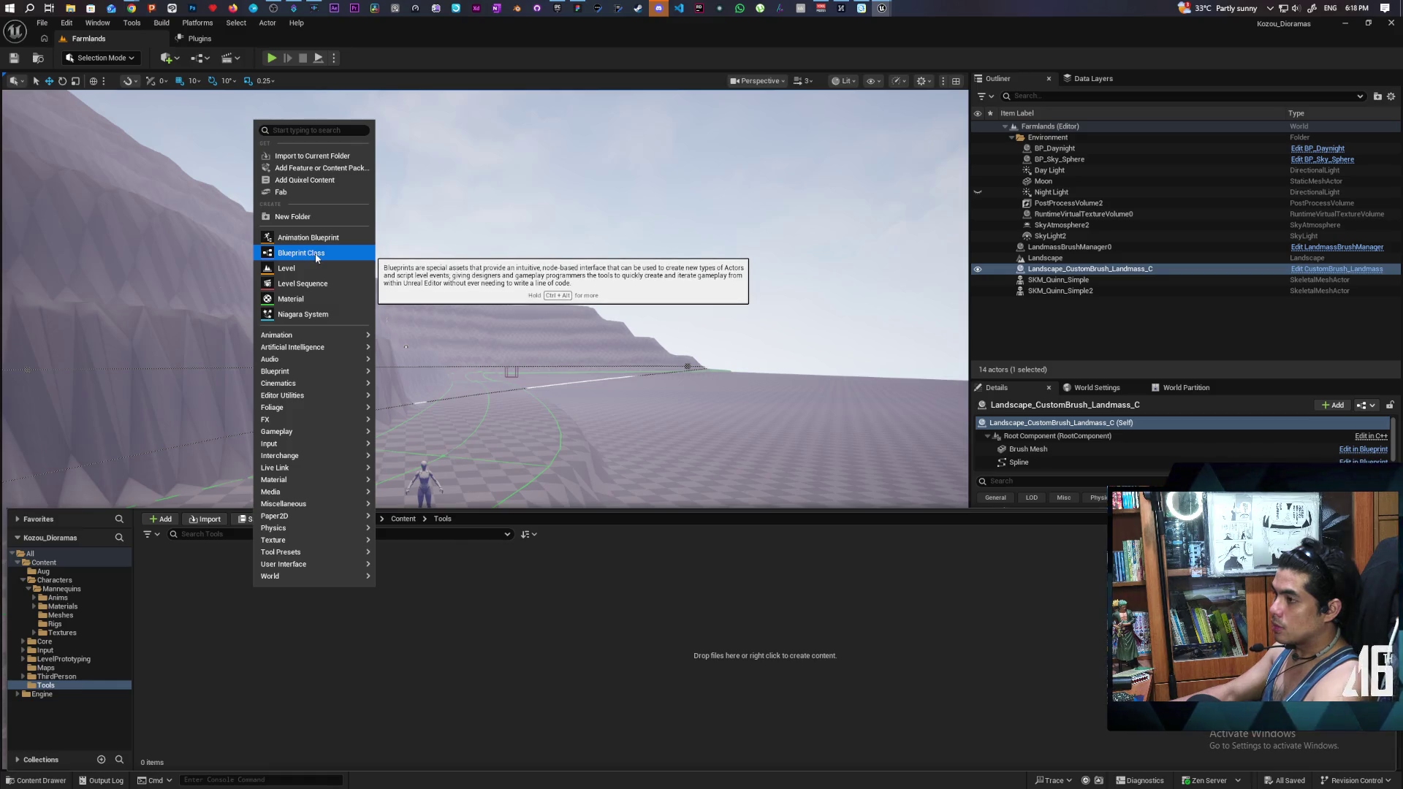
pyautogui.click(315, 256)
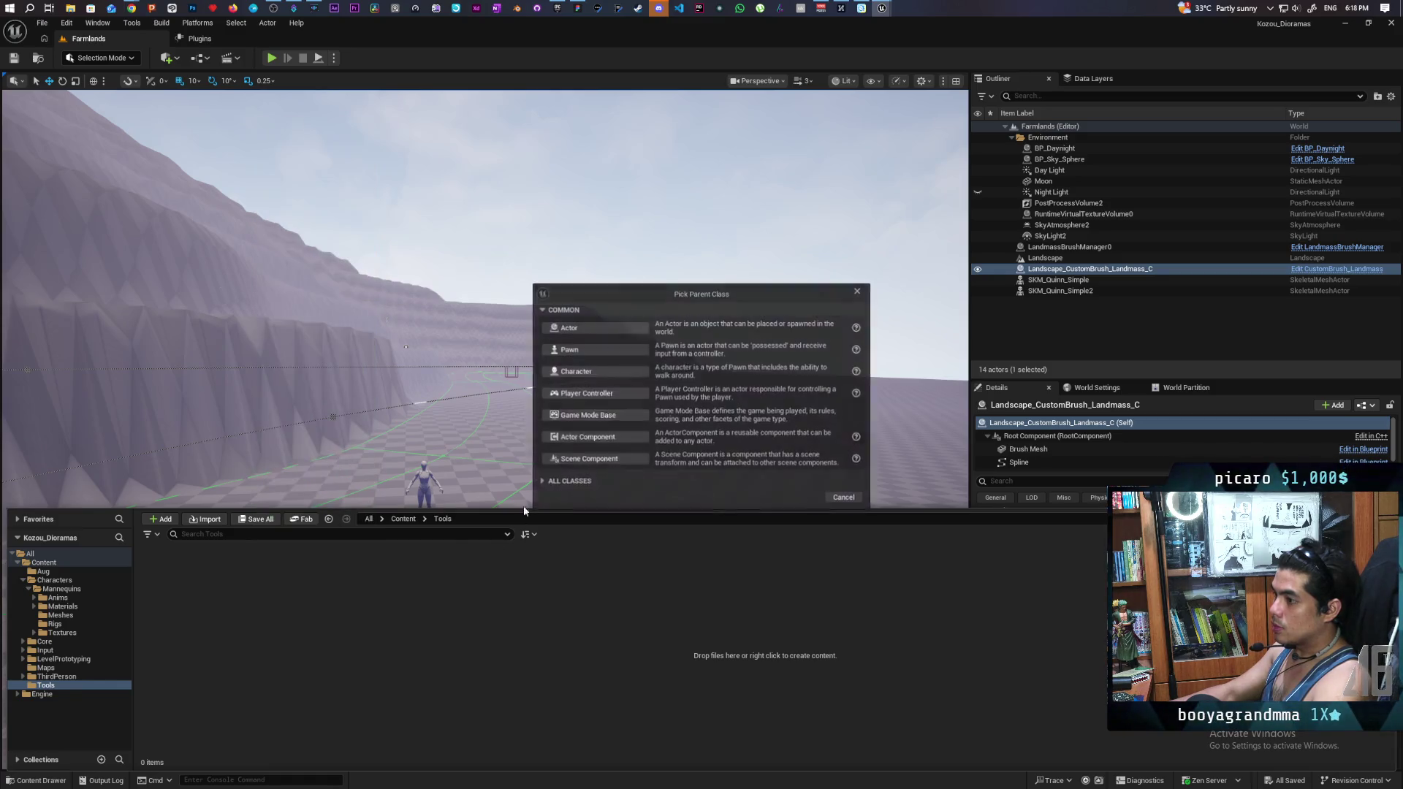
pyautogui.click(576, 326)
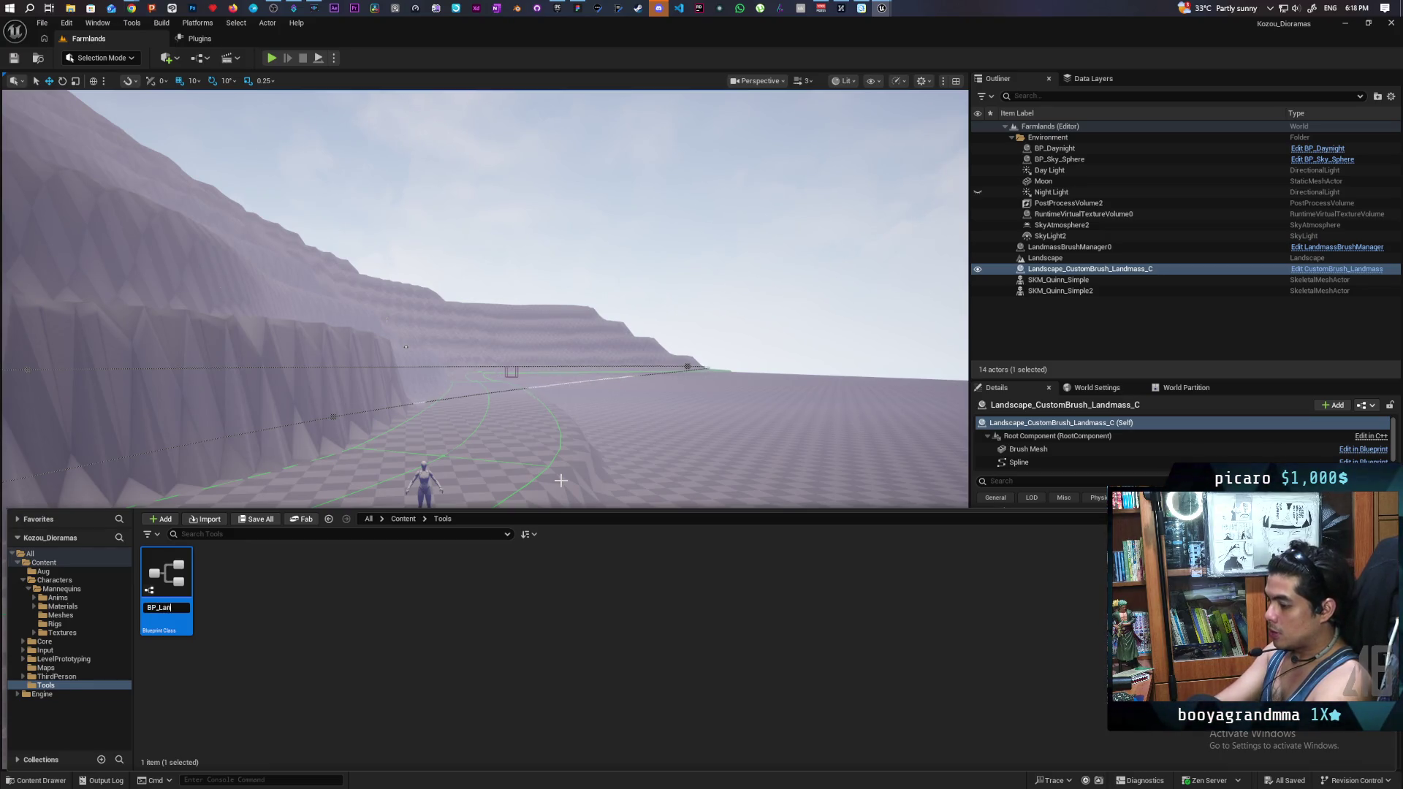
pyautogui.write('dscapePatch')
pyautogui.press('Return')
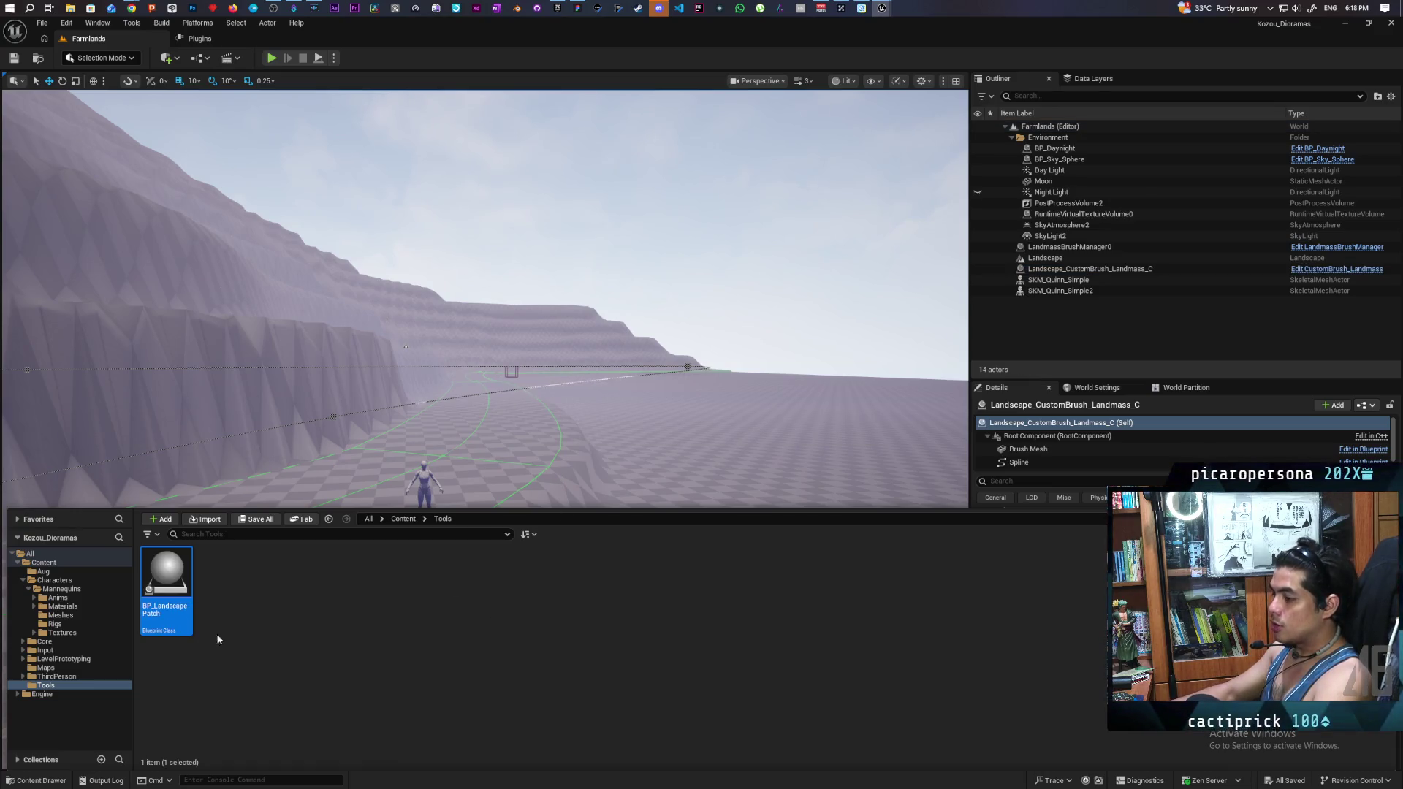
pyautogui.moveTo(167, 584); pyautogui.dragTo(795, 491)
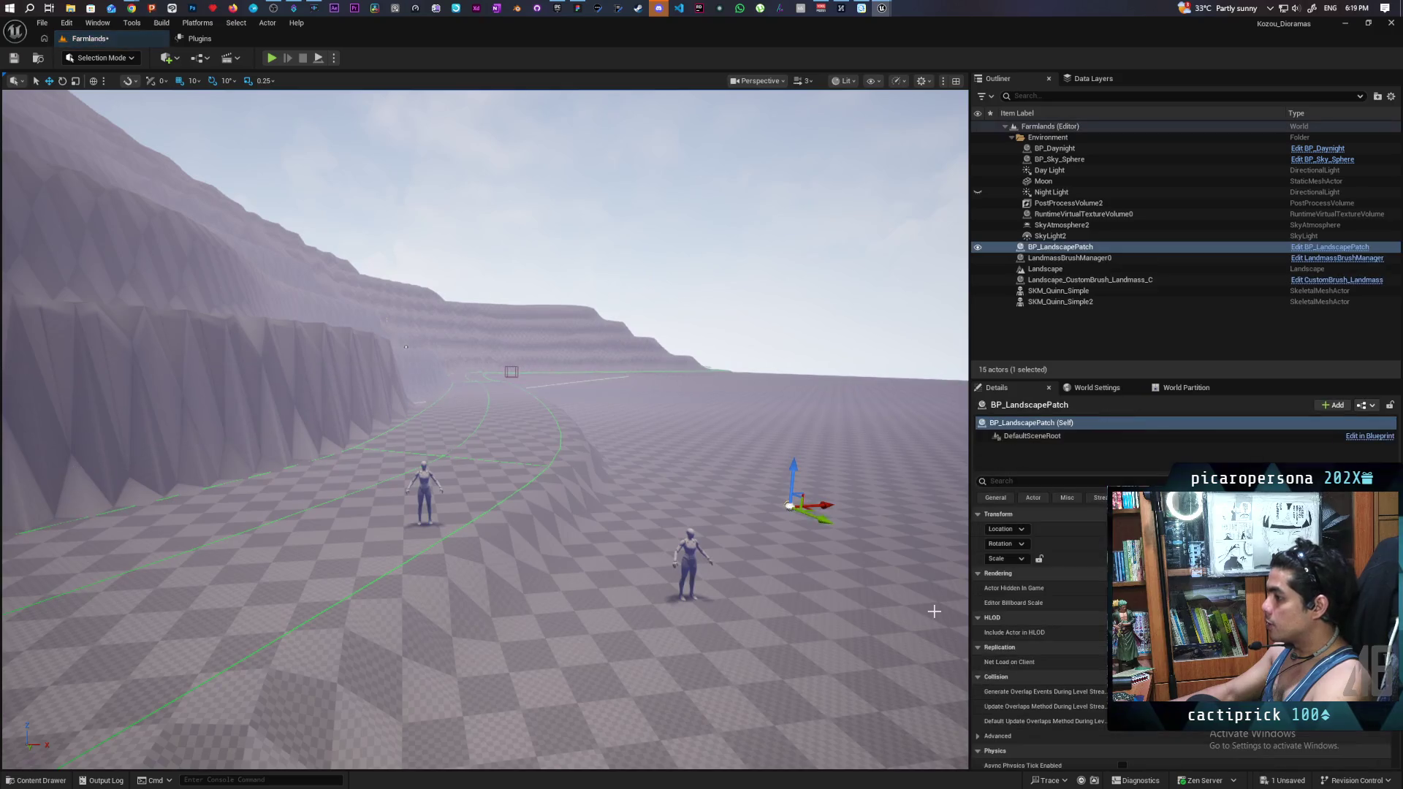
# Step: Place BP_LandscapePatch, add a LandscapeCircleHeightPatch component on a new Patches edit layer, then raise it
pyautogui.click(1154, 437)
pyautogui.click(1335, 405)
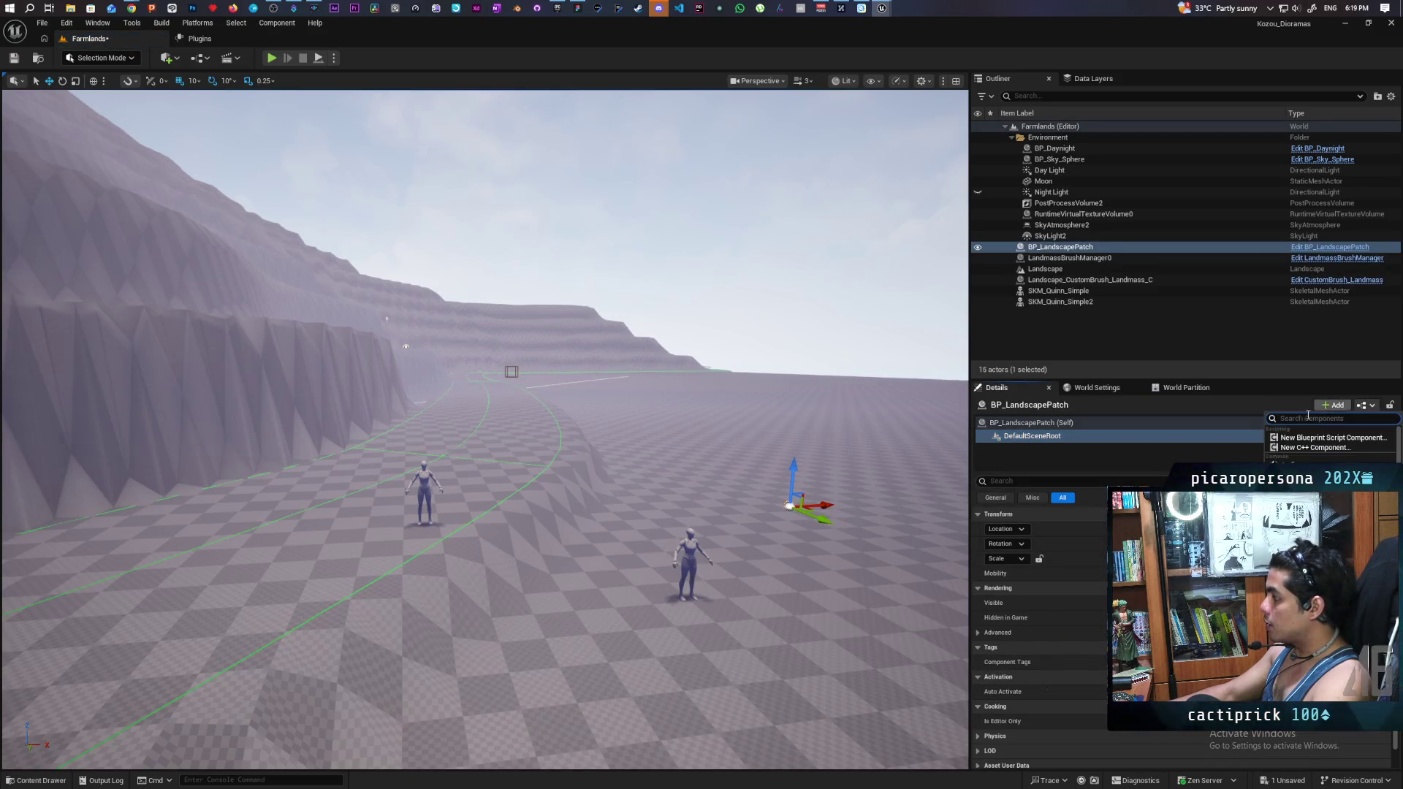
pyautogui.write('landsca')
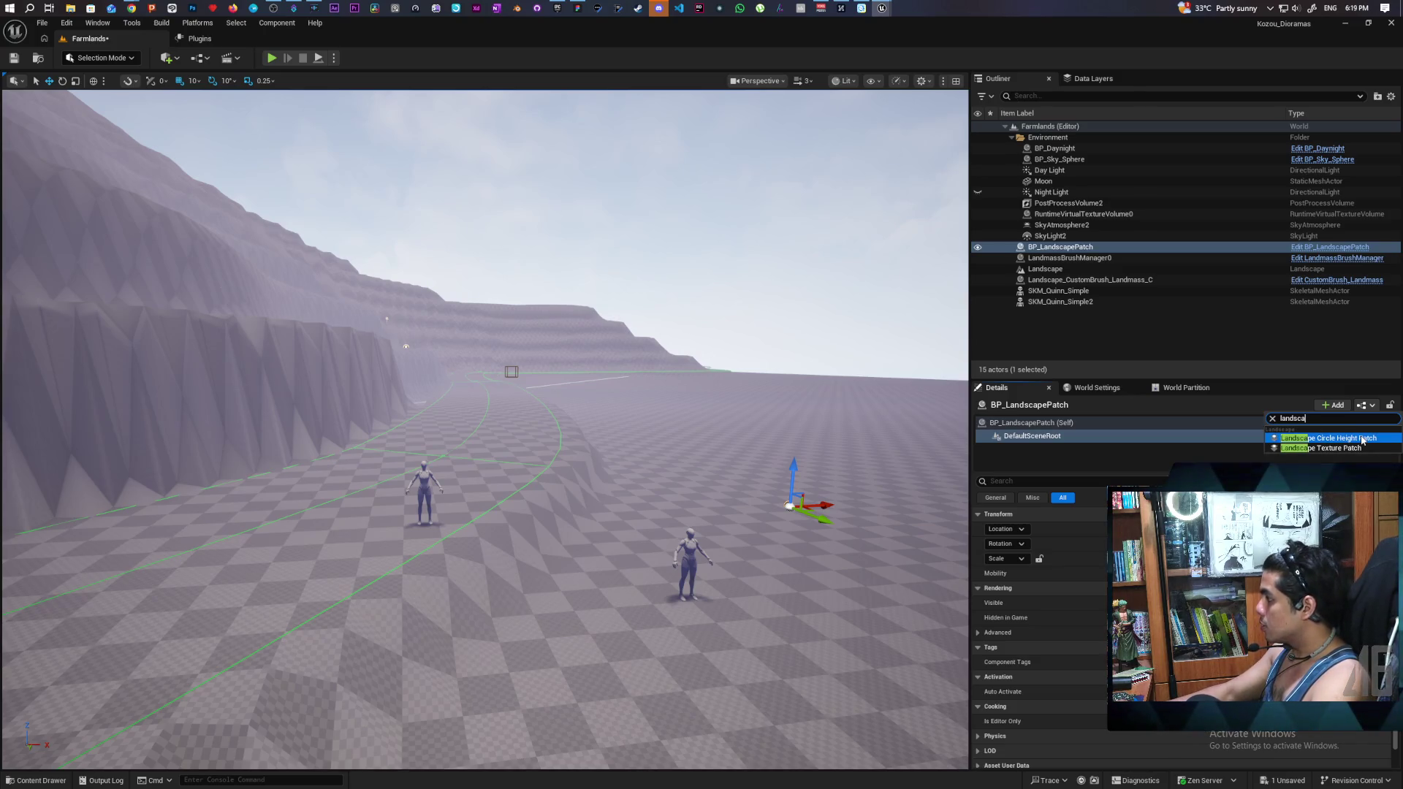
pyautogui.click(1365, 438)
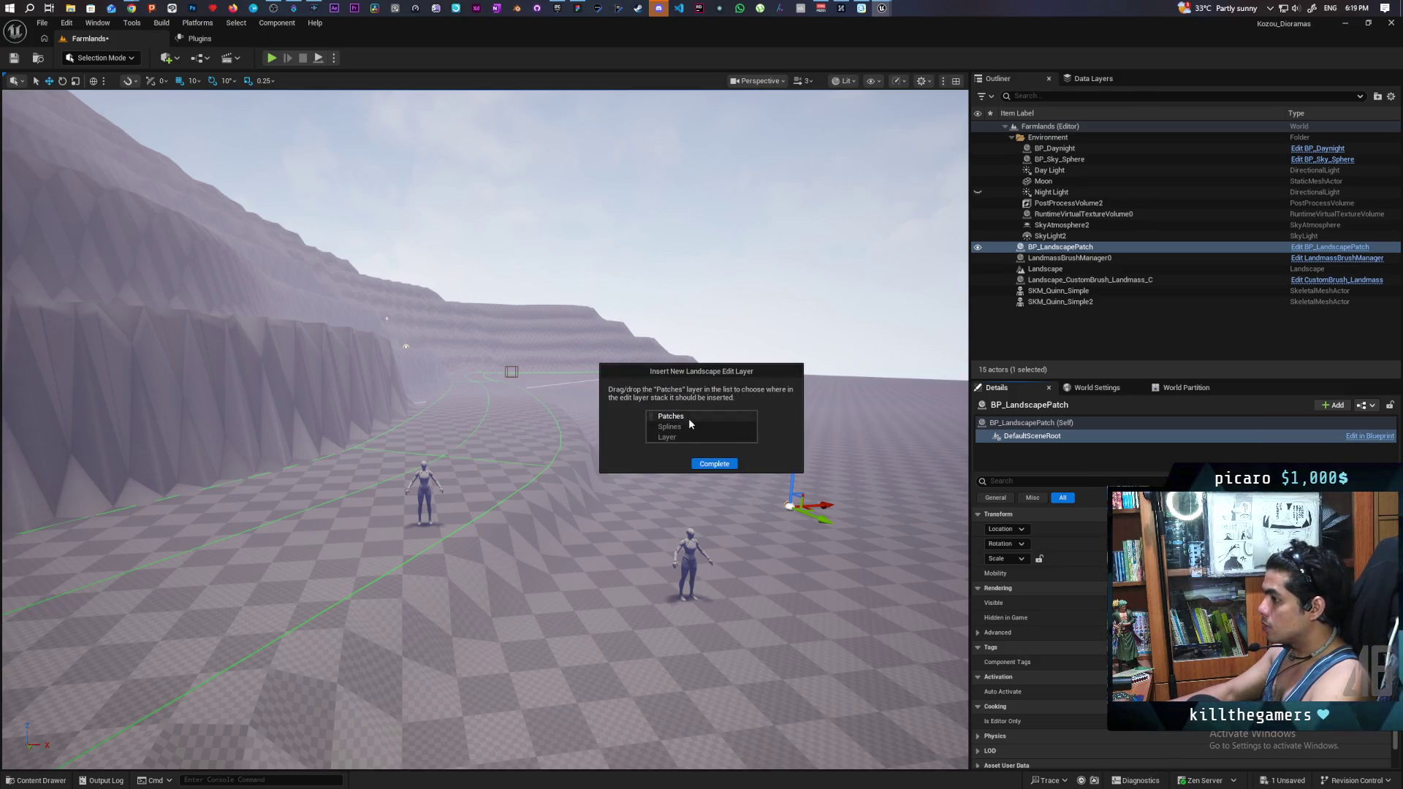
pyautogui.click(714, 463)
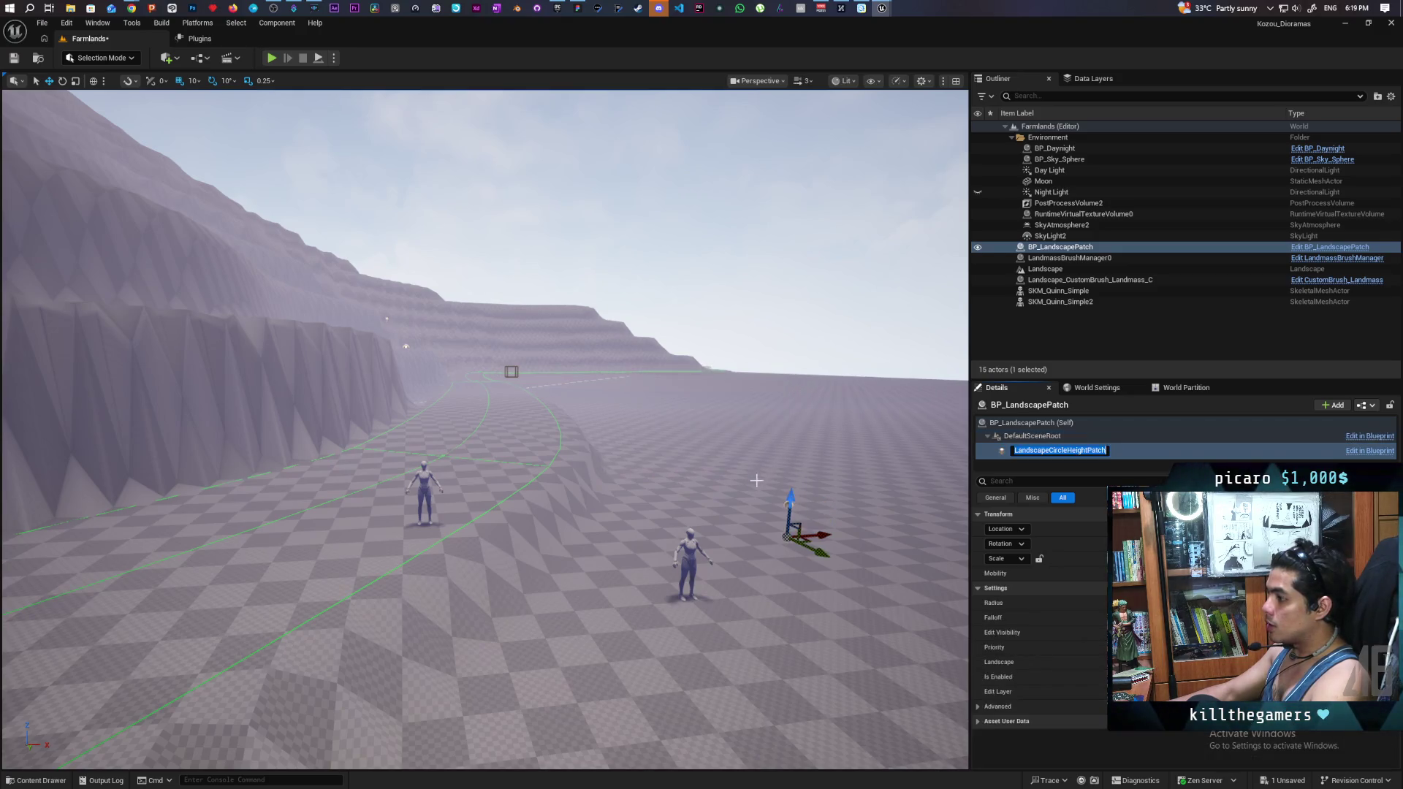
pyautogui.press('Return')
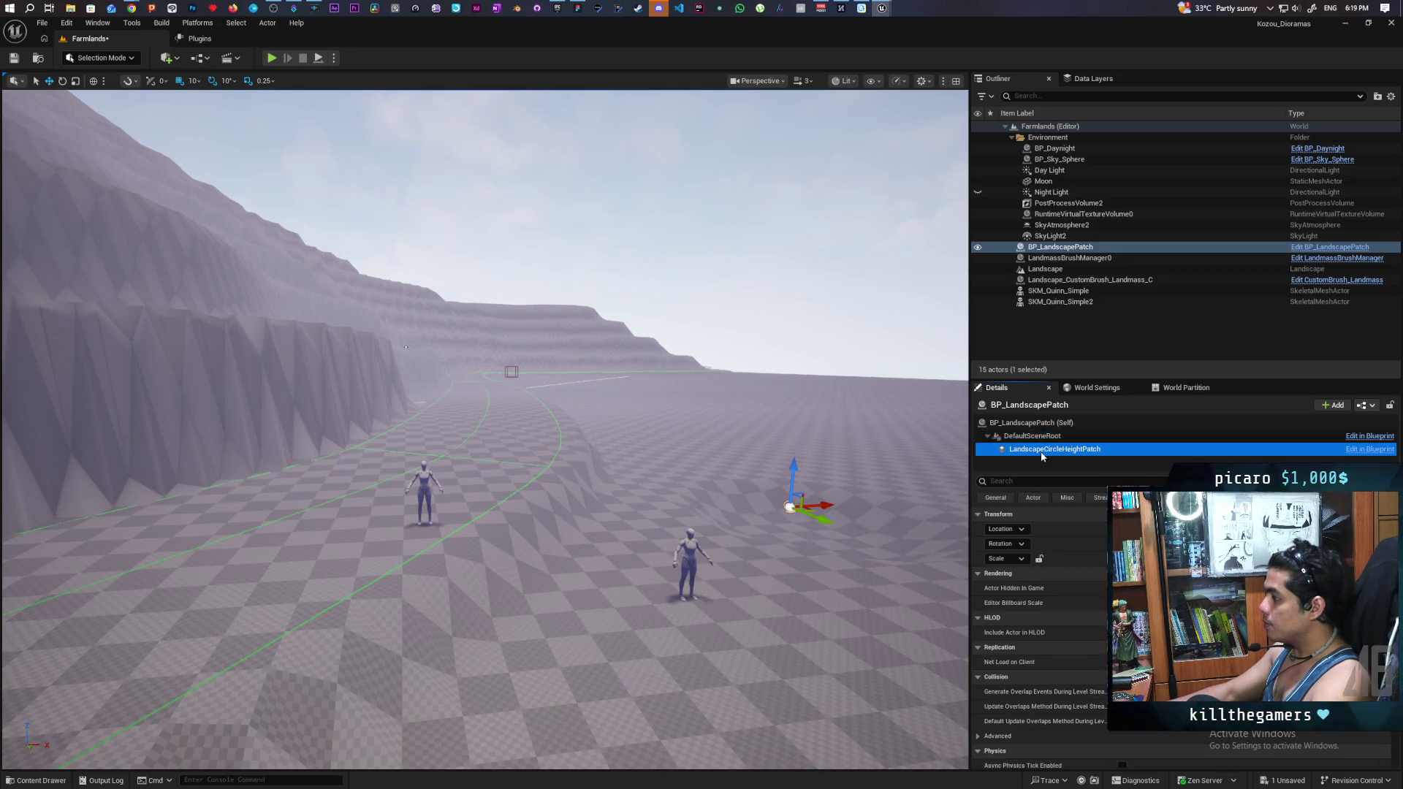
pyautogui.click(784, 499)
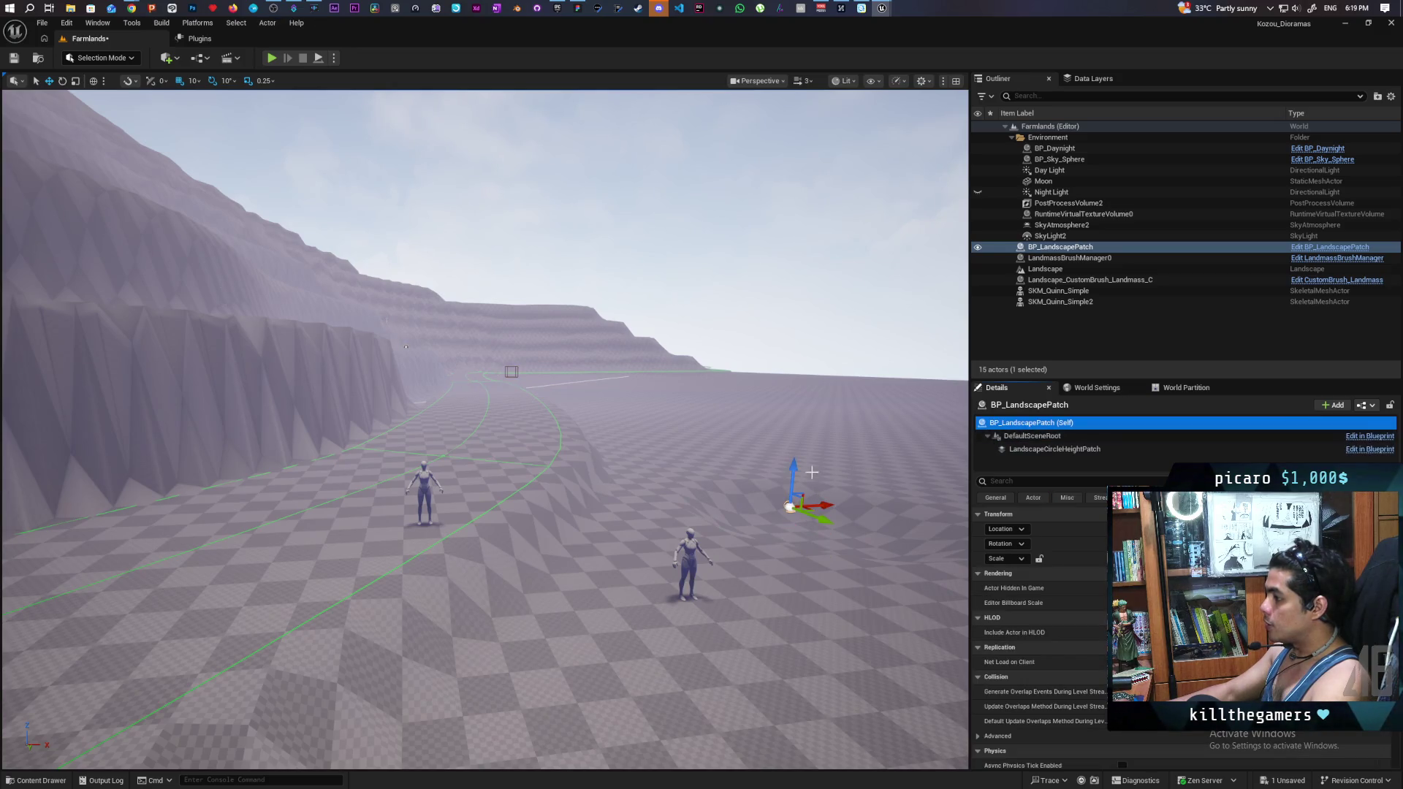
pyautogui.moveTo(794, 471)
pyautogui.mouseDown()
pyautogui.moveTo(816, 389)
pyautogui.moveTo(774, 453)
pyautogui.moveTo(804, 475)
pyautogui.moveTo(441, 504)
pyautogui.mouseUp()
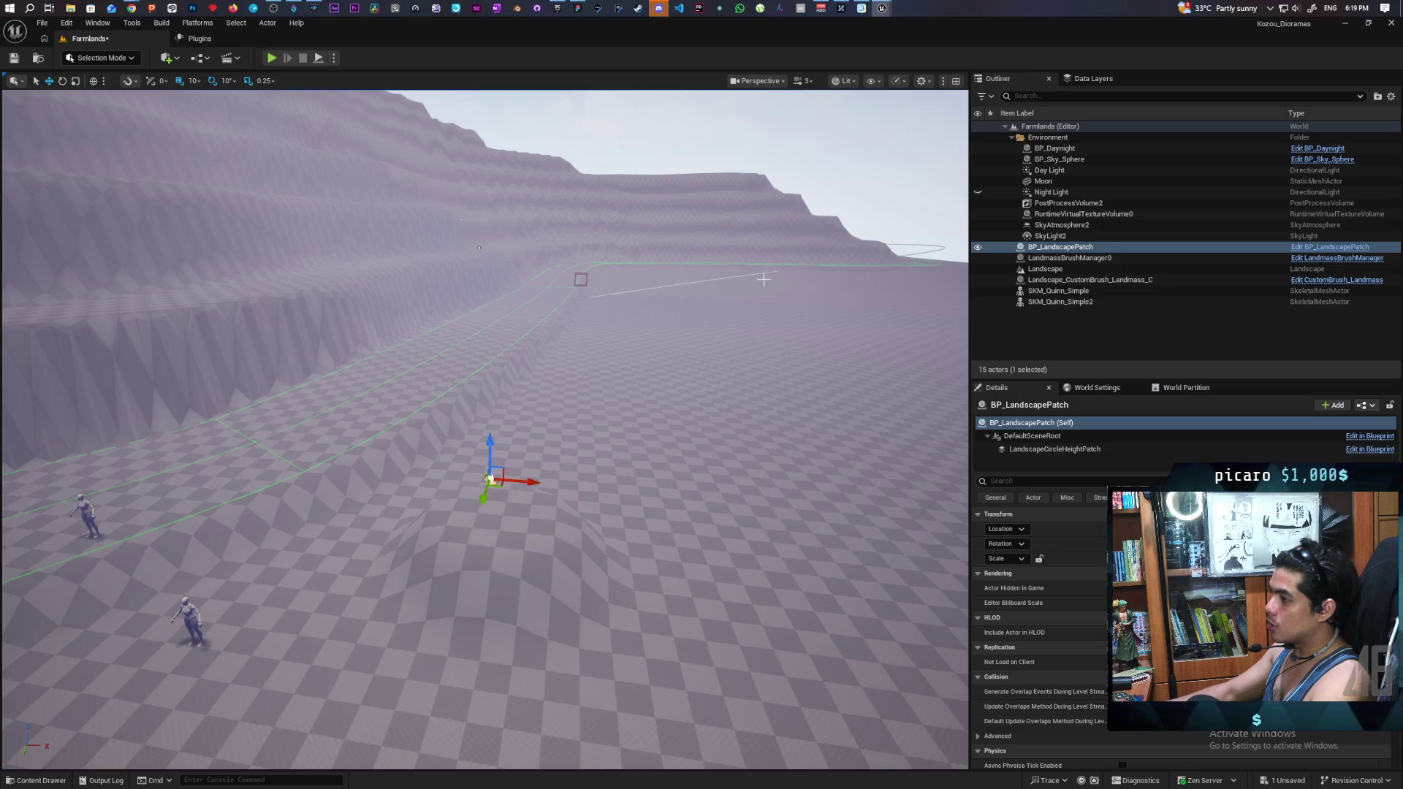
# Step: Select the LandscapeCircleHeightPatch component and lower the raised mound slightly beside the road
pyautogui.moveTo(635, 446); pyautogui.dragTo(559, 438)
pyautogui.click(1046, 449)
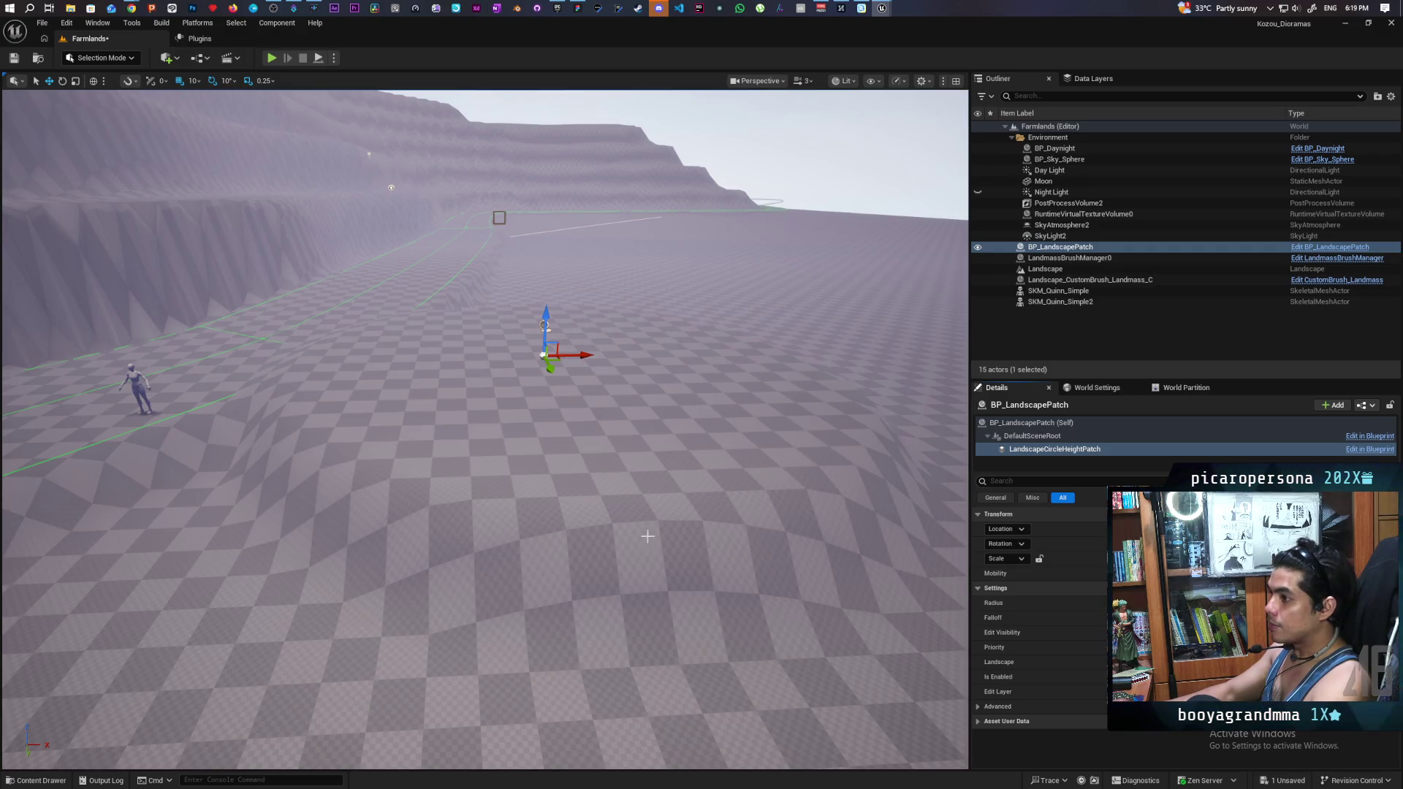
pyautogui.scroll(-5, 500, 414)
pyautogui.moveTo(501, 380)
pyautogui.mouseDown()
pyautogui.moveTo(502, 396)
pyautogui.moveTo(636, 440)
pyautogui.moveTo(503, 359)
pyautogui.mouseUp()
# Step: Navigate the view over the cliffs and terrain, then switch the editor into Landscape Mode
pyautogui.moveTo(793, 575); pyautogui.dragTo(782, 566)
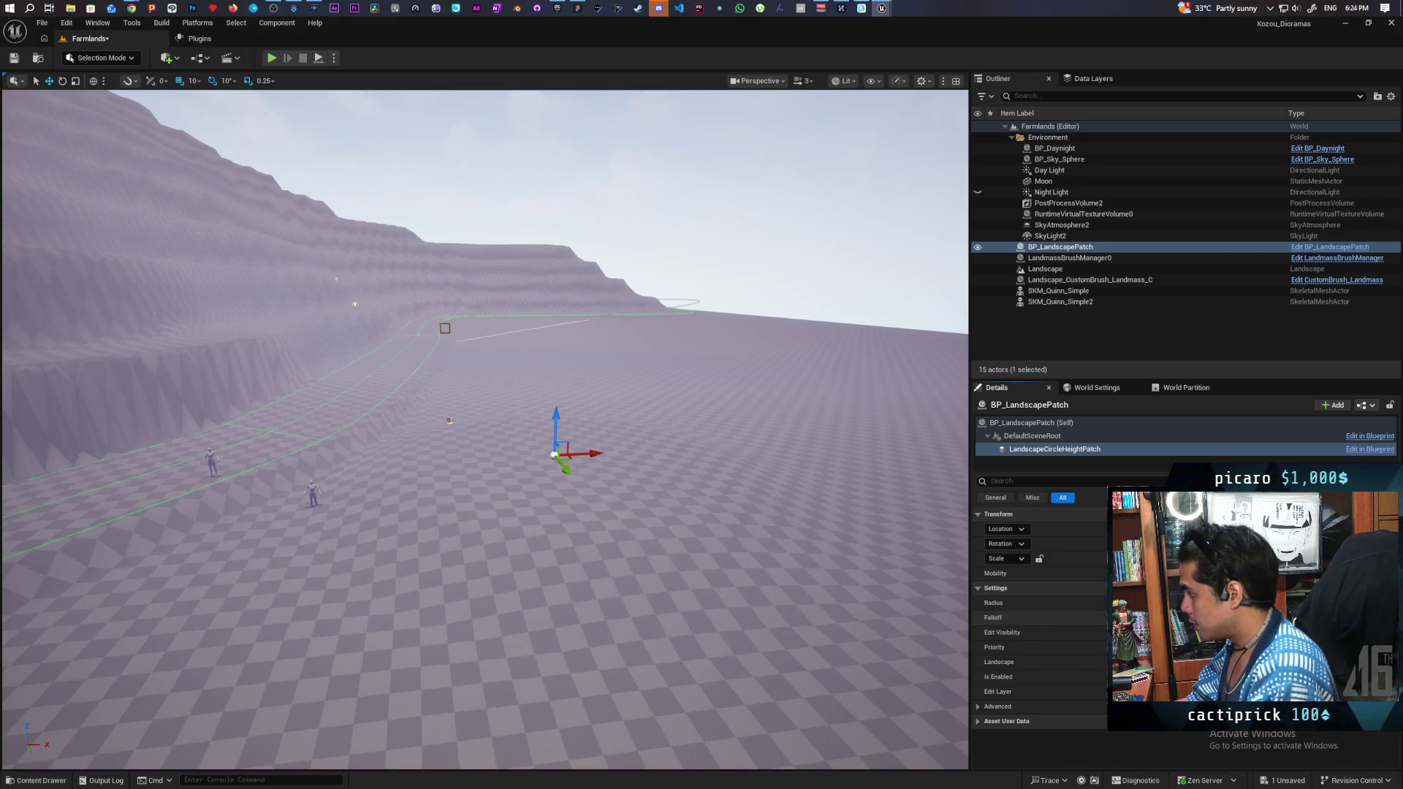
pyautogui.scroll(5, 485, 430)
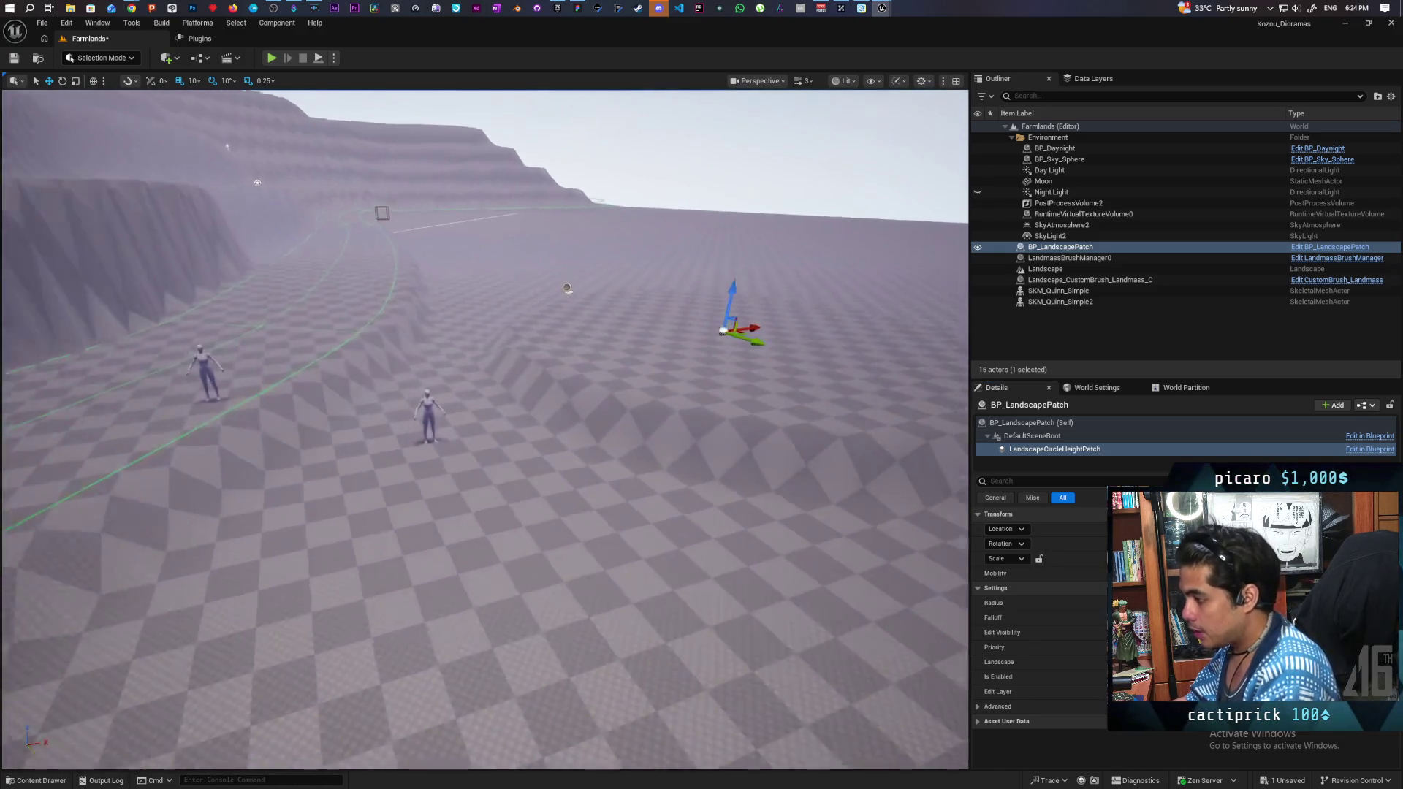
pyautogui.moveTo(485, 429)
pyautogui.mouseDown()
pyautogui.moveTo(541, 494)
pyautogui.moveTo(503, 481)
pyautogui.mouseUp()
pyautogui.click(100, 58)
pyautogui.click(102, 89)
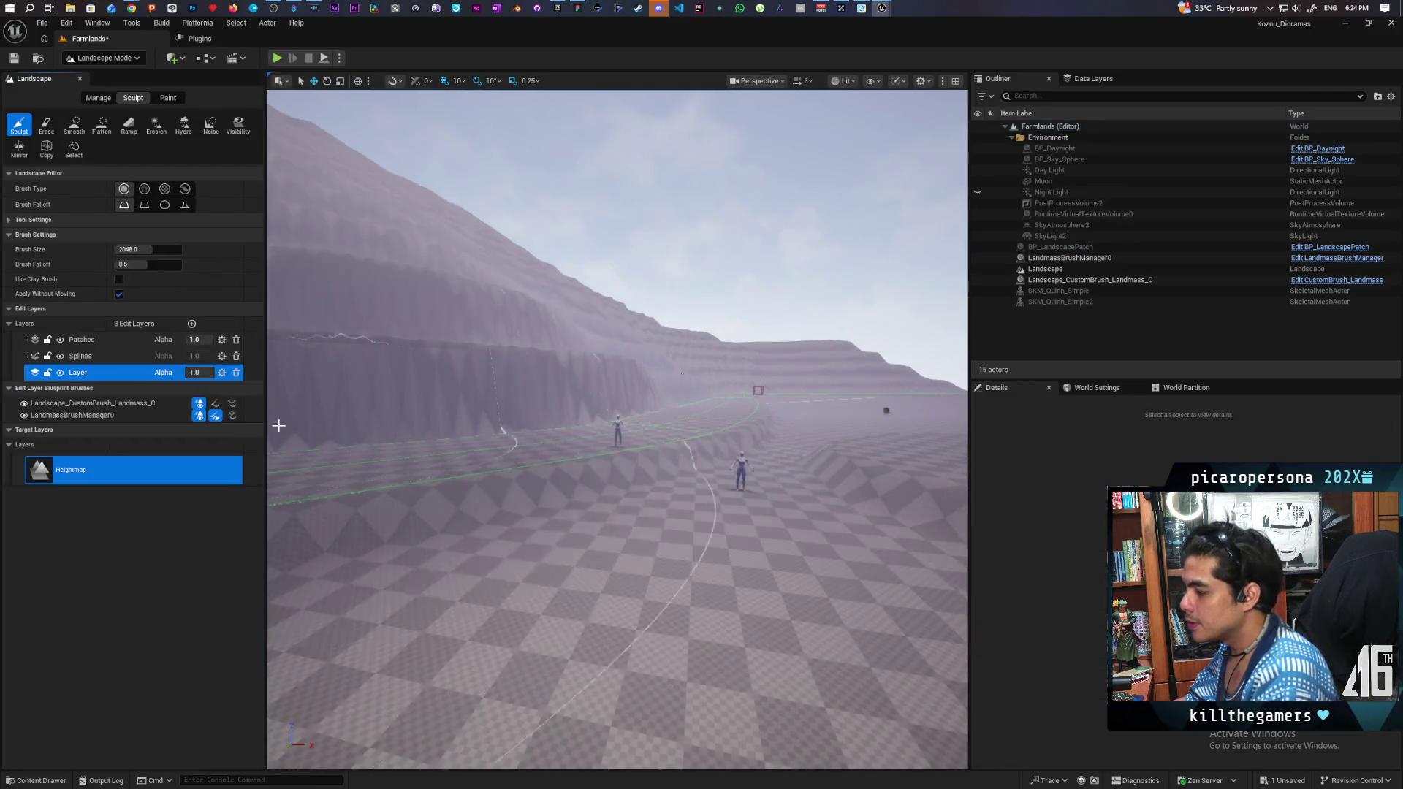
# Step: Activate the landscape Splines tool and select all points of the road spline
pyautogui.click(98, 97)
pyautogui.click(210, 124)
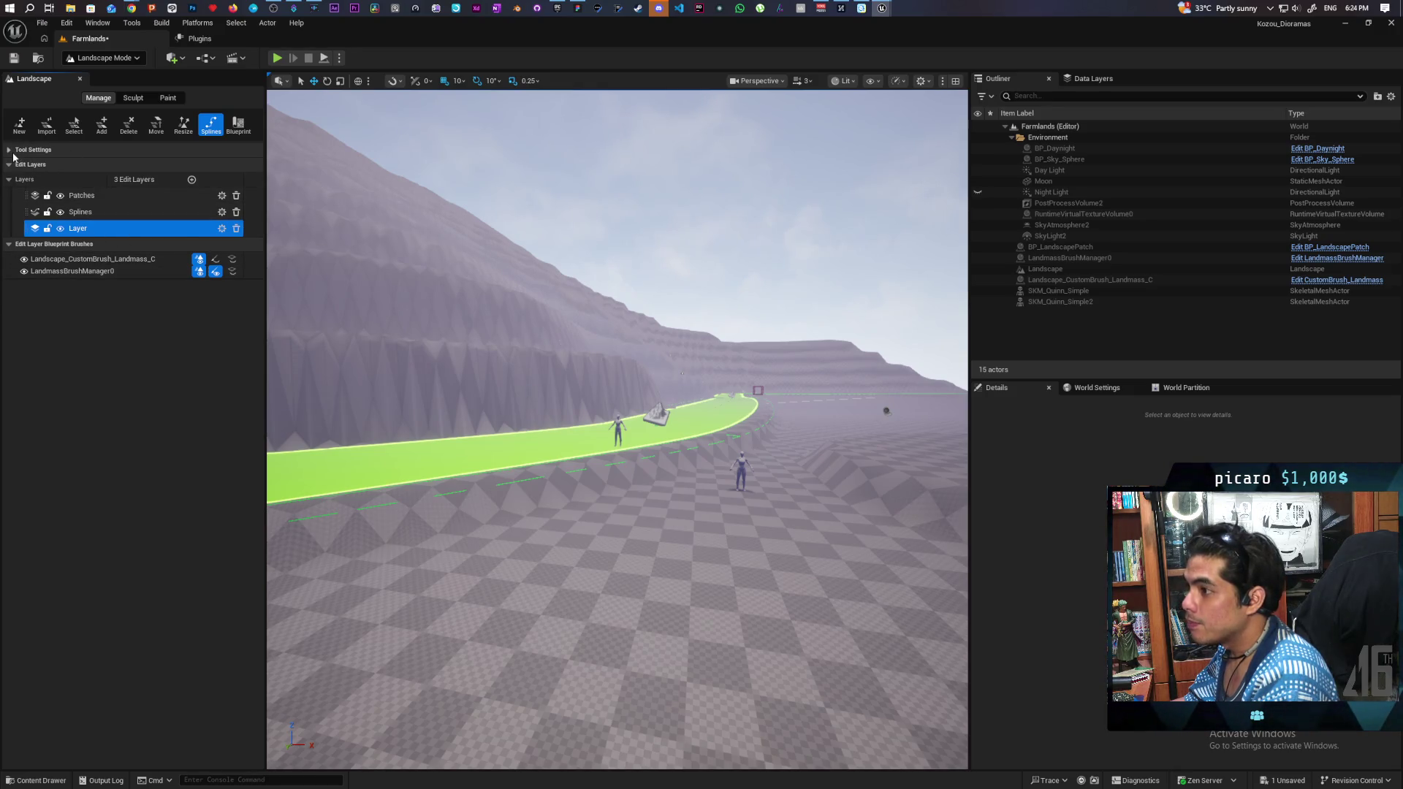
pyautogui.click(15, 150)
pyautogui.click(72, 179)
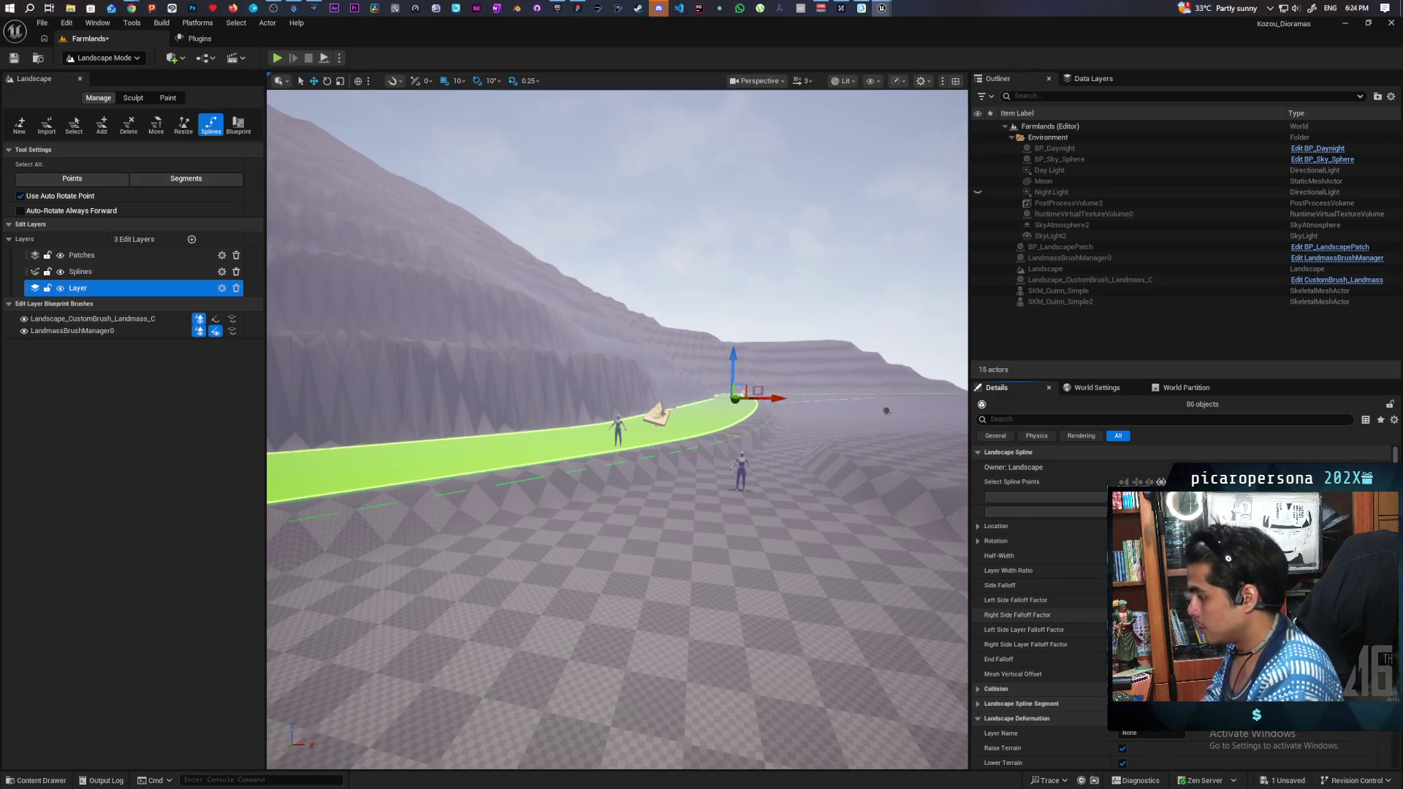
# Step: Fly to the sloped road edge and undo the last two falloff changes on the road spline
pyautogui.press('w')
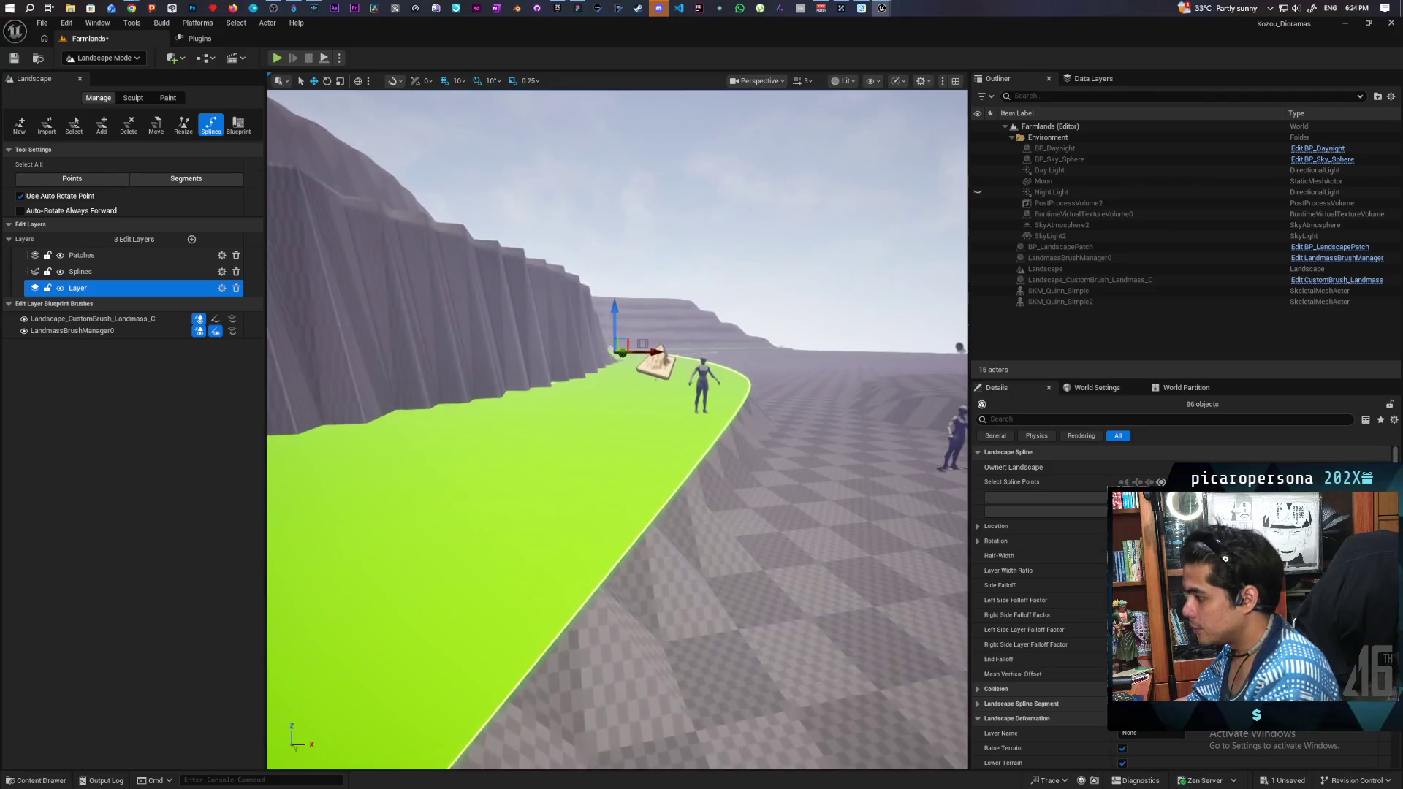
pyautogui.press('w')
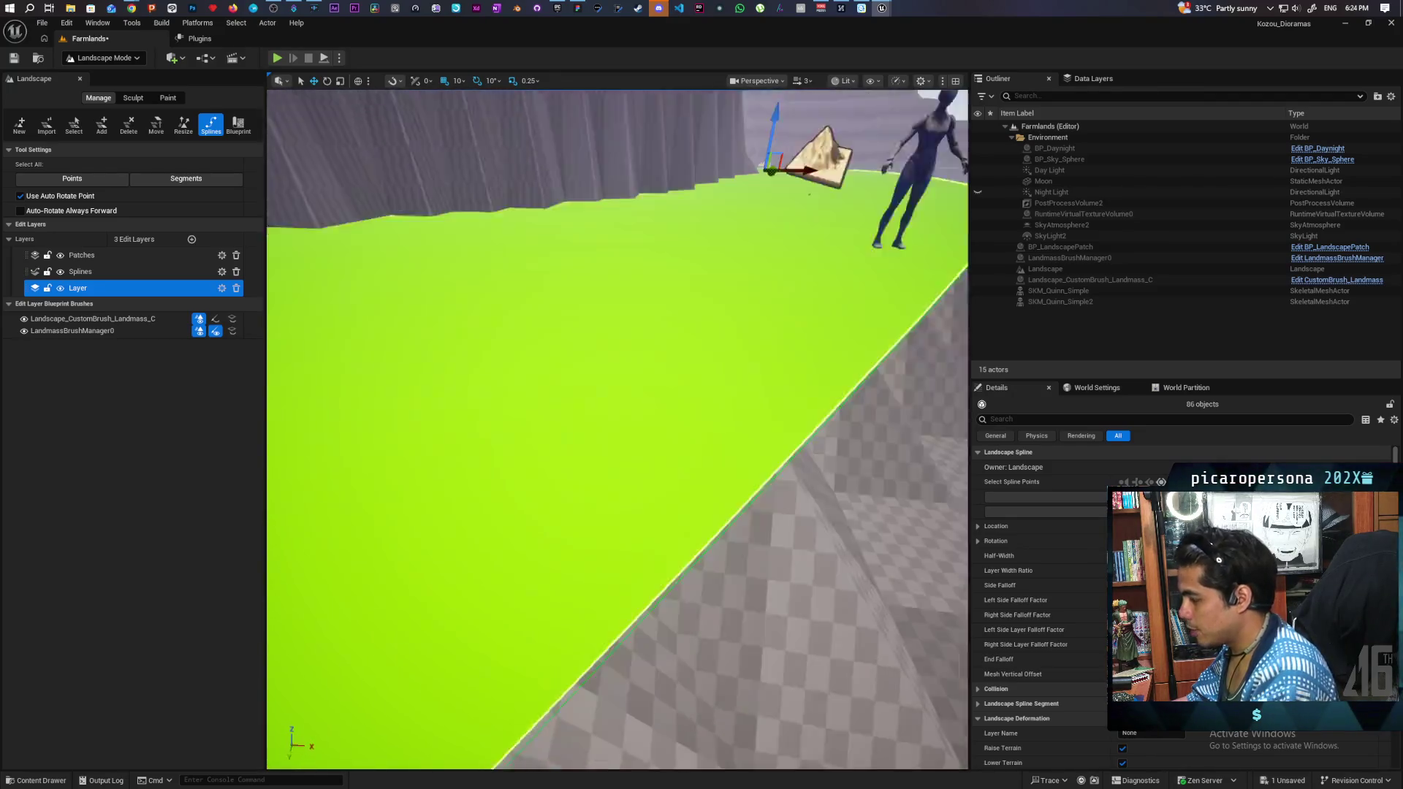
pyautogui.press('s')
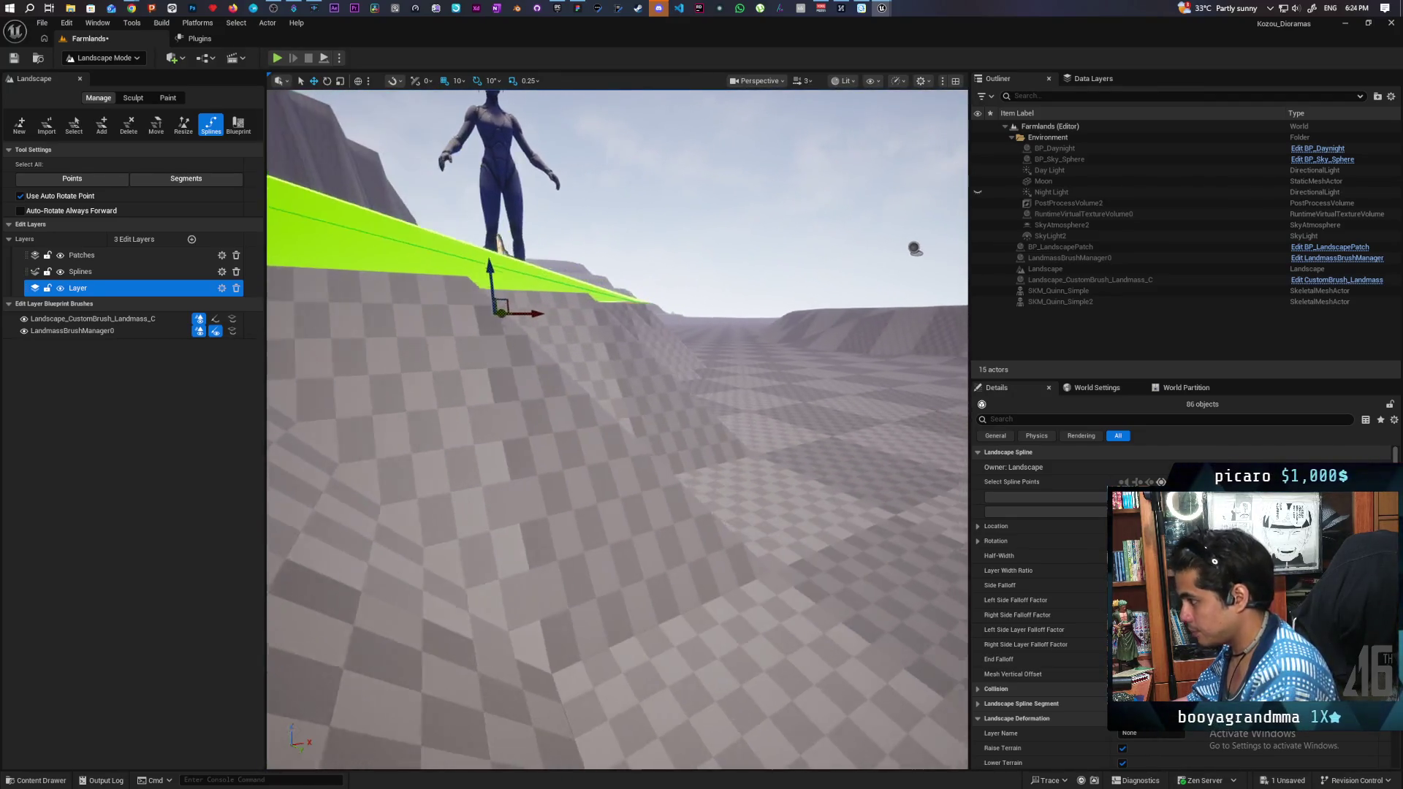
pyautogui.press('q')
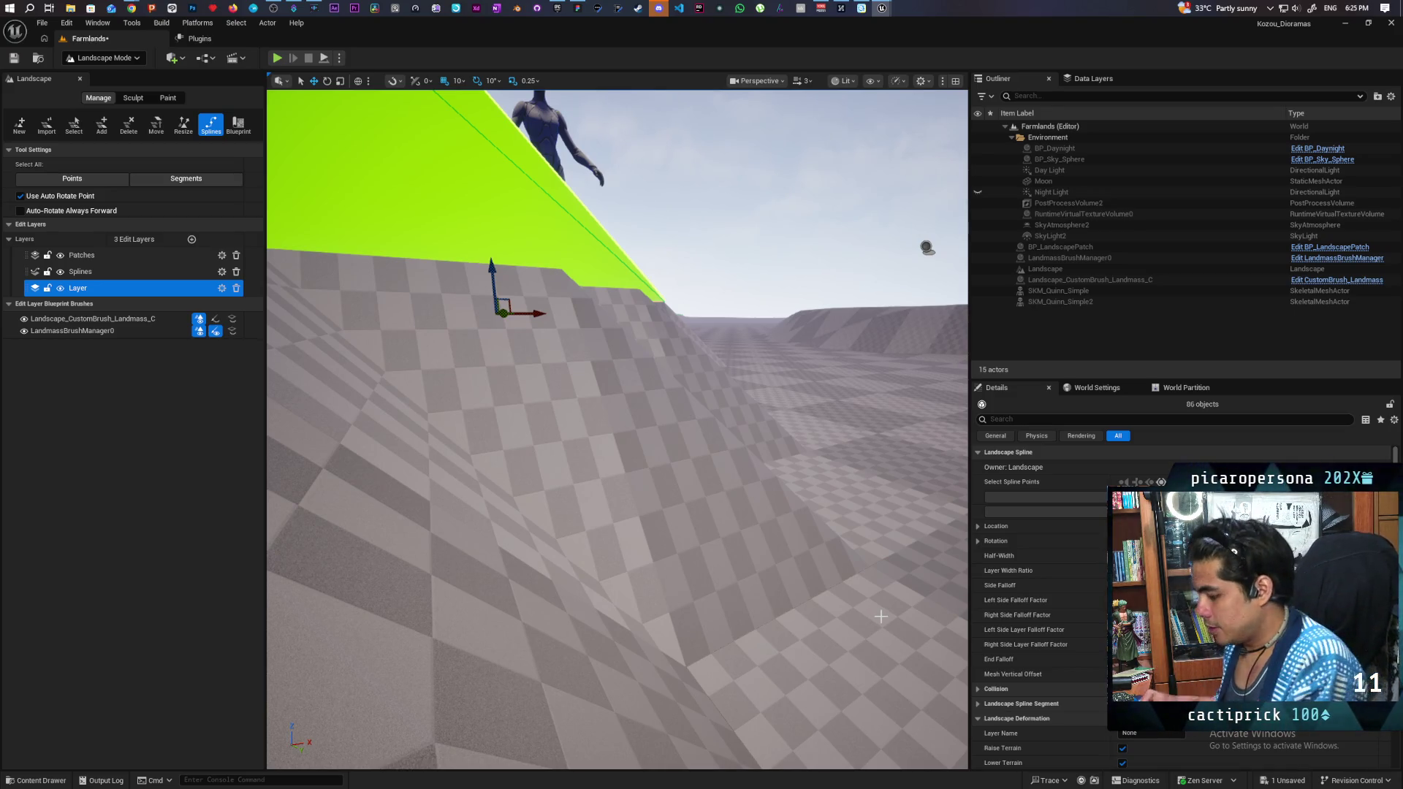
pyautogui.hotkey('ctrl', 'z')
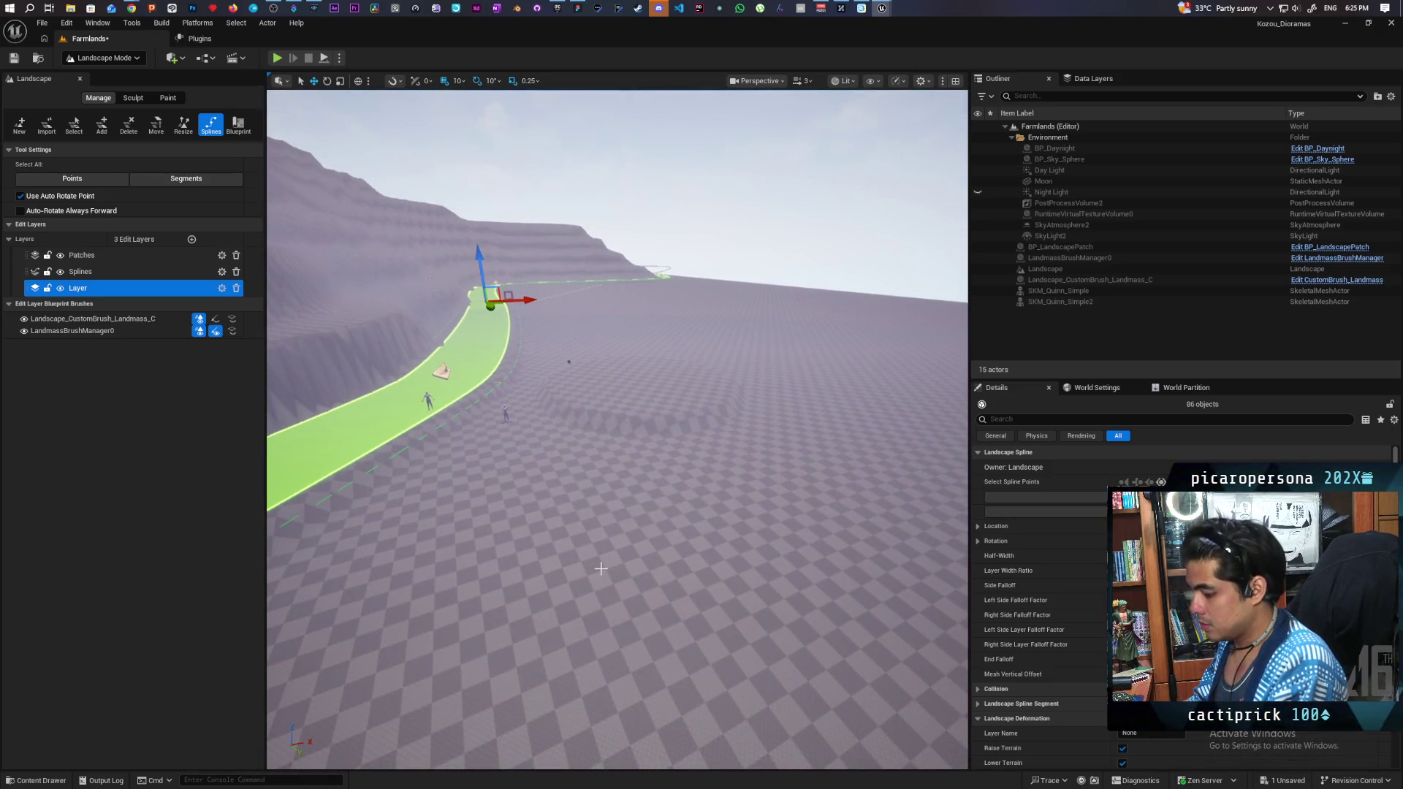
pyautogui.hotkey('ctrl', 'z')
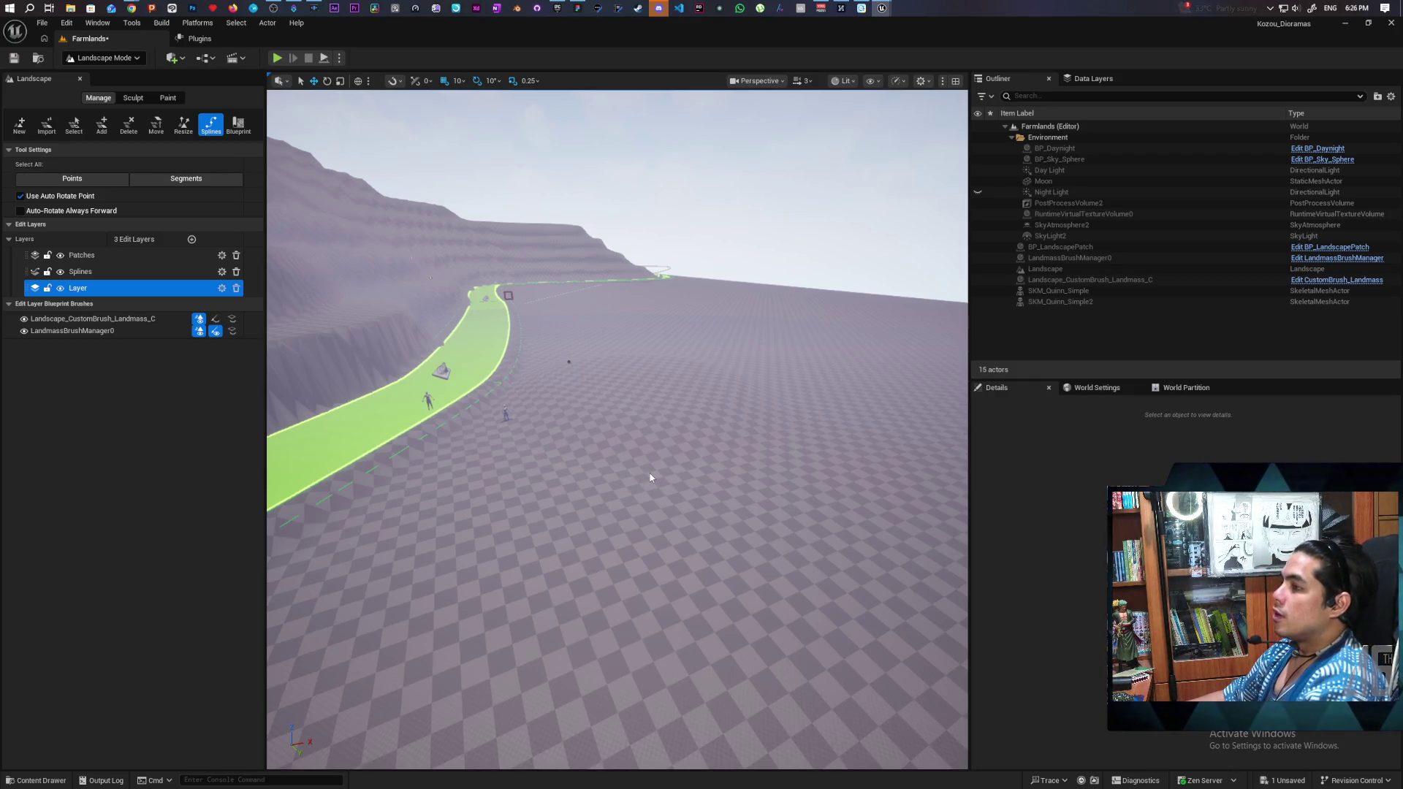
# Step: Fly the camera along the green road spline winding up the terraced hillside
pyautogui.moveTo(622, 469)
pyautogui.mouseDown()
pyautogui.moveTo(636, 439)
pyautogui.moveTo(632, 548)
pyautogui.moveTo(597, 516)
pyautogui.mouseUp()
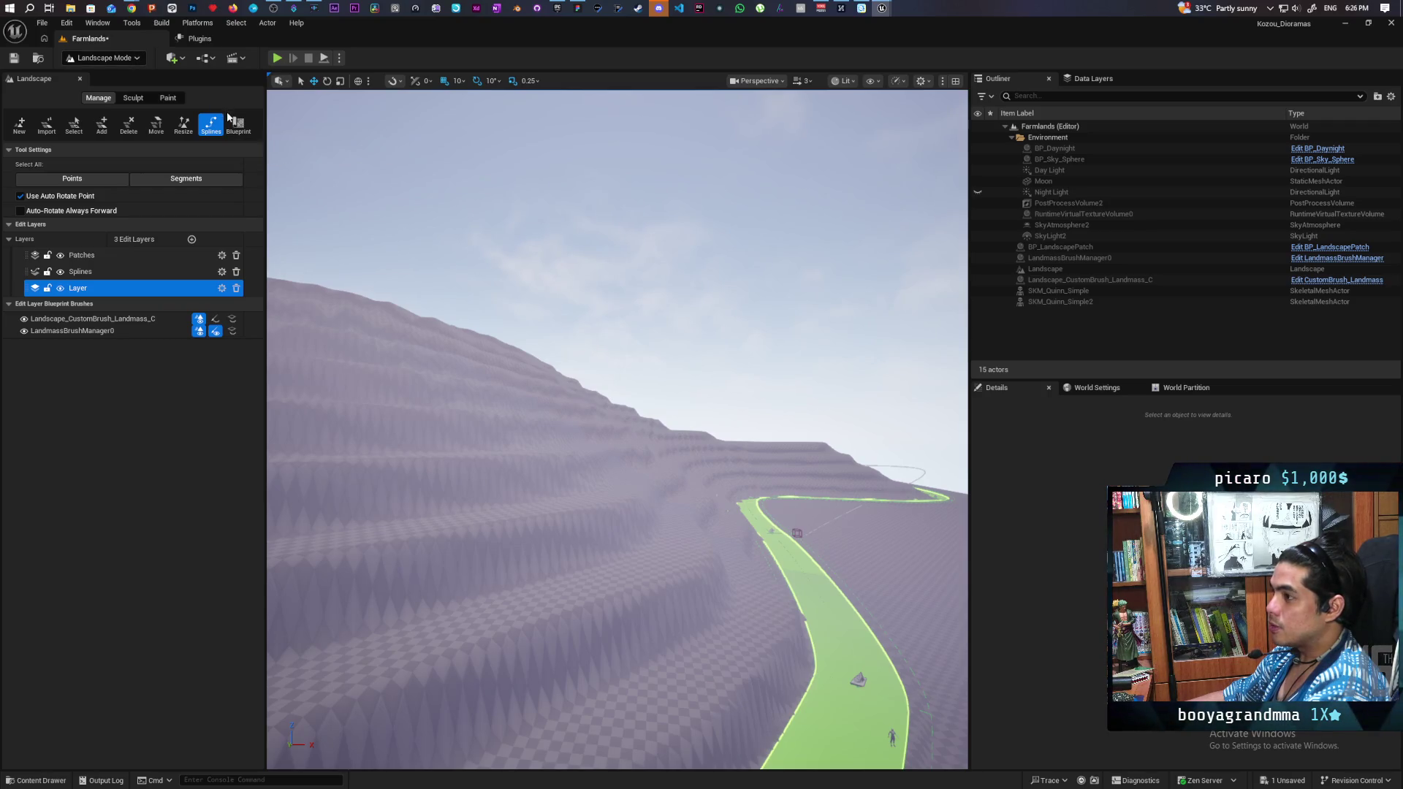
pyautogui.click(238, 124)
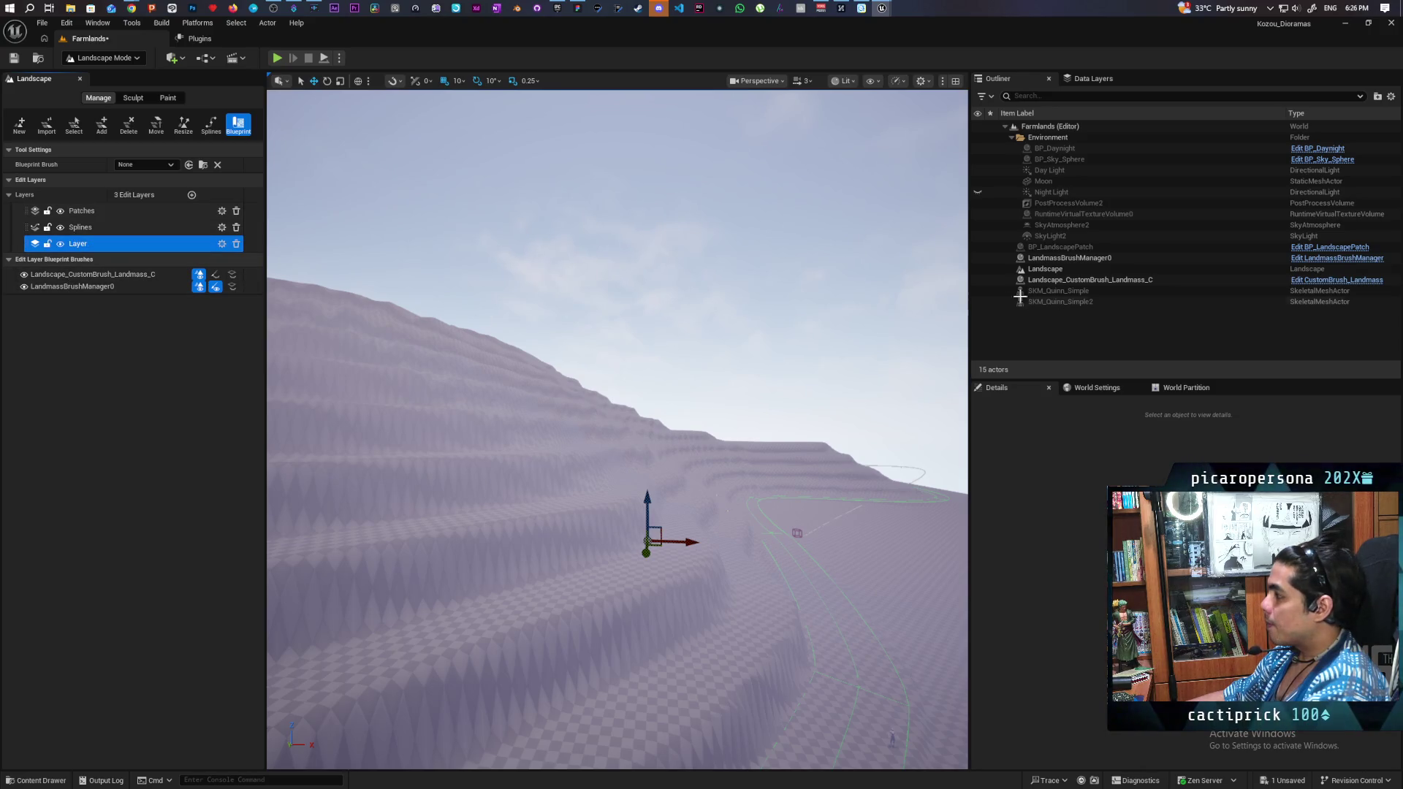
pyautogui.click(1088, 281)
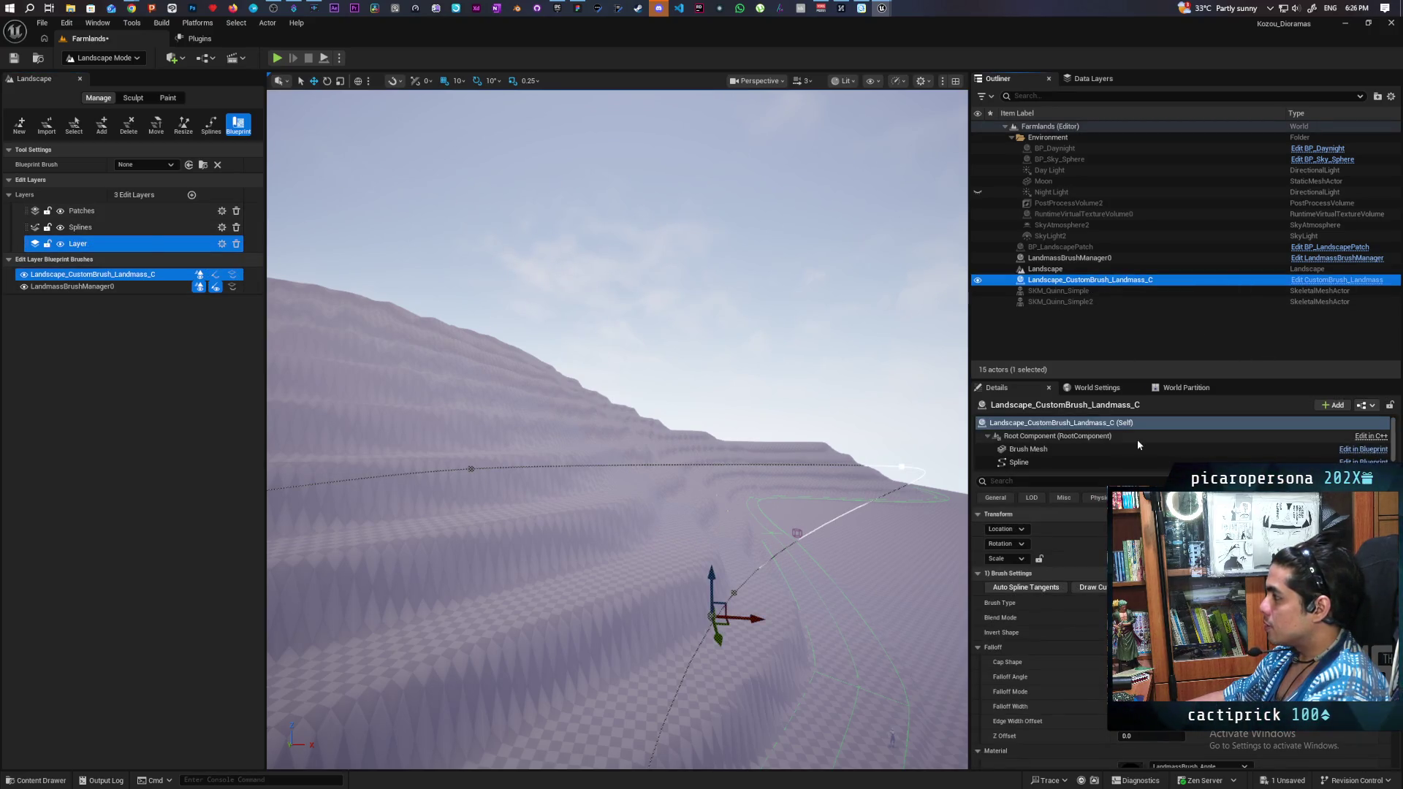
pyautogui.scroll(-2, 1067, 638)
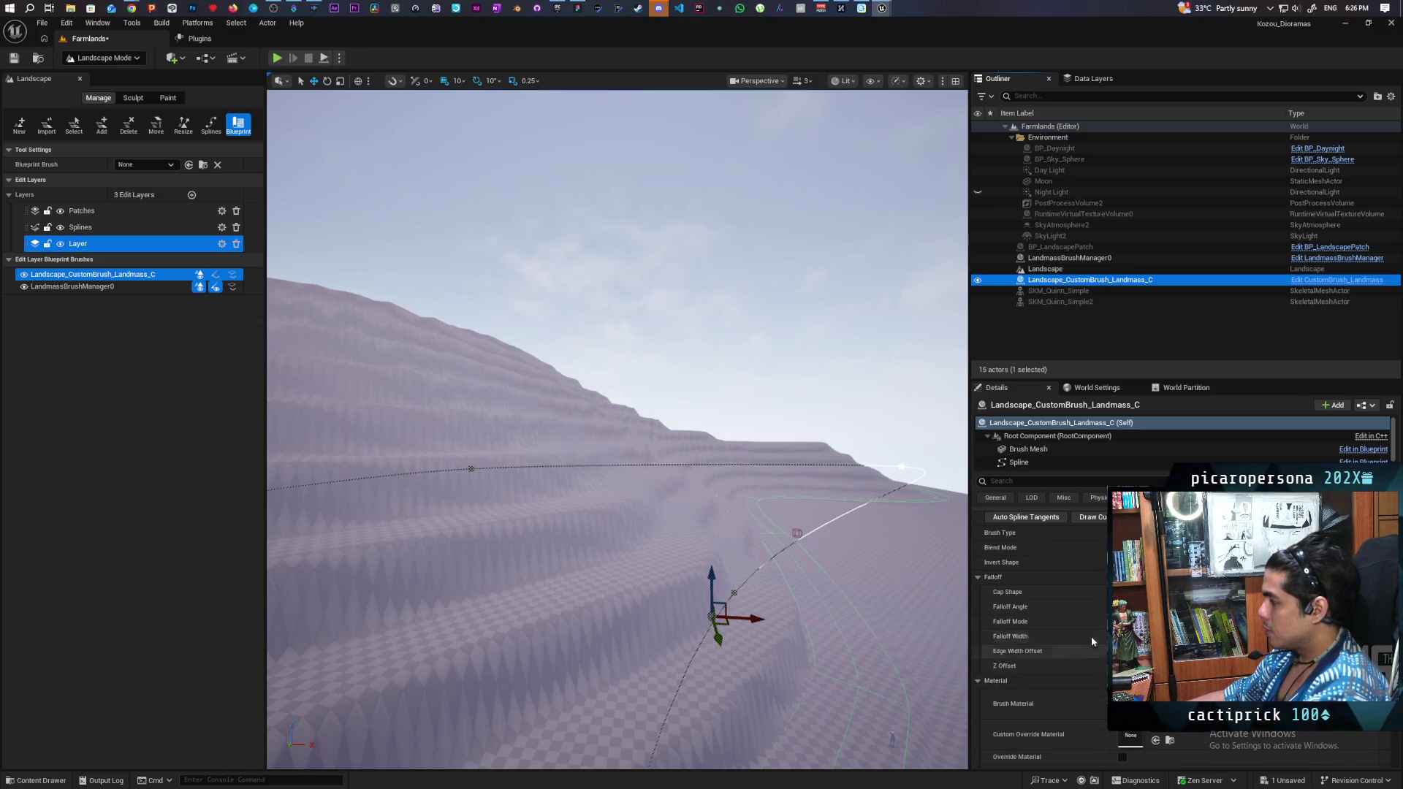
pyautogui.click(1096, 606)
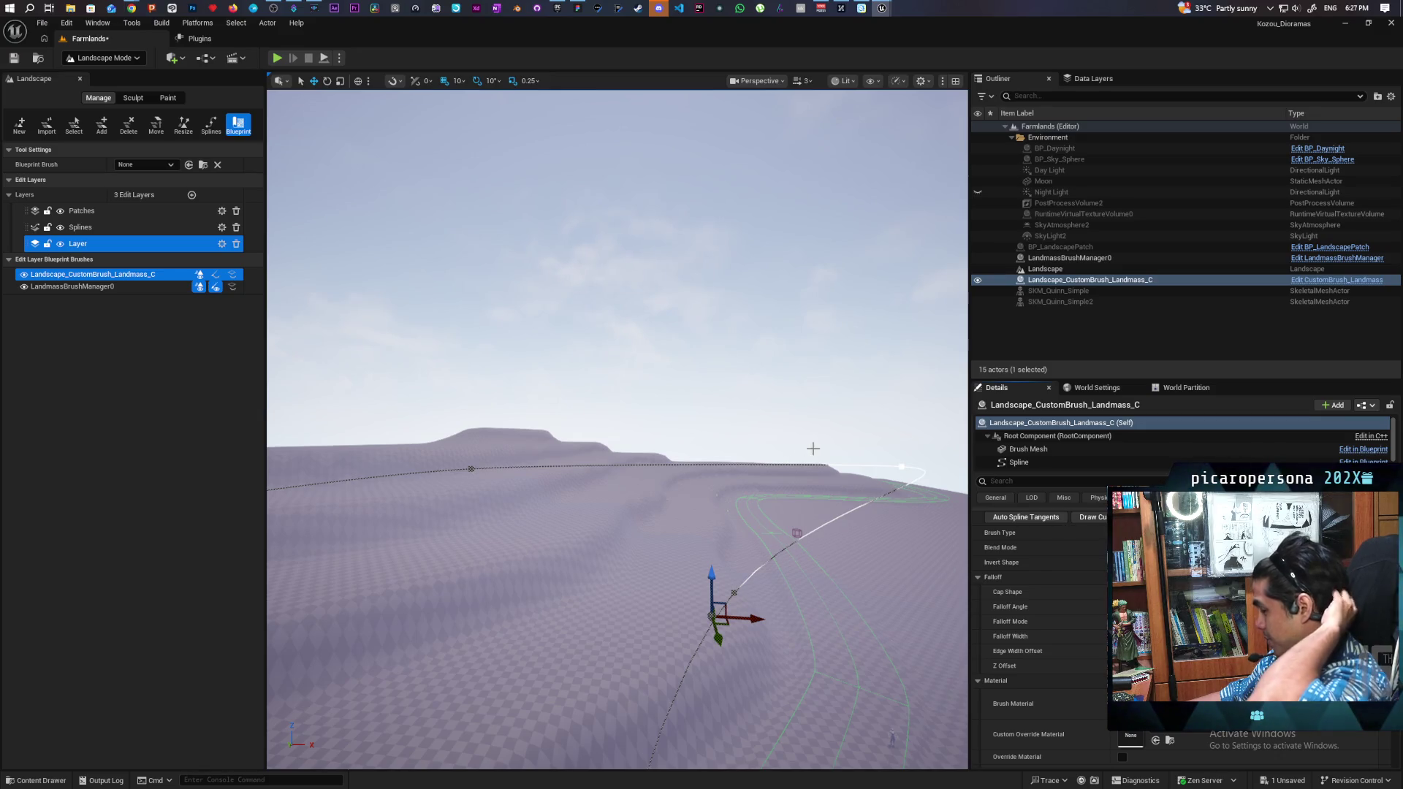
pyautogui.press('Left')
pyautogui.press('Down')
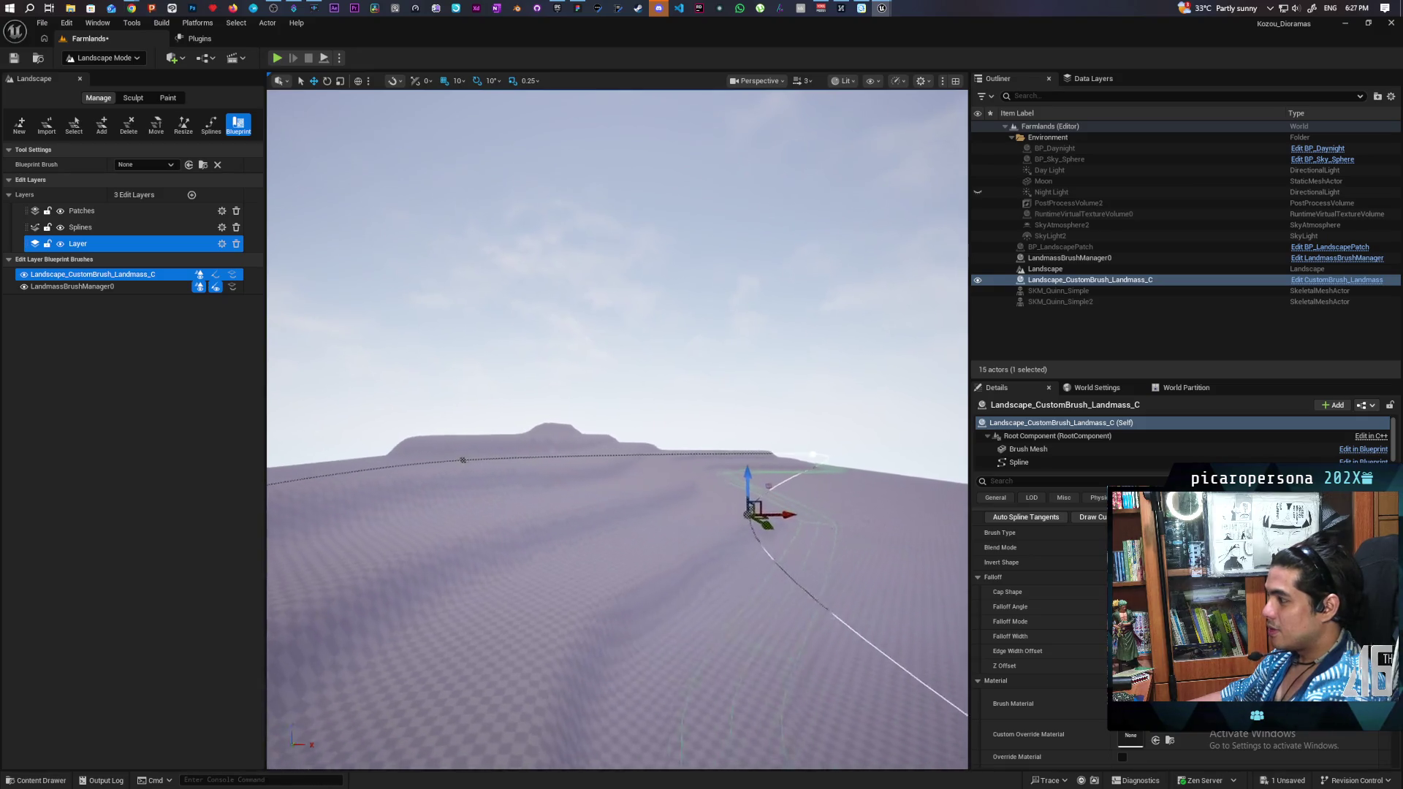
pyautogui.press('Up')
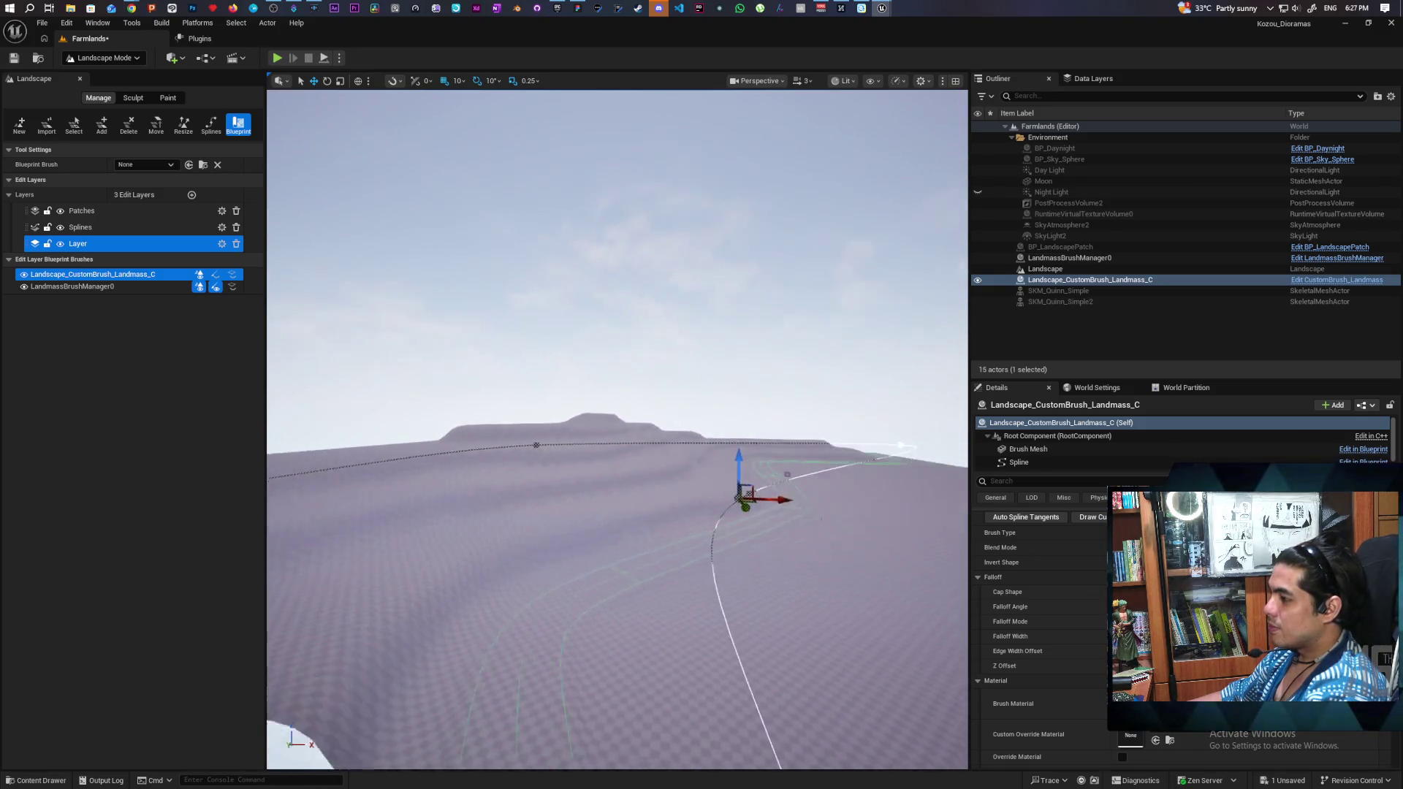
pyautogui.press('Right')
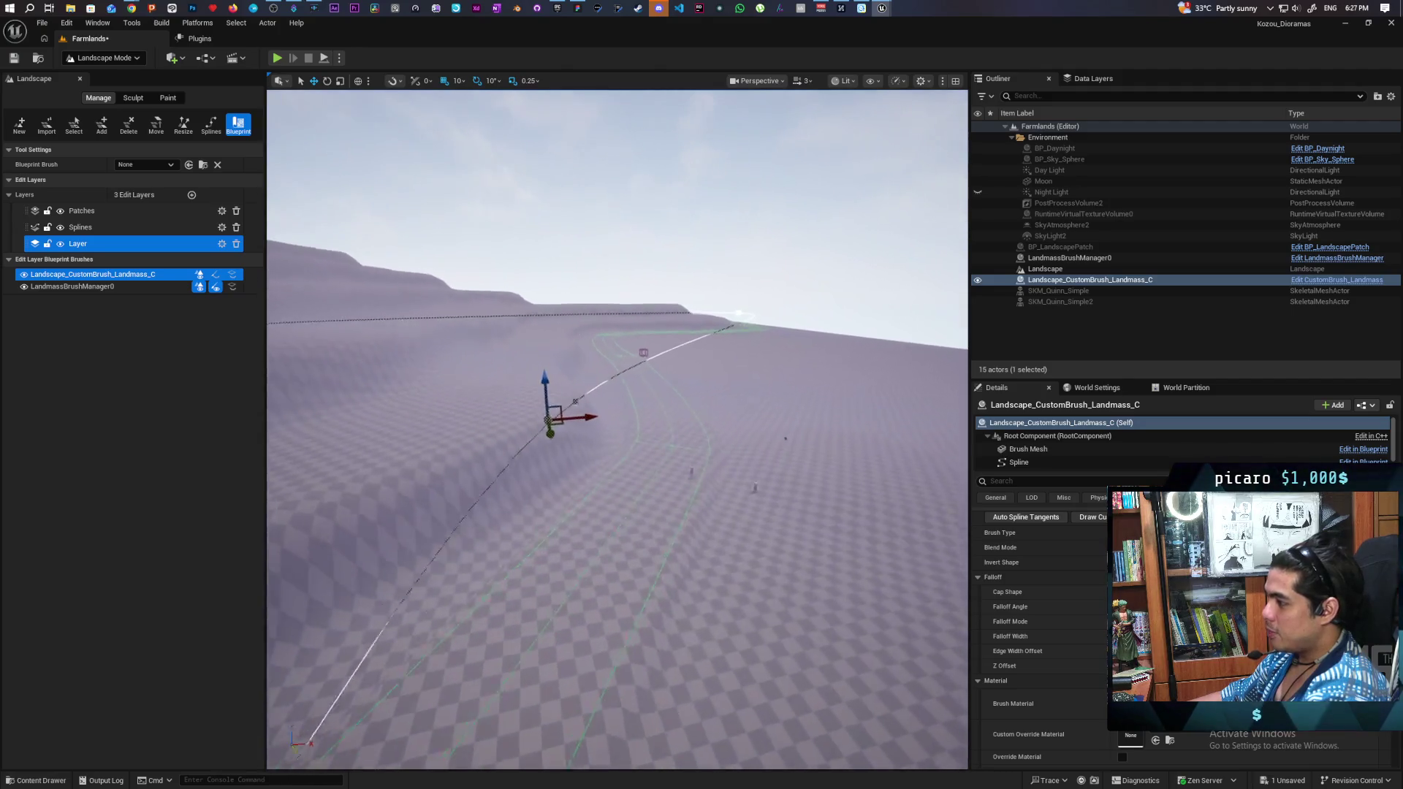
pyautogui.press('Down')
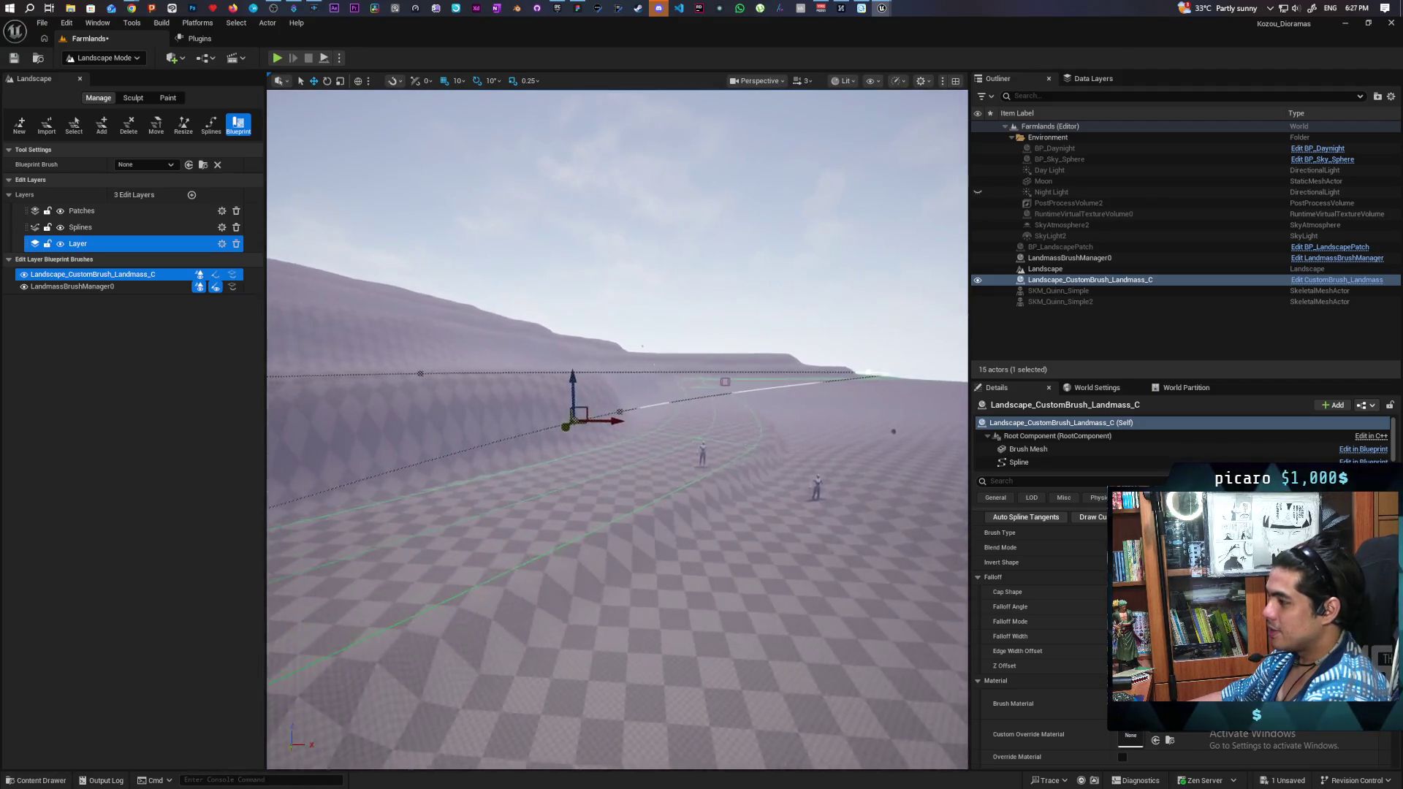
pyautogui.press('Down')
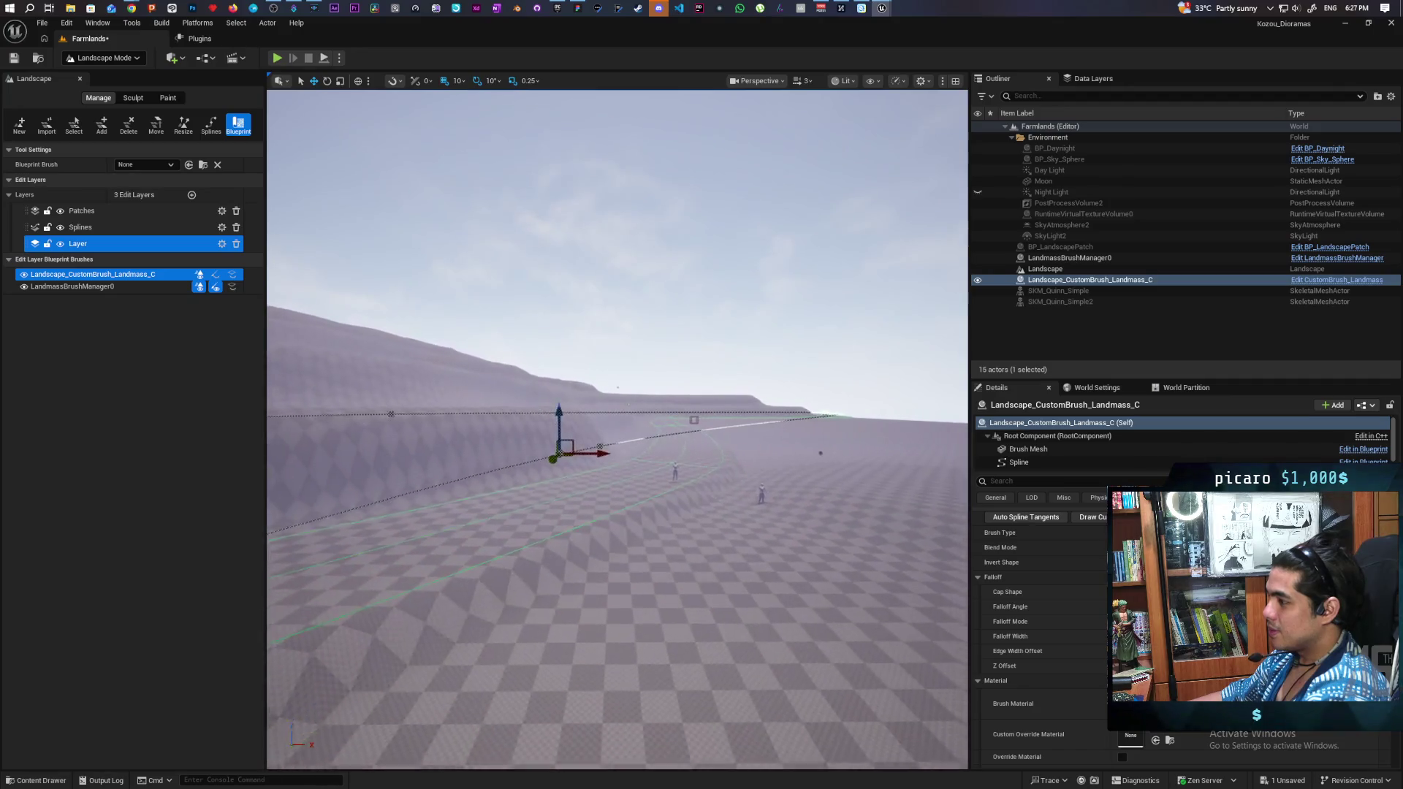
pyautogui.press('Left')
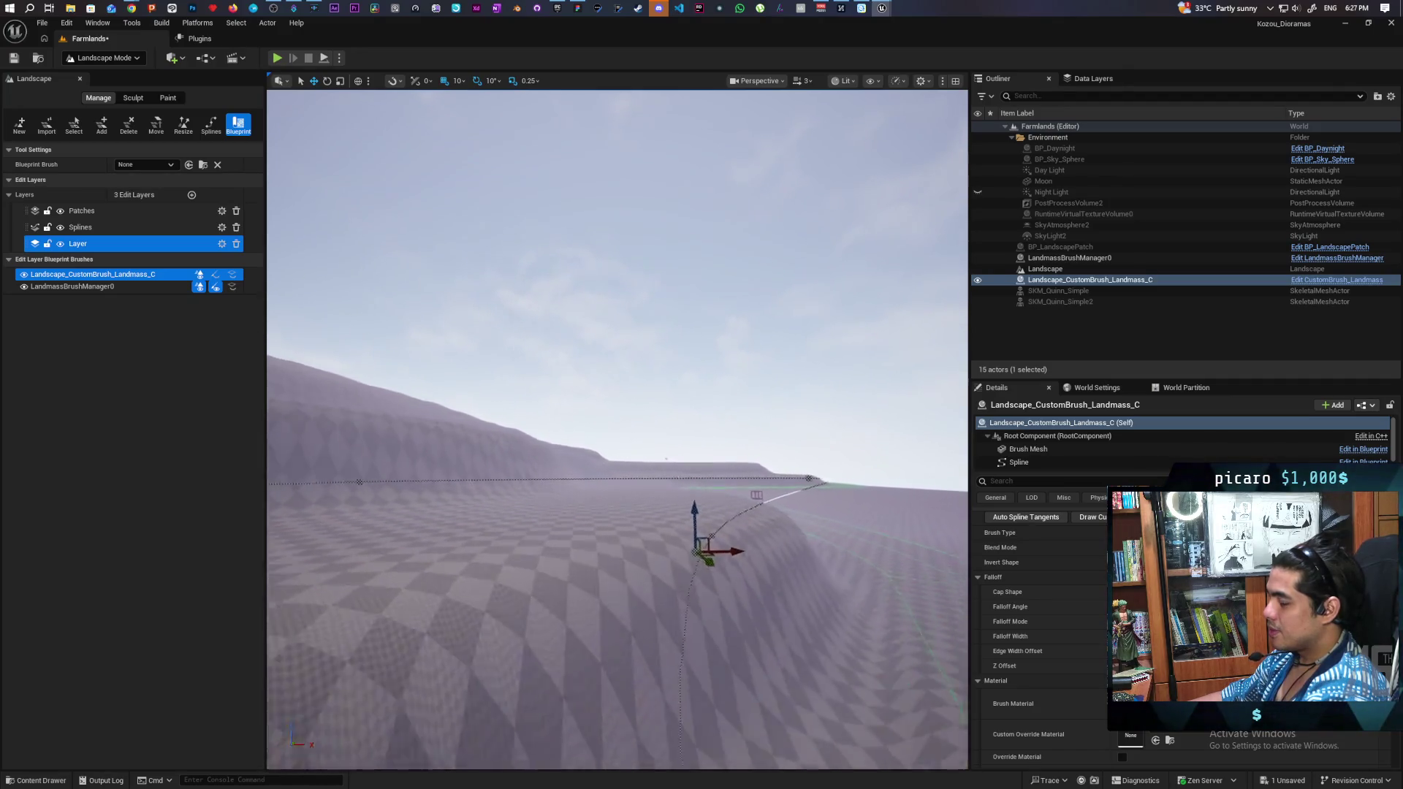
pyautogui.press('Down')
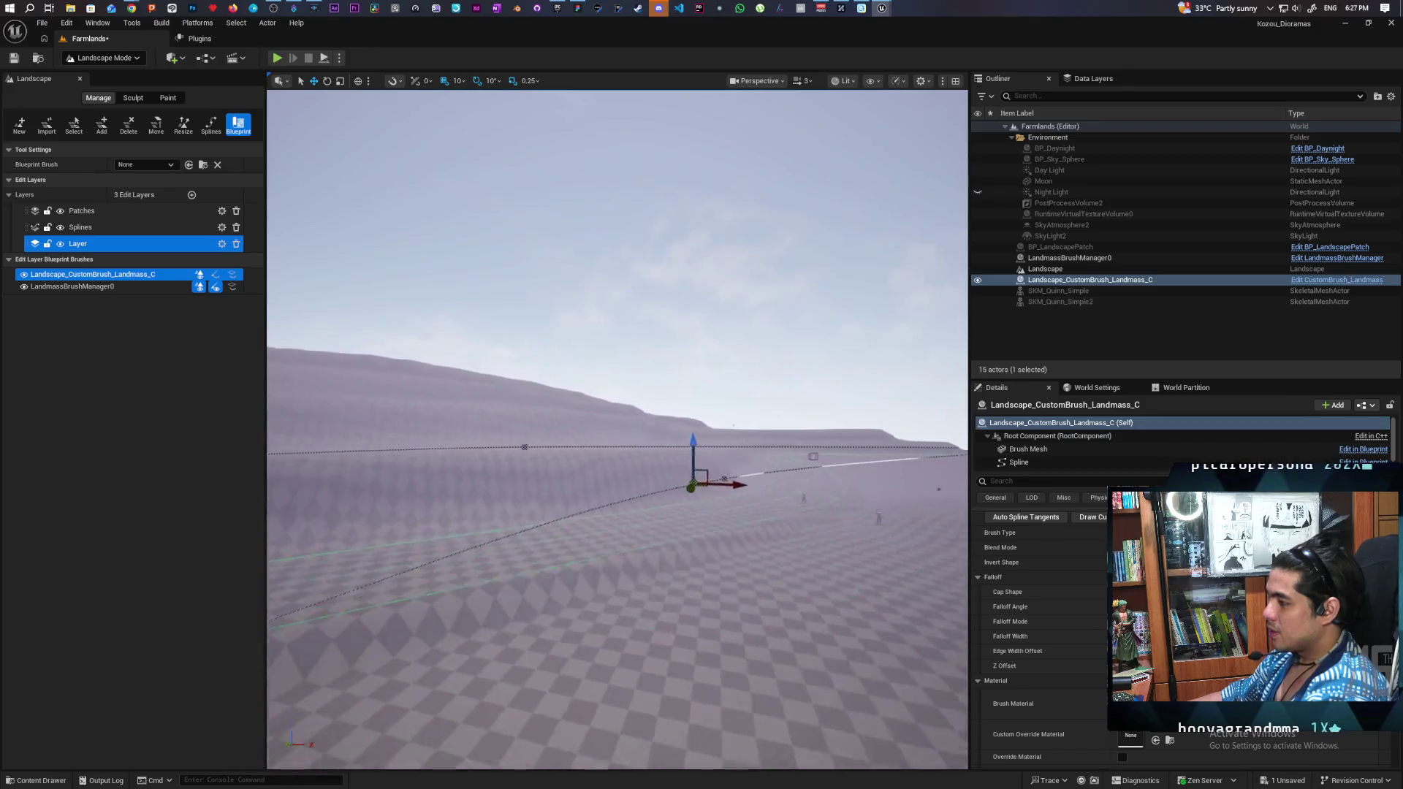
pyautogui.press('Left')
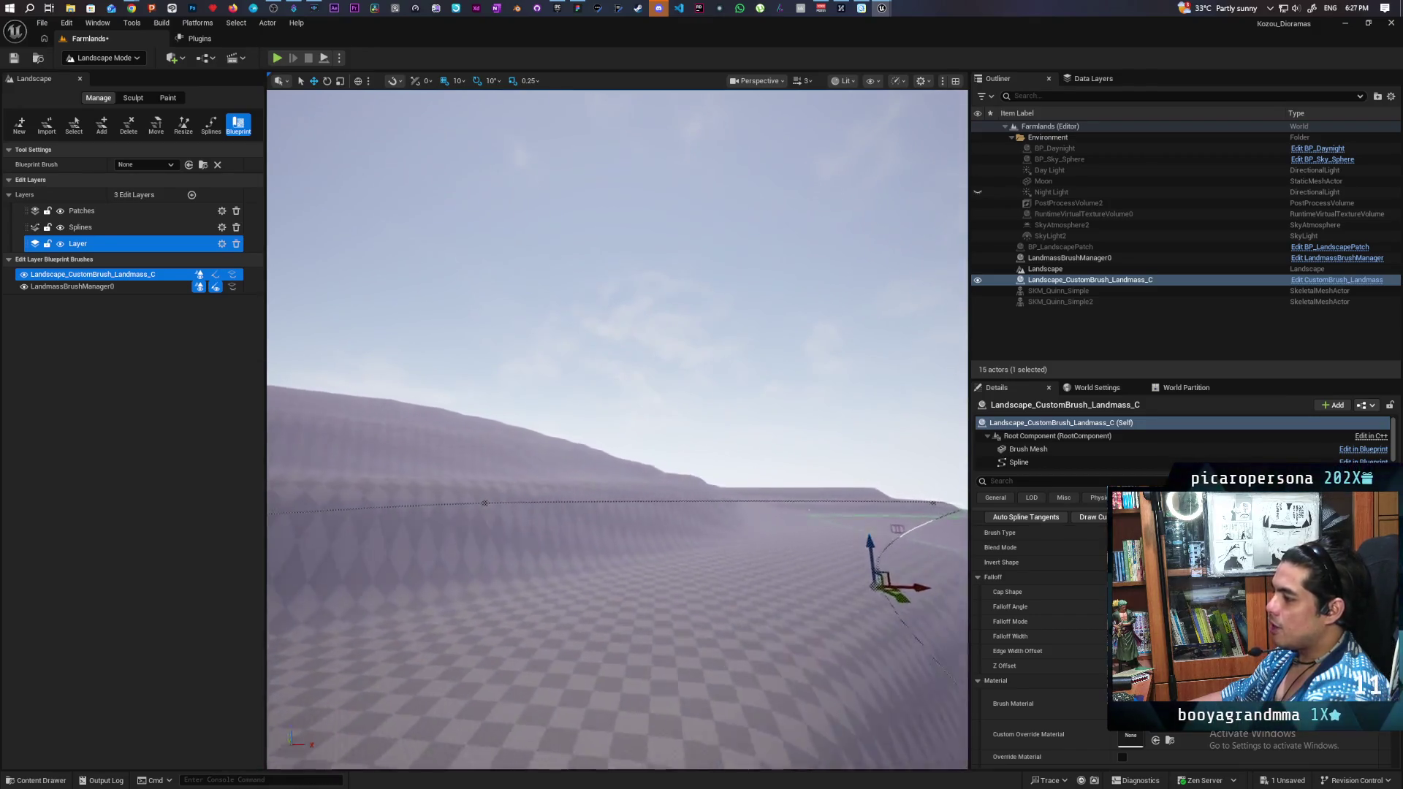
pyautogui.press('Right')
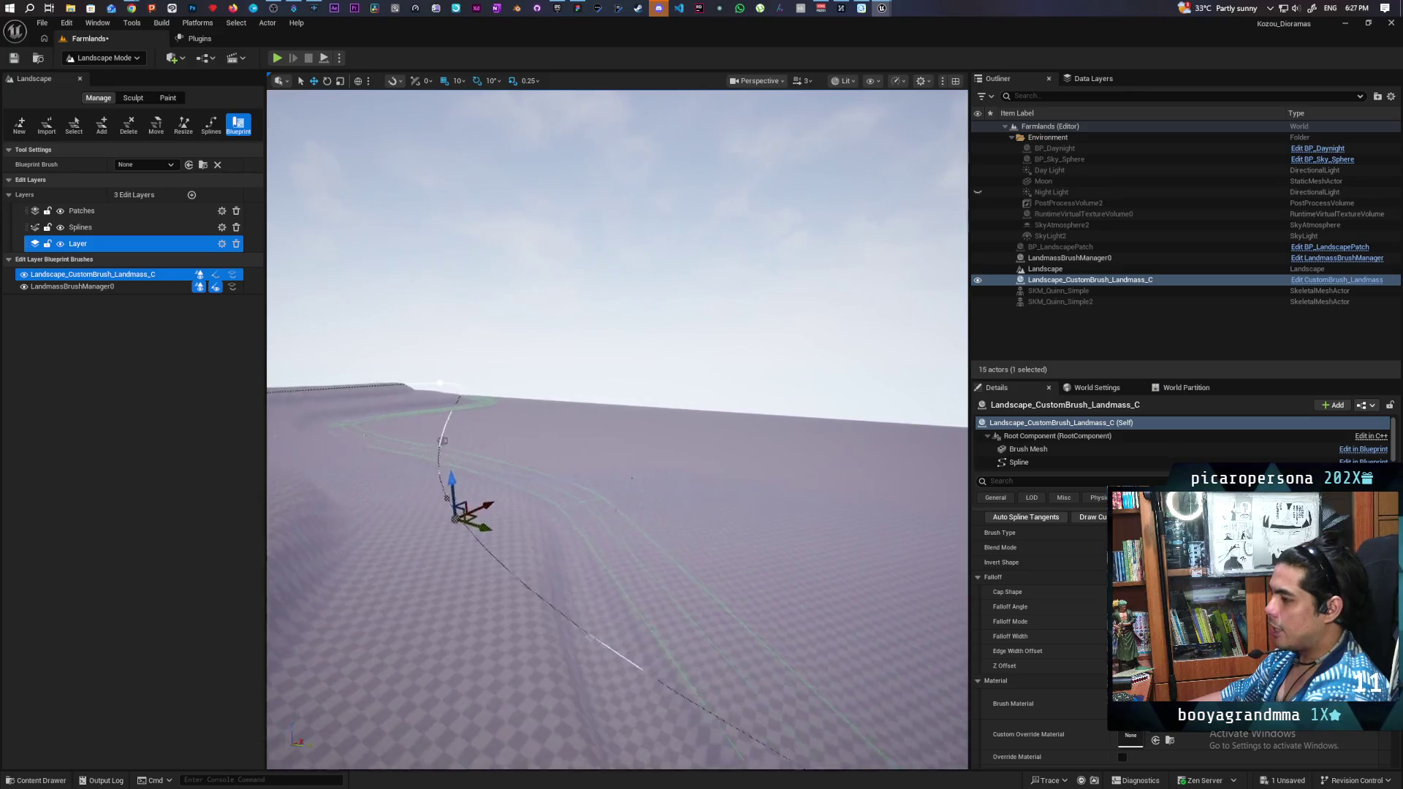
pyautogui.press('Right')
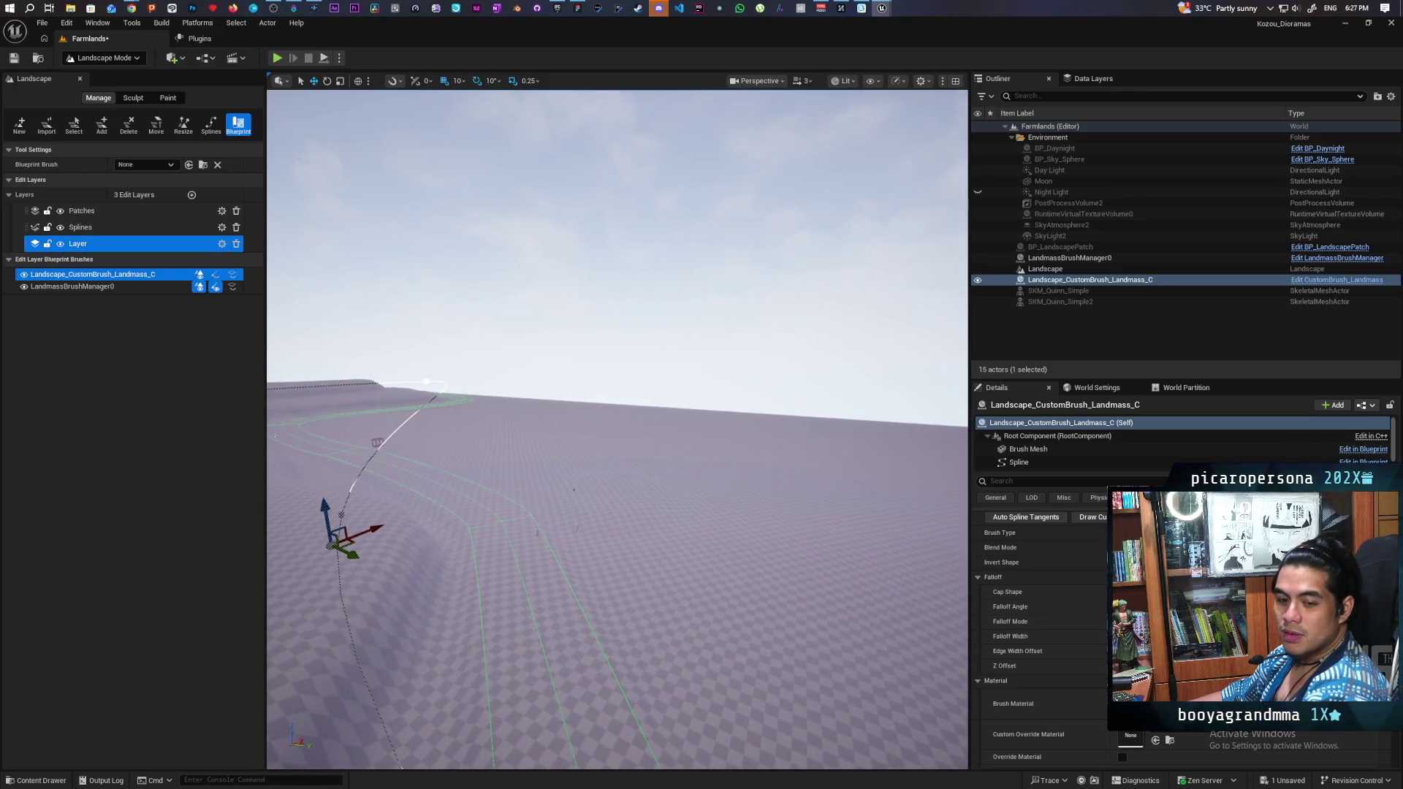
pyautogui.press('Left')
pyautogui.press('Left')
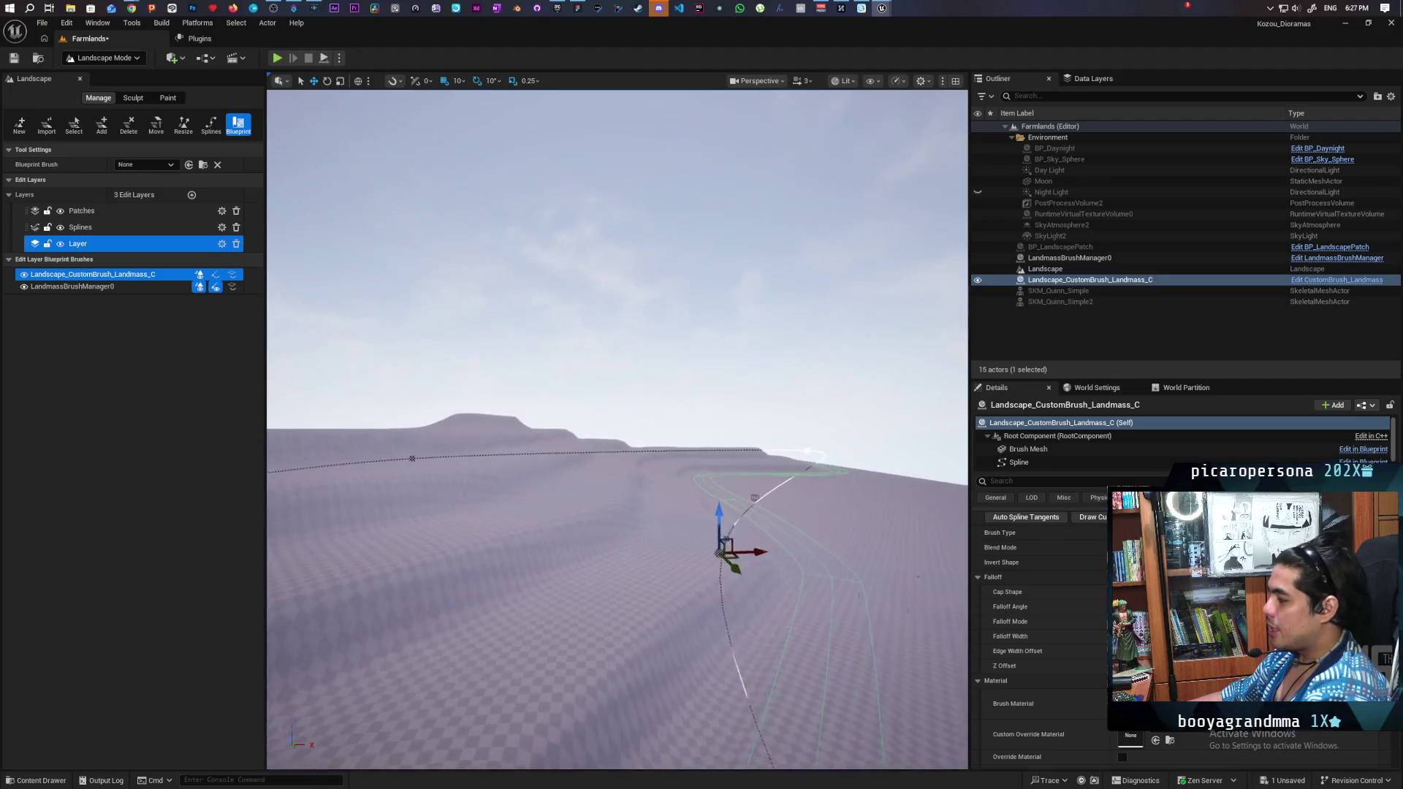
pyautogui.press('Left')
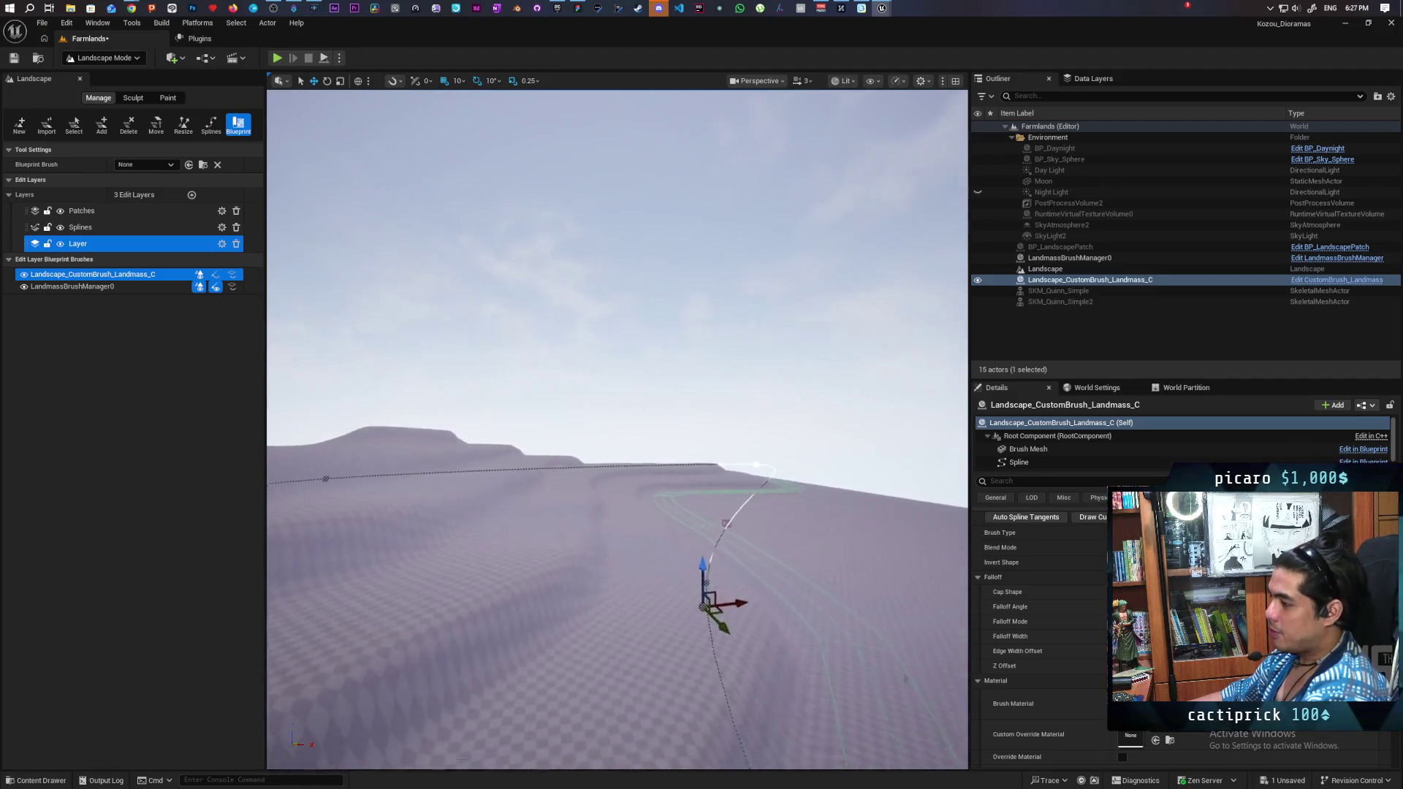
pyautogui.press('Right')
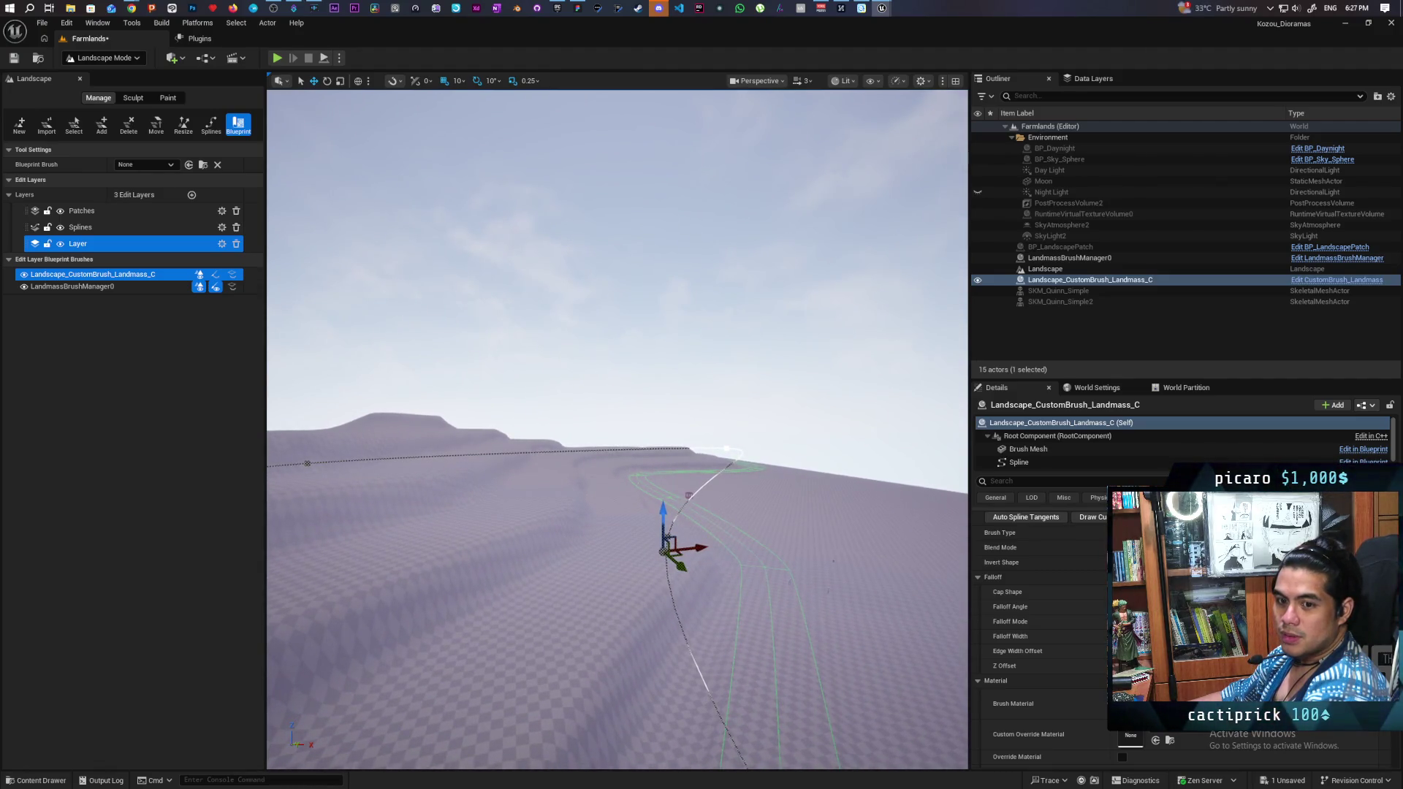
pyautogui.press('Down')
pyautogui.press('Up')
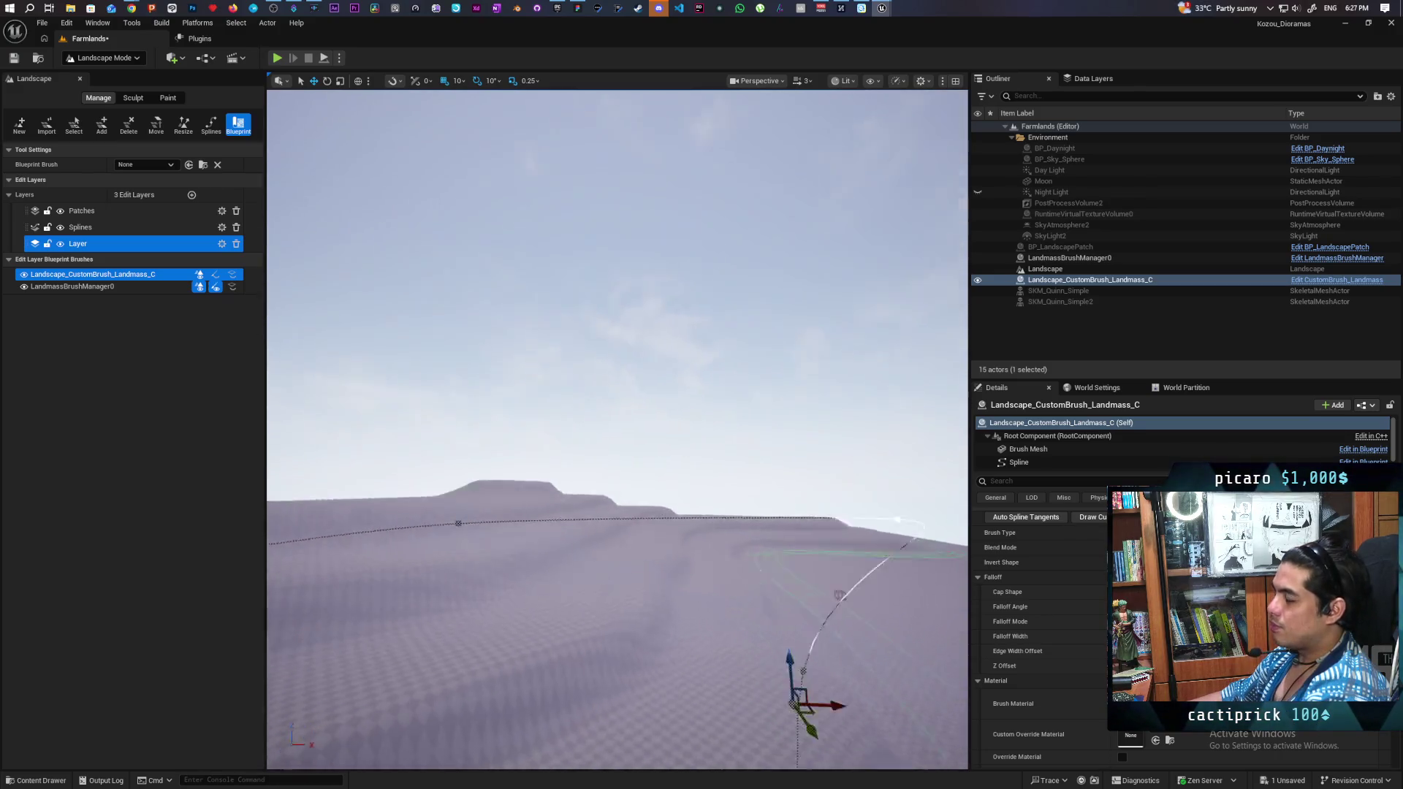
pyautogui.press('Up')
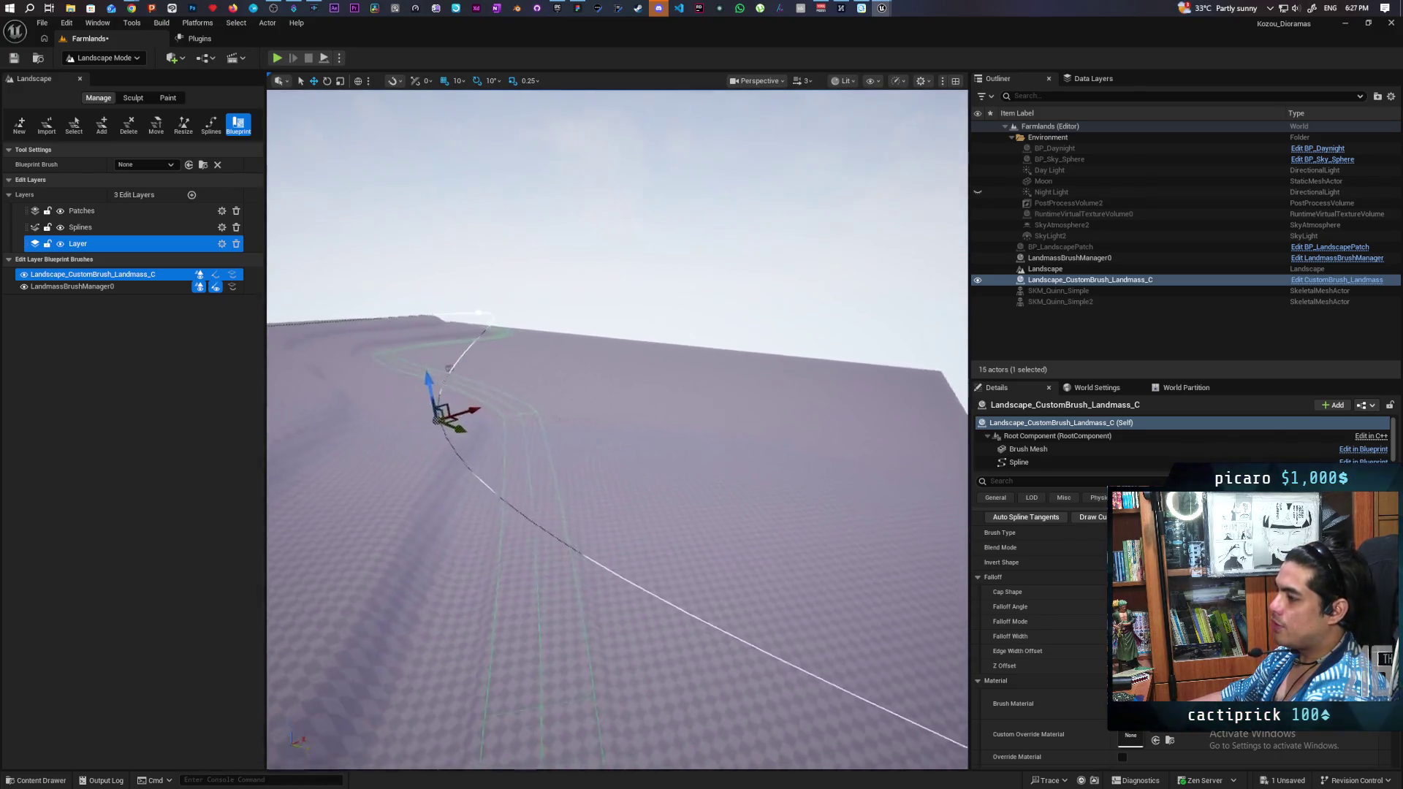
pyautogui.press('Down')
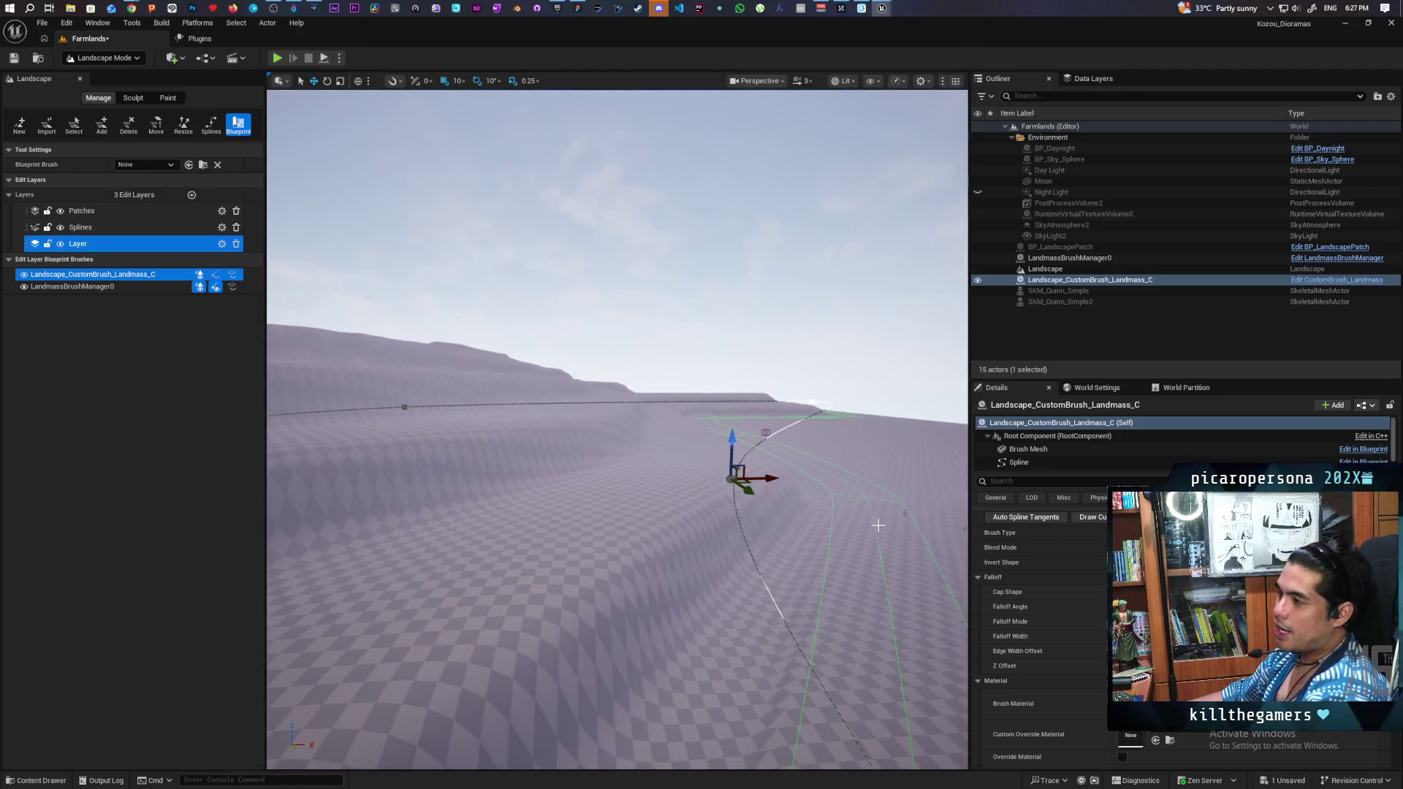
pyautogui.press('Right')
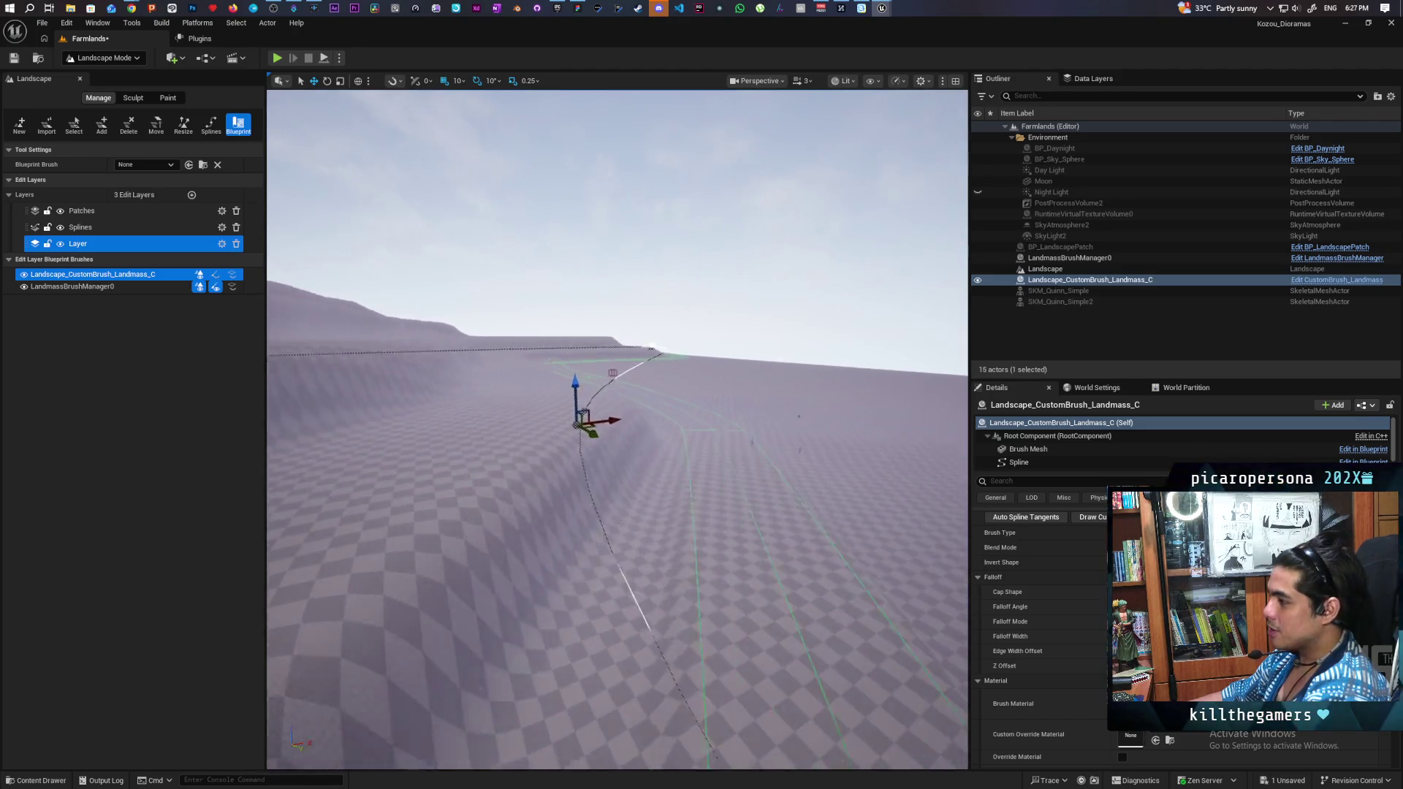
pyautogui.press('Right')
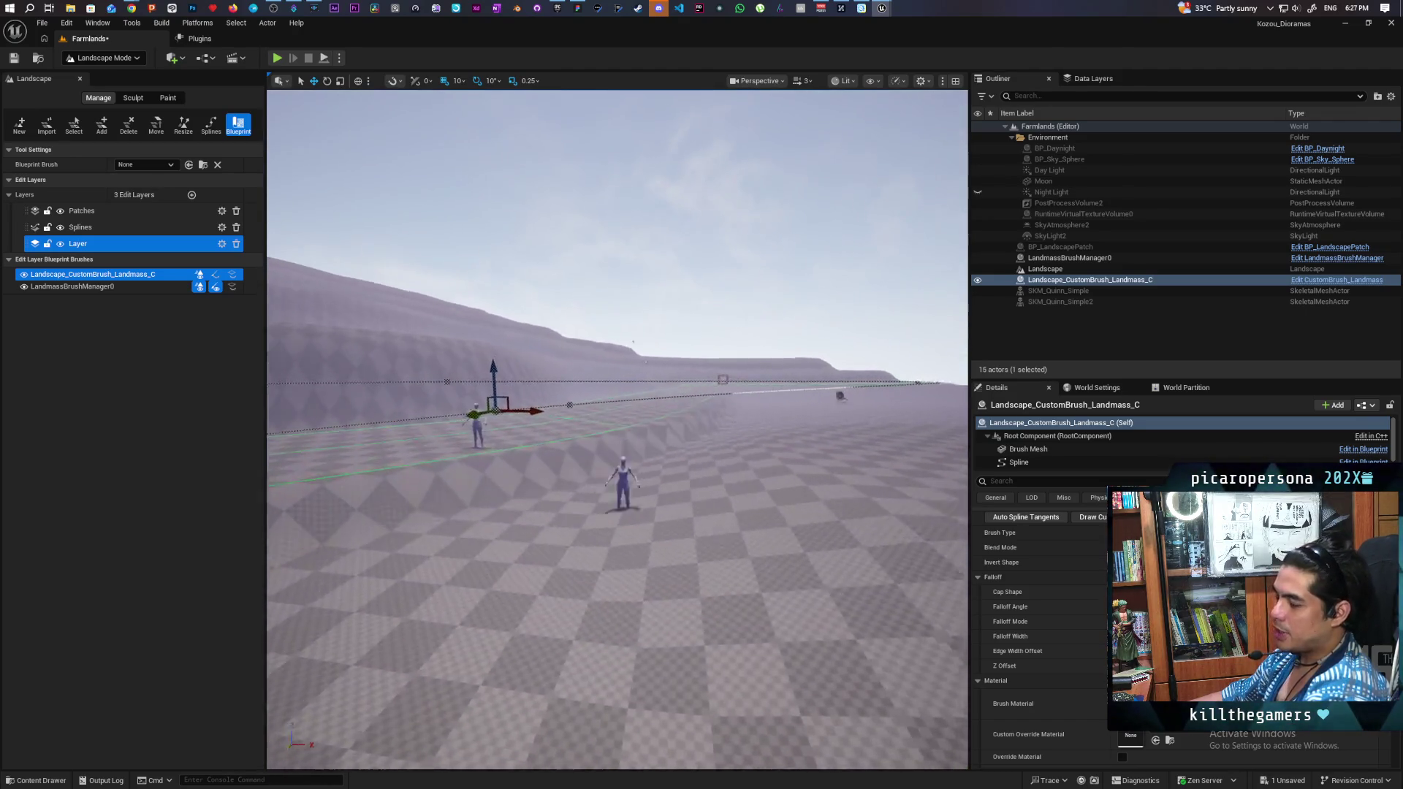
pyautogui.press('Down')
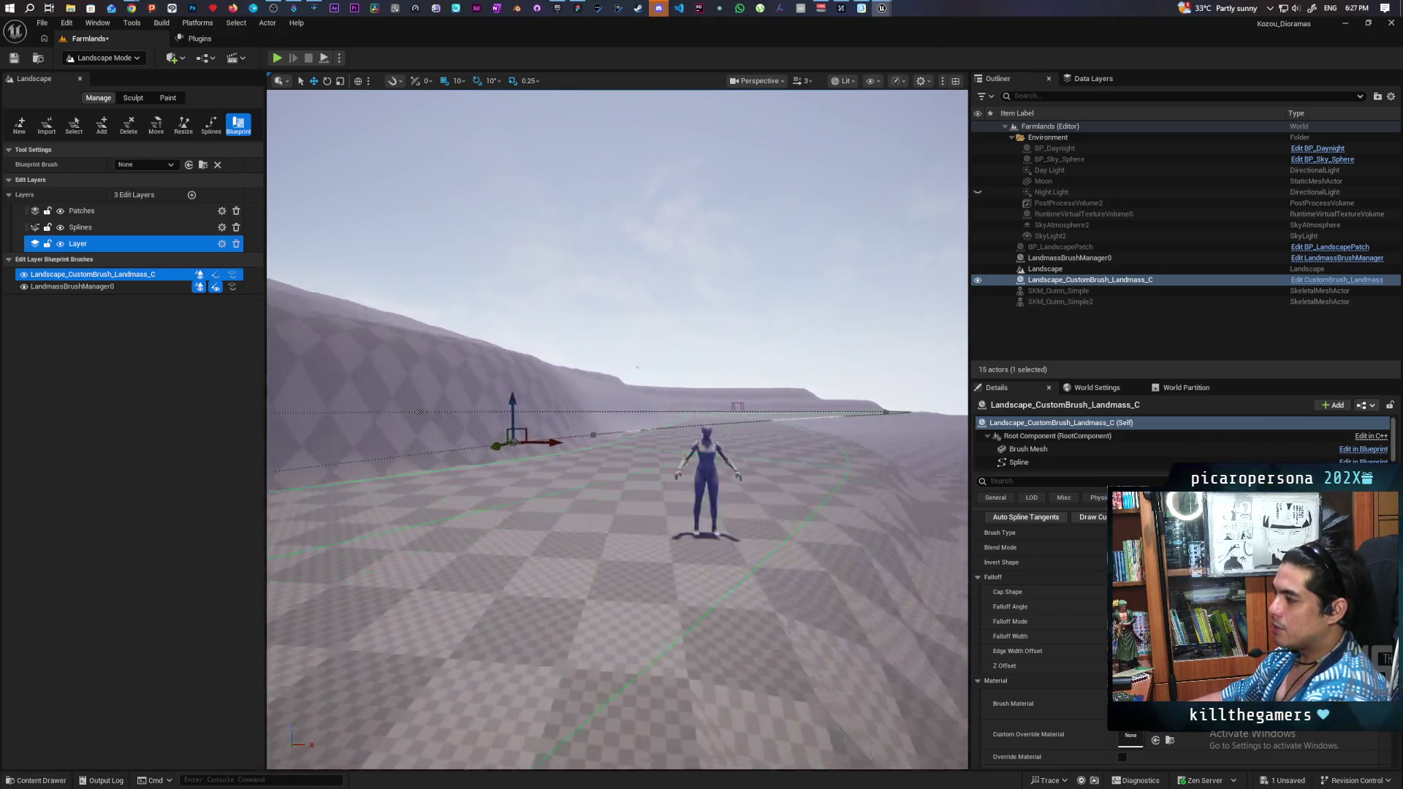
pyautogui.press('Left')
pyautogui.press('Left')
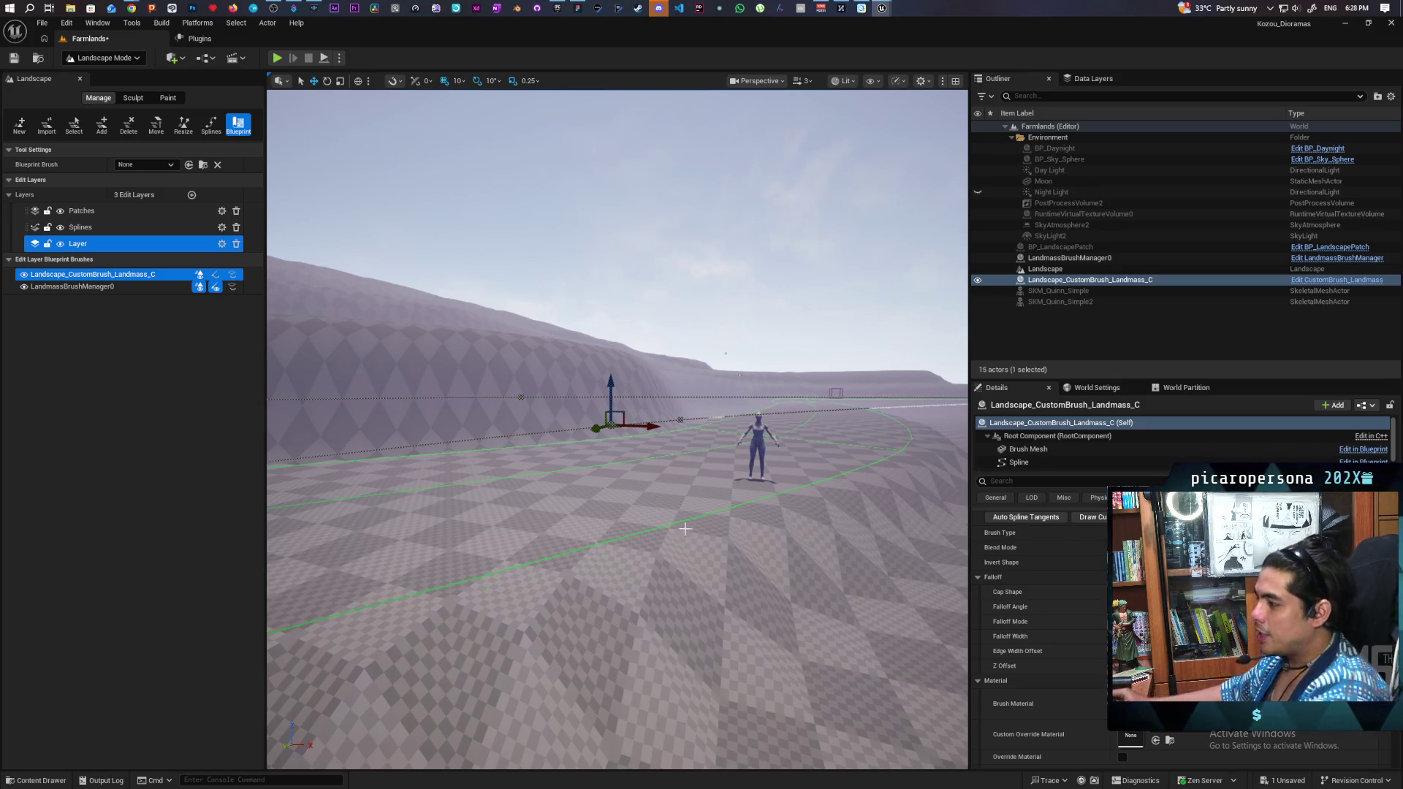
pyautogui.moveTo(749, 511)
pyautogui.mouseDown()
pyautogui.moveTo(738, 482)
pyautogui.moveTo(672, 511)
pyautogui.moveTo(622, 504)
pyautogui.moveTo(599, 526)
pyautogui.moveTo(504, 446)
pyautogui.moveTo(483, 453)
pyautogui.mouseUp()
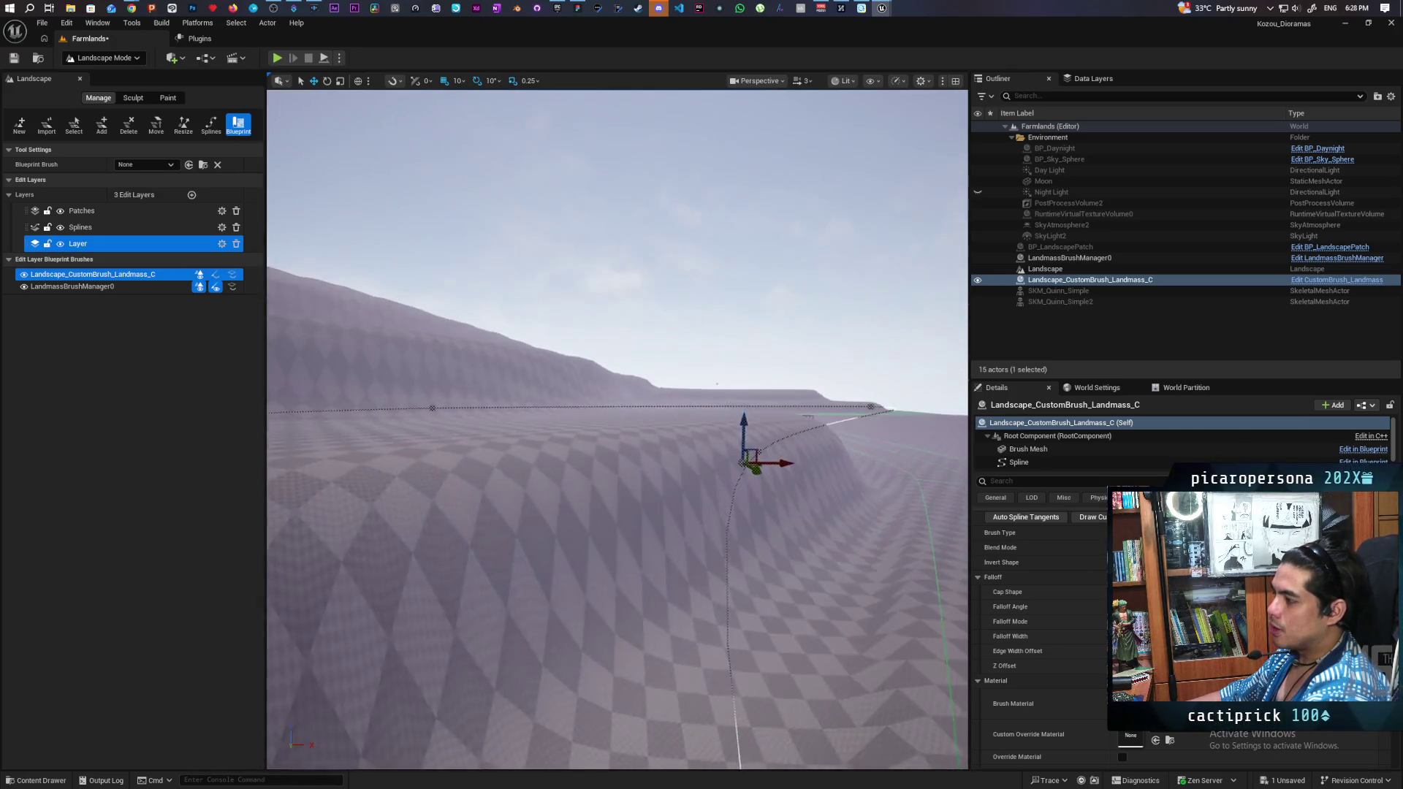
pyautogui.press('f')
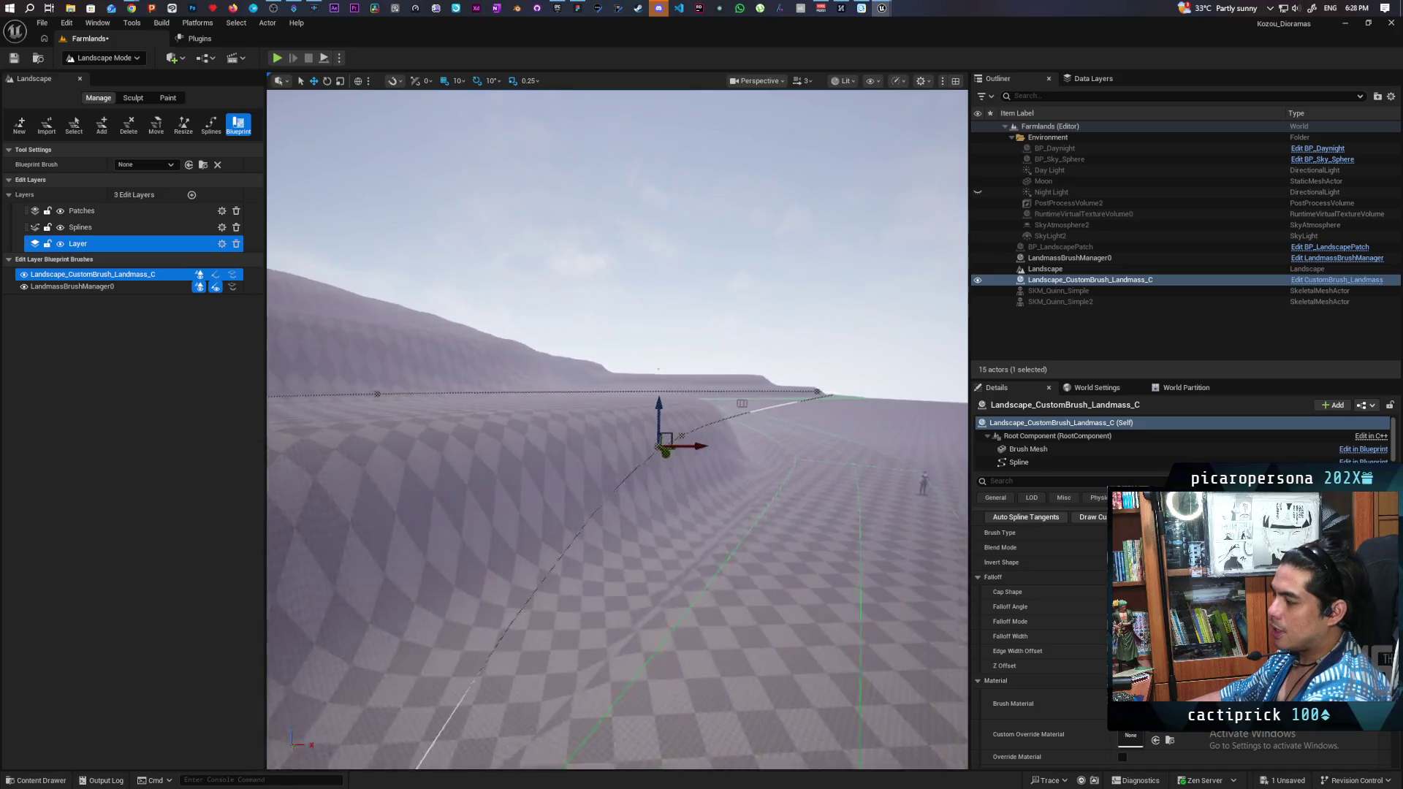
pyautogui.moveTo(518, 359); pyautogui.dragTo(550, 423)
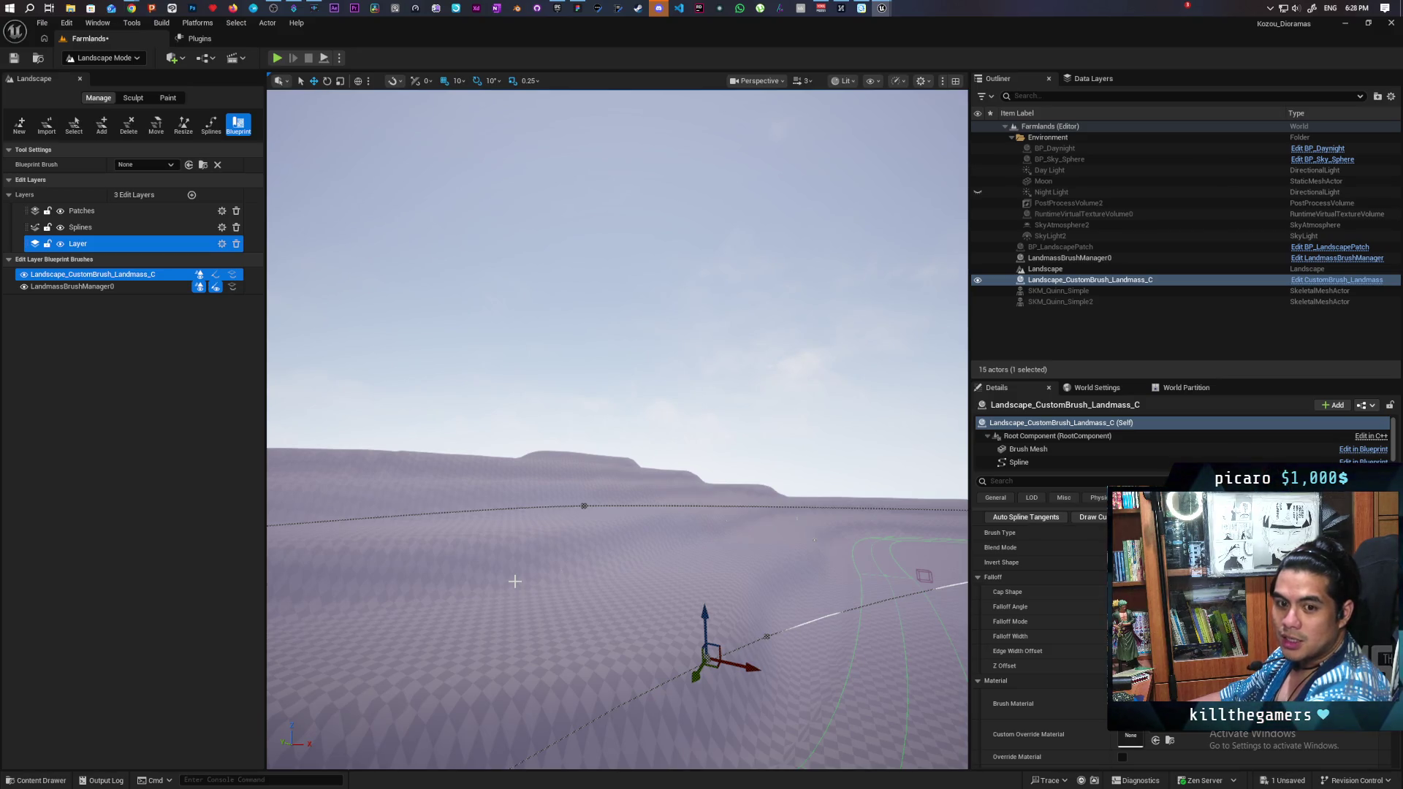
pyautogui.moveTo(579, 579)
pyautogui.mouseDown()
pyautogui.moveTo(585, 497)
pyautogui.moveTo(661, 464)
pyautogui.moveTo(639, 549)
pyautogui.mouseUp()
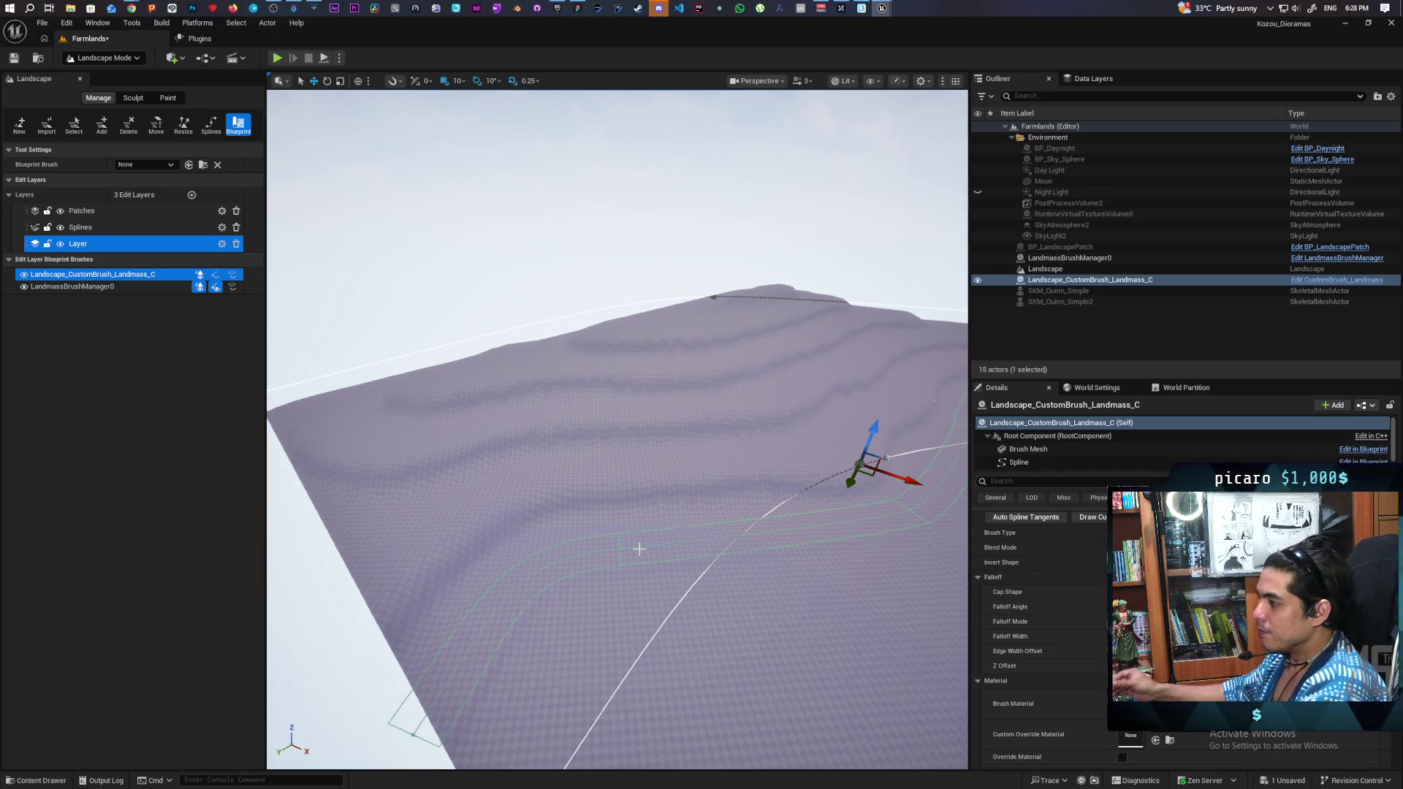
pyautogui.moveTo(650, 556)
pyautogui.mouseDown()
pyautogui.moveTo(645, 497)
pyautogui.moveTo(687, 438)
pyautogui.moveTo(672, 417)
pyautogui.moveTo(669, 431)
pyautogui.moveTo(636, 434)
pyautogui.moveTo(649, 556)
pyautogui.mouseUp()
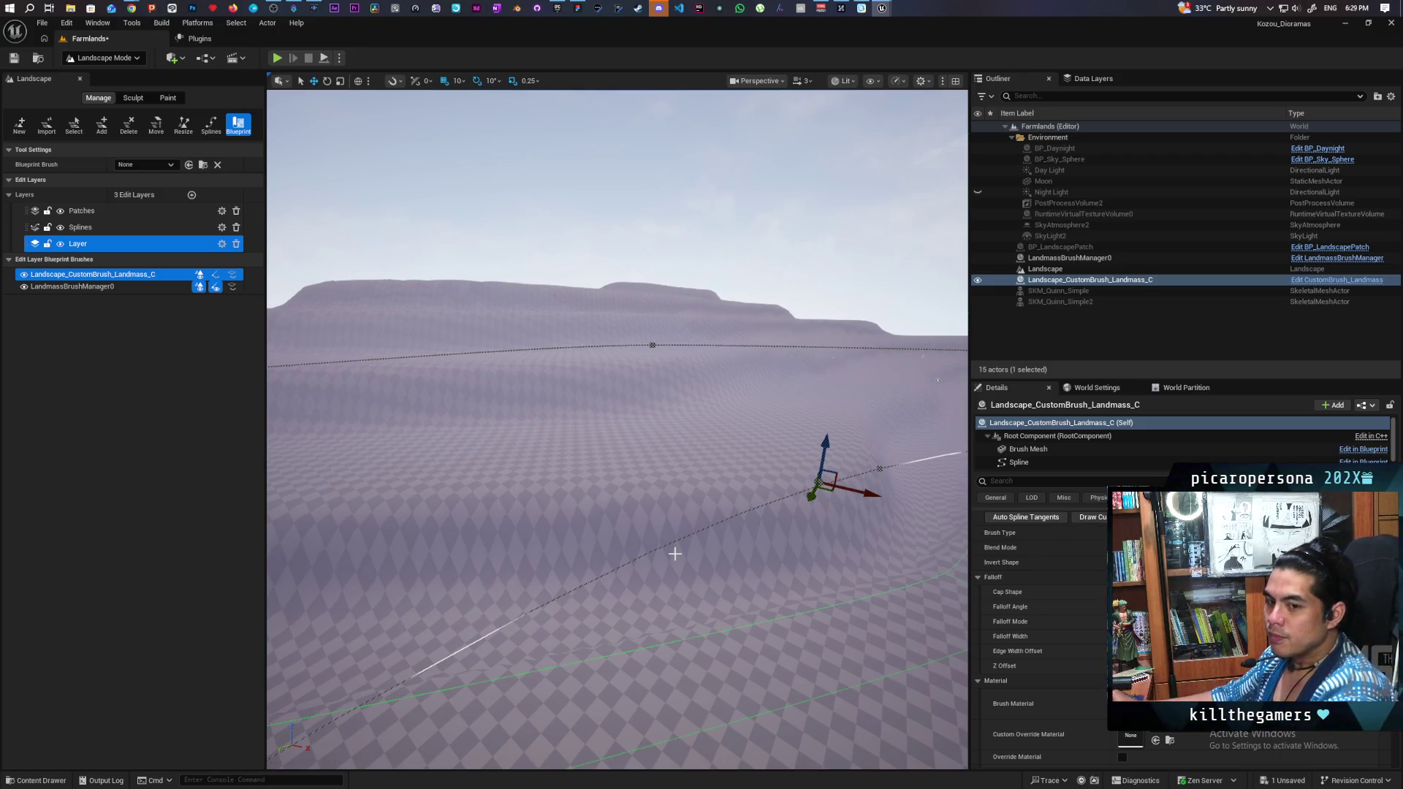
pyautogui.moveTo(749, 440)
pyautogui.mouseDown()
pyautogui.moveTo(733, 285)
pyautogui.moveTo(729, 328)
pyautogui.moveTo(732, 316)
pyautogui.mouseUp()
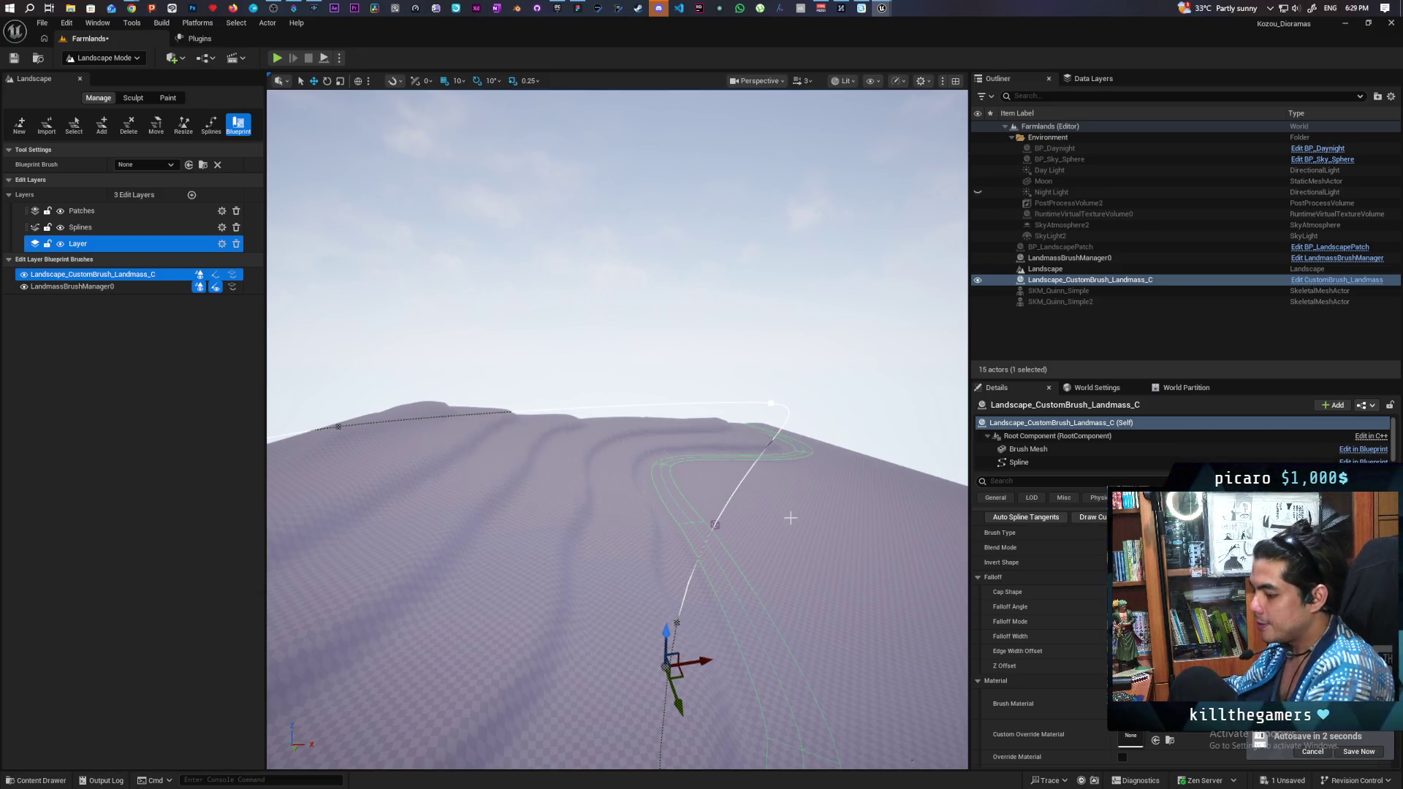
pyautogui.moveTo(795, 547); pyautogui.dragTo(795, 546)
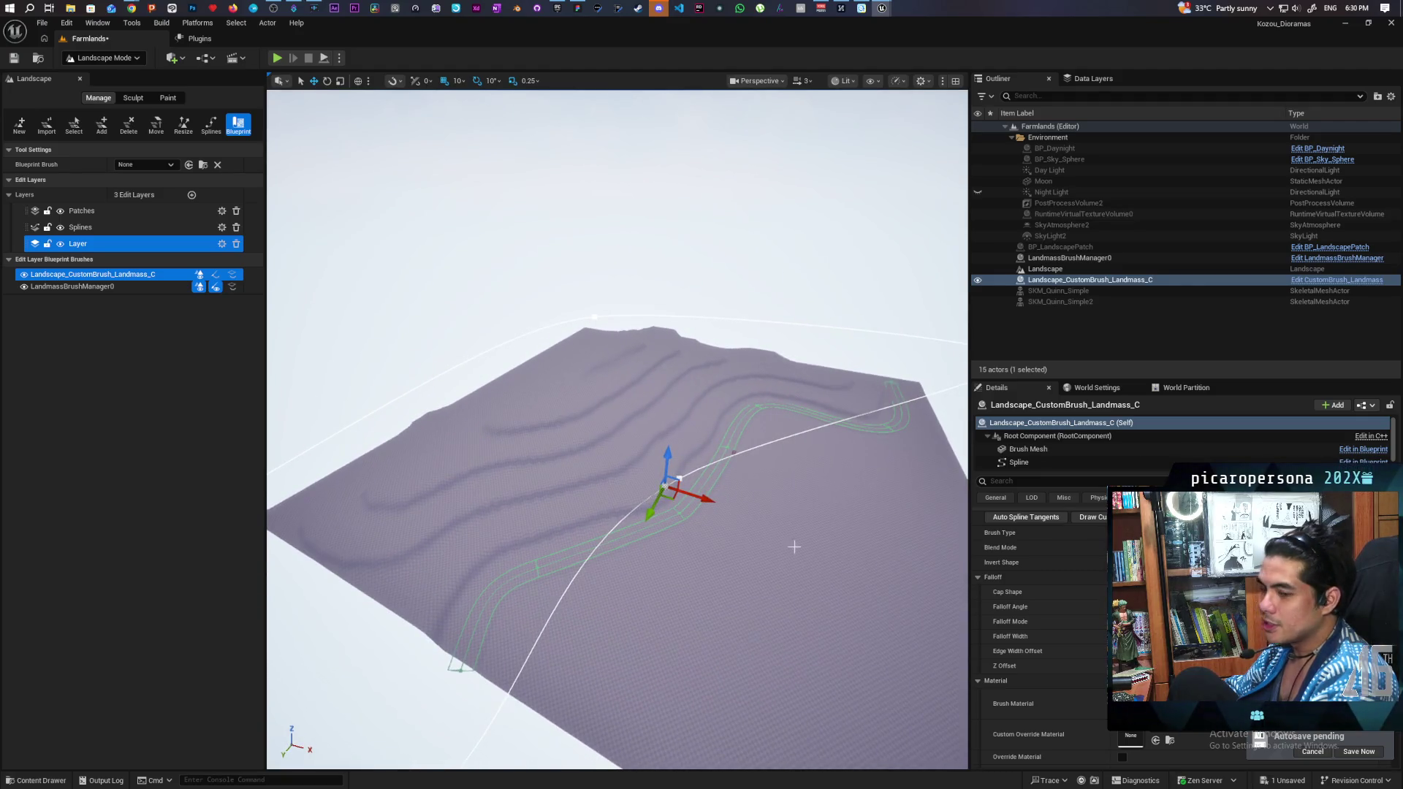
pyautogui.moveTo(830, 494); pyautogui.dragTo(831, 494)
# Step: Move the view to the landmass brush spline and undo the unwanted change to it
pyautogui.moveTo(627, 424); pyautogui.dragTo(627, 424)
pyautogui.moveTo(370, 293); pyautogui.dragTo(370, 293)
pyautogui.moveTo(529, 355)
pyautogui.mouseDown()
pyautogui.moveTo(736, 441)
pyautogui.moveTo(837, 568)
pyautogui.moveTo(862, 557)
pyautogui.mouseUp()
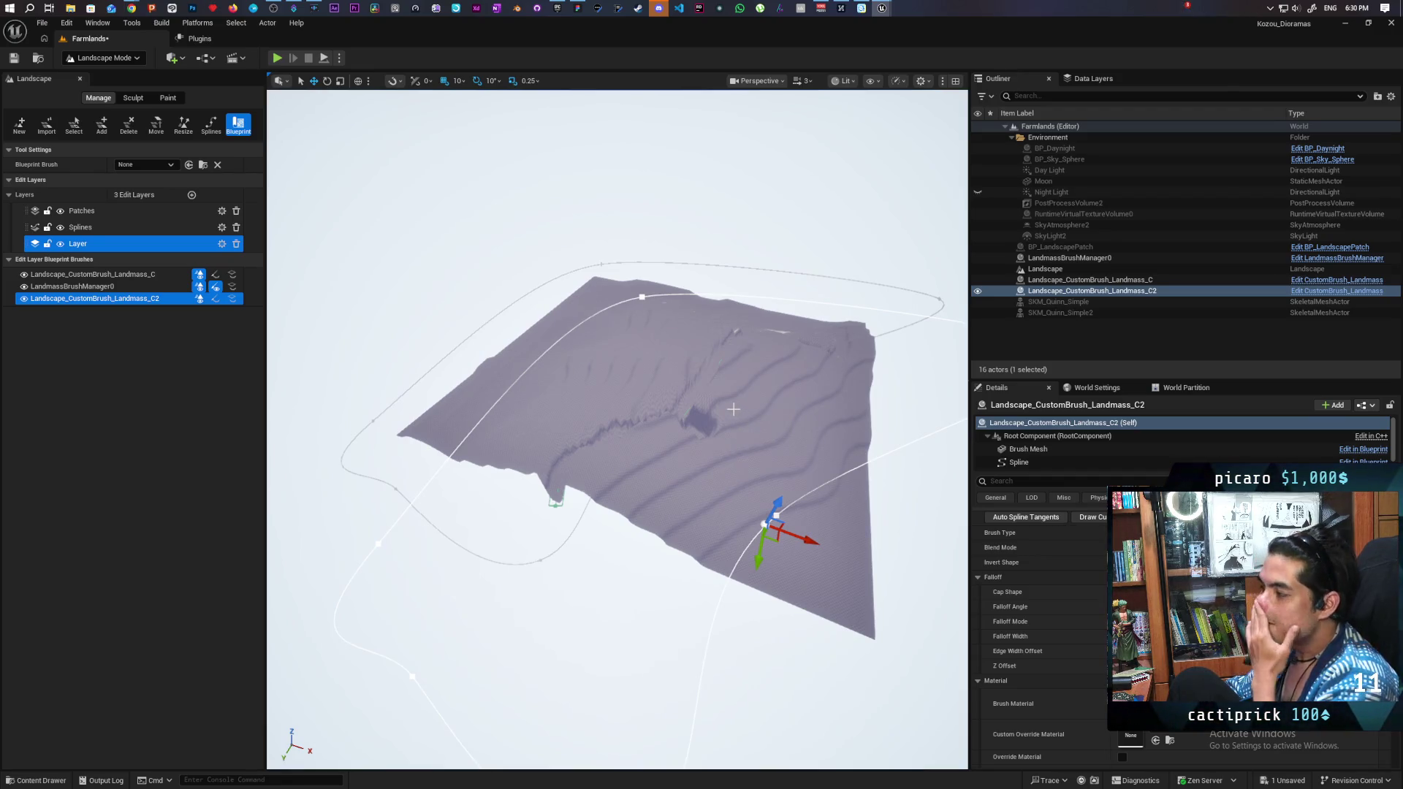
pyautogui.hotkey('ctrl', 'z')
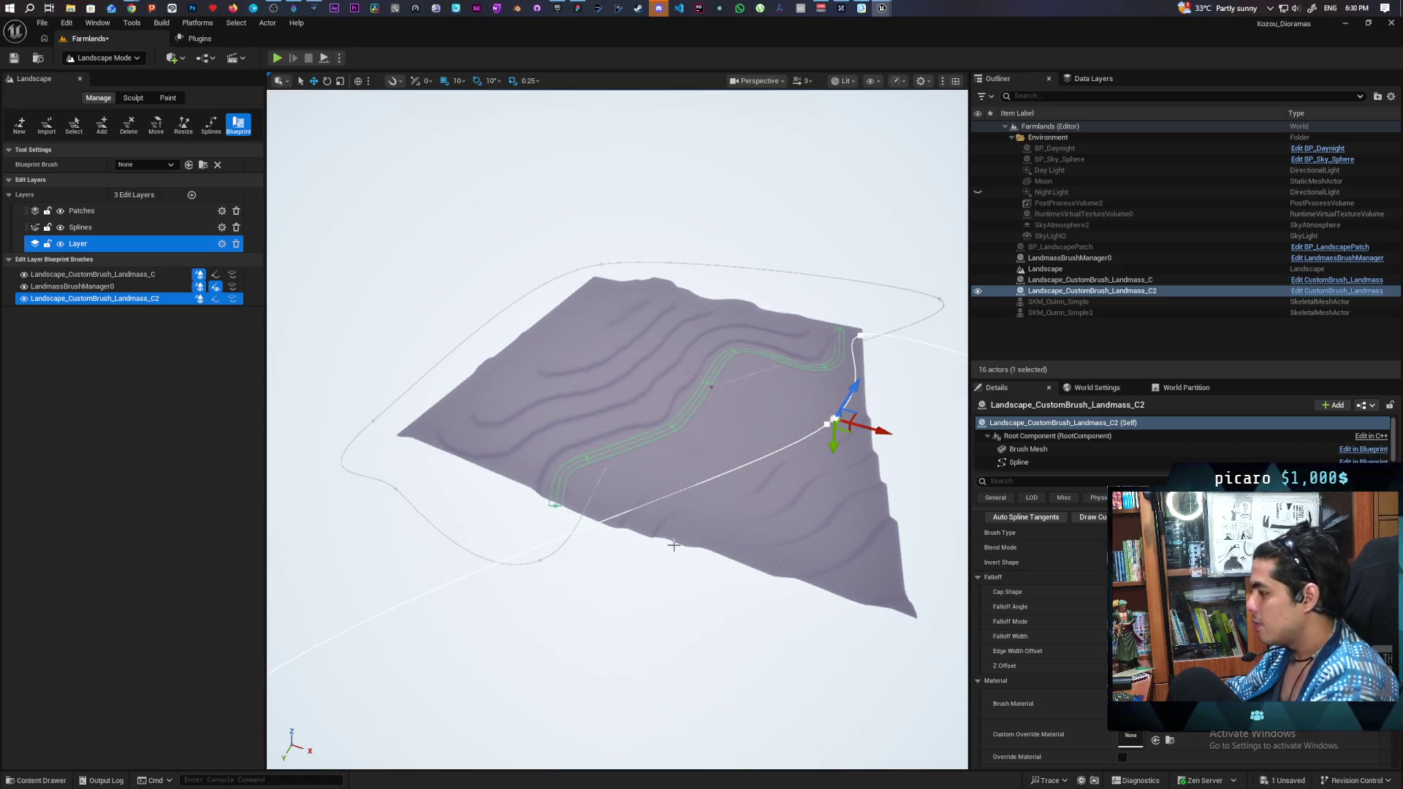
# Step: Fly in to inspect the Landscape_CustomBrush_Landmass_C2 slope and toggle its effect on weightmaps
pyautogui.scroll(5, 668, 575)
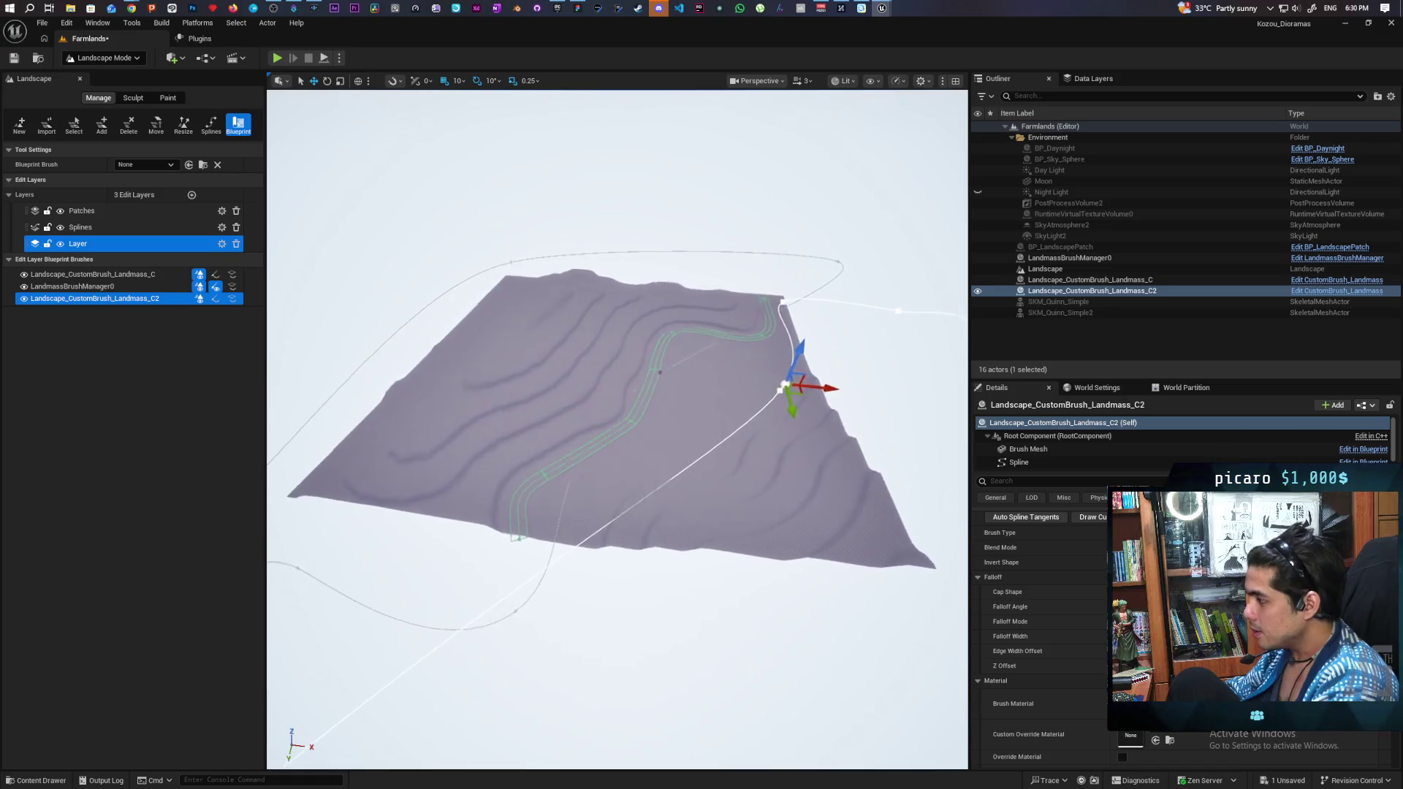
pyautogui.scroll(5, 617, 430)
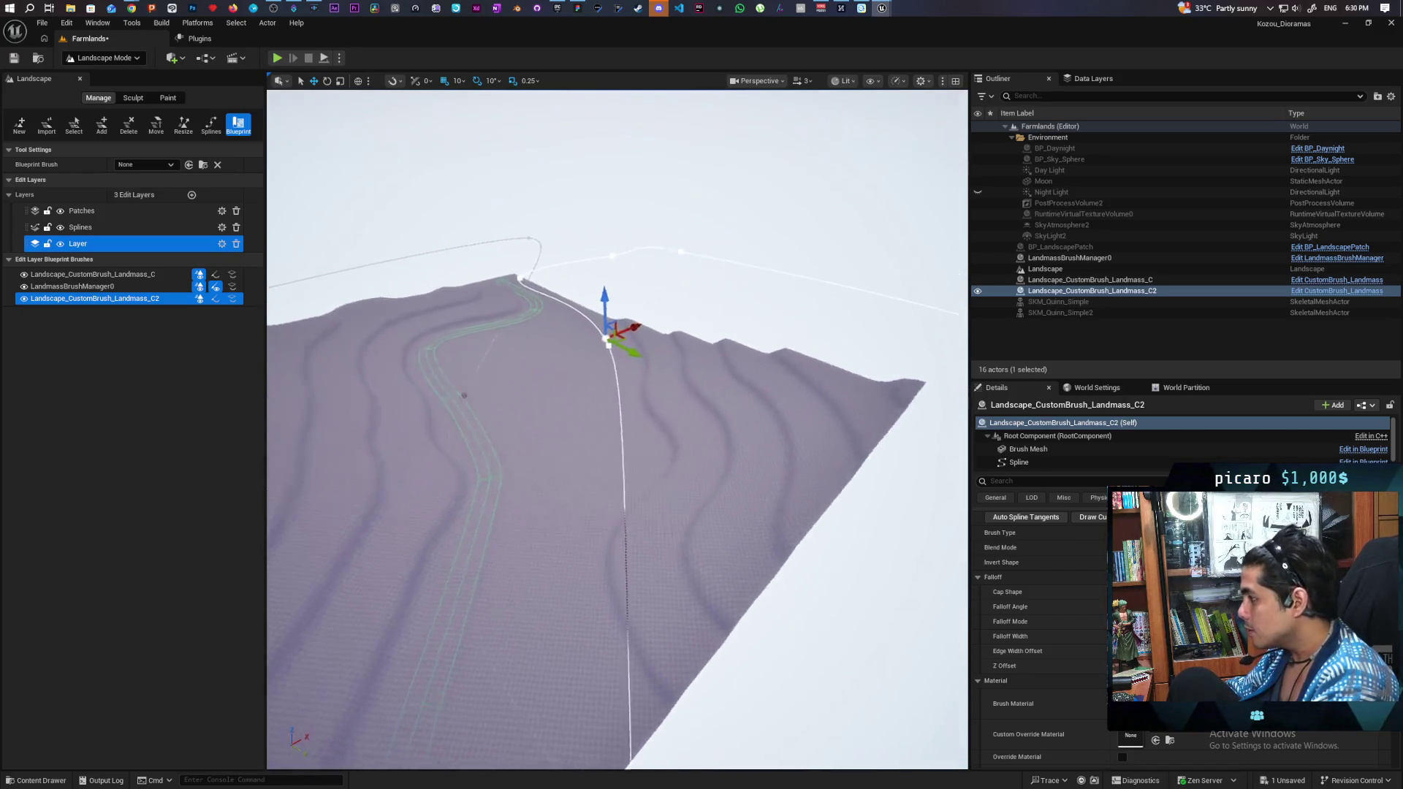
pyautogui.scroll(5, 618, 430)
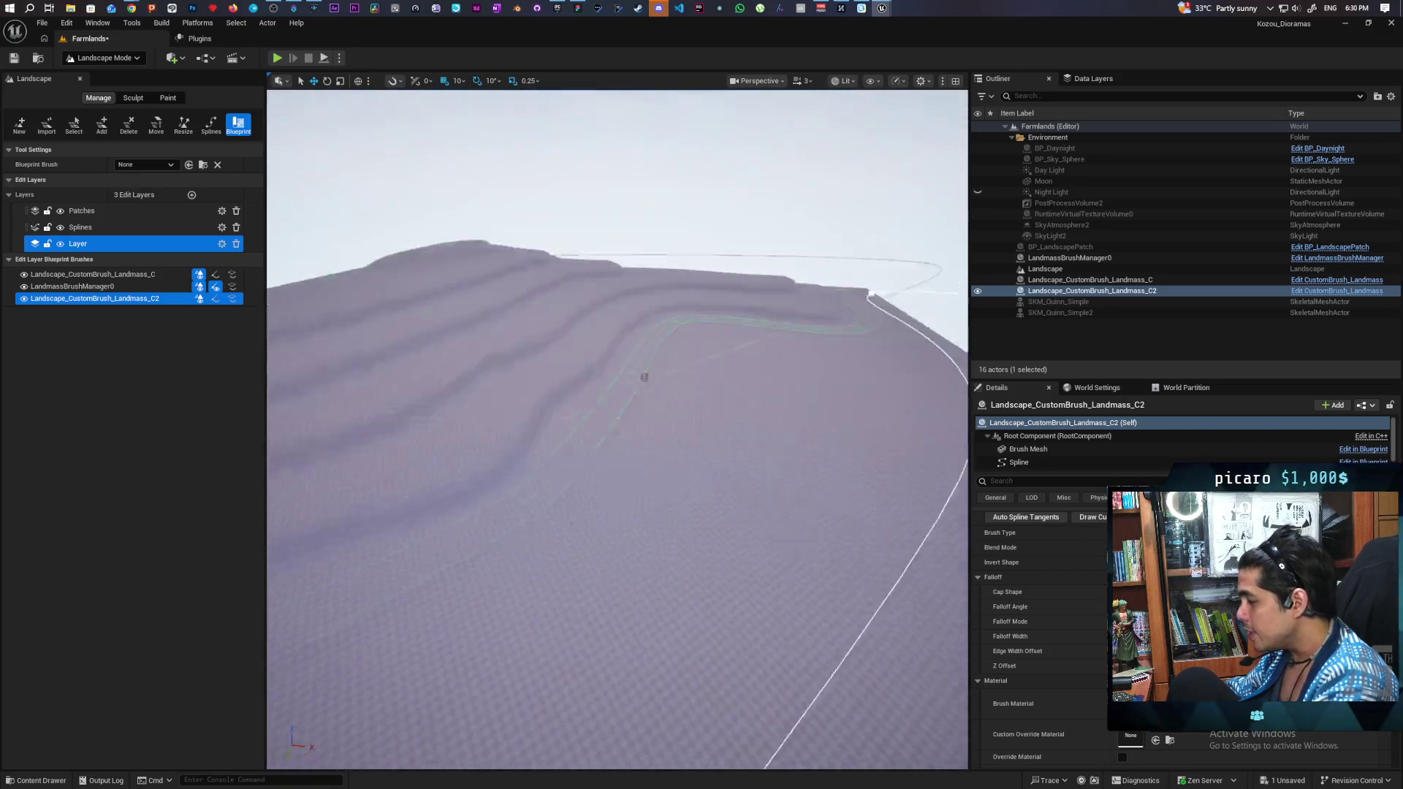
pyautogui.scroll(-5, 618, 430)
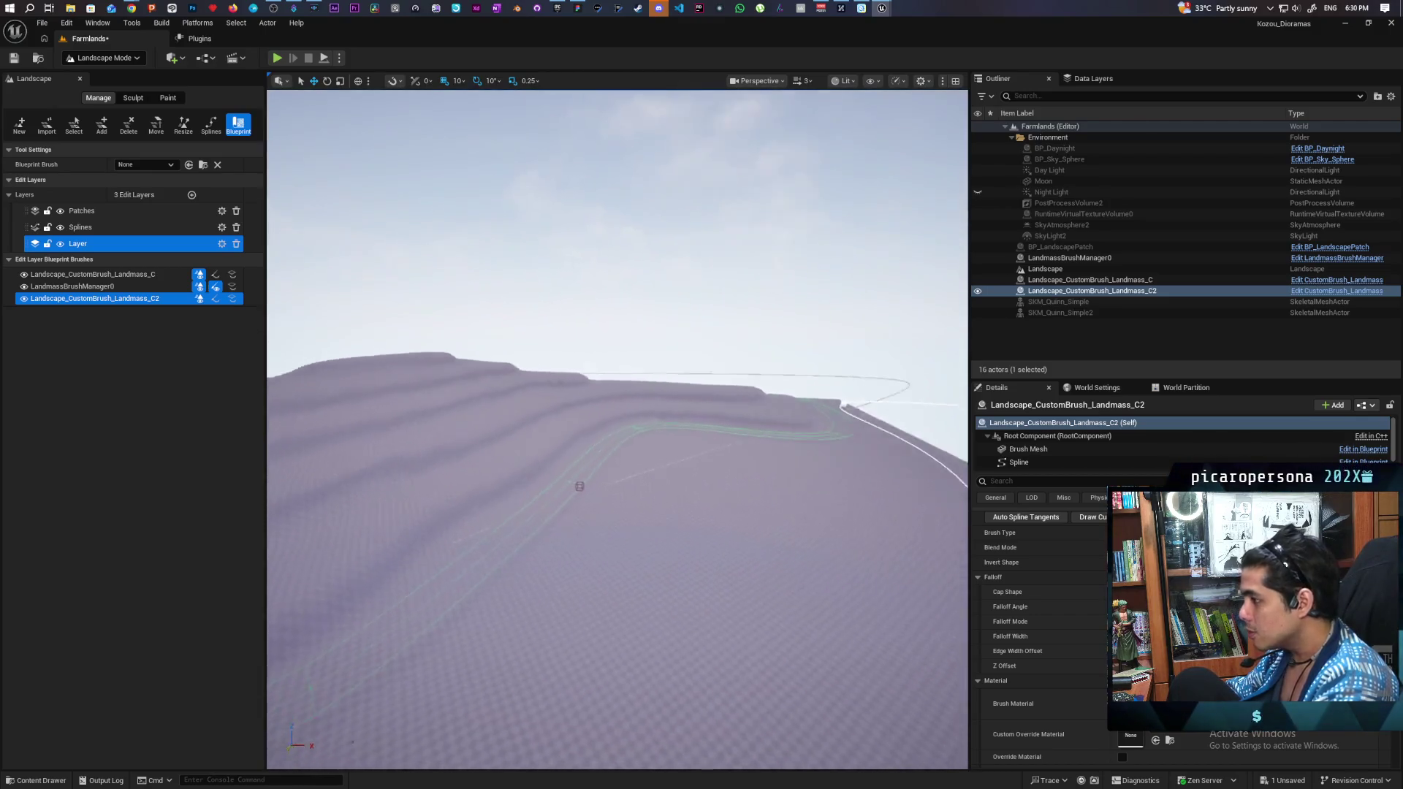
pyautogui.scroll(5, 618, 430)
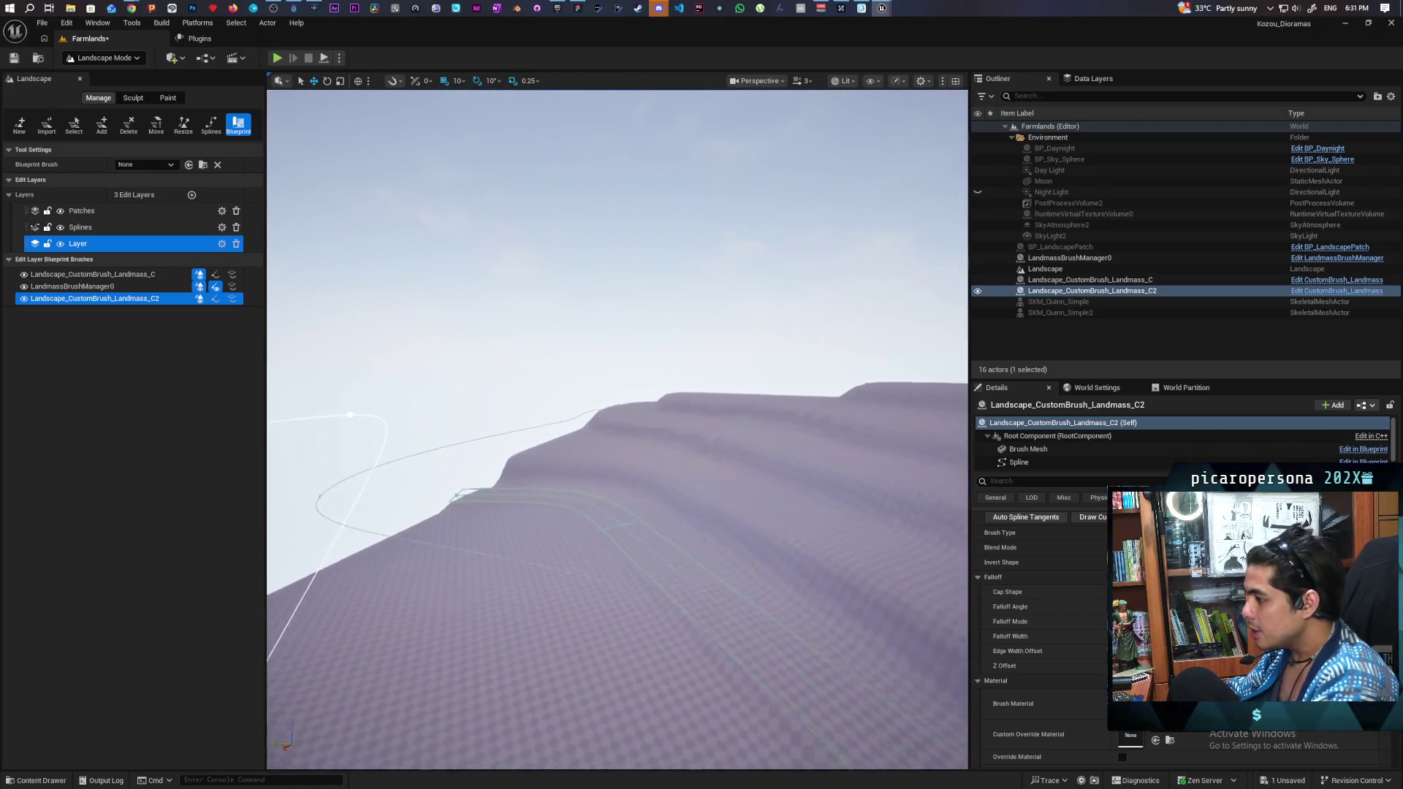
pyautogui.scroll(5, 618, 430)
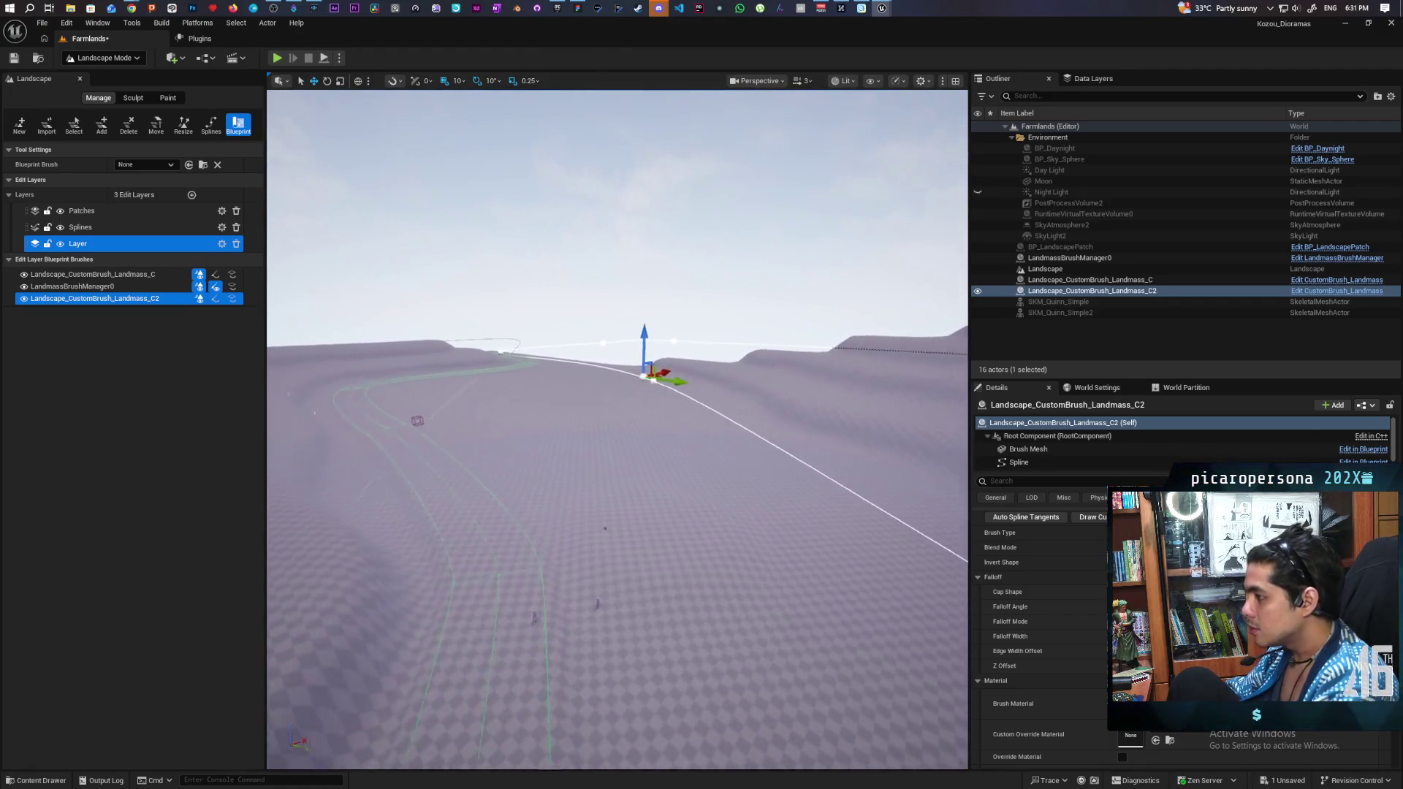
pyautogui.scroll(5, 618, 430)
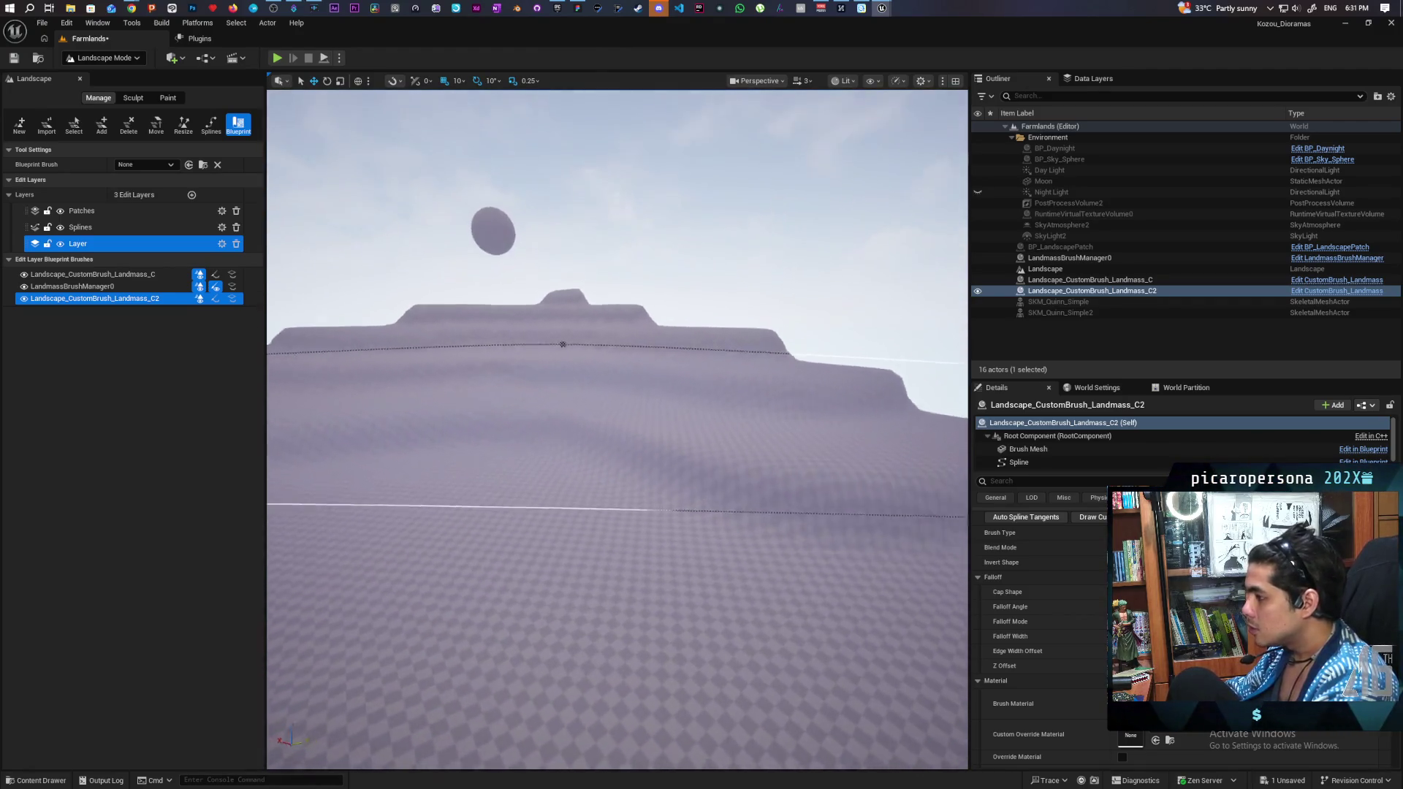
pyautogui.scroll(5, 618, 430)
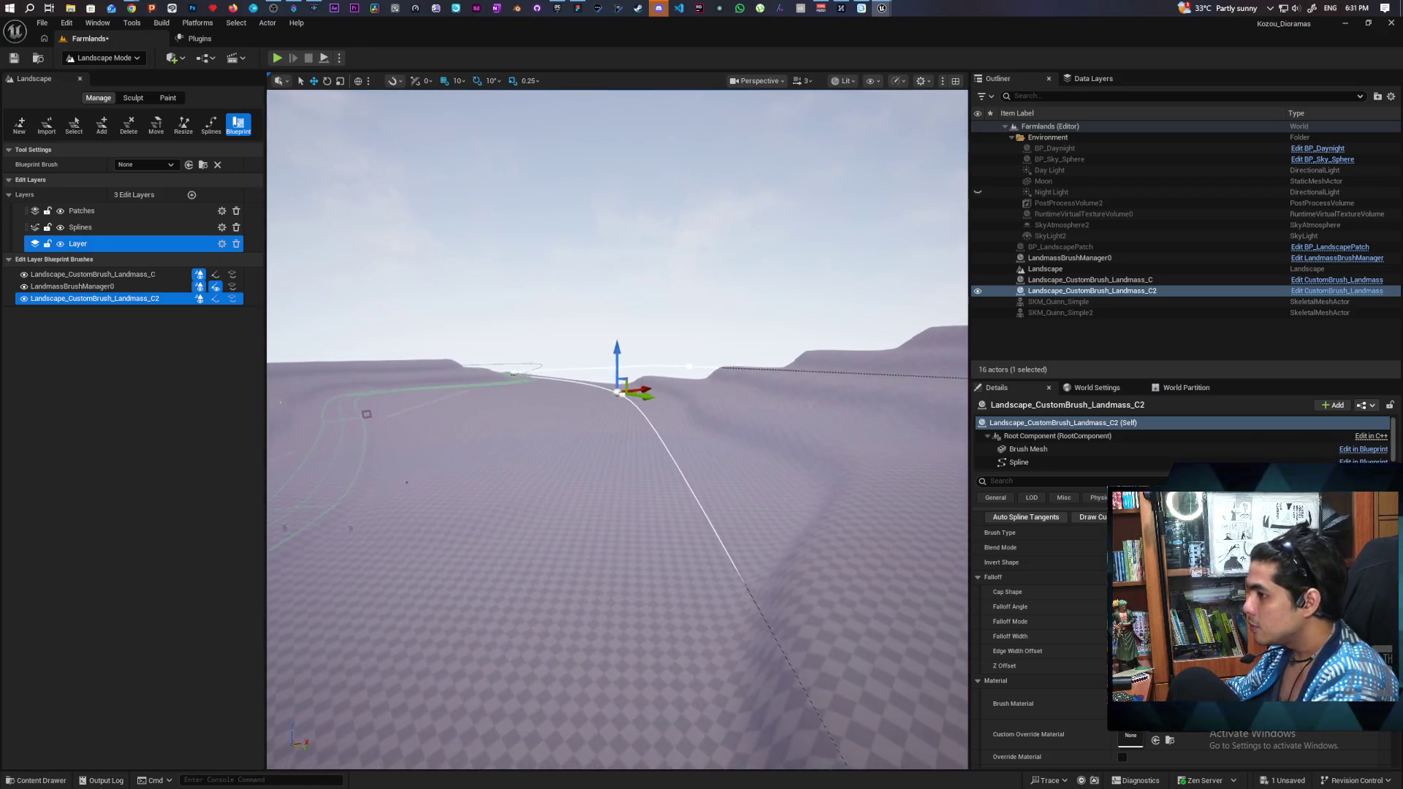
pyautogui.scroll(5, 617, 429)
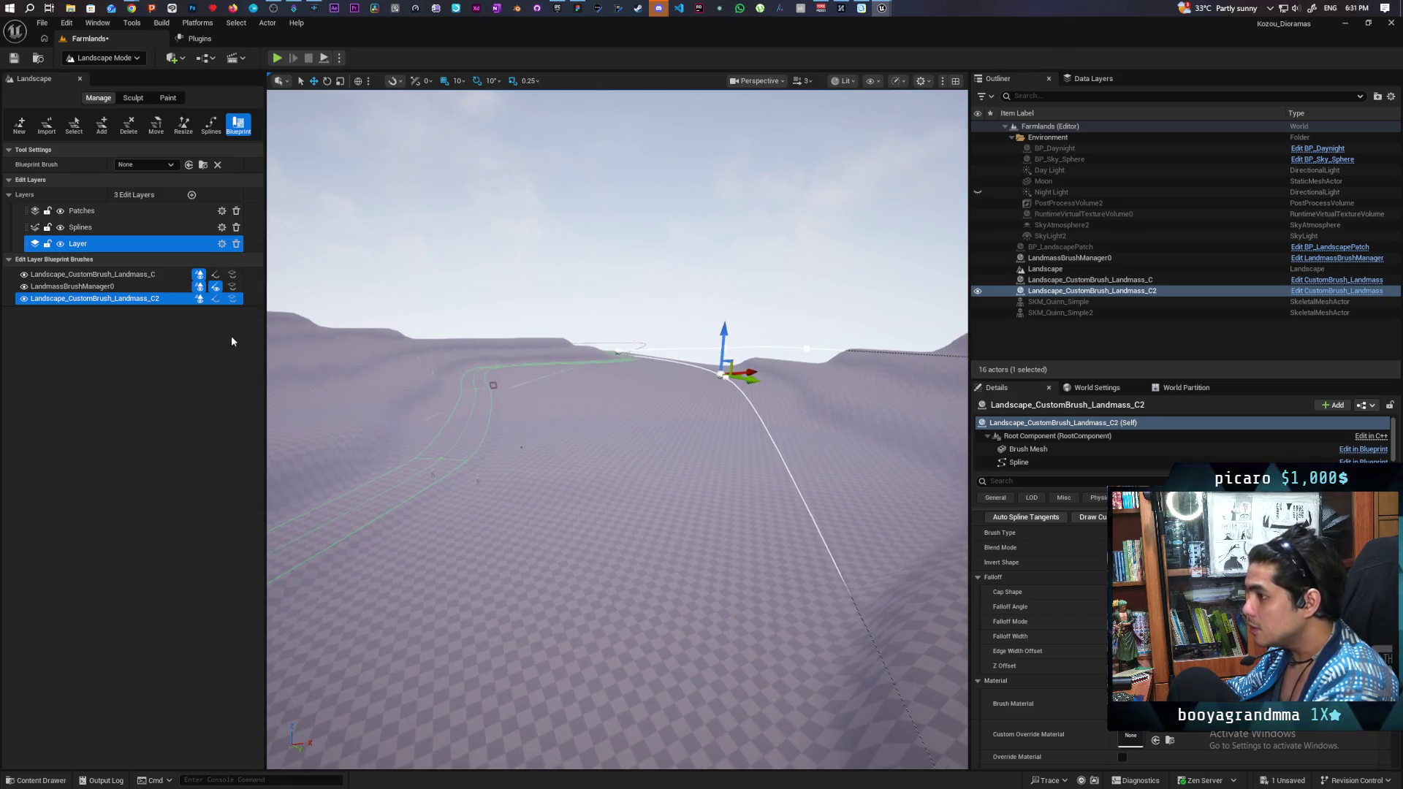
pyautogui.click(217, 302)
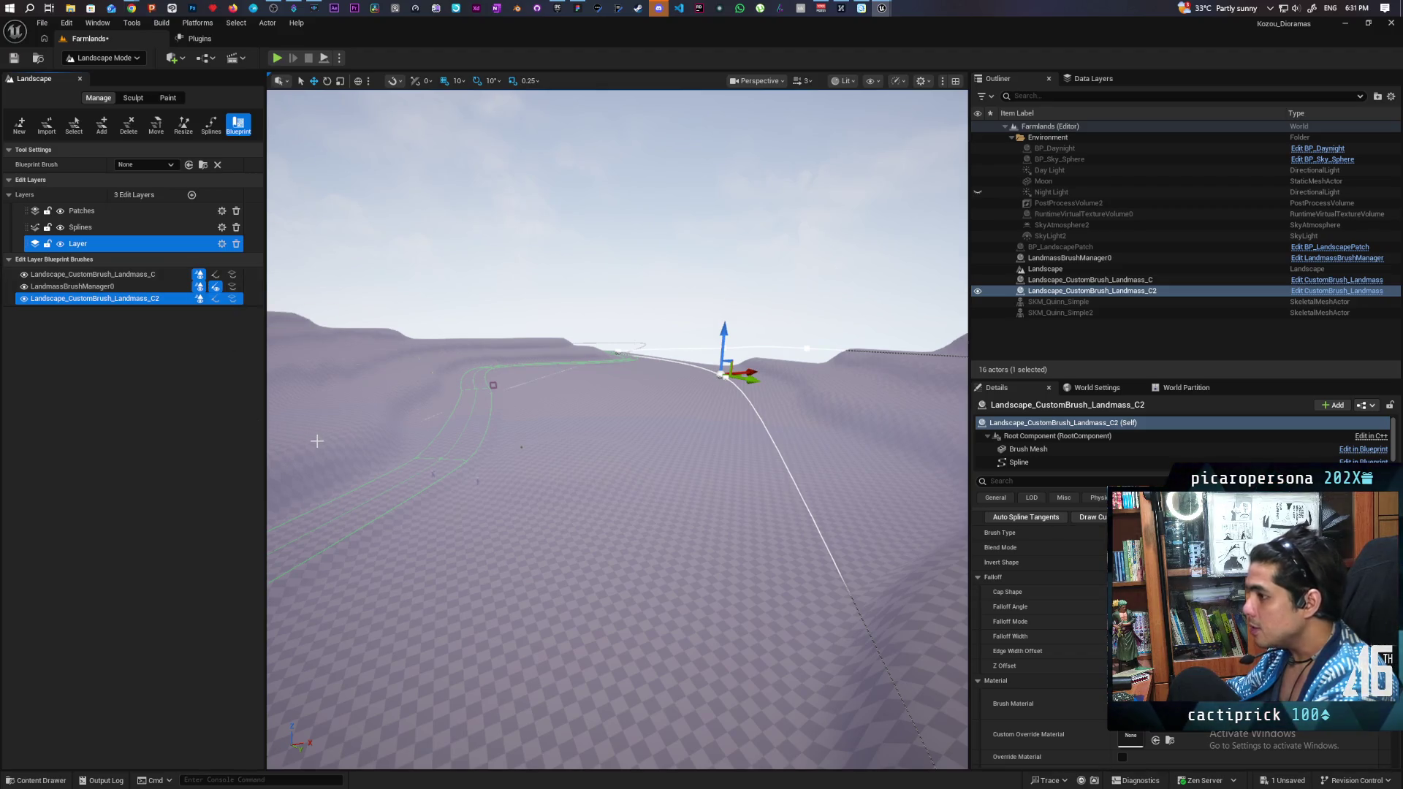
# Step: Switch from Landscape Mode to Selection Mode and select the BP_LandscapePatch actor in the viewport
pyautogui.moveTo(404, 466); pyautogui.dragTo(364, 423)
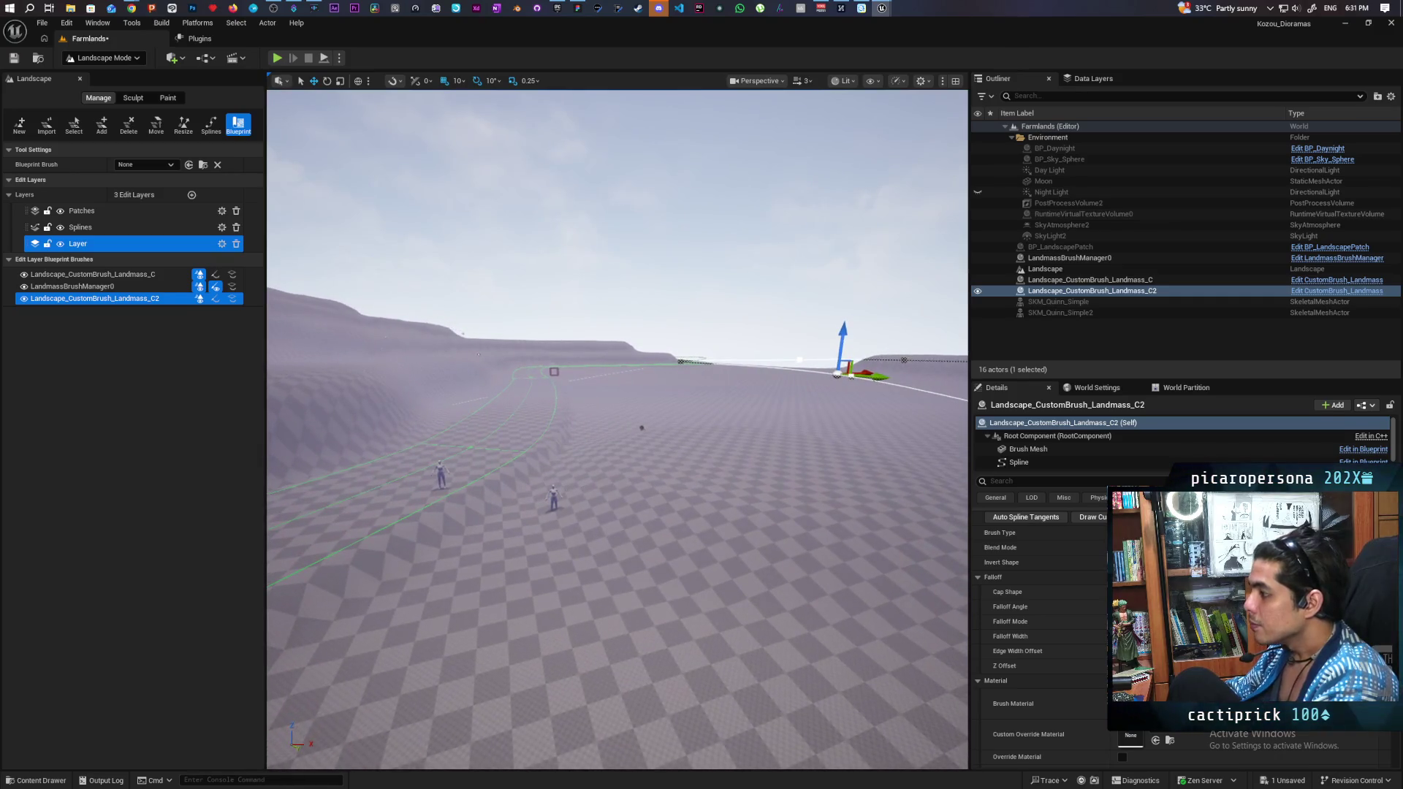
pyautogui.click(650, 434)
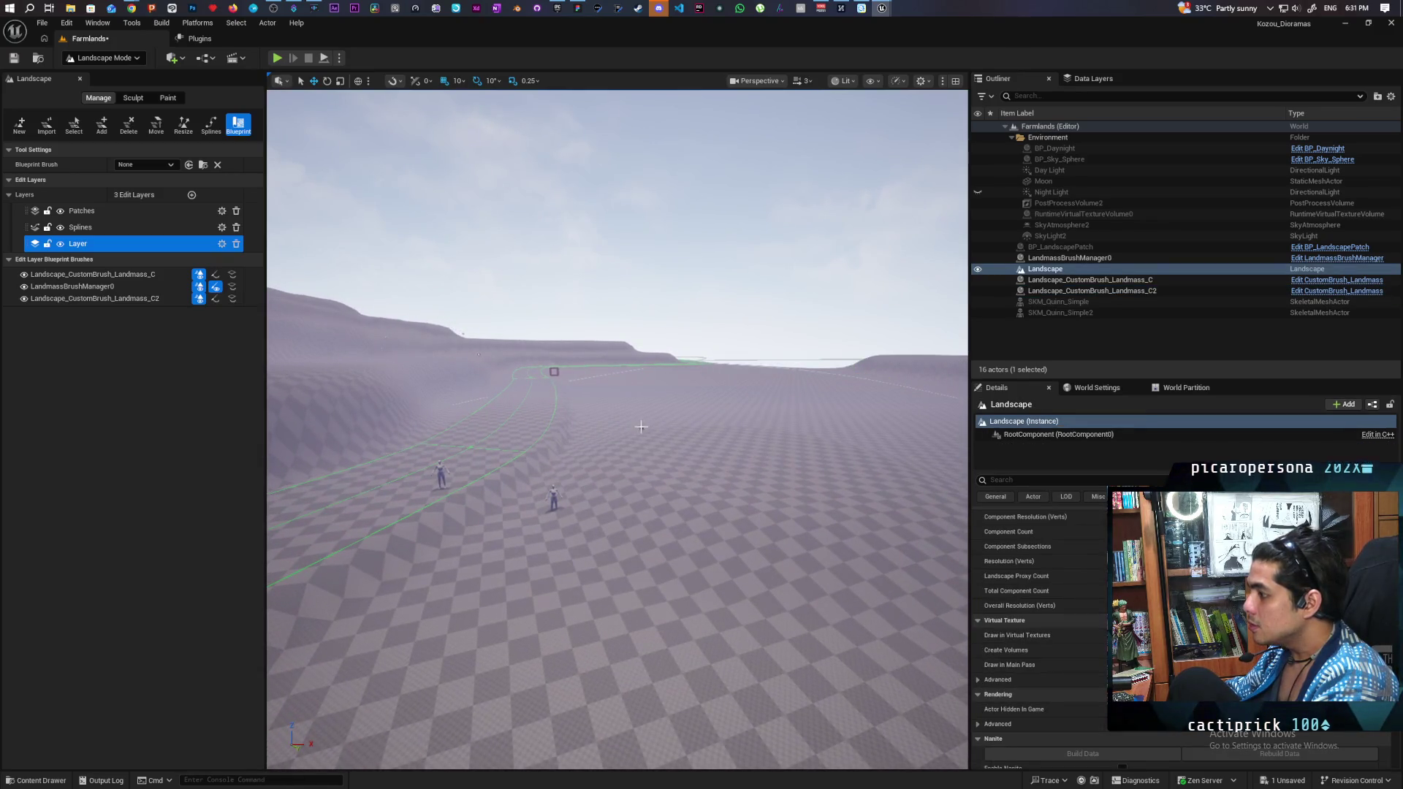
pyautogui.click(102, 58)
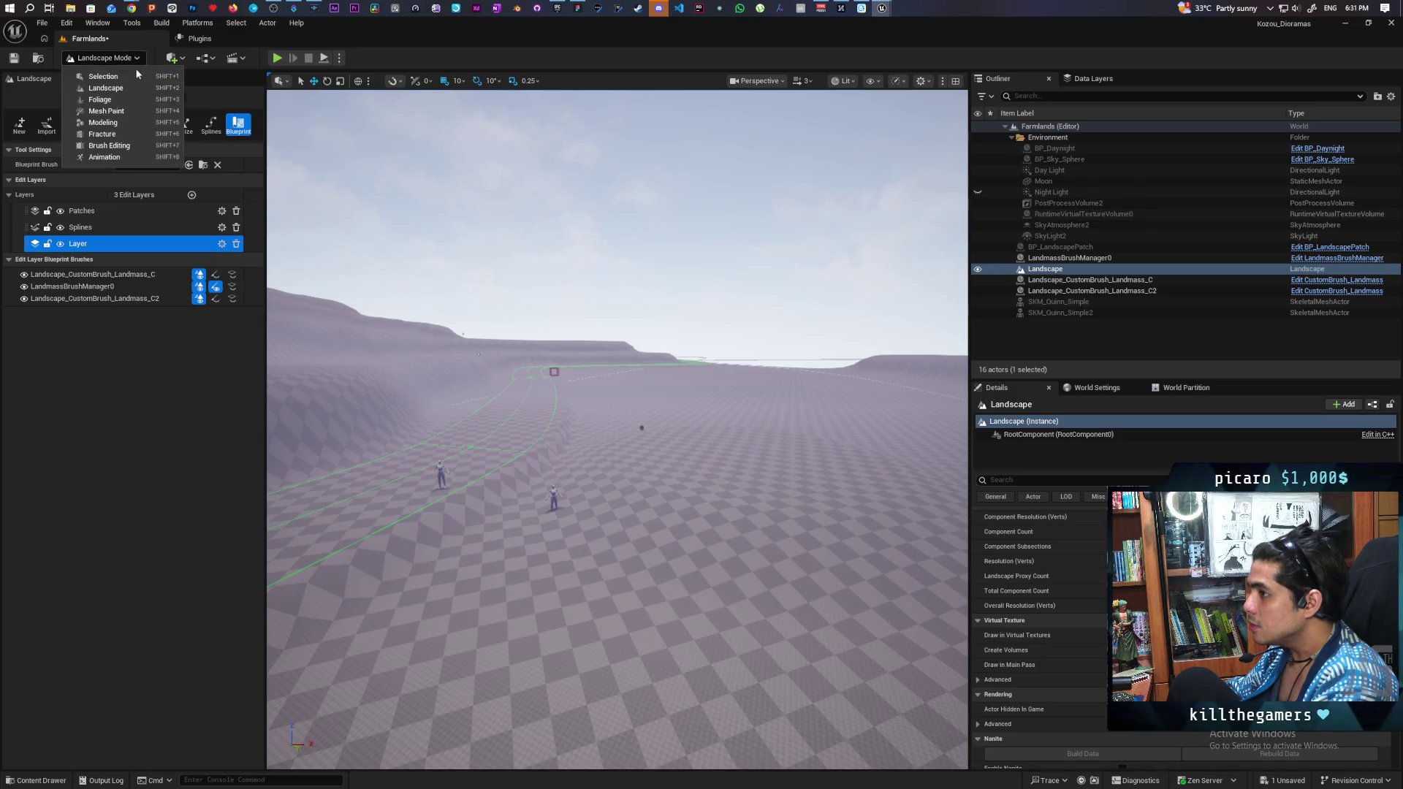
pyautogui.click(103, 71)
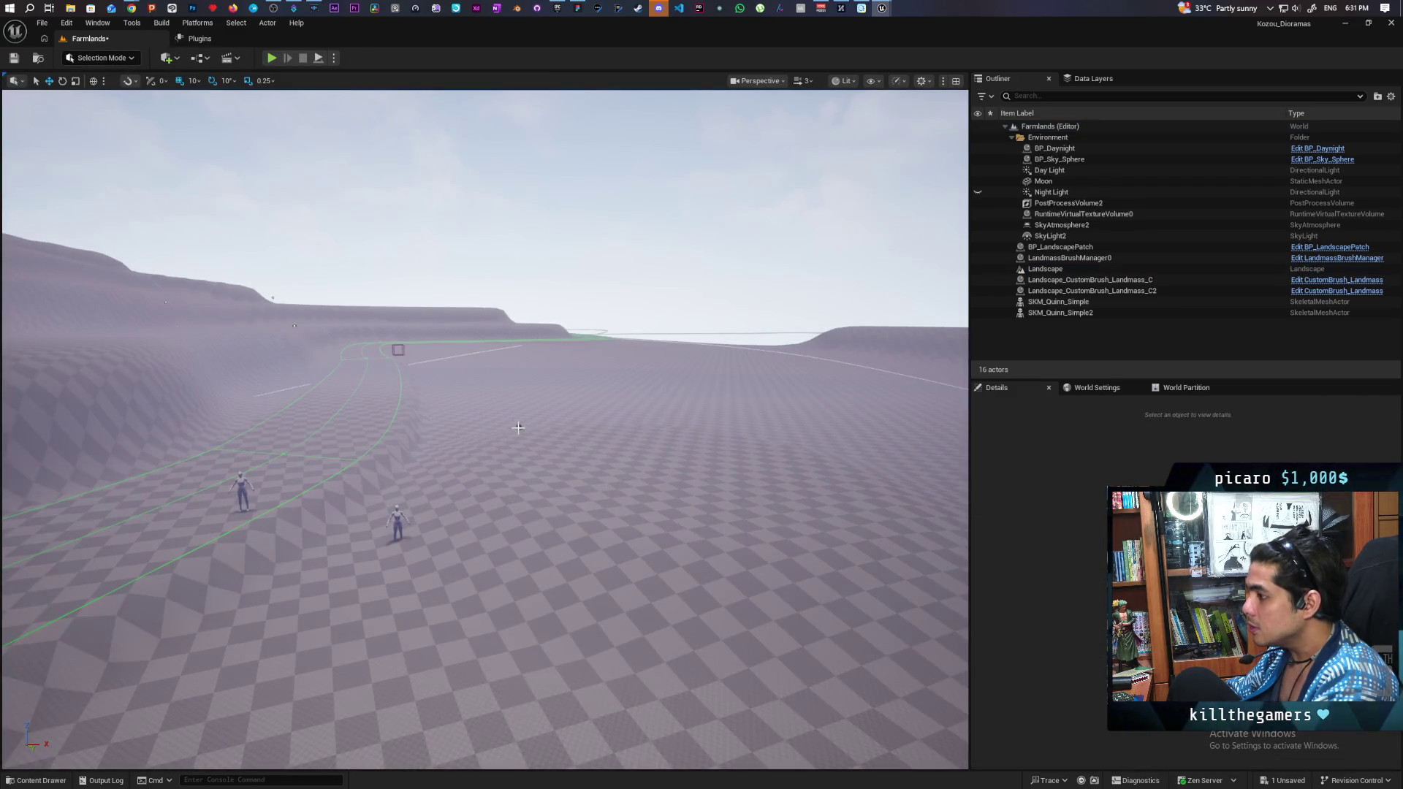
pyautogui.click(518, 428)
pyautogui.moveTo(571, 446); pyautogui.dragTo(571, 422)
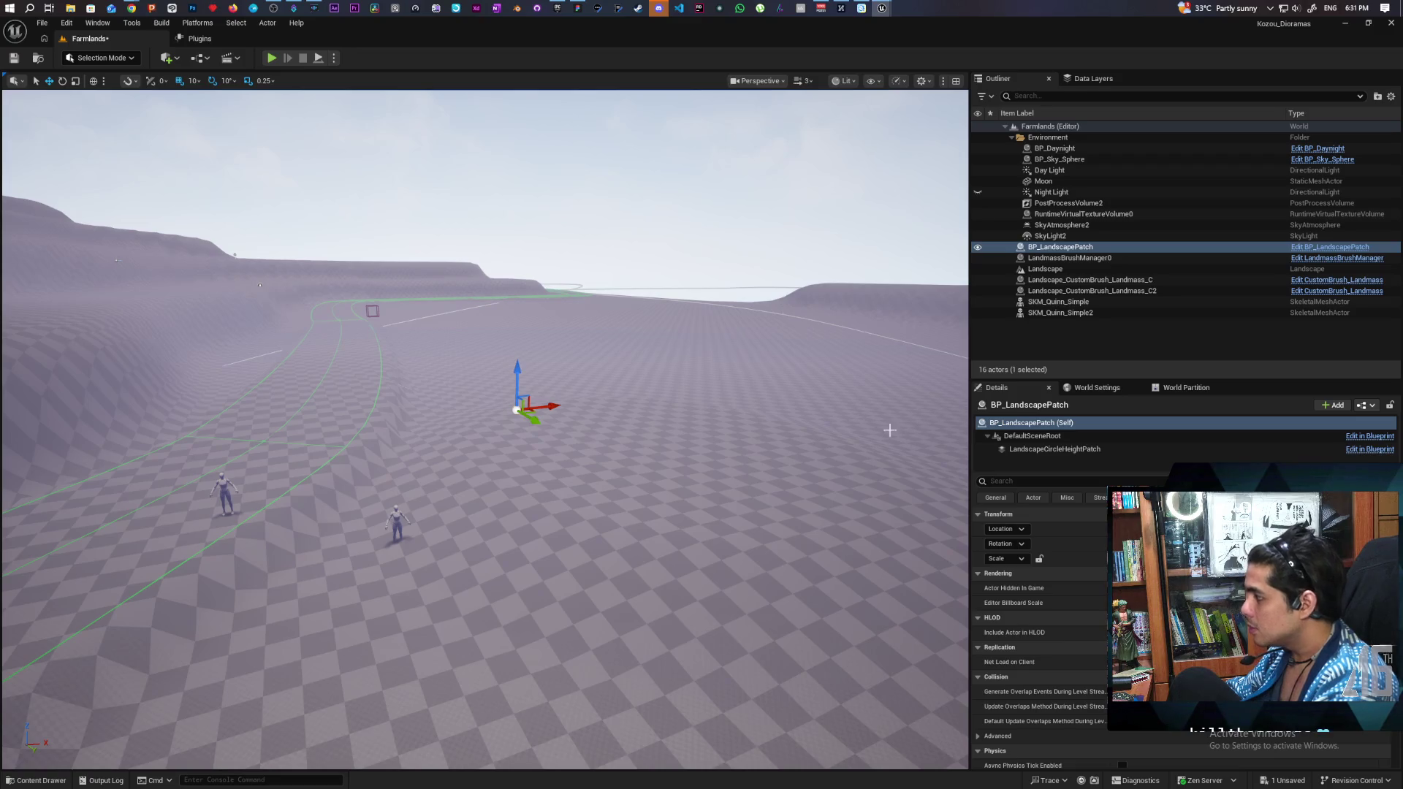
# Step: Undo the patch's last move, then drag BP_LandscapePatch right along the red axis across flat ground
pyautogui.click(1047, 450)
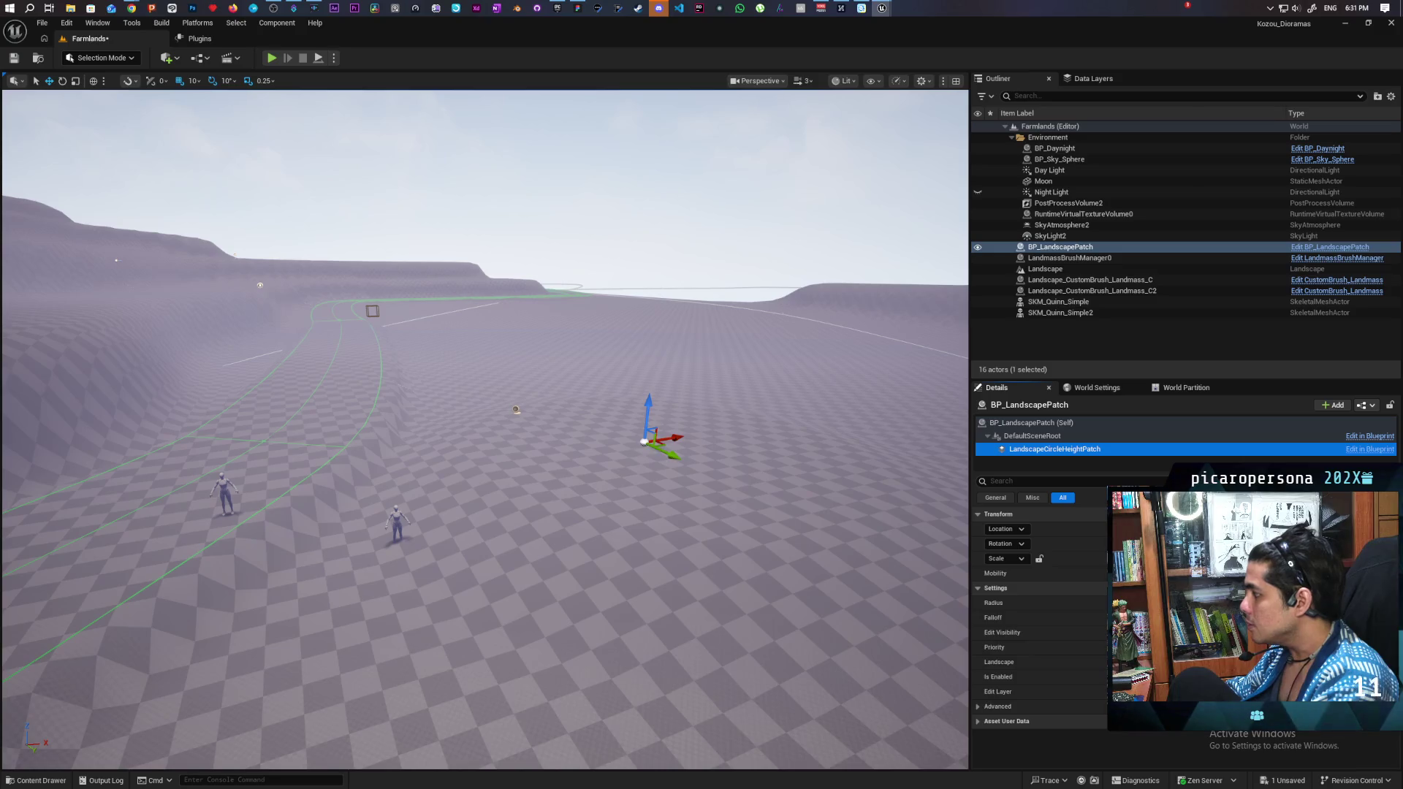
pyautogui.hotkey('ctrl', 'z')
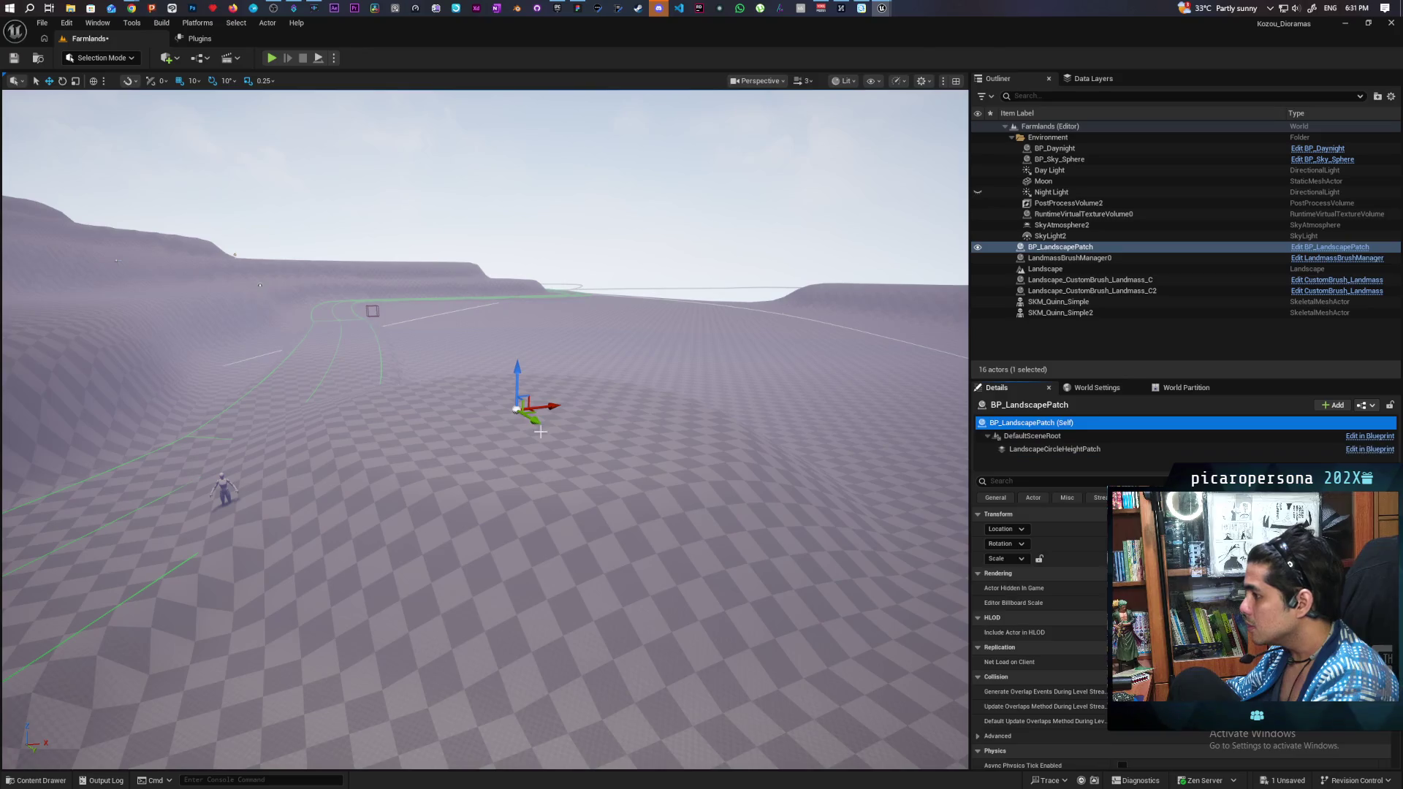
pyautogui.moveTo(530, 413)
pyautogui.mouseDown()
pyautogui.moveTo(709, 424)
pyautogui.moveTo(687, 408)
pyautogui.moveTo(687, 428)
pyautogui.moveTo(682, 412)
pyautogui.mouseUp()
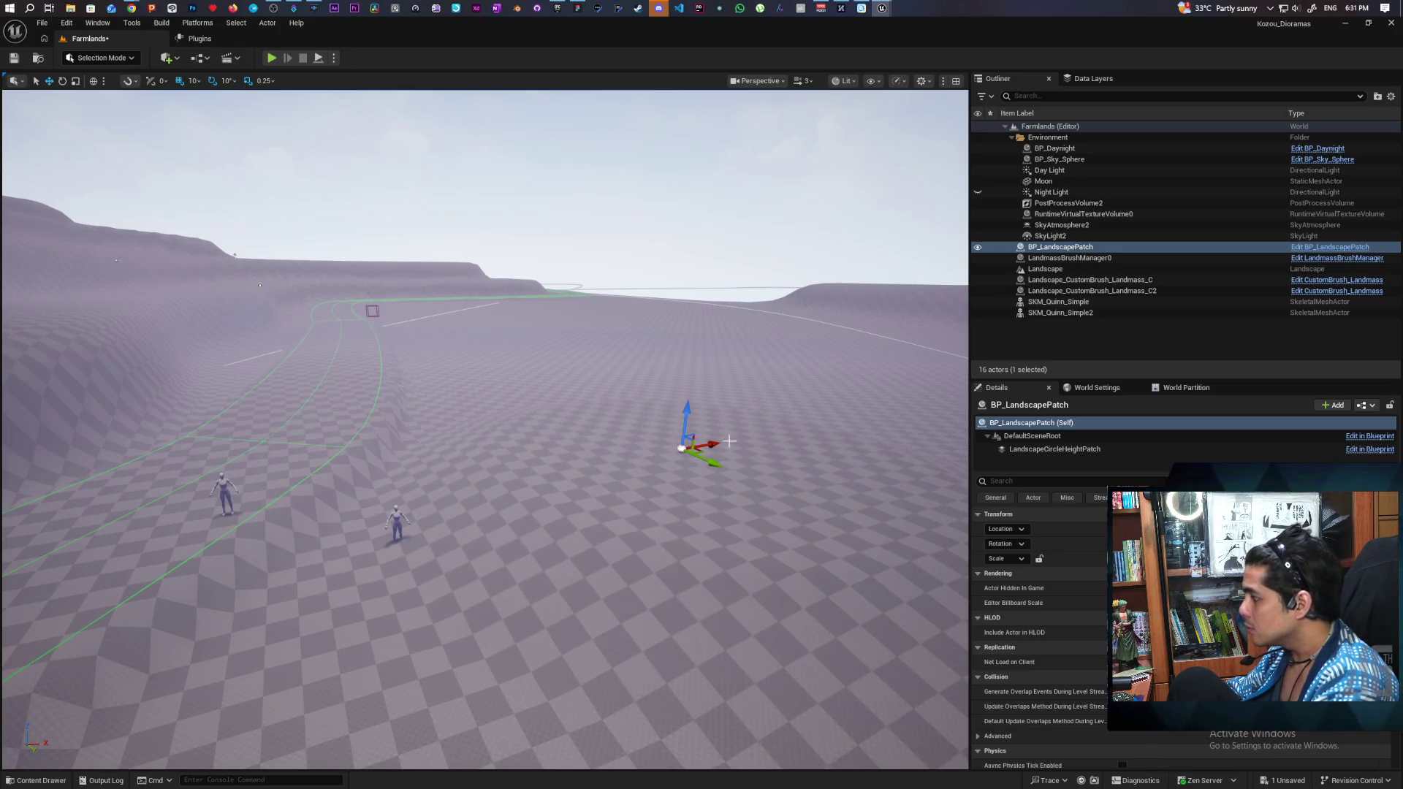
pyautogui.click(1055, 449)
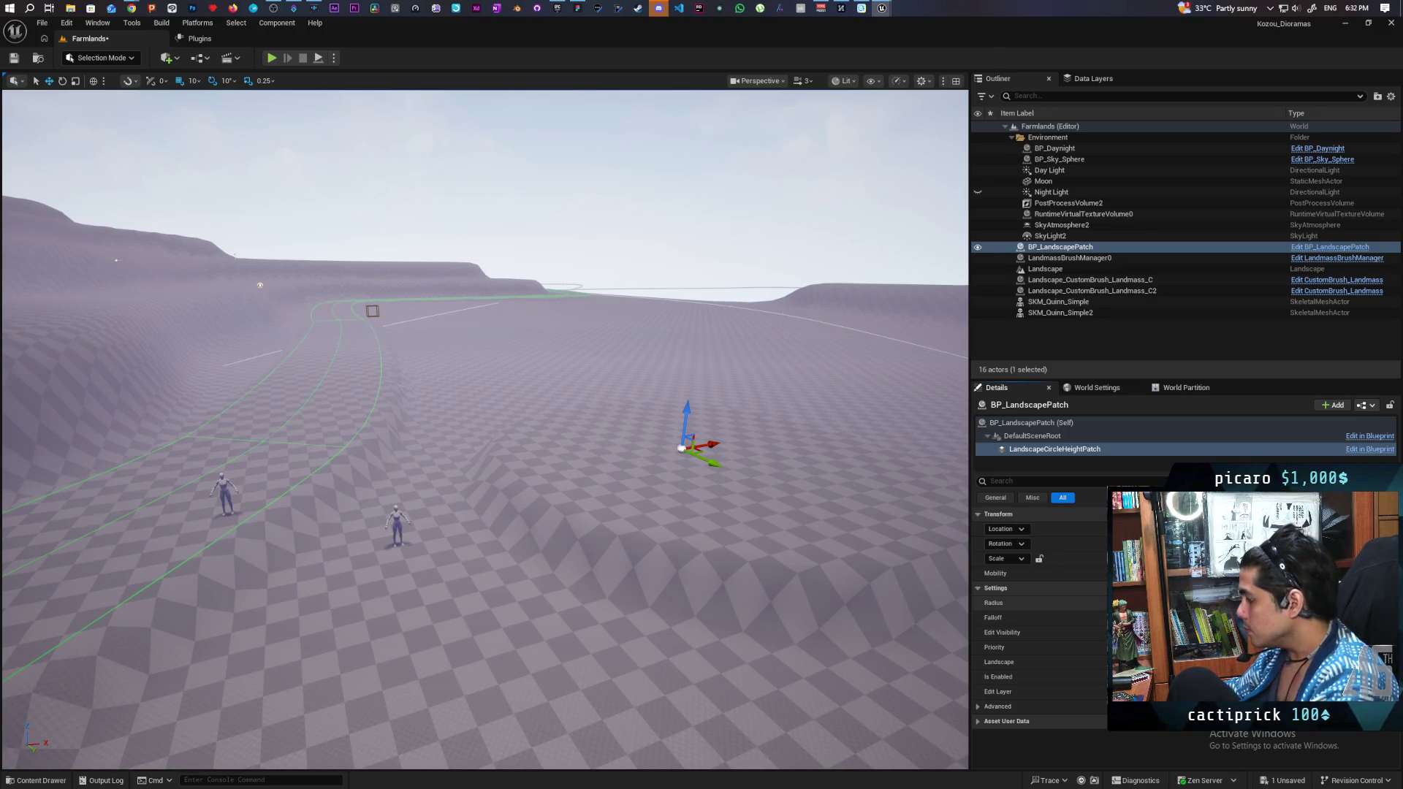
pyautogui.moveTo(626, 456)
pyautogui.mouseDown()
pyautogui.moveTo(621, 468)
pyautogui.moveTo(629, 439)
pyautogui.moveTo(622, 461)
pyautogui.moveTo(635, 457)
pyautogui.moveTo(626, 432)
pyautogui.mouseUp()
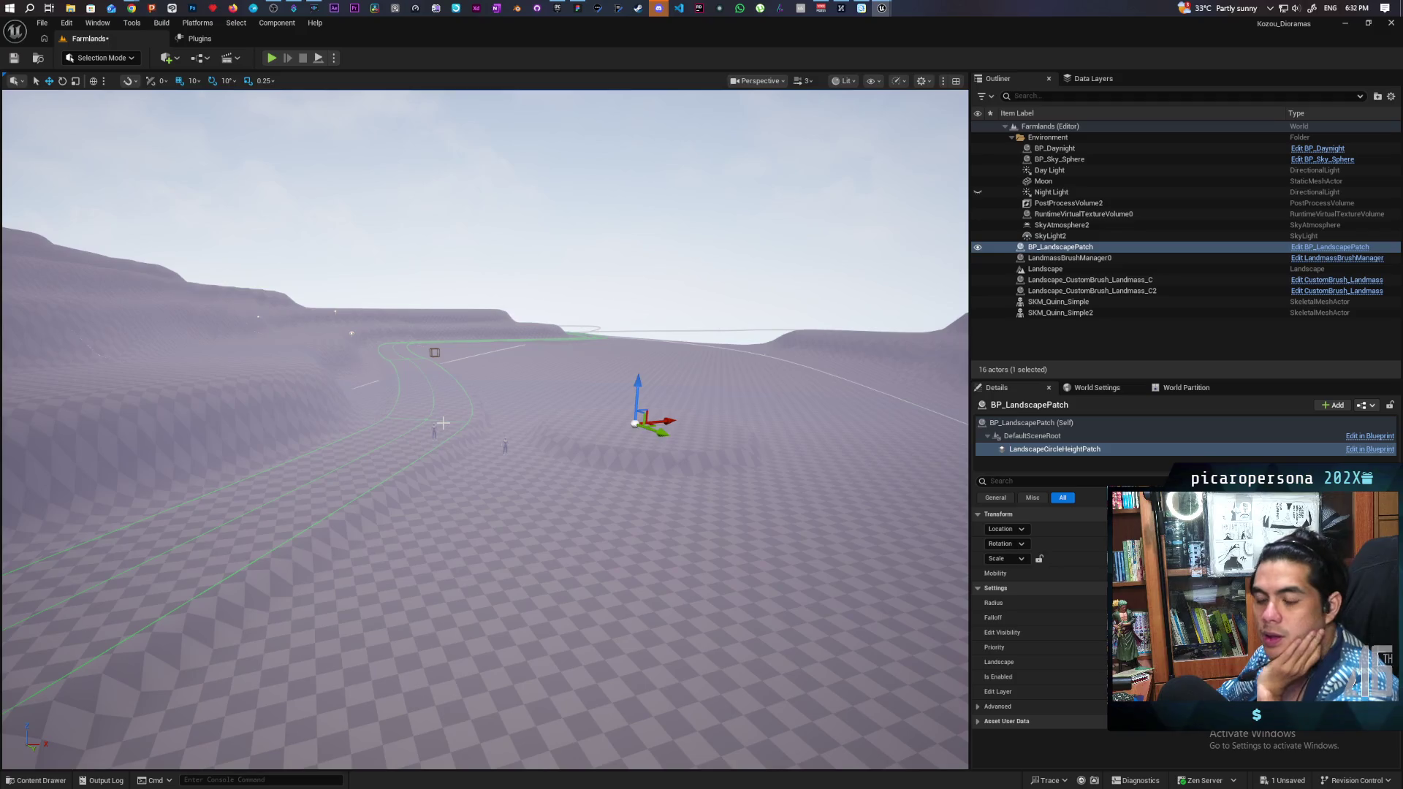
pyautogui.moveTo(481, 468); pyautogui.dragTo(340, 455)
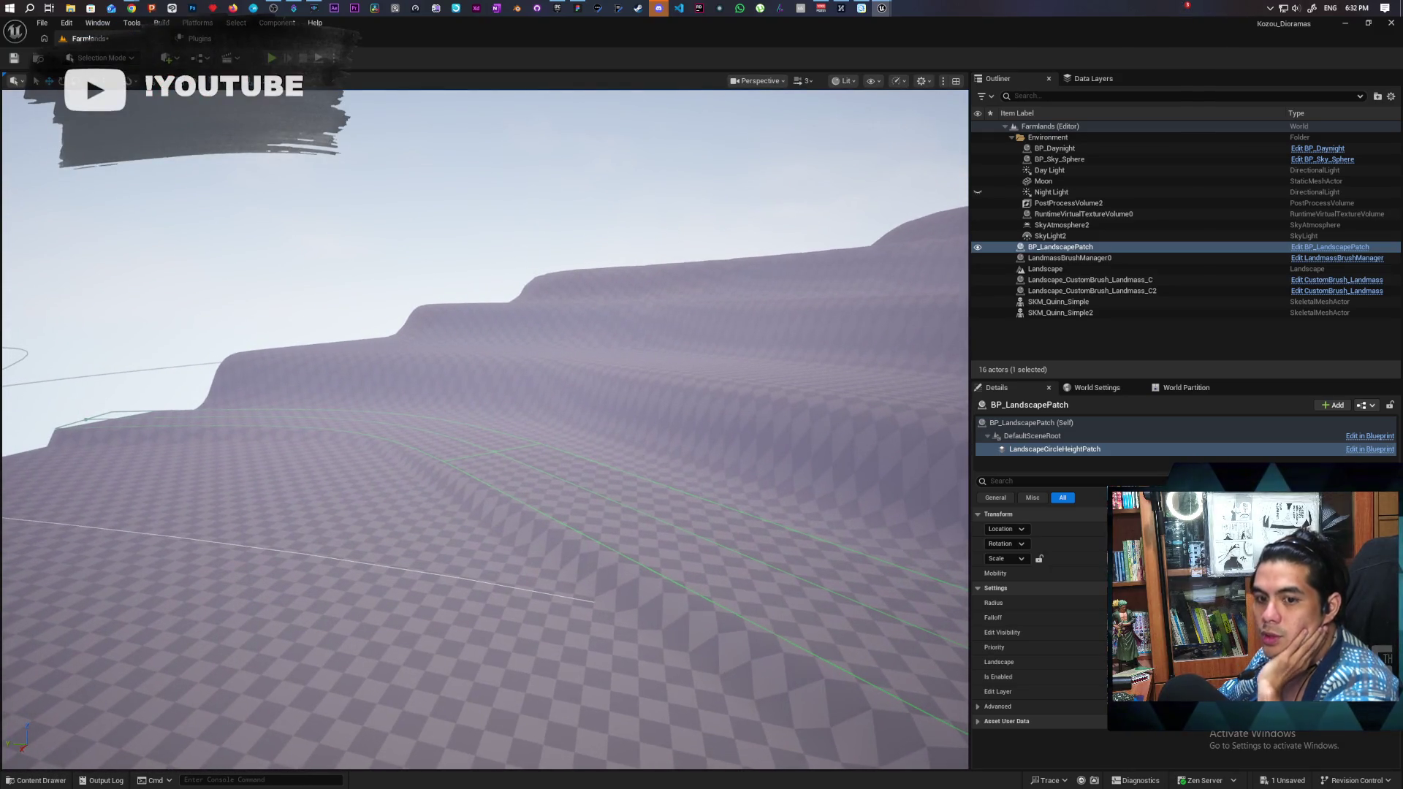
pyautogui.moveTo(340, 455)
pyautogui.mouseDown()
pyautogui.moveTo(348, 495)
pyautogui.moveTo(324, 484)
pyautogui.mouseUp()
pyautogui.moveTo(475, 475); pyautogui.dragTo(475, 475)
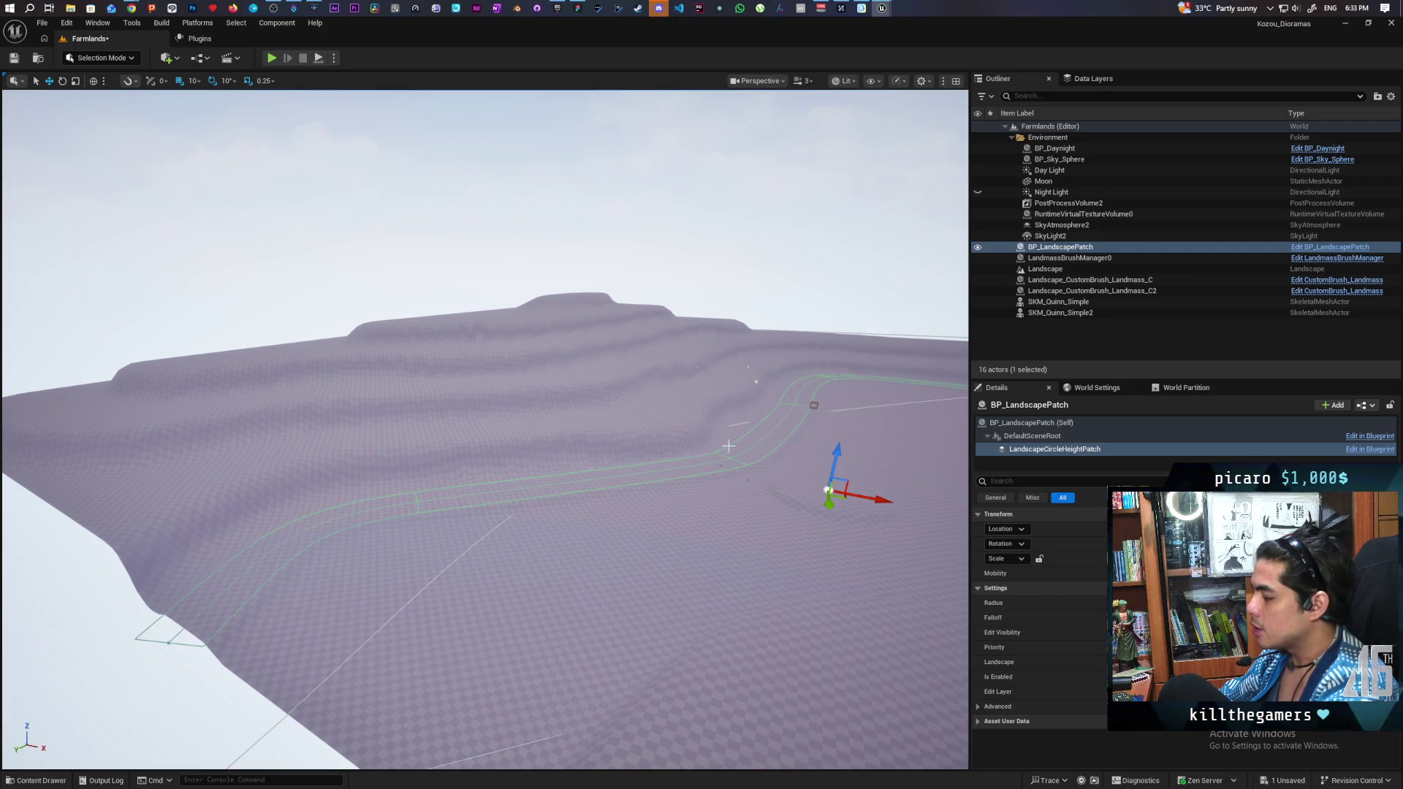
pyautogui.moveTo(847, 372); pyautogui.dragTo(848, 372)
pyautogui.moveTo(504, 414); pyautogui.dragTo(504, 415)
pyautogui.moveTo(430, 480); pyautogui.dragTo(429, 481)
pyautogui.moveTo(377, 650); pyautogui.dragTo(378, 650)
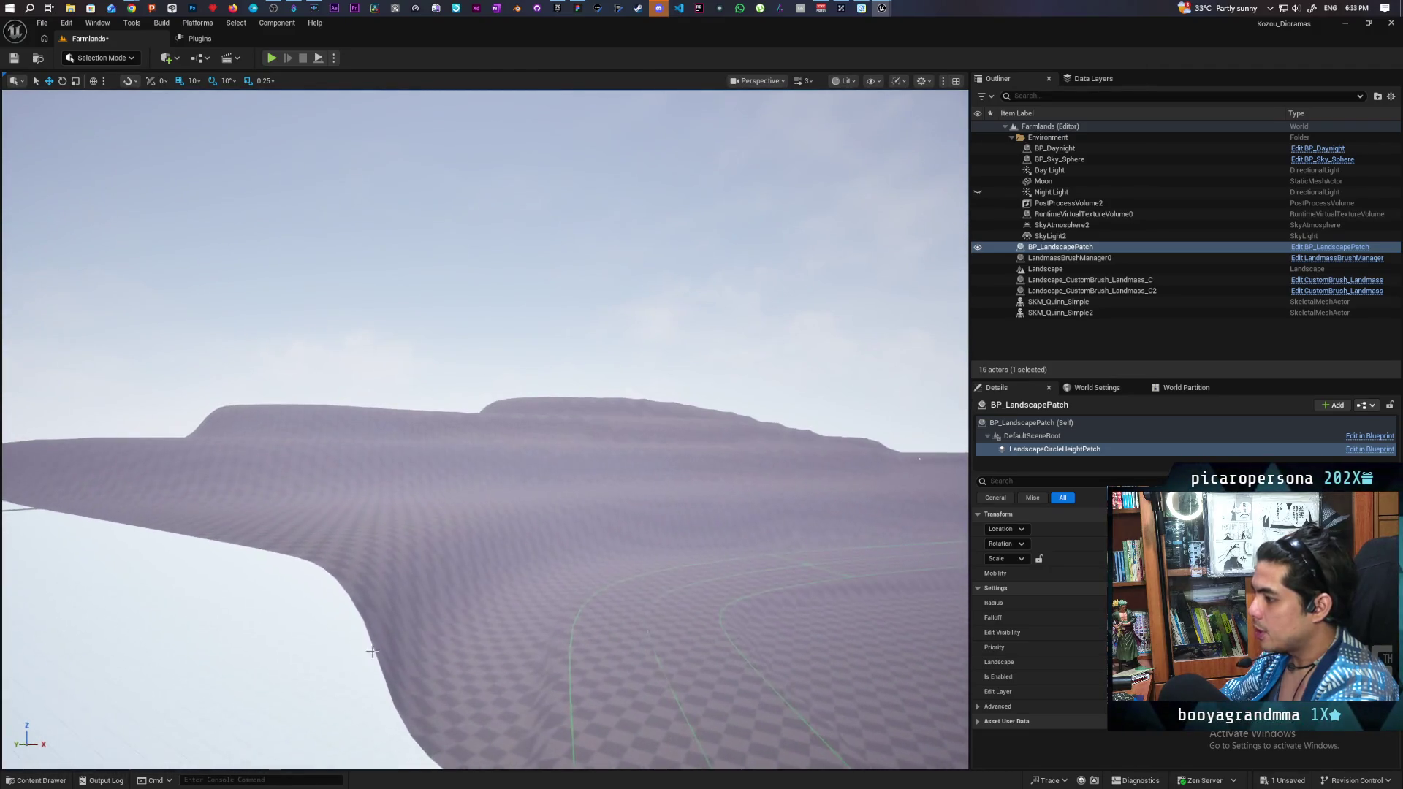
pyautogui.moveTo(586, 515); pyautogui.dragTo(387, 589)
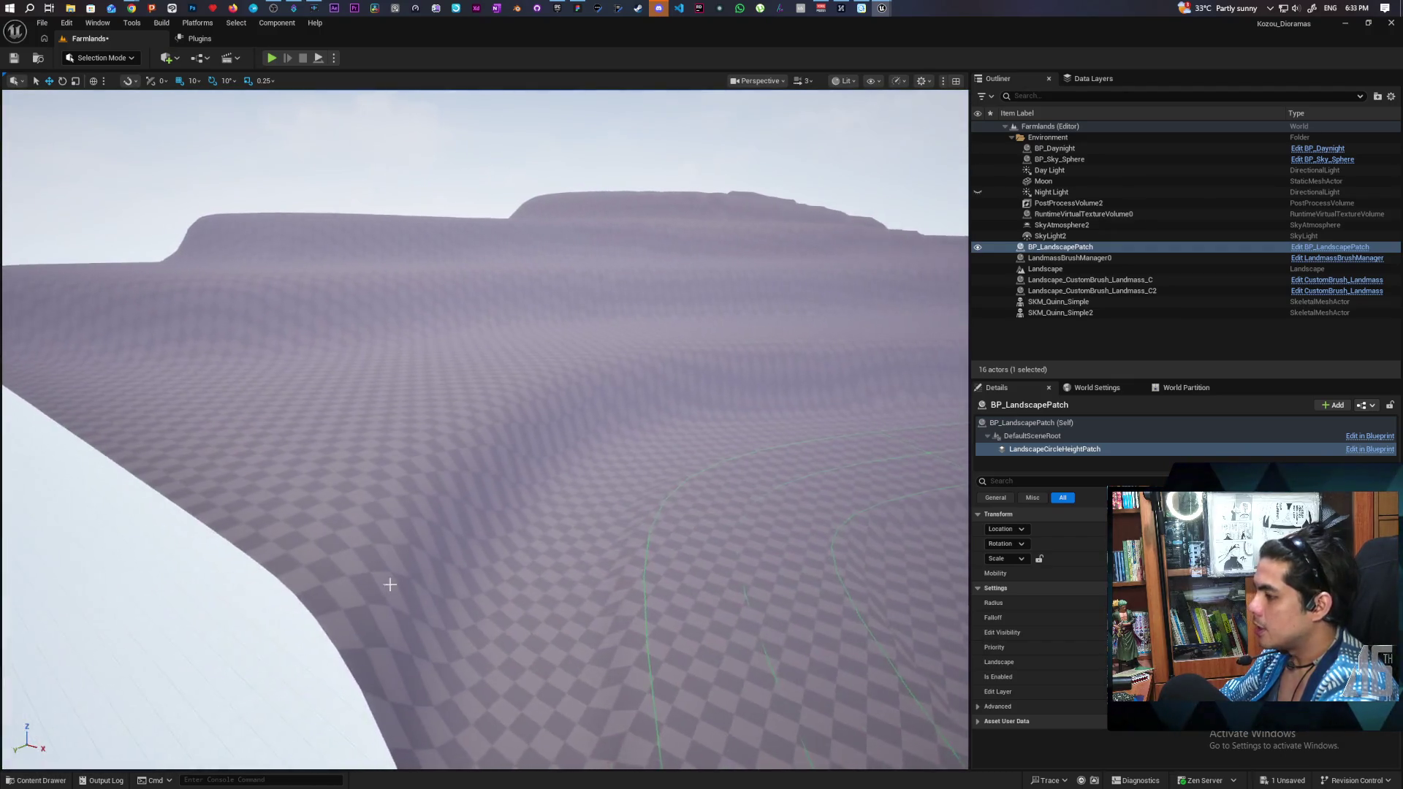
pyautogui.moveTo(484, 425); pyautogui.dragTo(391, 481)
pyautogui.moveTo(476, 442); pyautogui.dragTo(476, 468)
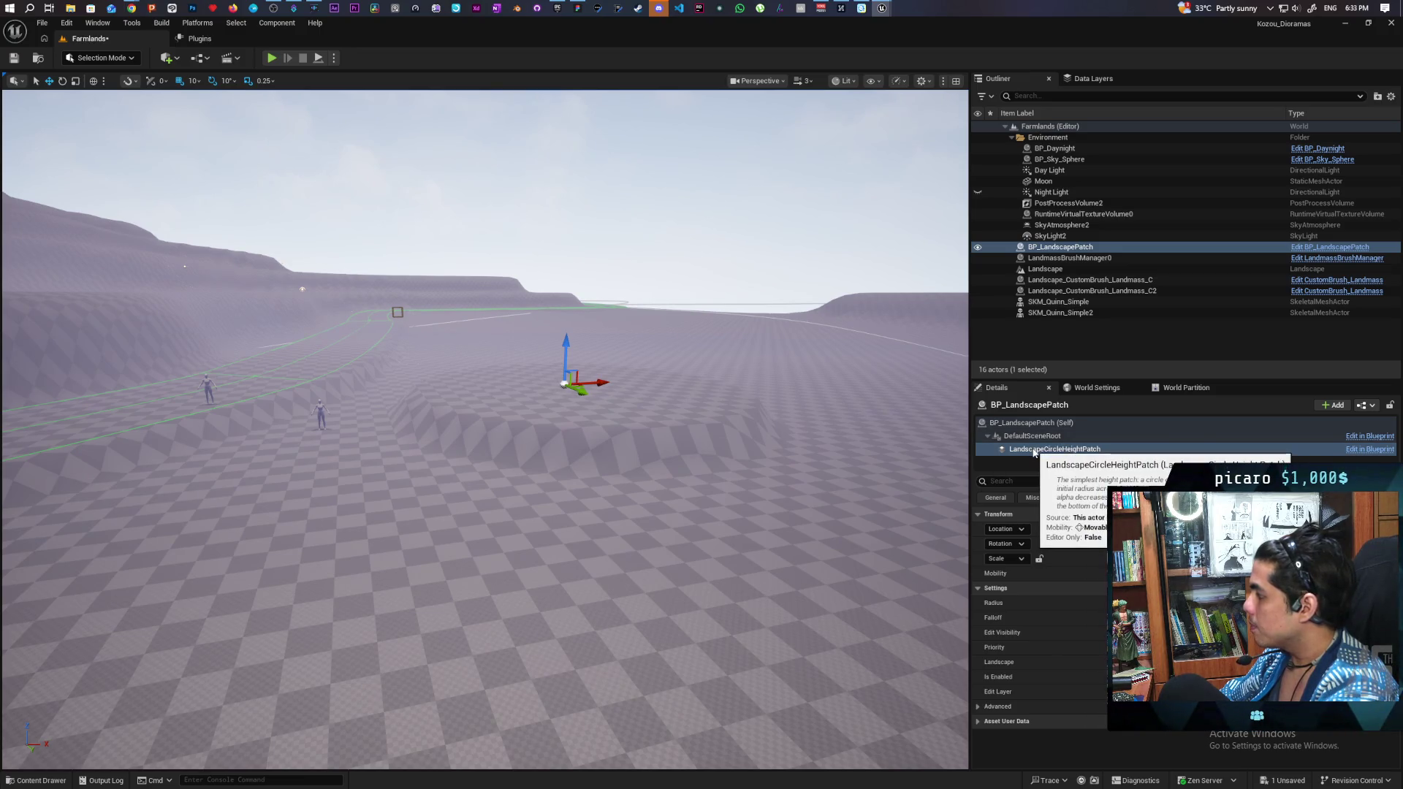
pyautogui.click(1034, 450)
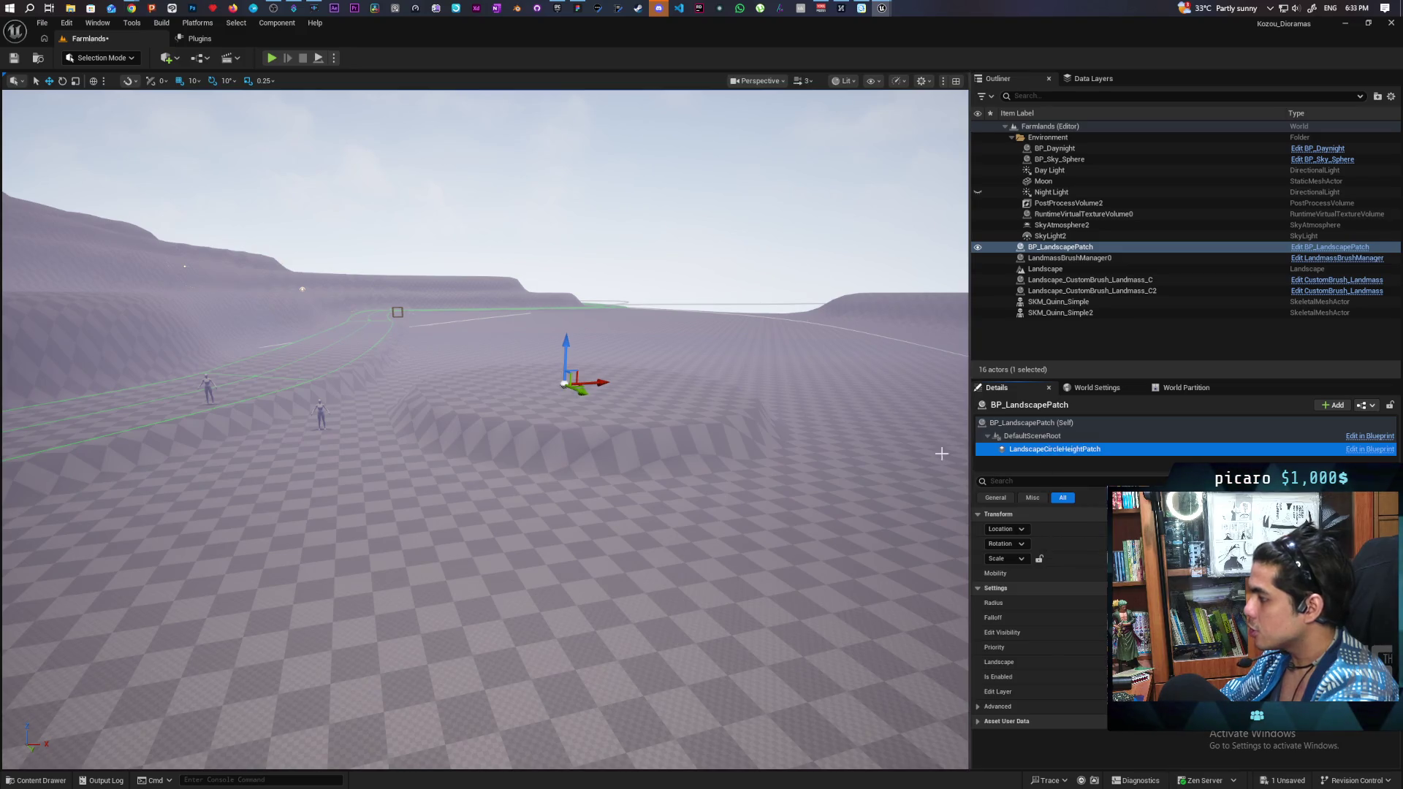
# Step: Alt-drag BP_LandscapePatch up the Z axis to create BP_LandscapePatch2 and select its circle height component
pyautogui.click(1012, 423)
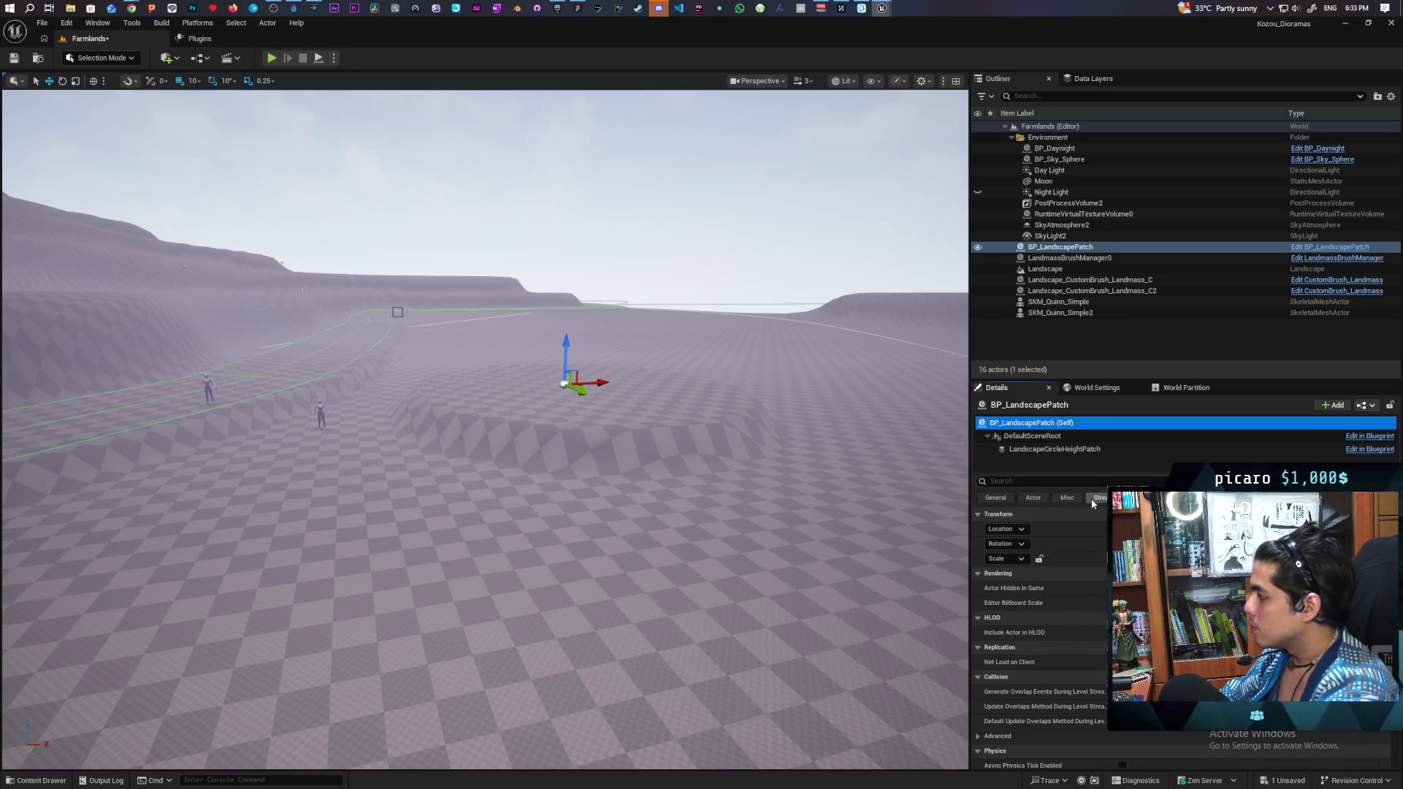
pyautogui.moveTo(557, 343); pyautogui.dragTo(556, 317)
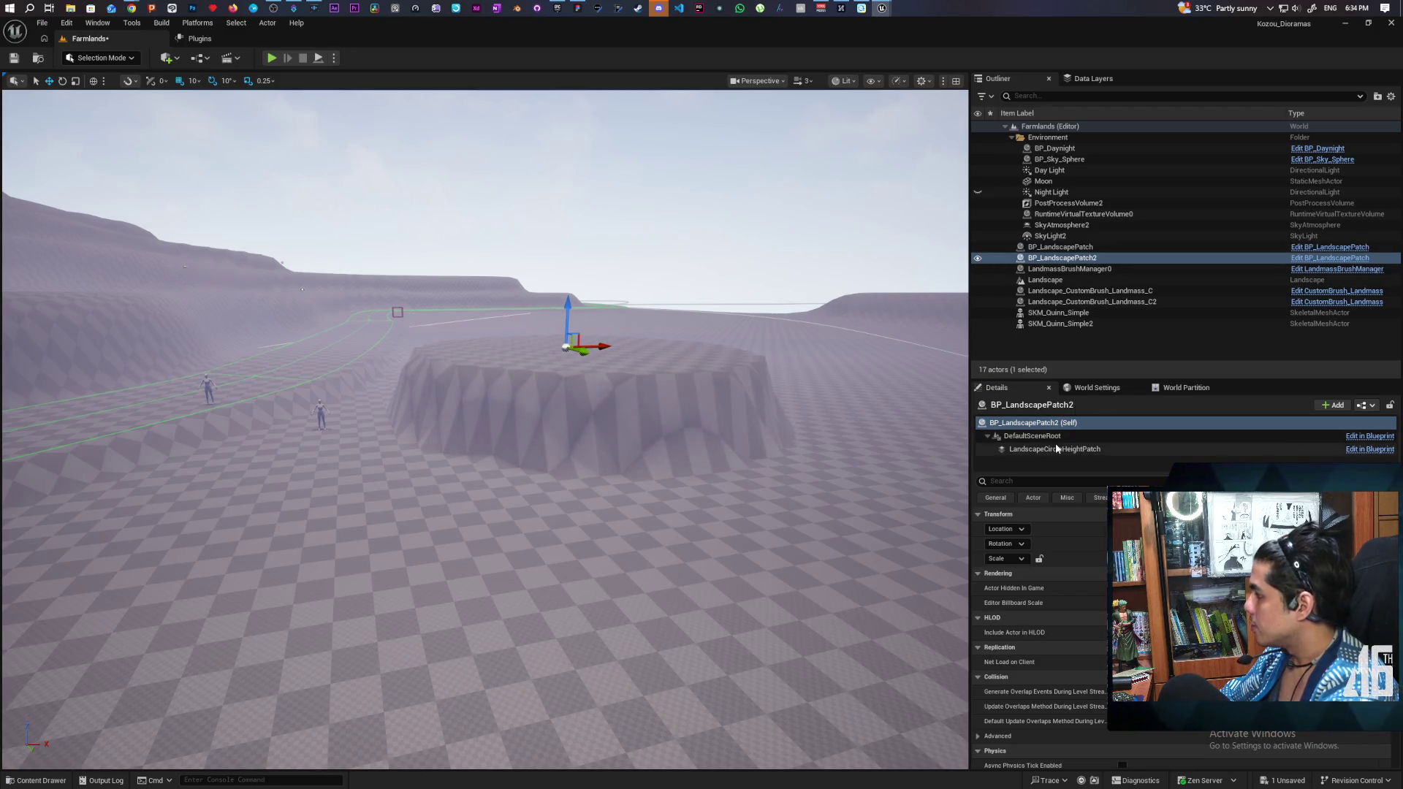
pyautogui.click(1084, 449)
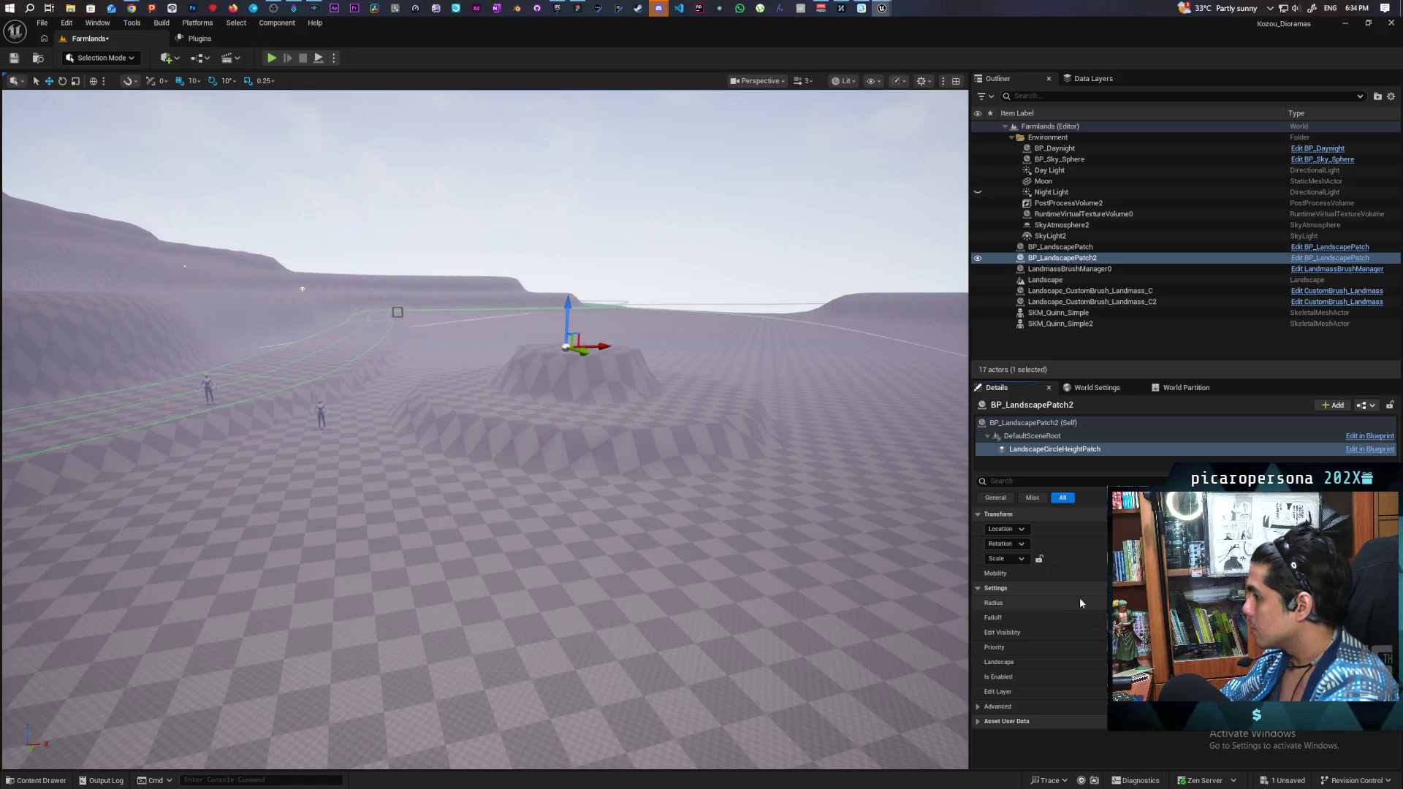
# Step: Fly over the new mound, then level the view toward the distant ridges
pyautogui.moveTo(483, 409)
pyautogui.mouseDown()
pyautogui.moveTo(497, 556)
pyautogui.moveTo(490, 416)
pyautogui.moveTo(736, 414)
pyautogui.mouseUp()
pyautogui.moveTo(559, 286); pyautogui.dragTo(558, 197)
pyautogui.moveTo(228, 93)
pyautogui.mouseDown()
pyautogui.moveTo(66, 164)
pyautogui.moveTo(88, 157)
pyautogui.moveTo(87, 172)
pyautogui.moveTo(29, 167)
pyautogui.moveTo(29, 201)
pyautogui.mouseUp()
pyautogui.moveTo(559, 439)
pyautogui.mouseDown()
pyautogui.moveTo(560, 497)
pyautogui.moveTo(559, 439)
pyautogui.mouseUp()
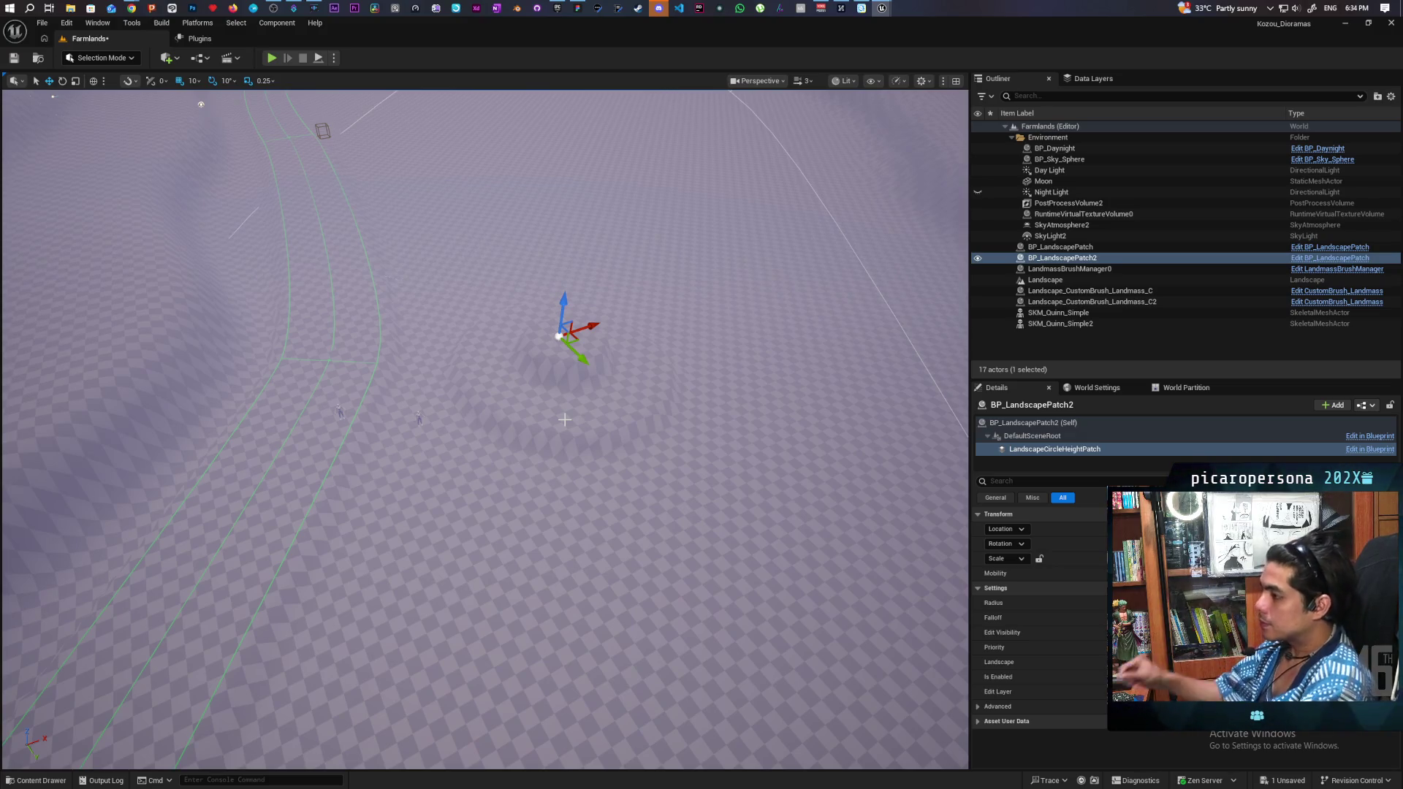
pyautogui.moveTo(697, 285)
pyautogui.mouseDown()
pyautogui.moveTo(636, 212)
pyautogui.moveTo(555, 187)
pyautogui.mouseUp()
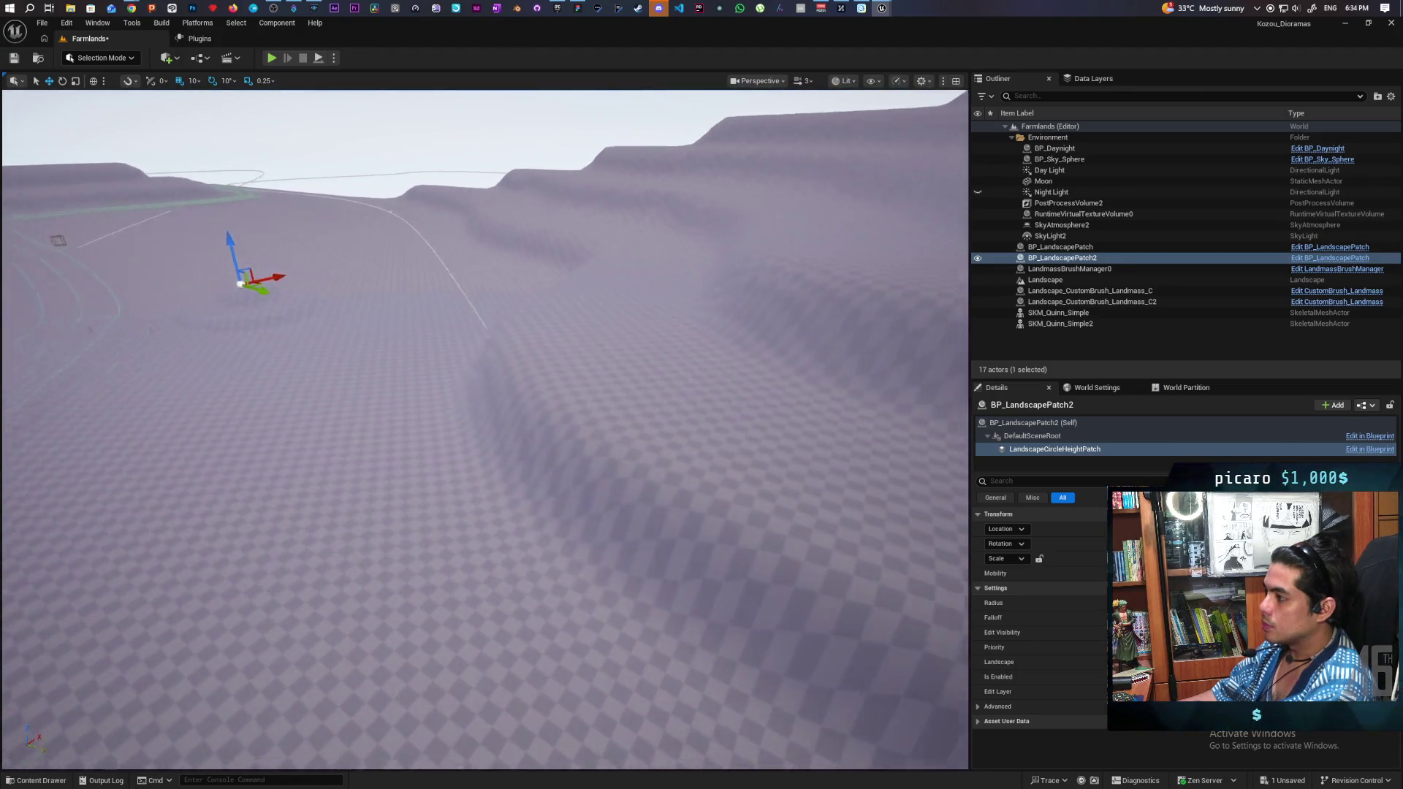
pyautogui.moveTo(556, 186); pyautogui.dragTo(497, 174)
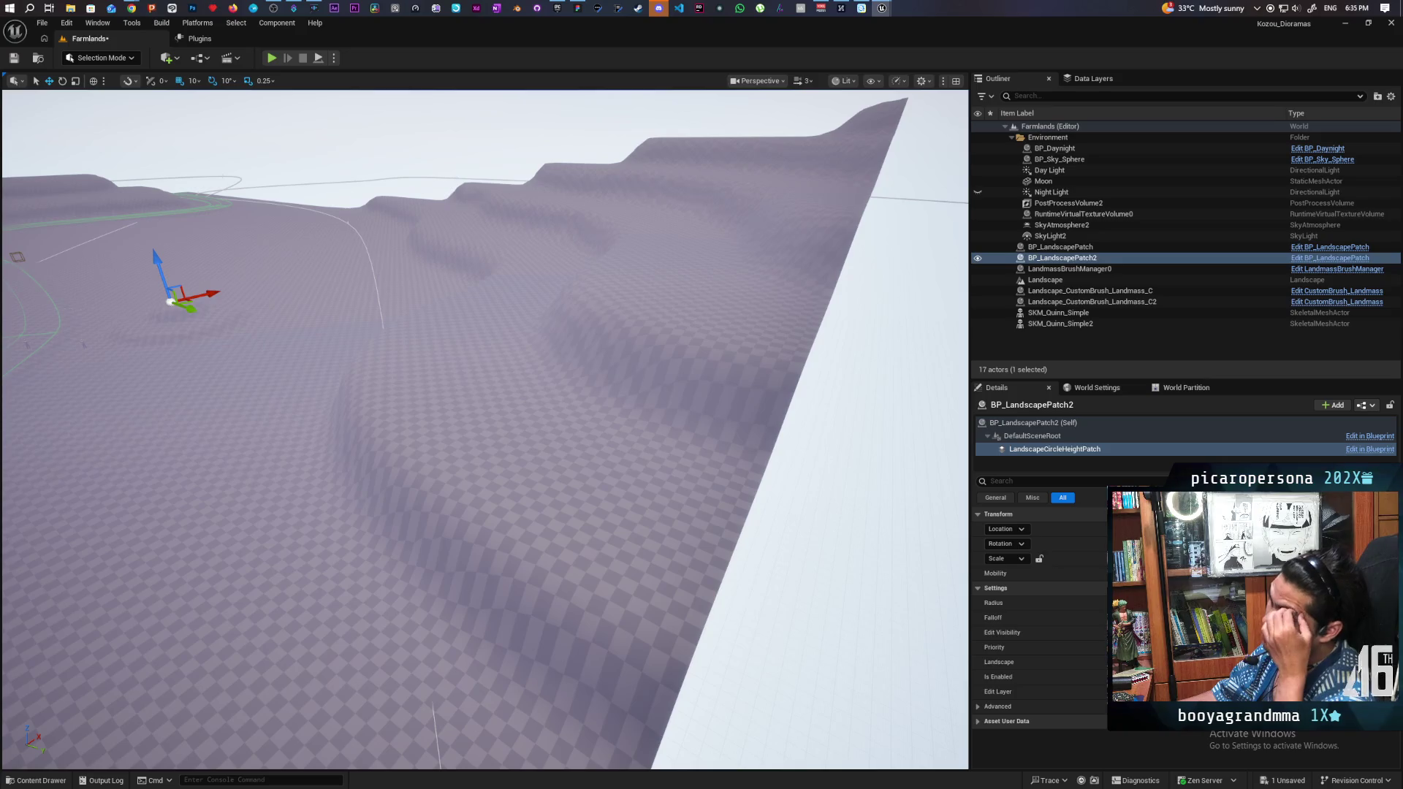
pyautogui.moveTo(483, 432)
pyautogui.mouseDown()
pyautogui.moveTo(453, 424)
pyautogui.moveTo(453, 409)
pyautogui.moveTo(490, 398)
pyautogui.moveTo(416, 398)
pyautogui.moveTo(387, 343)
pyautogui.moveTo(380, 365)
pyautogui.moveTo(380, 321)
pyautogui.mouseUp()
pyautogui.moveTo(647, 427); pyautogui.dragTo(646, 428)
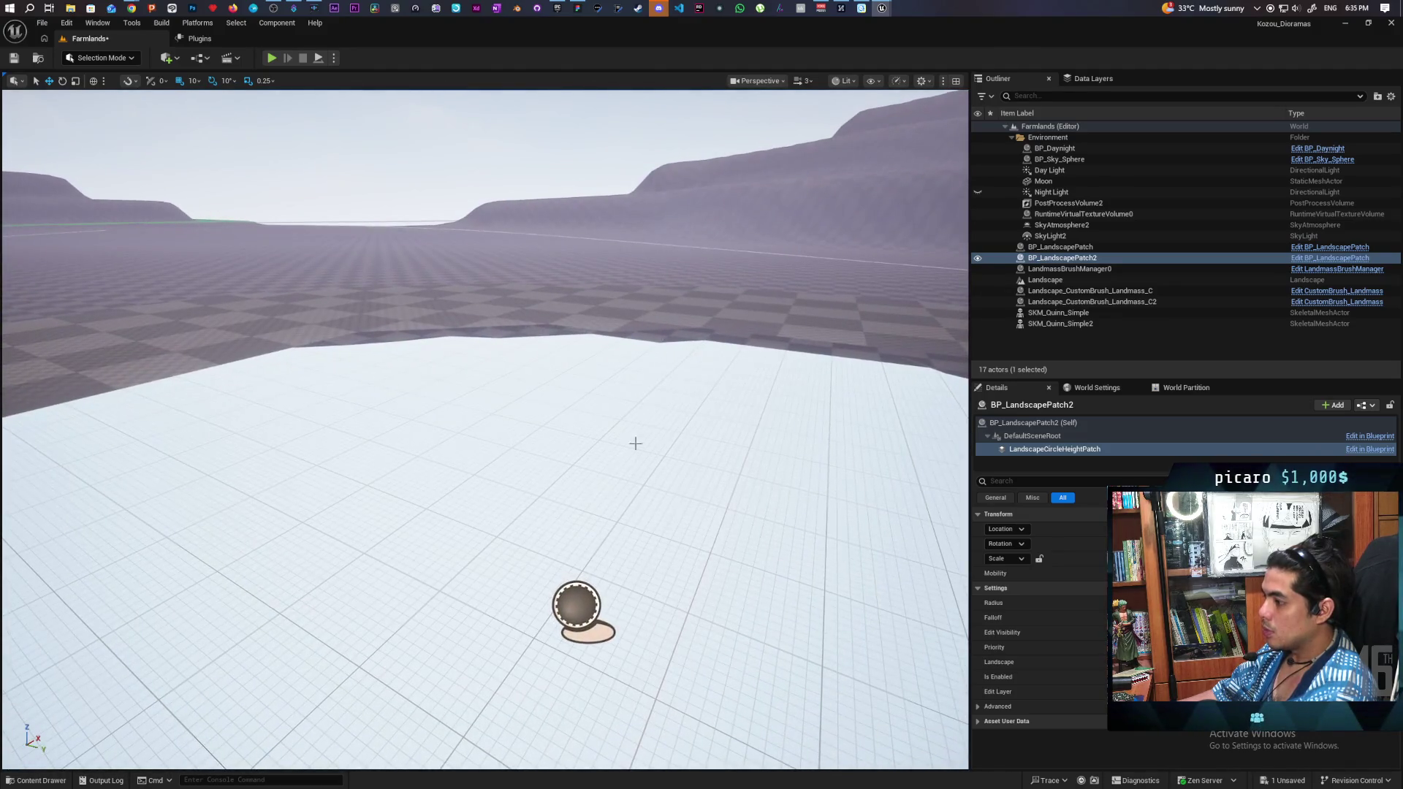
pyautogui.click(577, 607)
# Step: Frame the first BP_LandscapePatch's flat-topped plateau beside the two Quinn mannequins
pyautogui.scroll(-5, 581, 610)
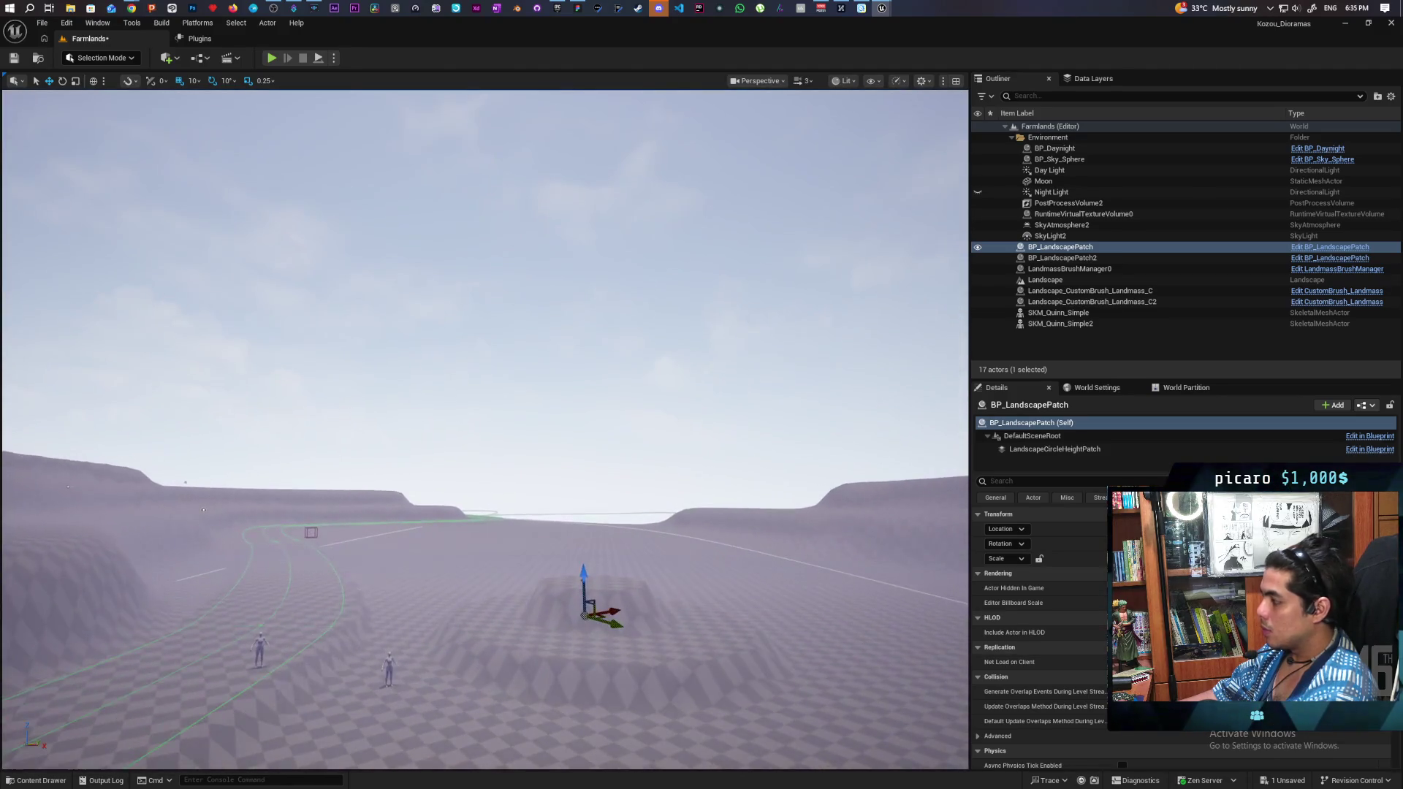
pyautogui.moveTo(740, 530); pyautogui.dragTo(740, 530)
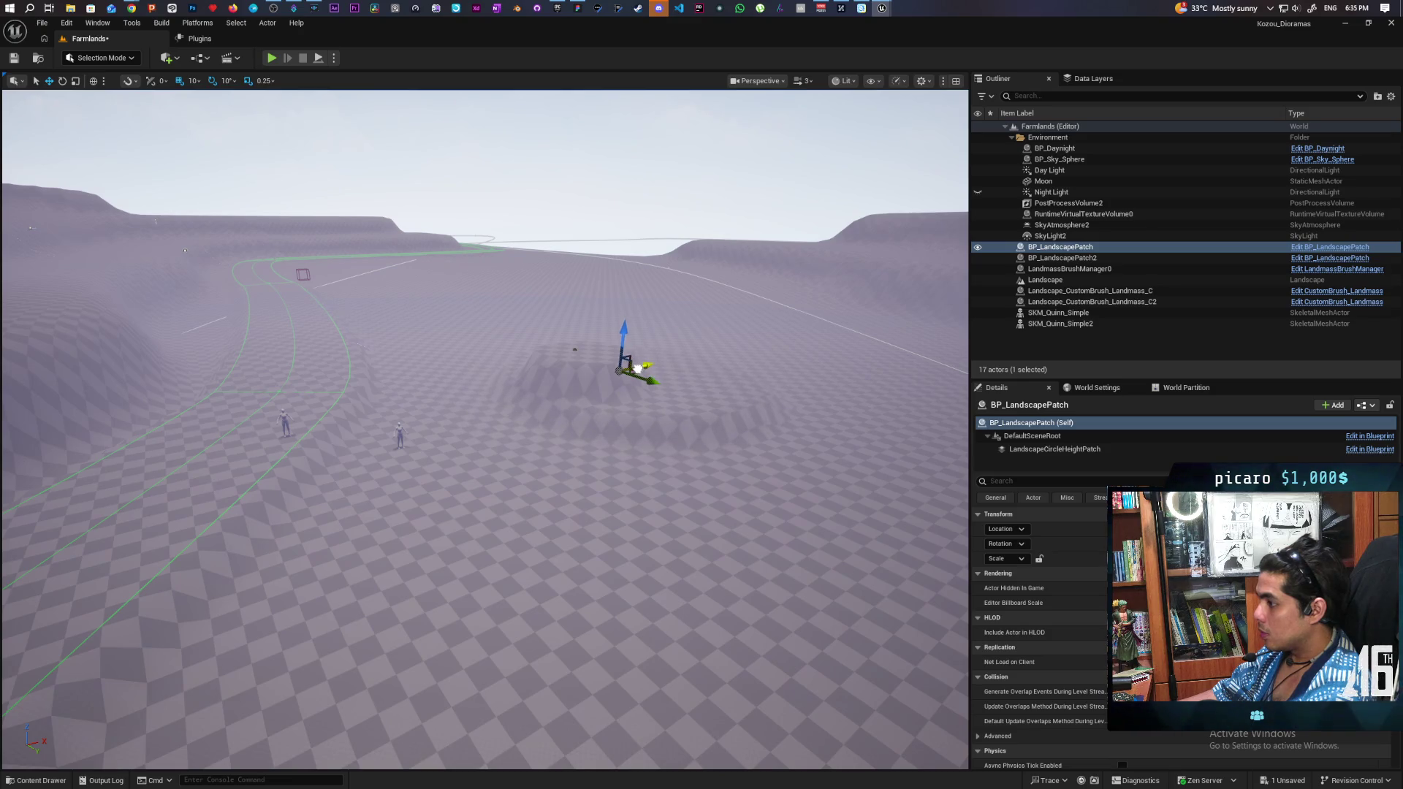
pyautogui.moveTo(768, 436); pyautogui.dragTo(767, 437)
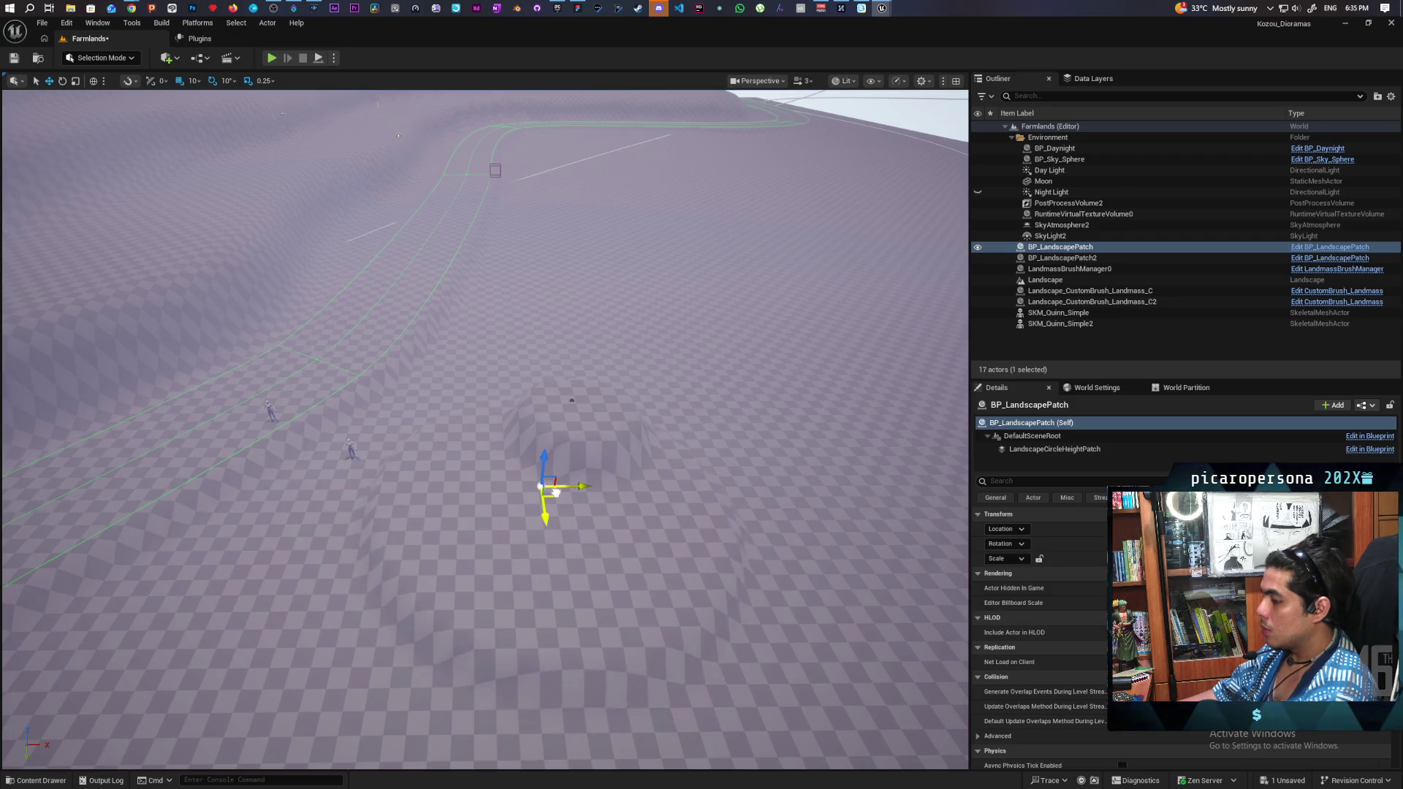
pyautogui.moveTo(552, 494); pyautogui.dragTo(553, 493)
pyautogui.moveTo(594, 542); pyautogui.dragTo(594, 541)
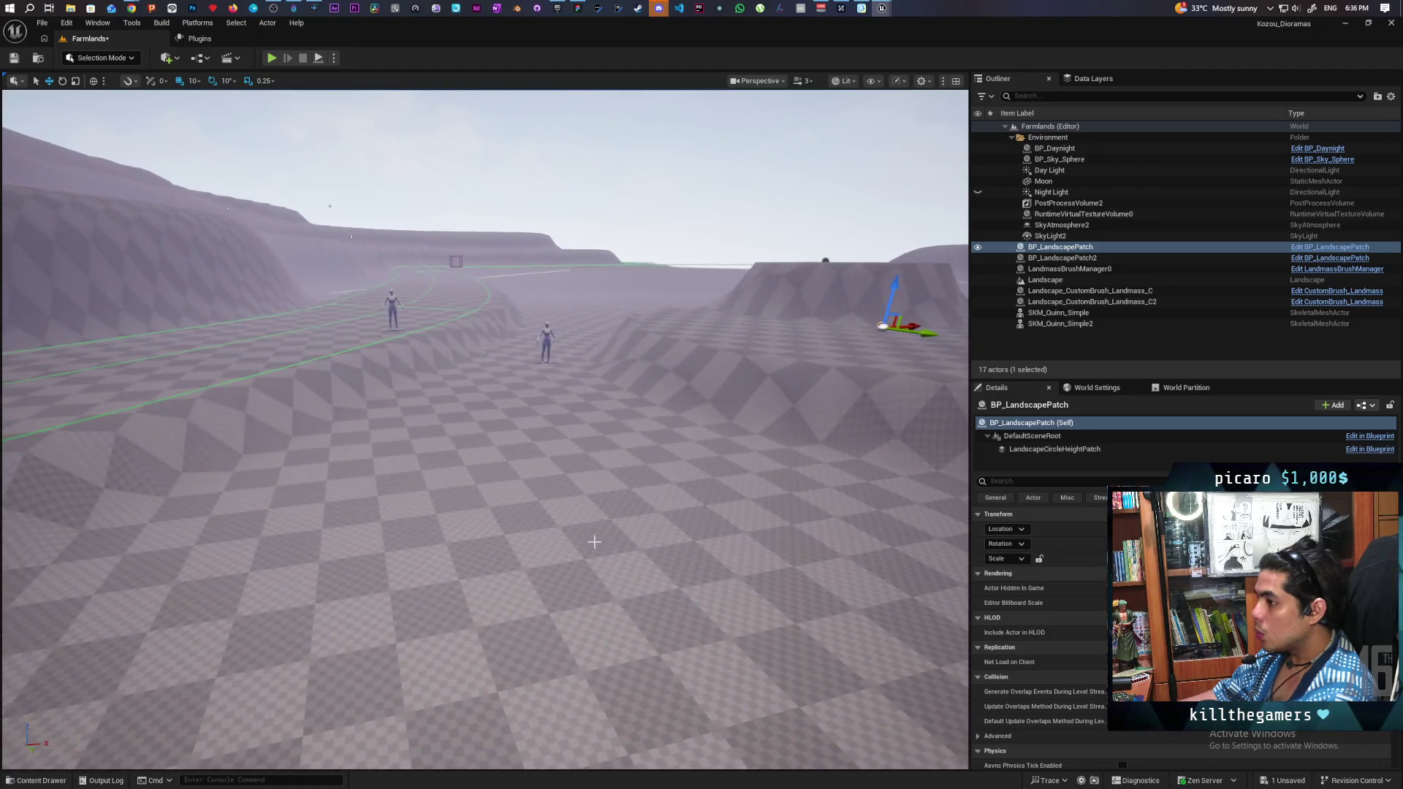
# Step: Play the level from a spot on the ground and run the character forward and right
pyautogui.rightClick(606, 496)
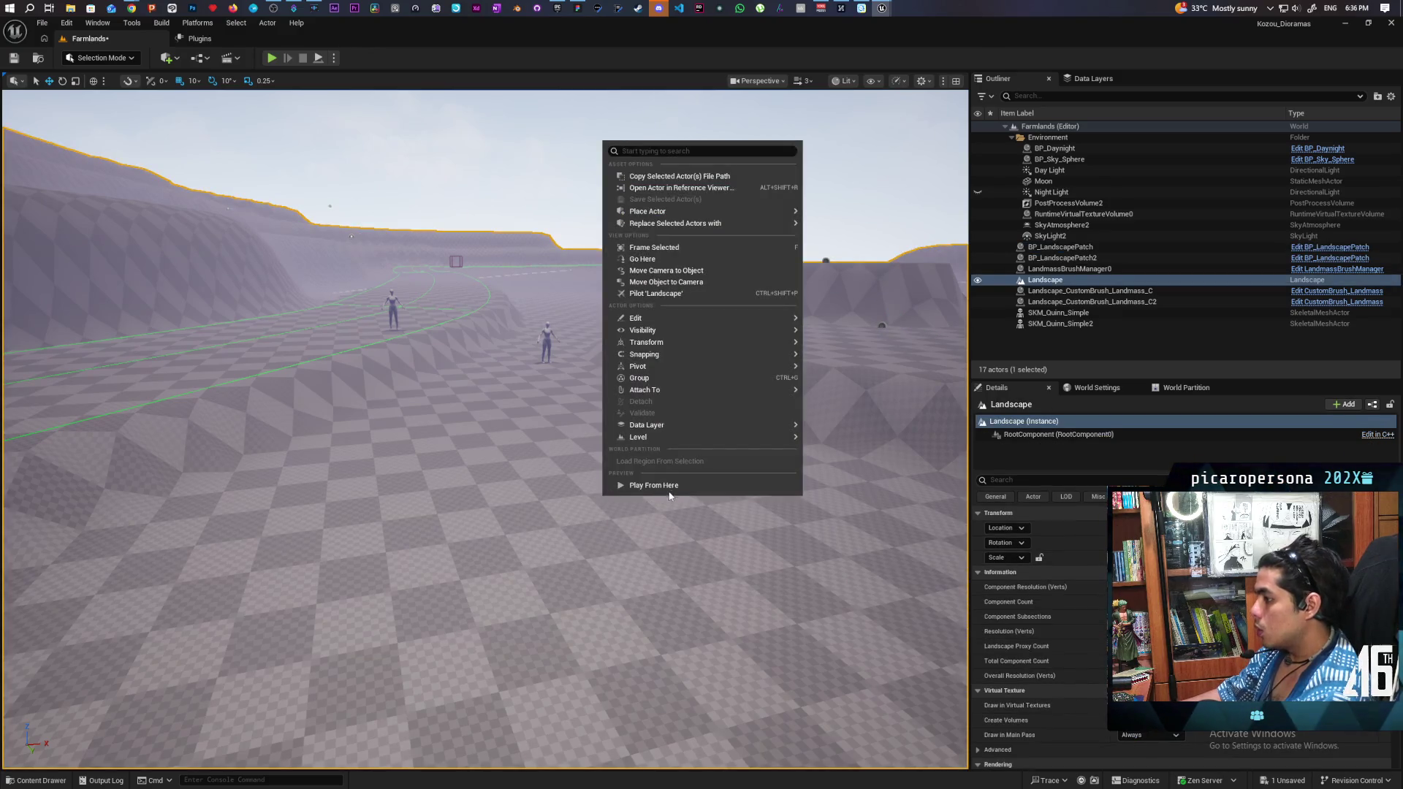
pyautogui.click(669, 488)
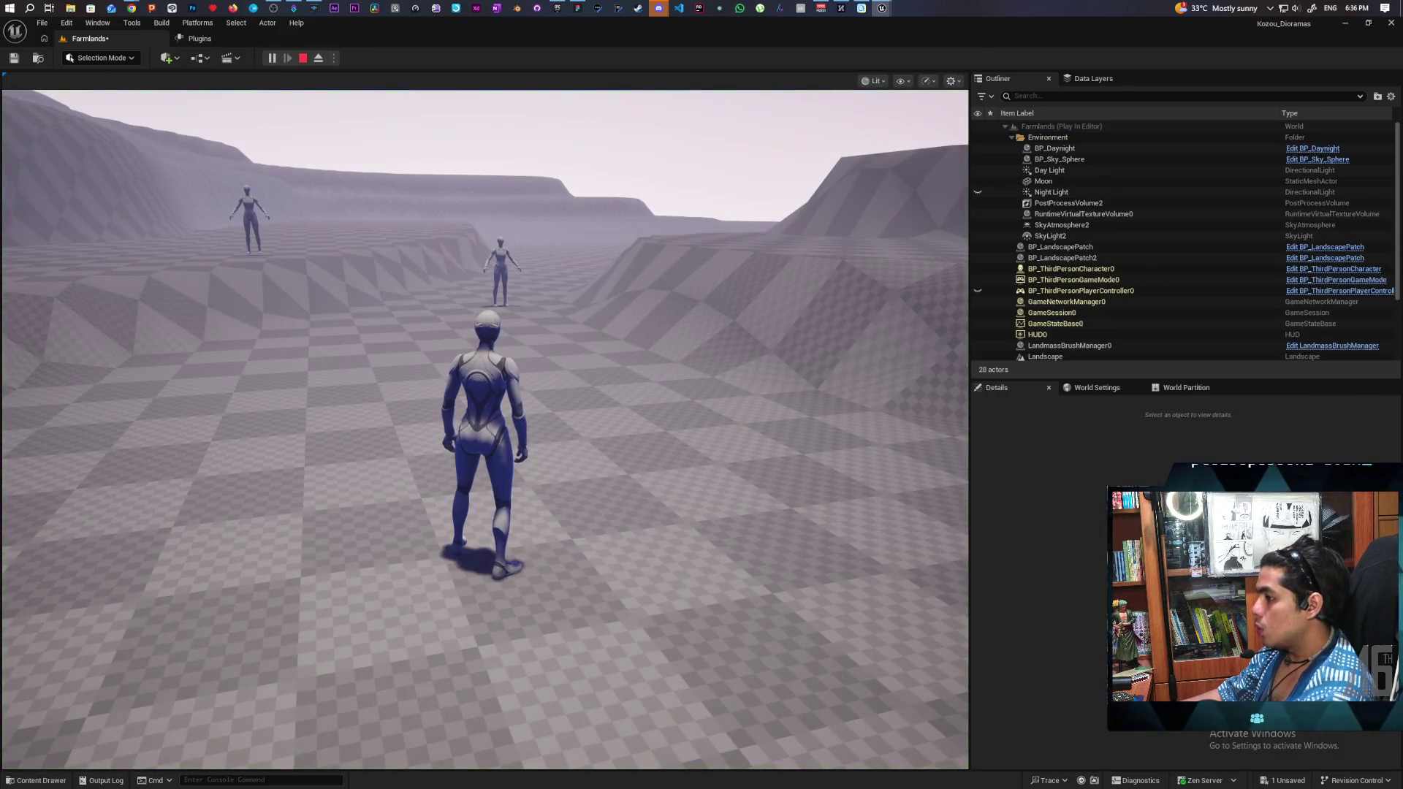
pyautogui.click(542, 436)
pyautogui.press('w')
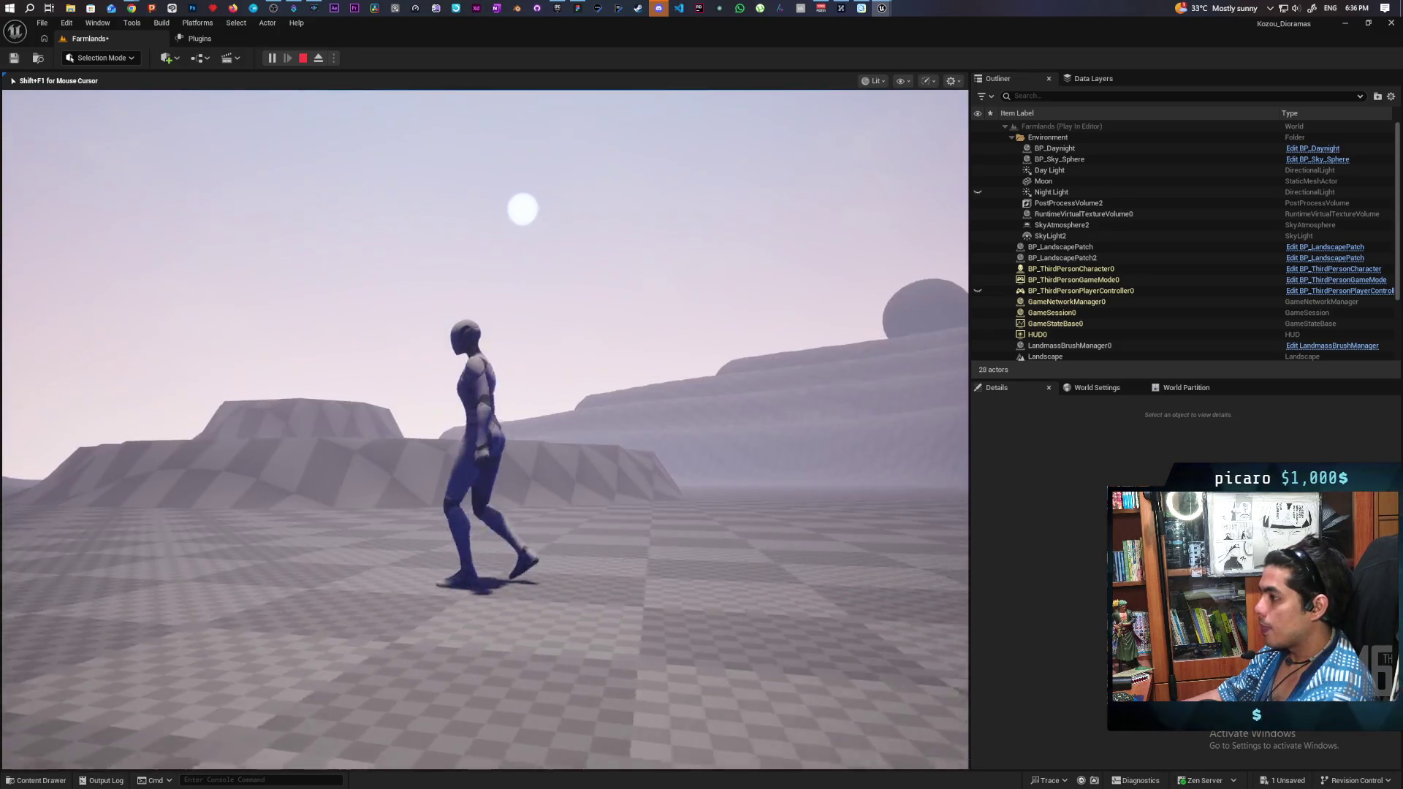
pyautogui.press('w')
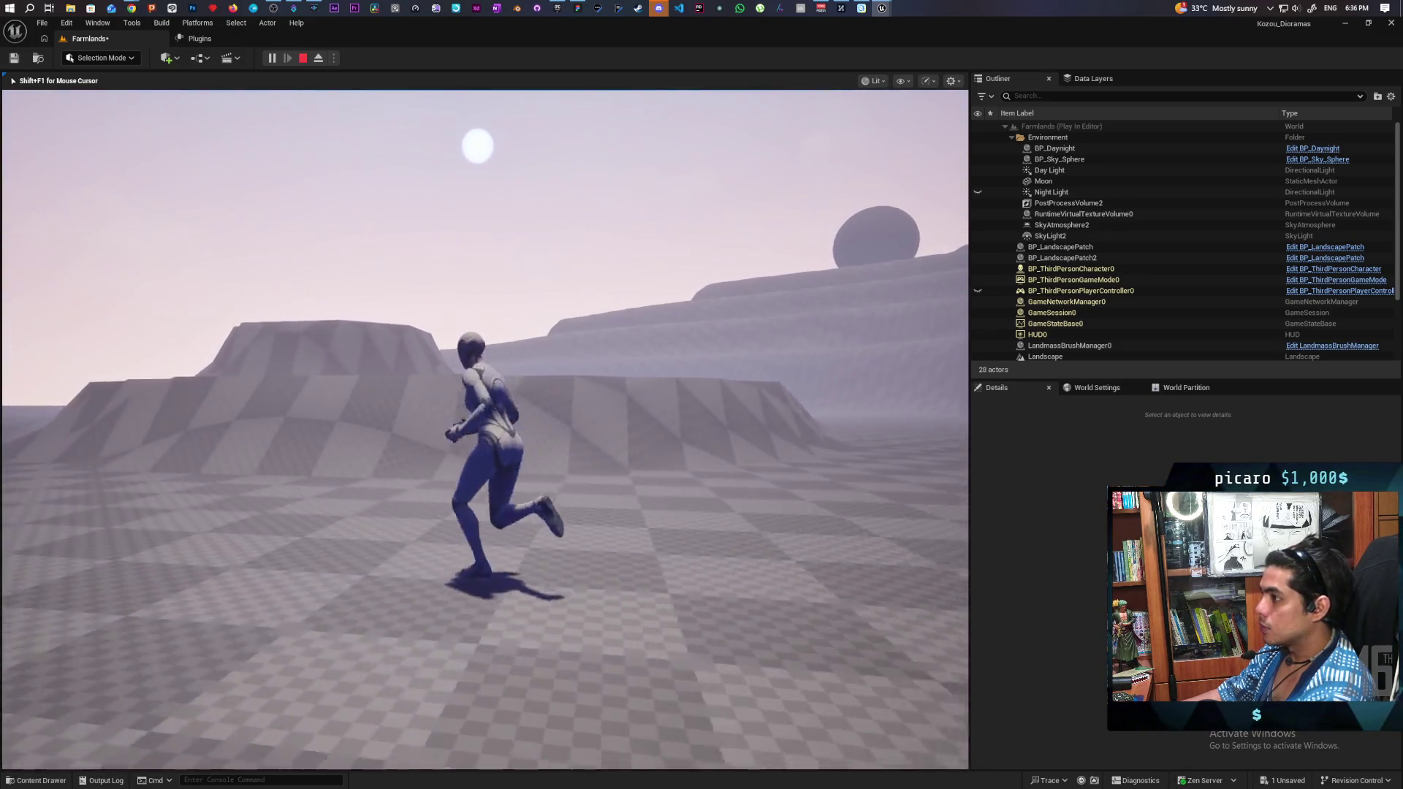
pyautogui.press('d')
# Step: Run the character left, back toward the camera, and across the plain
pyautogui.press('w')
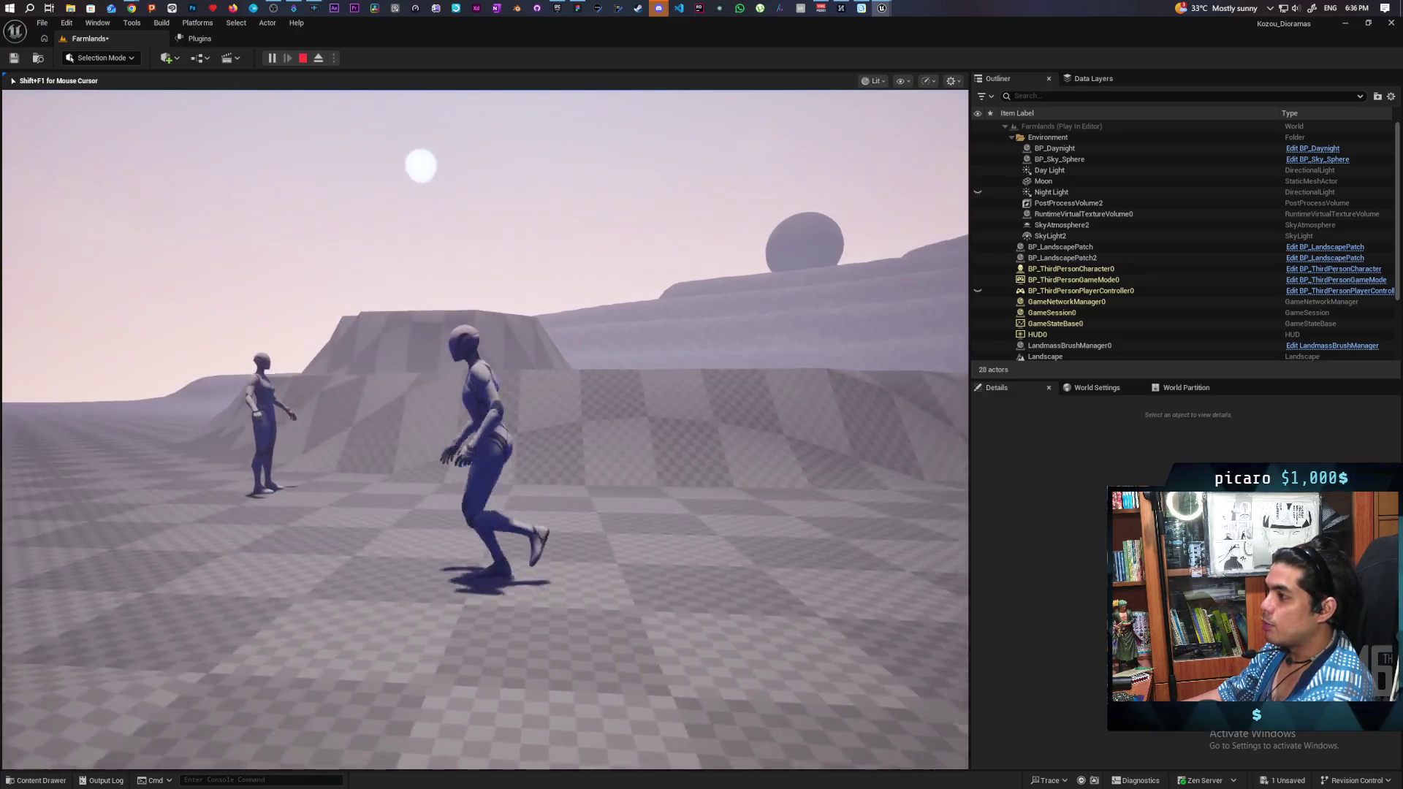
pyautogui.press('w')
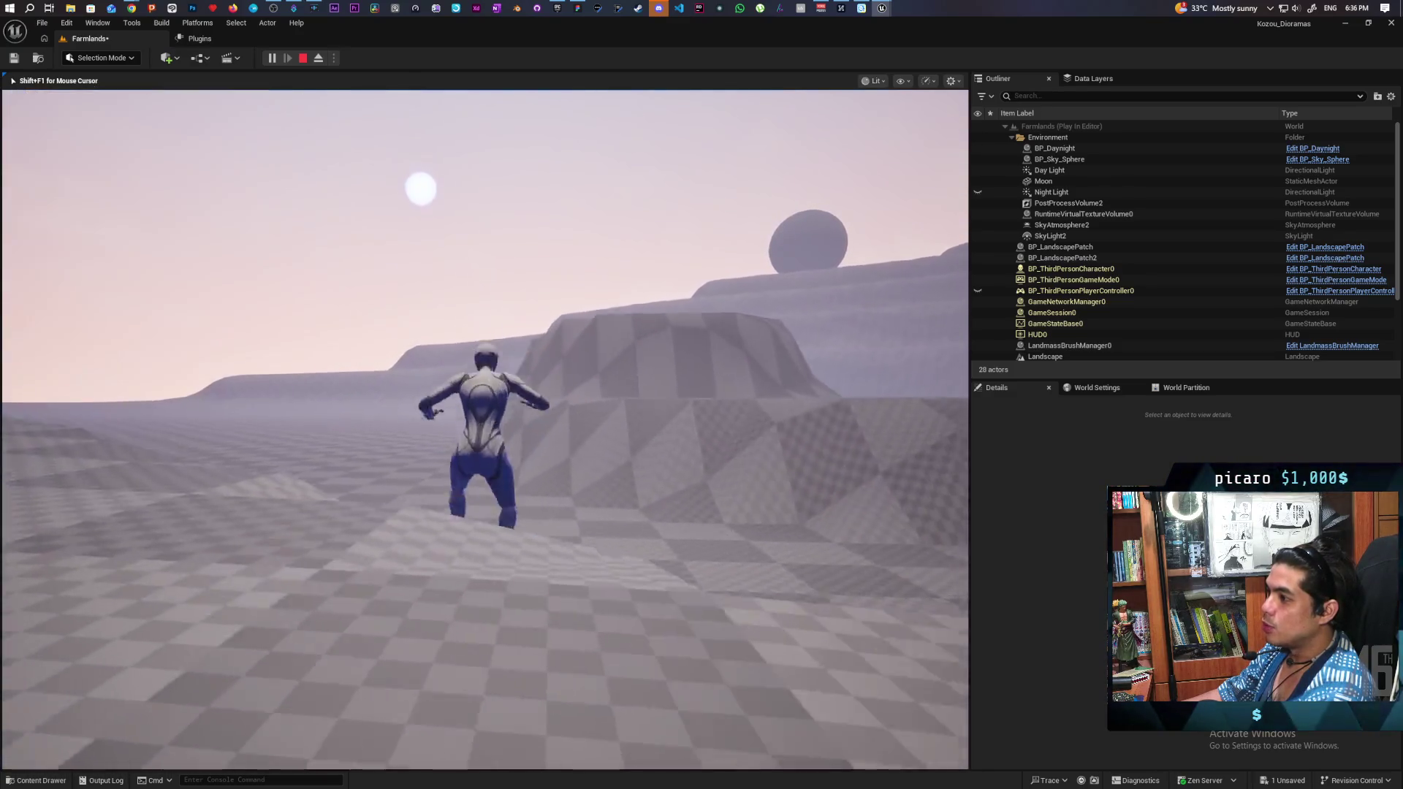
pyautogui.press('s')
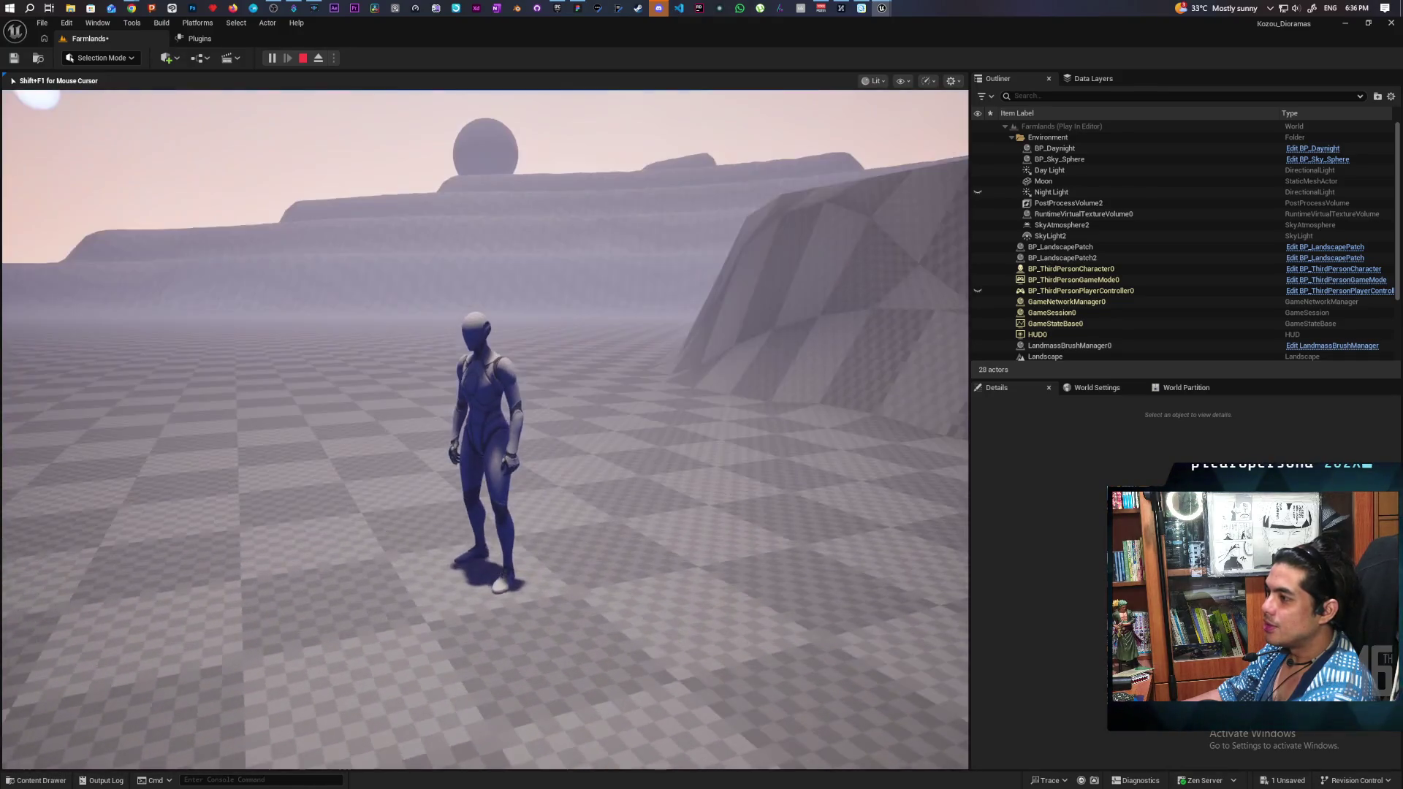
pyautogui.press('w')
pyautogui.press('w')
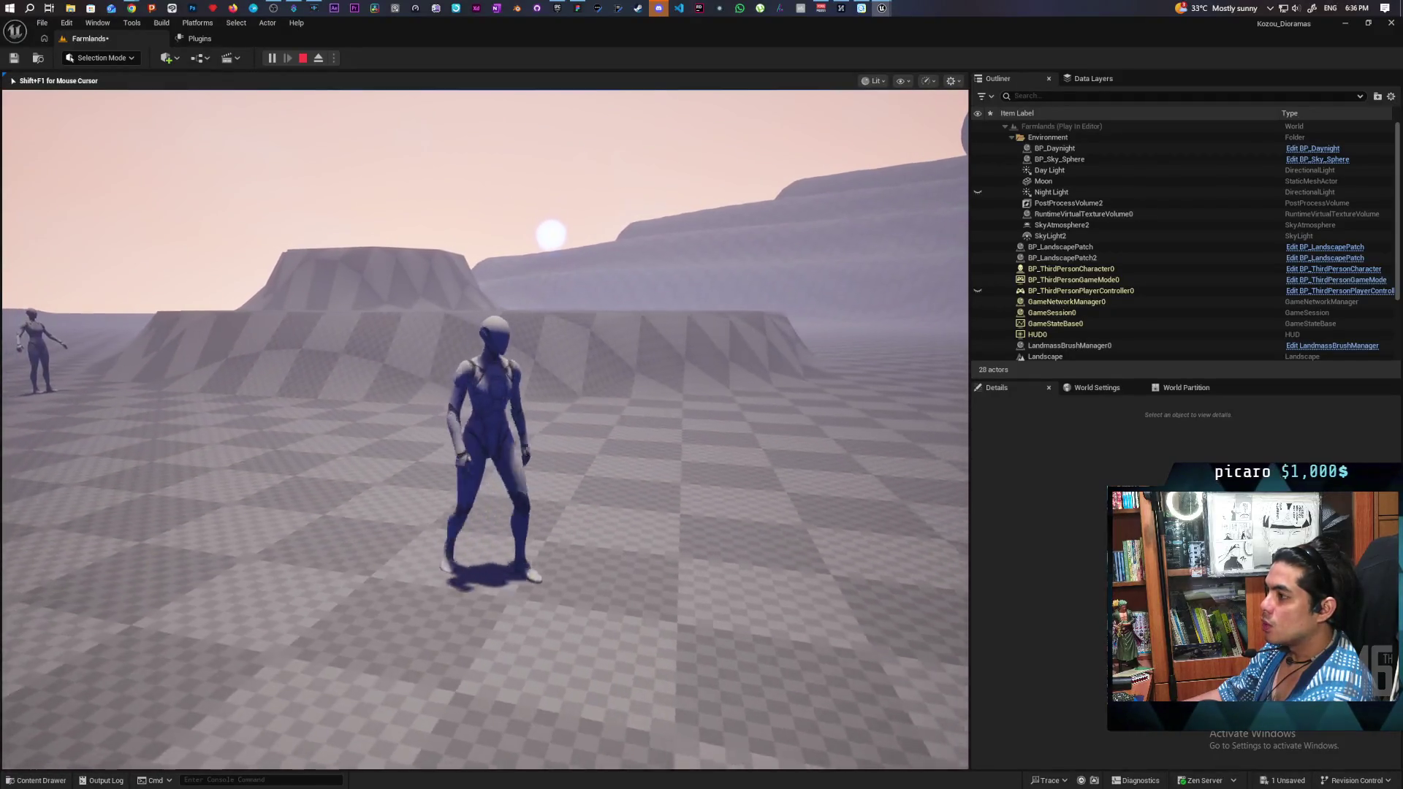
pyautogui.press('d')
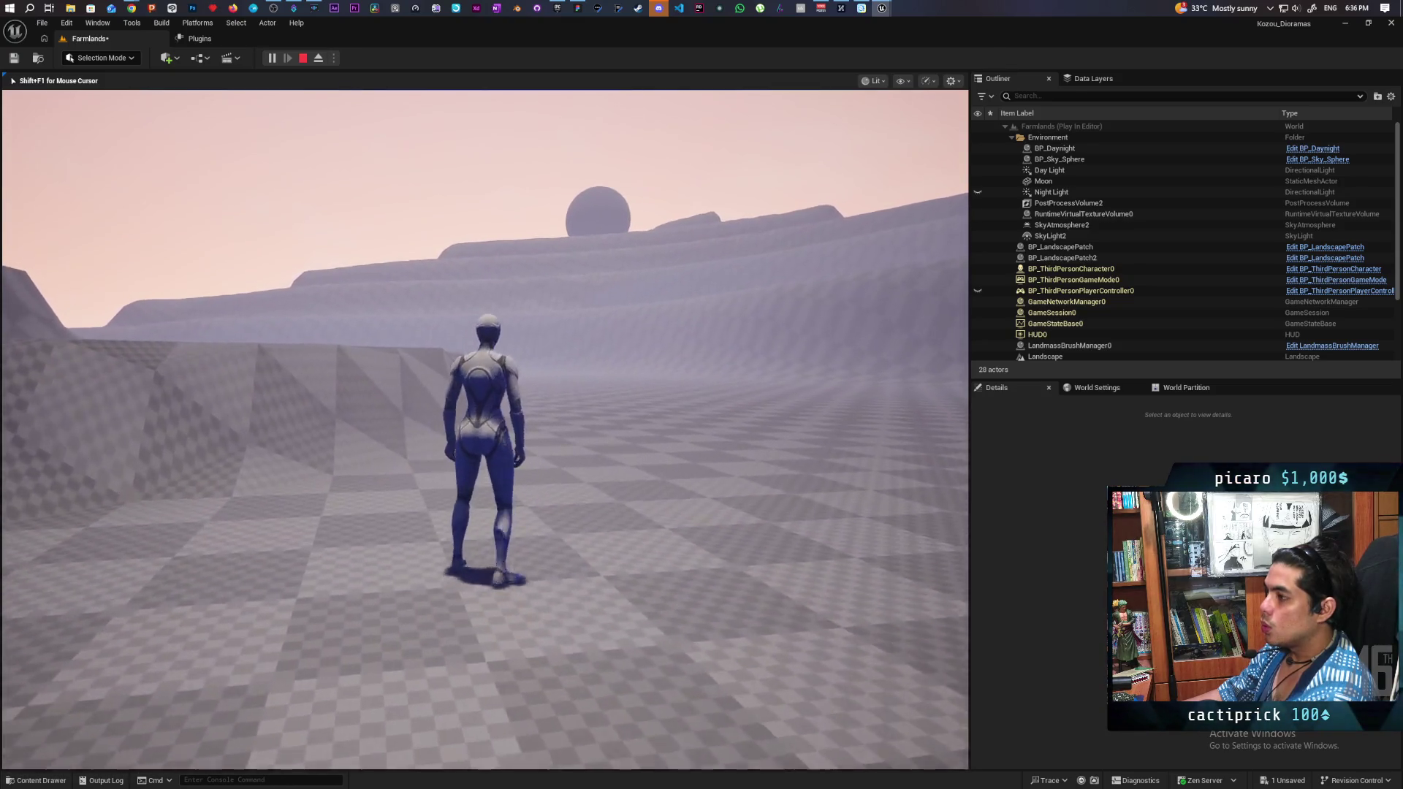
pyautogui.press('a')
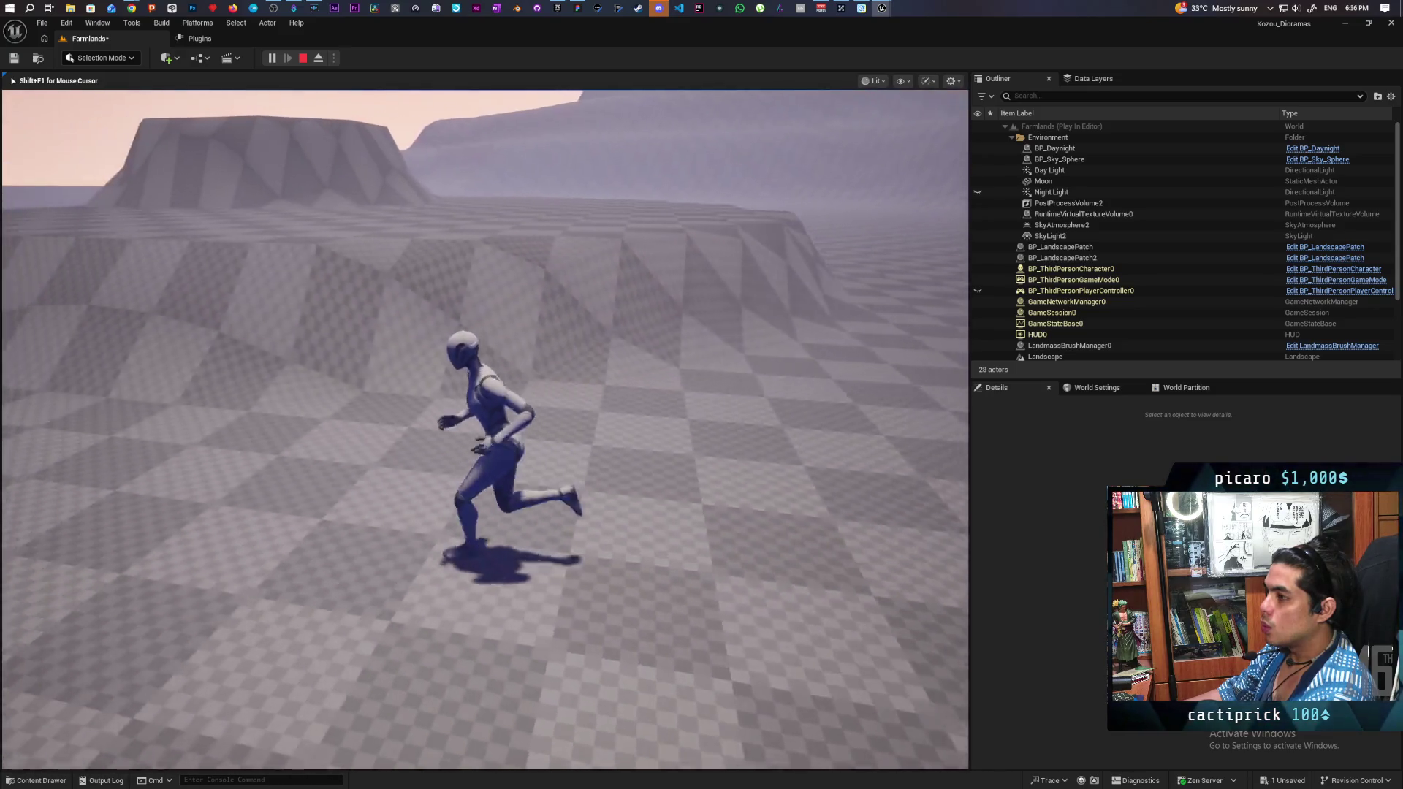
# Step: Walk the character toward the hill, end the play session, and select BP_Sky_Sphere
pyautogui.press('w')
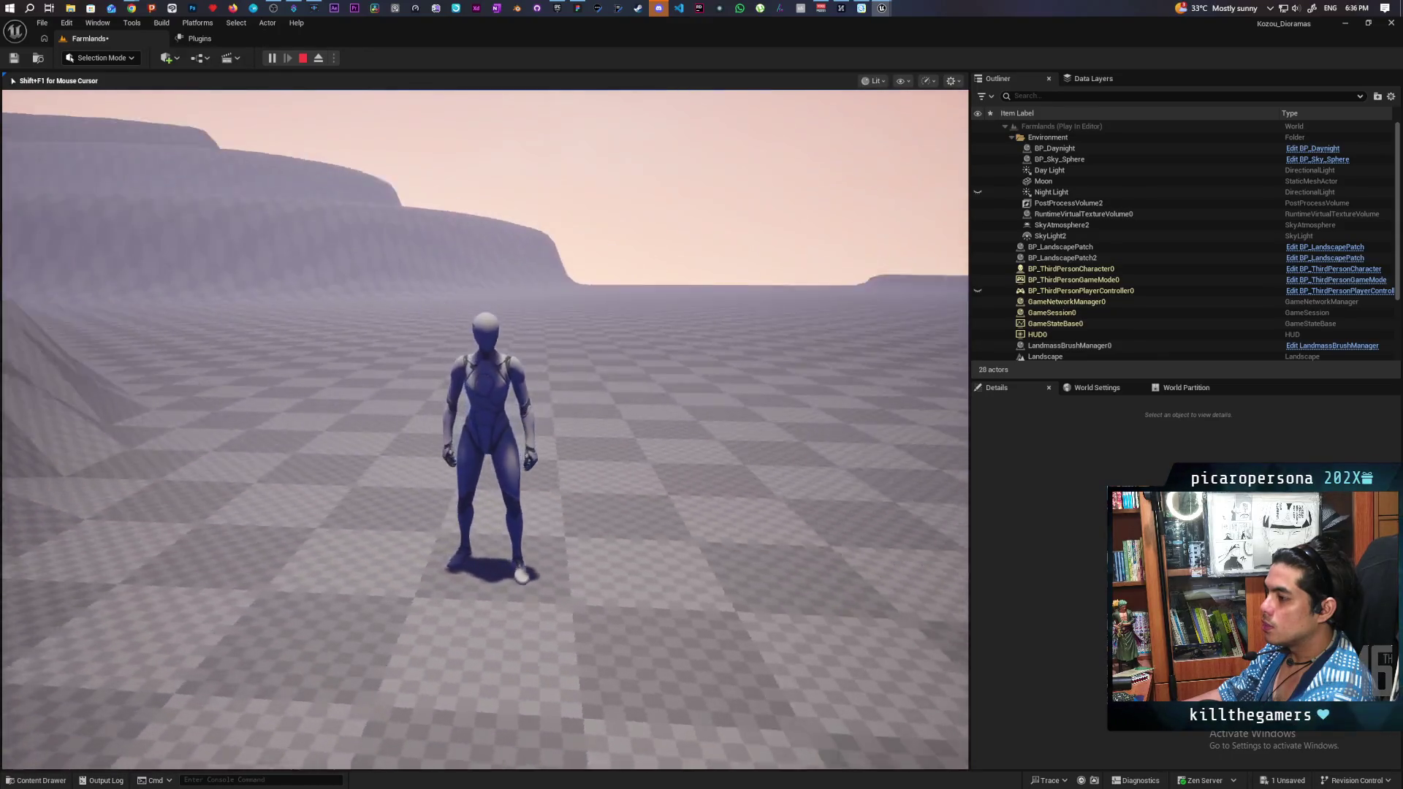
pyautogui.press('w')
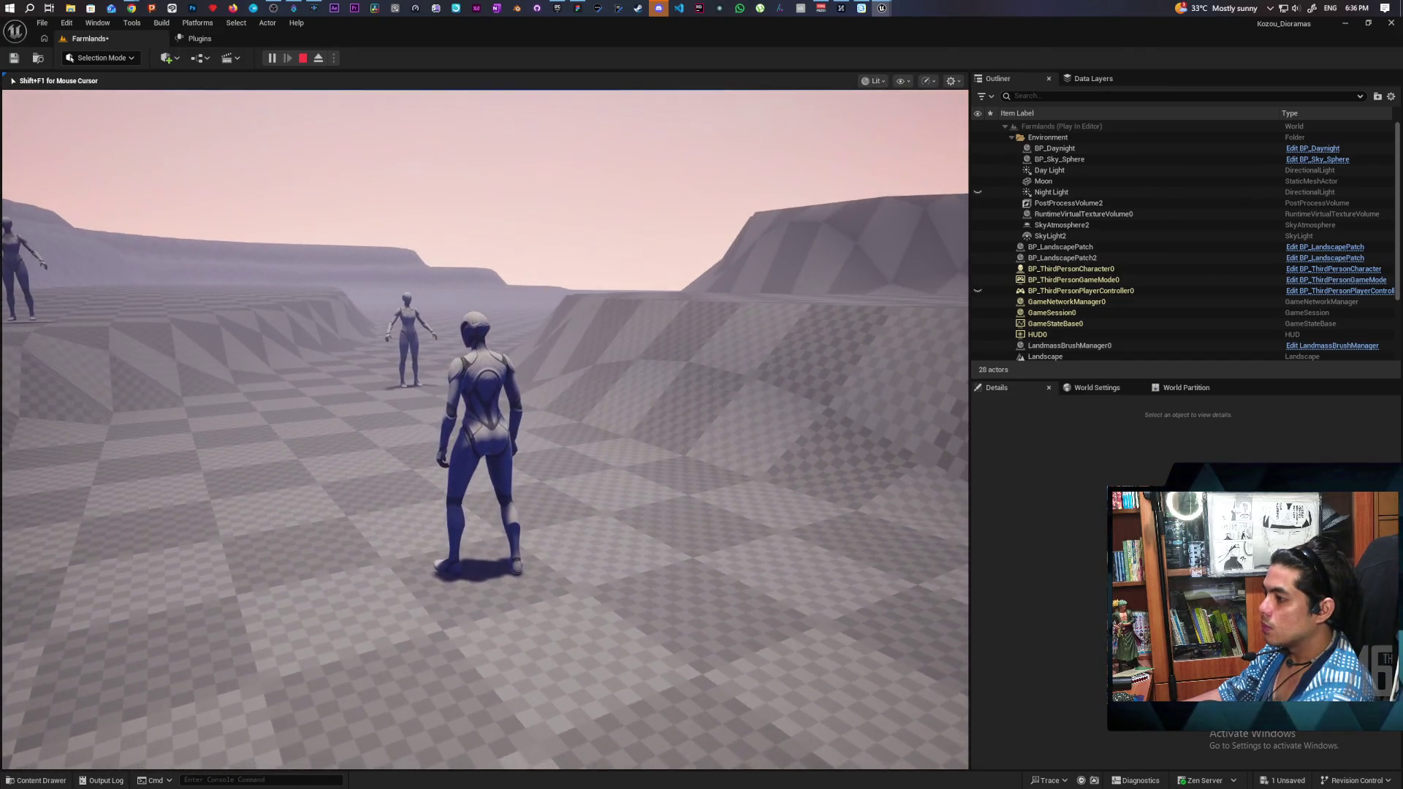
pyautogui.press('Escape')
pyautogui.click(1059, 159)
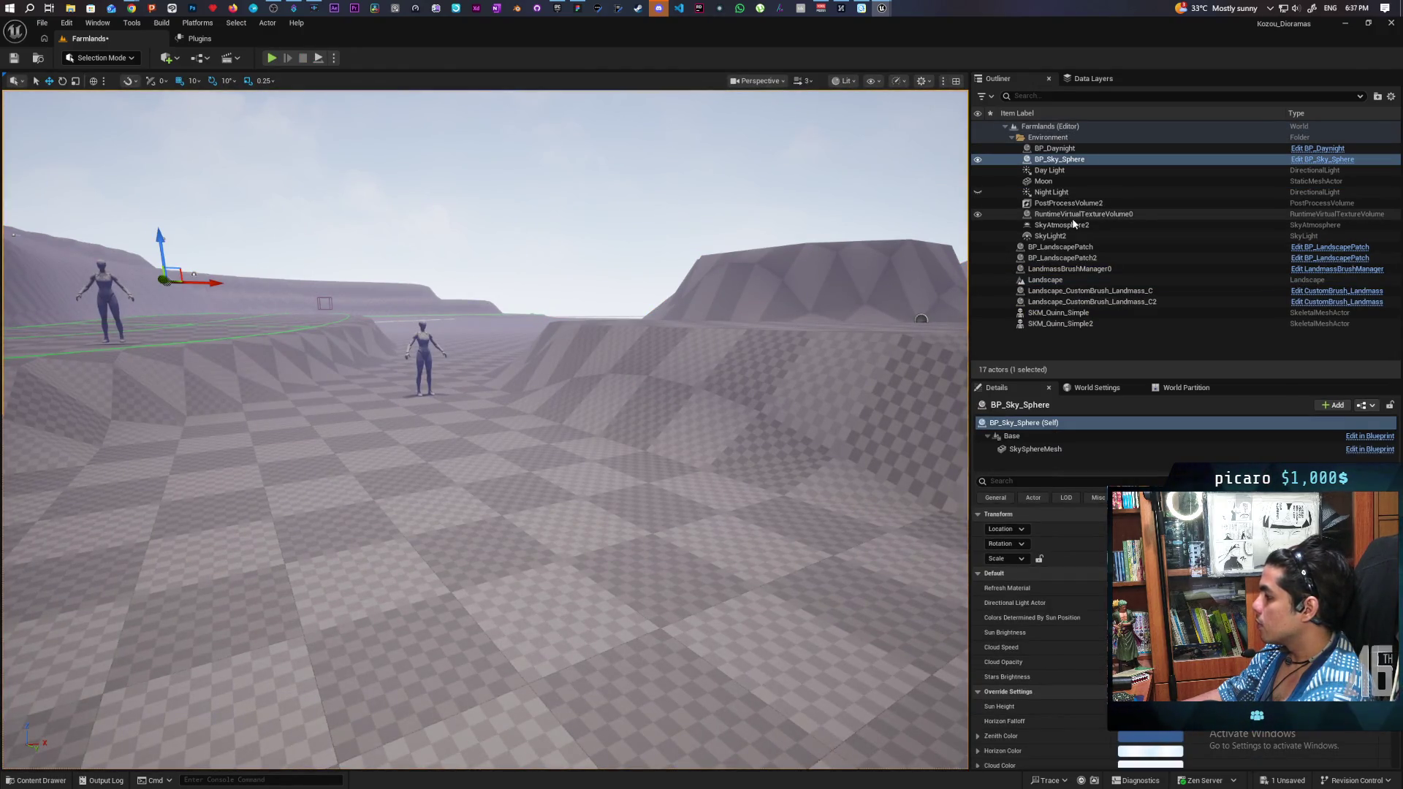
# Step: Check BP_Sky_Sphere's Directional Light Actor without changing it, then select BP_Daynight
pyautogui.click(1147, 603)
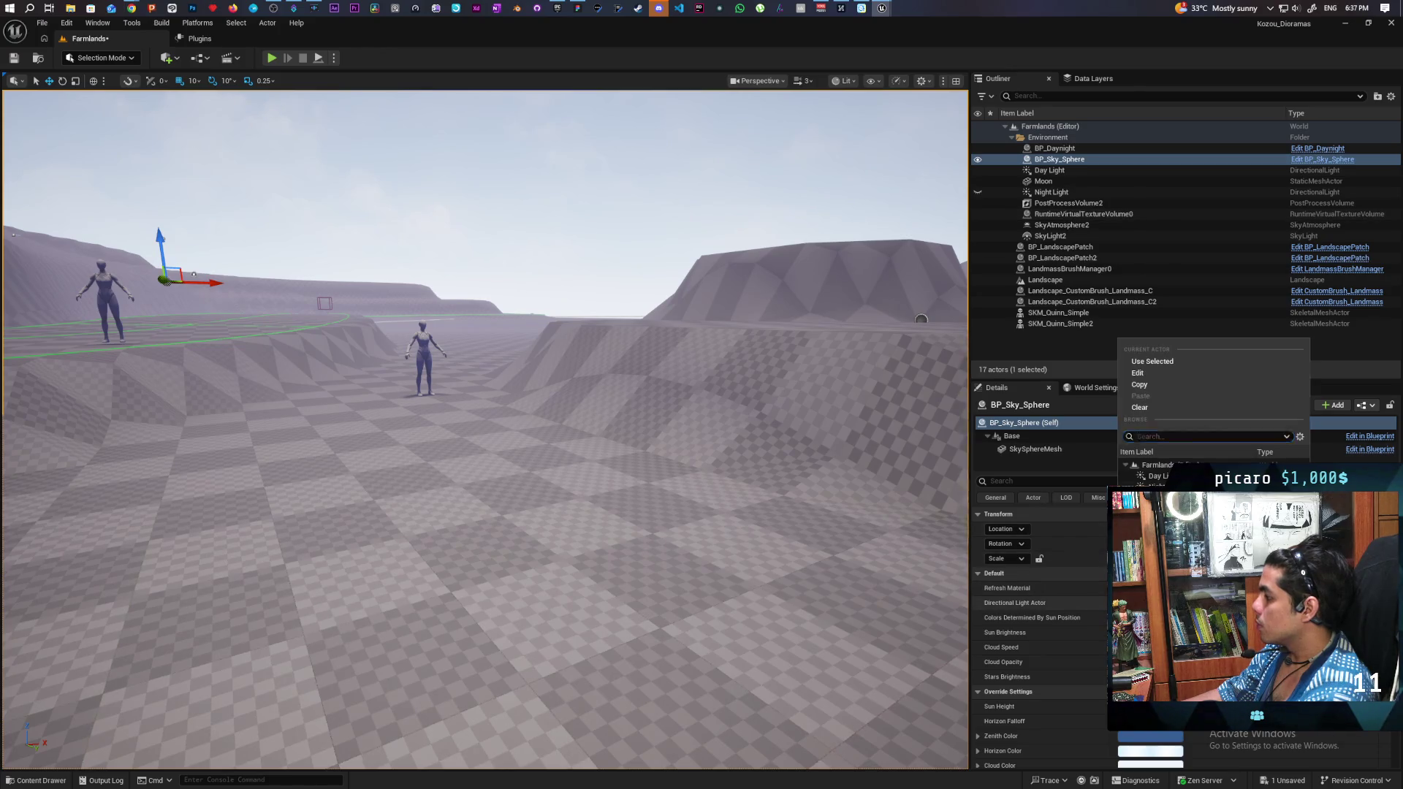
pyautogui.press('Escape')
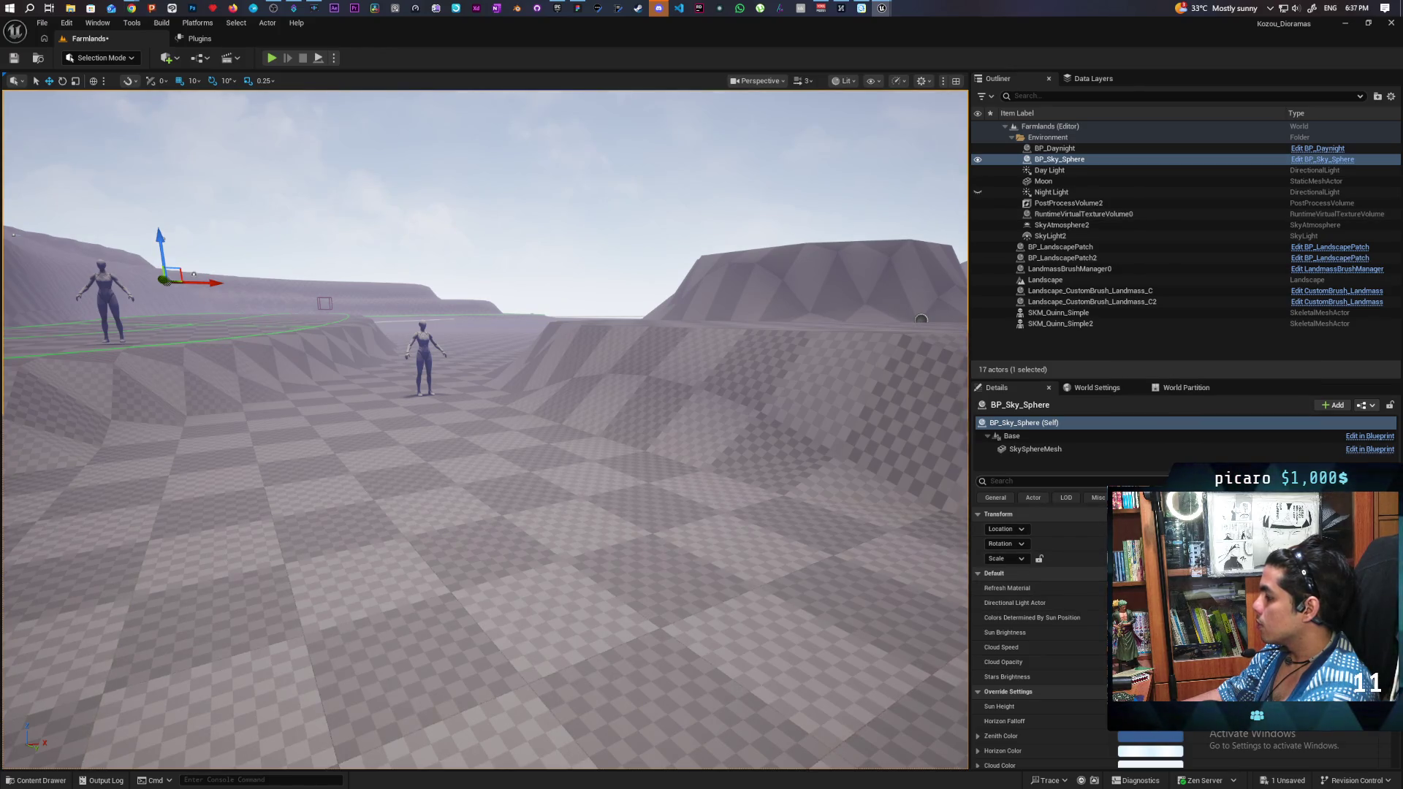
pyautogui.click(1068, 150)
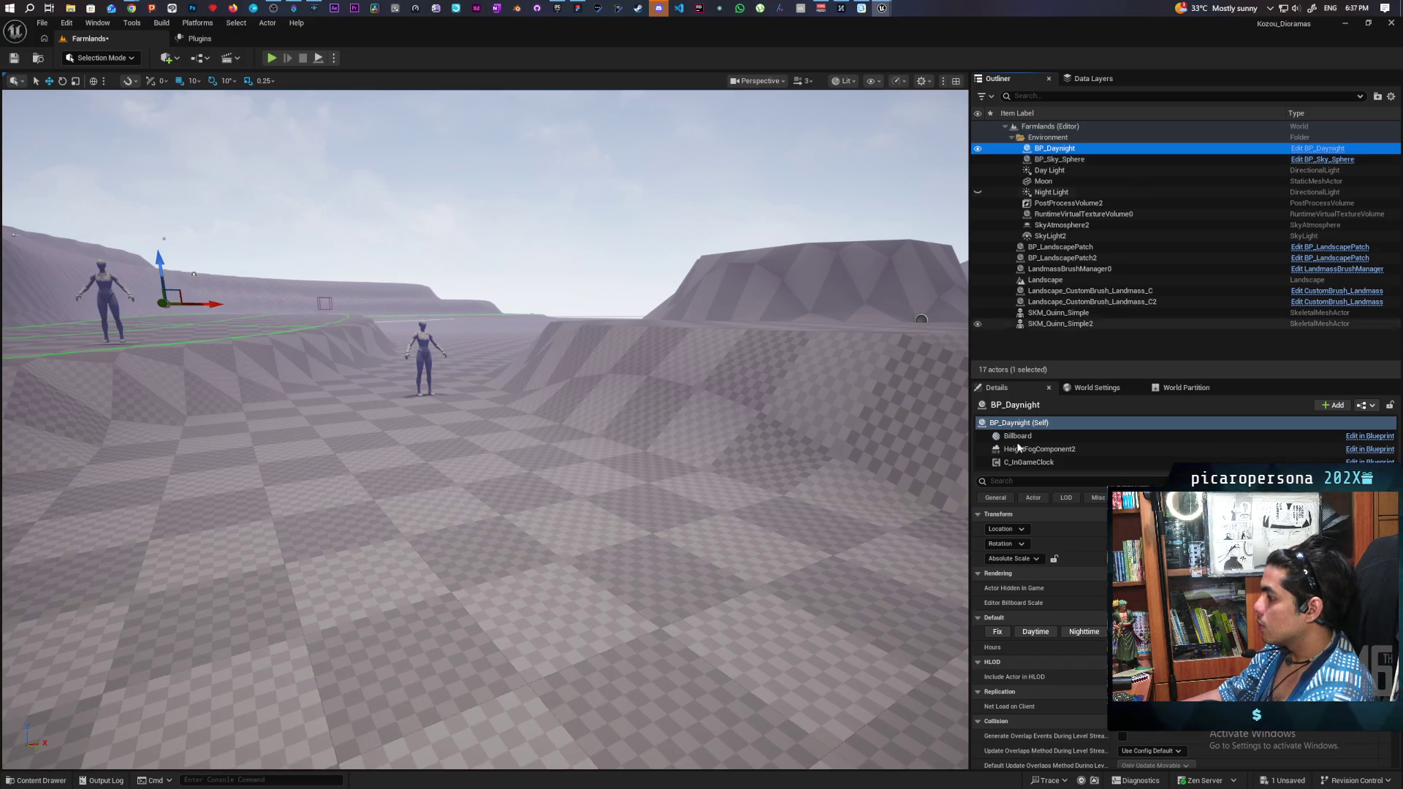
pyautogui.click(1032, 633)
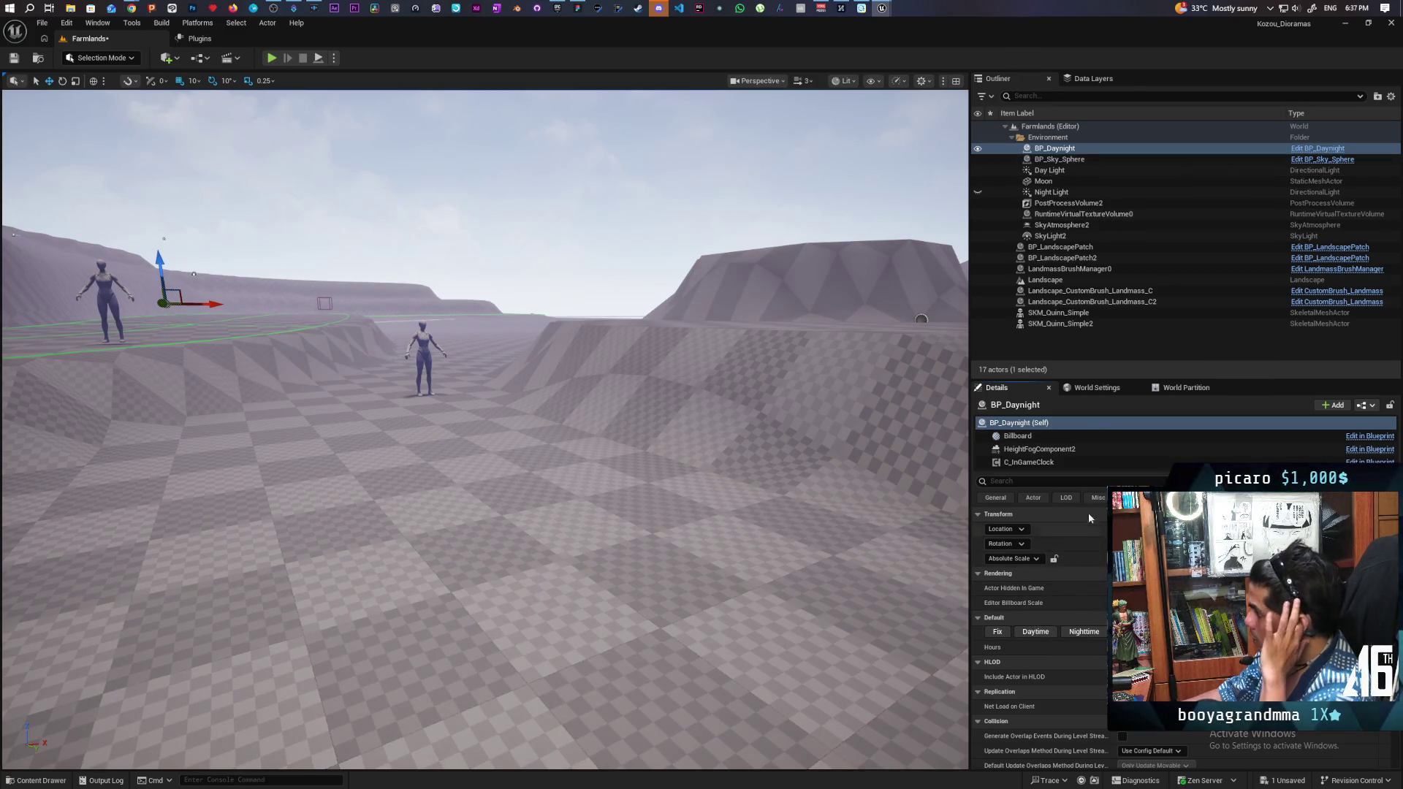
# Step: Inspect C_InGameClock's Sun Light assignment without changing it, and return to BP_Daynight (Self)
pyautogui.click(1042, 464)
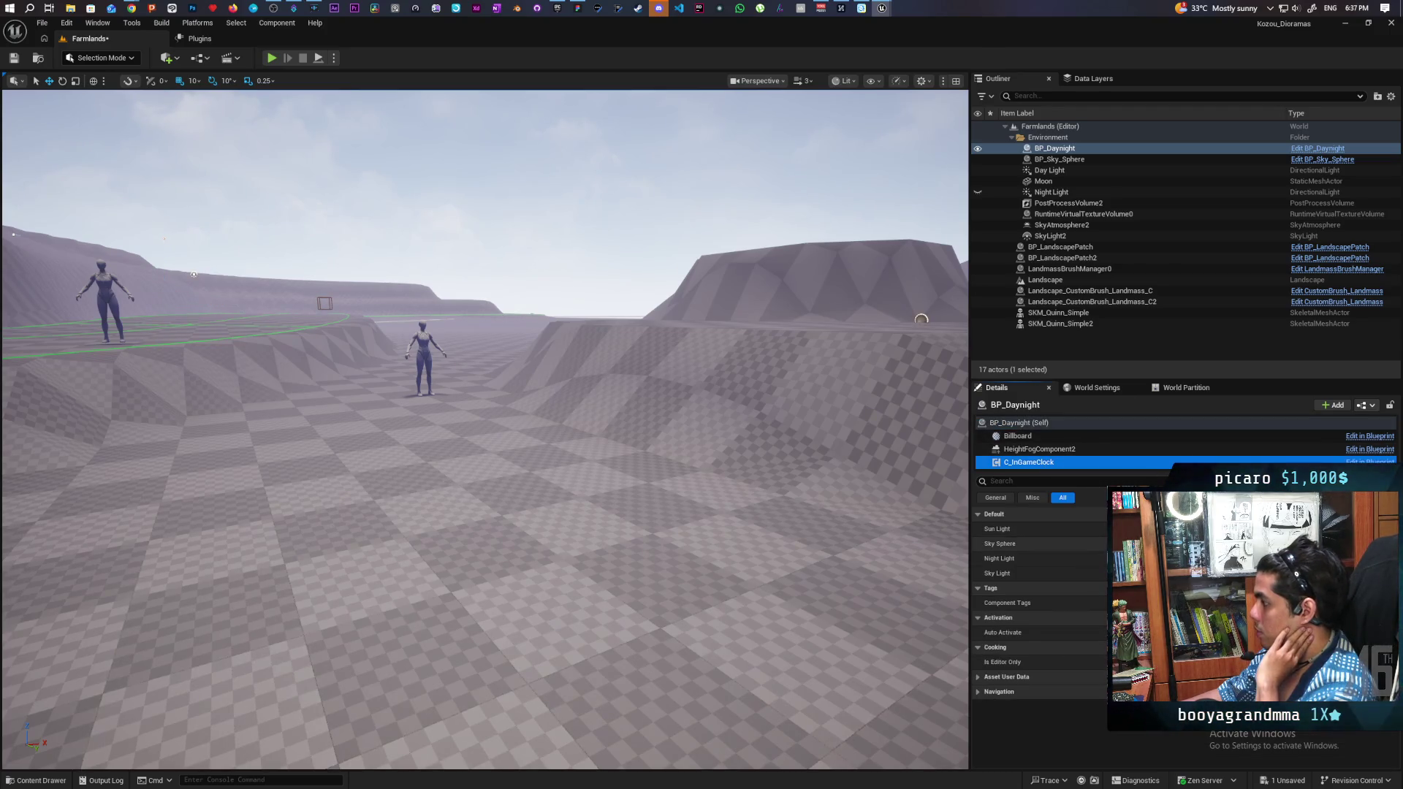
pyautogui.click(1169, 529)
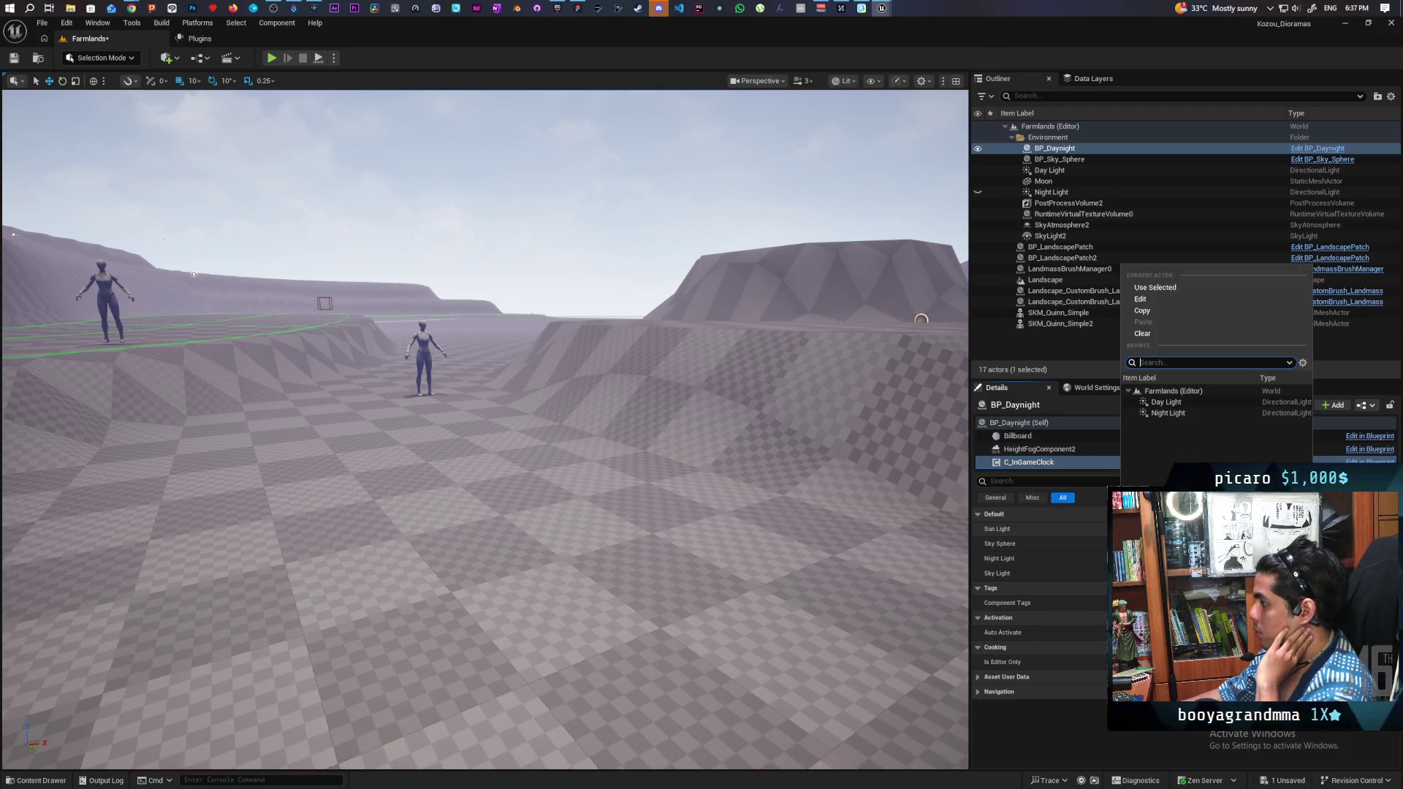
pyautogui.click(1178, 404)
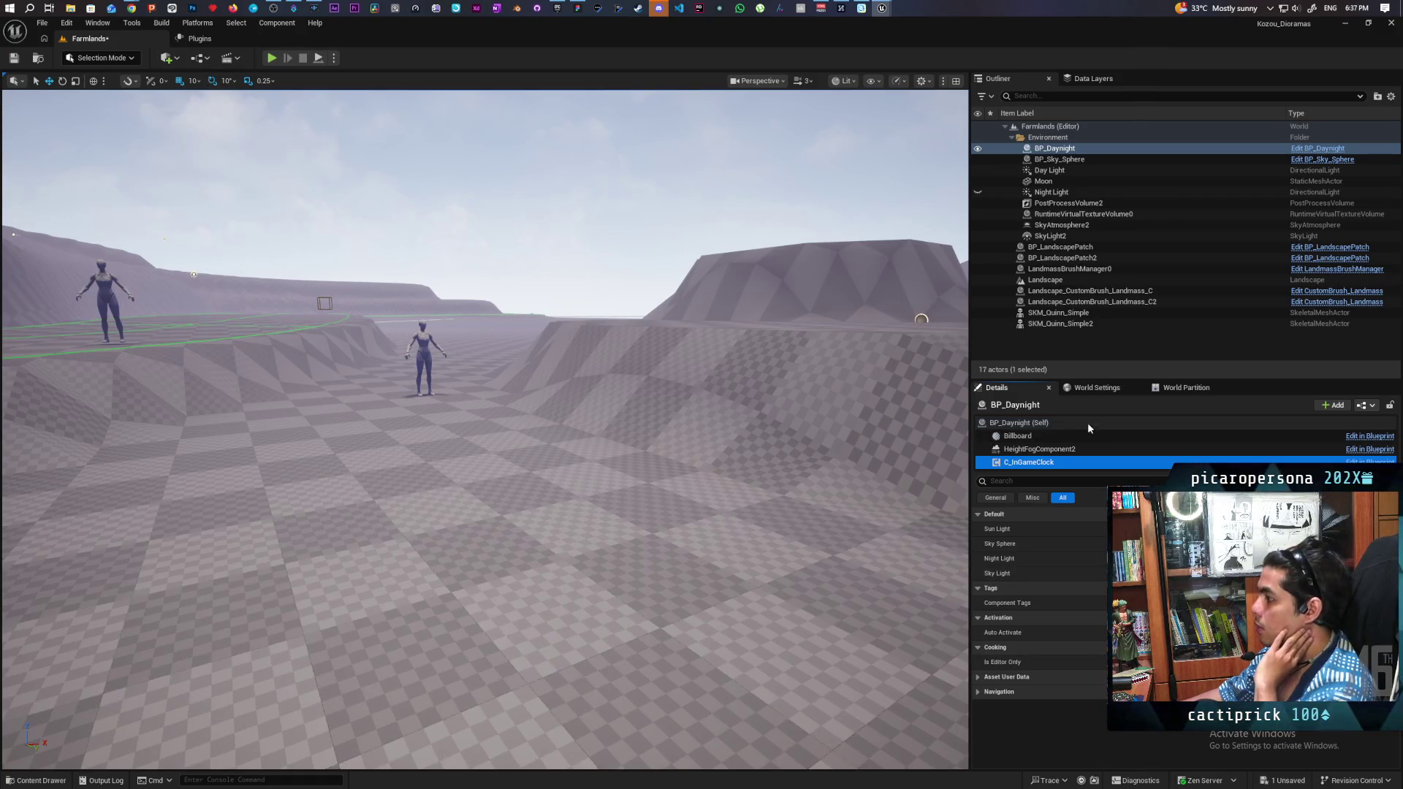
pyautogui.click(1033, 424)
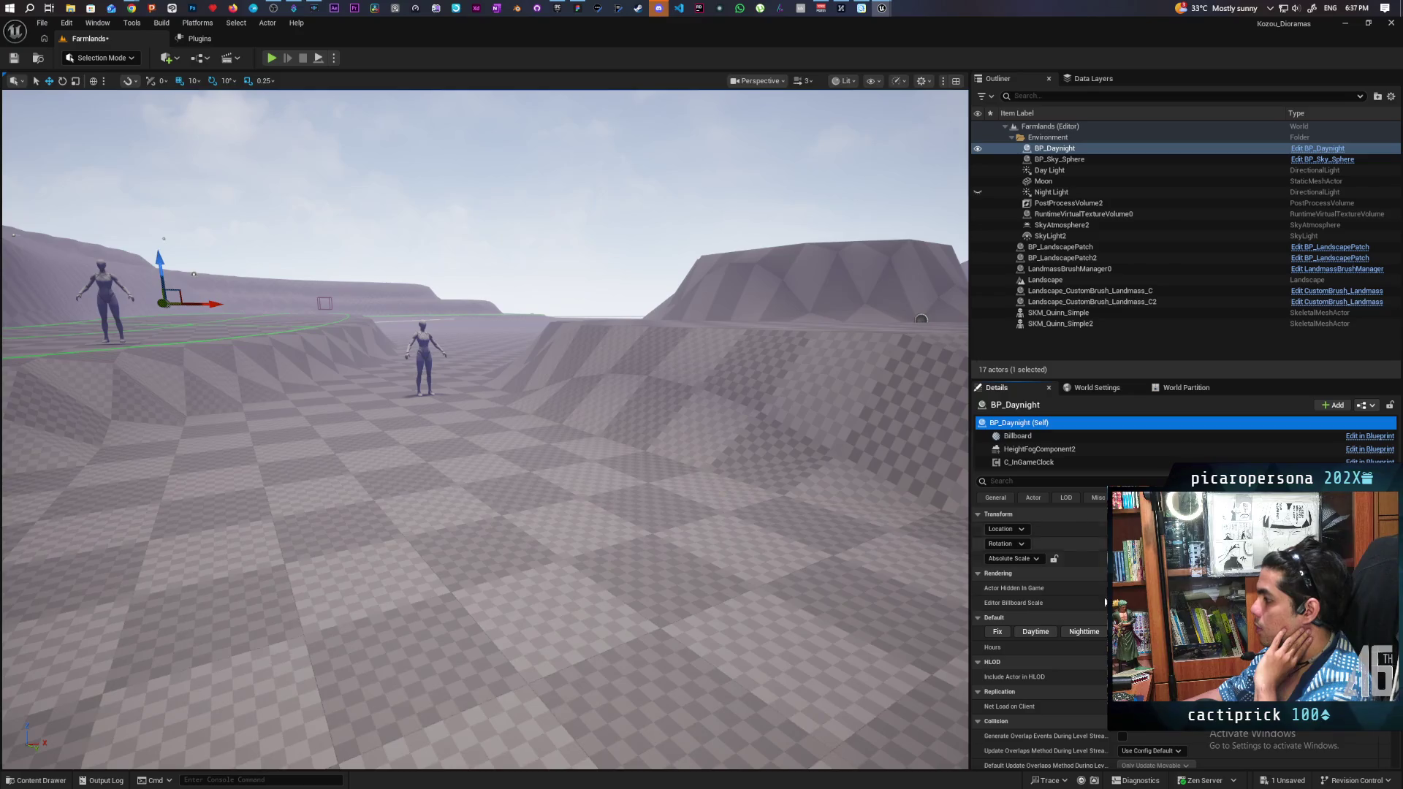
# Step: Toggle BP_Daynight between Nighttime and Daytime twice, ending on Daytime
pyautogui.click(1084, 633)
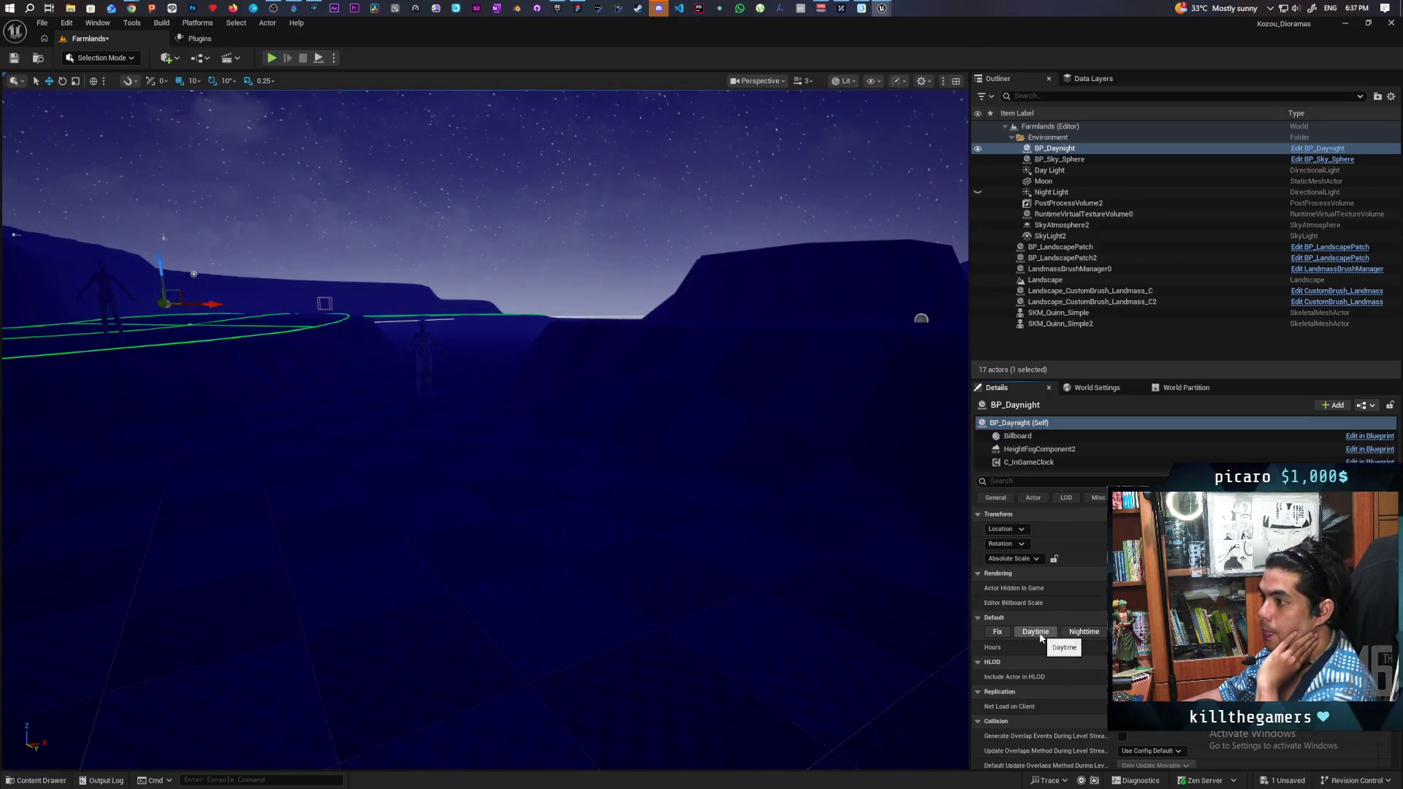
pyautogui.click(1040, 633)
pyautogui.click(1080, 632)
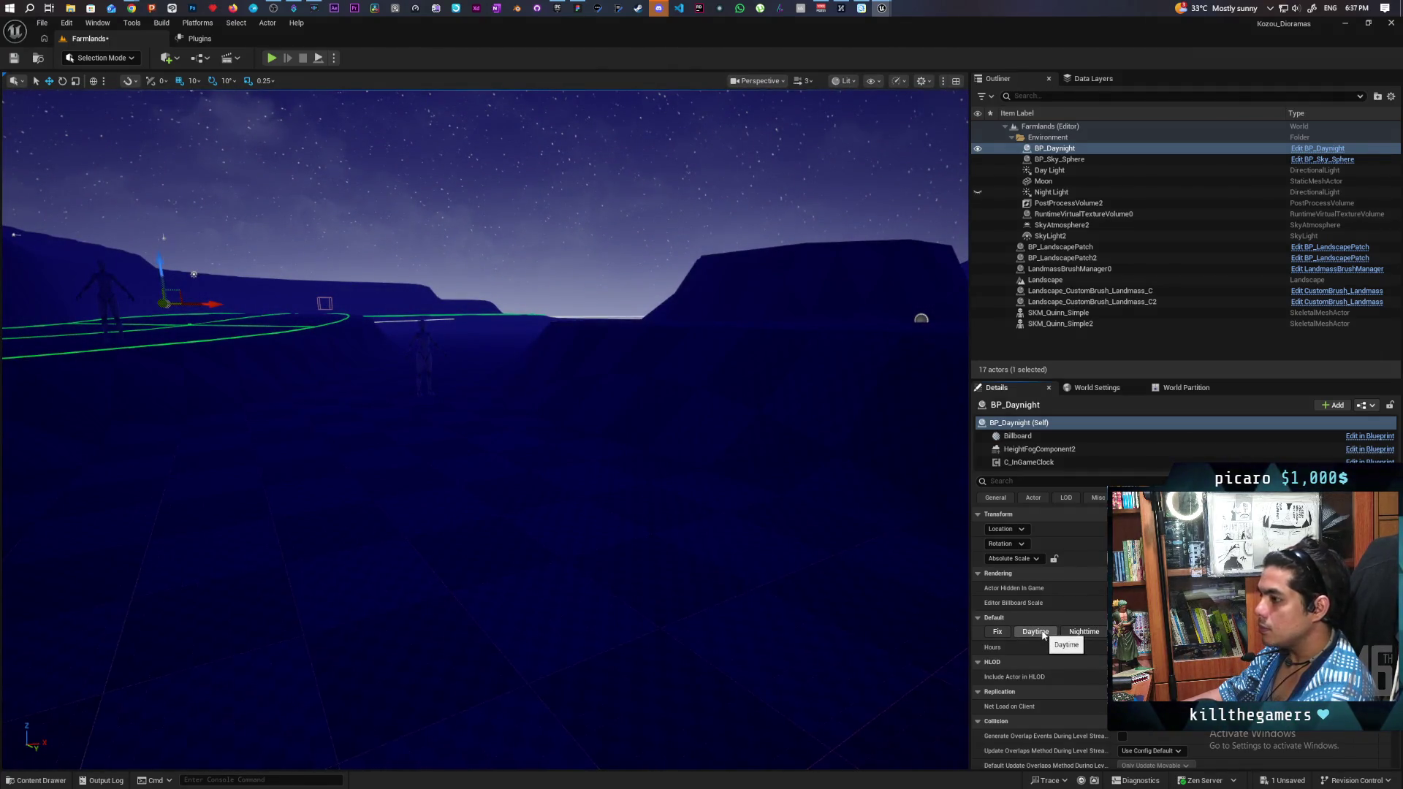
pyautogui.click(1044, 633)
pyautogui.rightClick(347, 567)
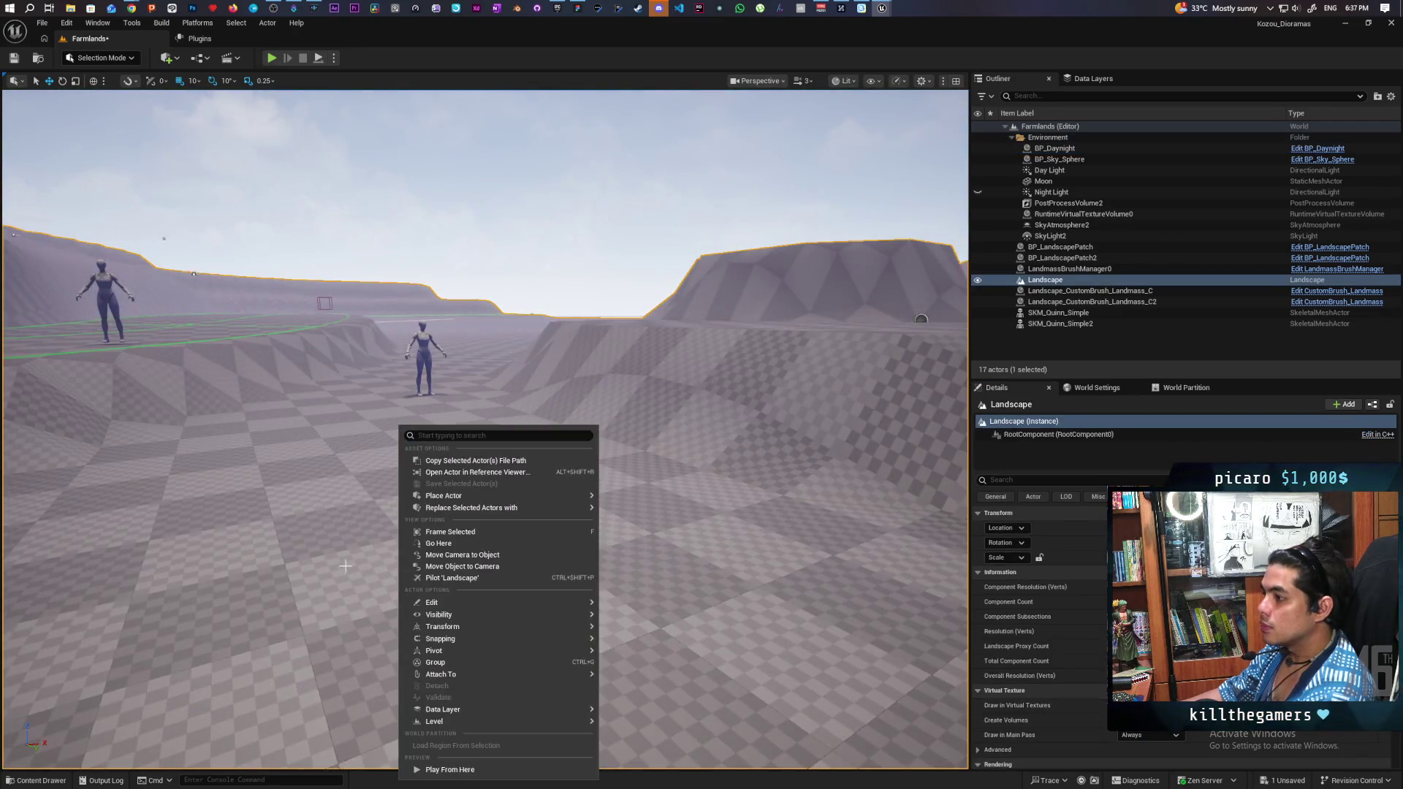
# Step: Play from the chosen landscape spot and run the character toward the canyon walls
pyautogui.click(399, 558)
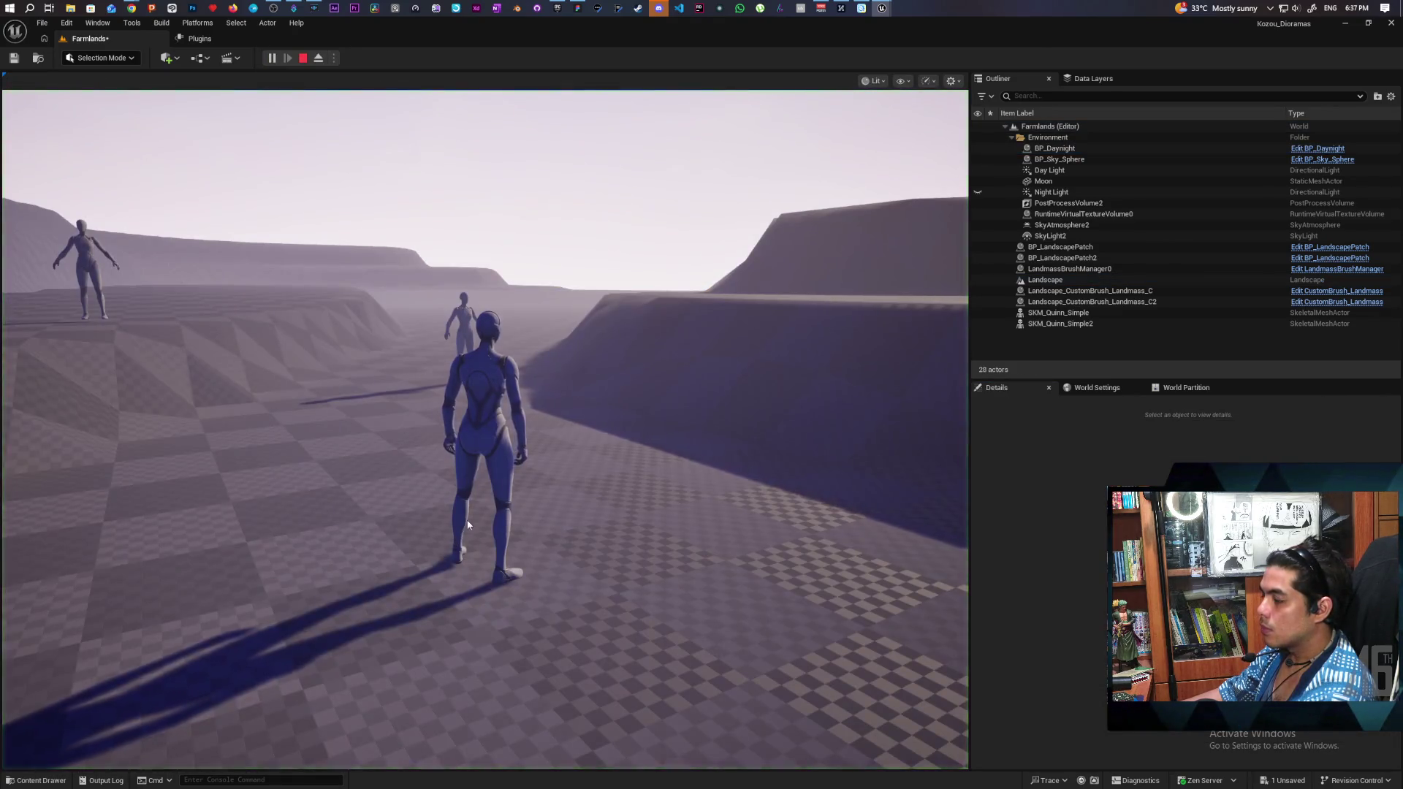
pyautogui.press('w')
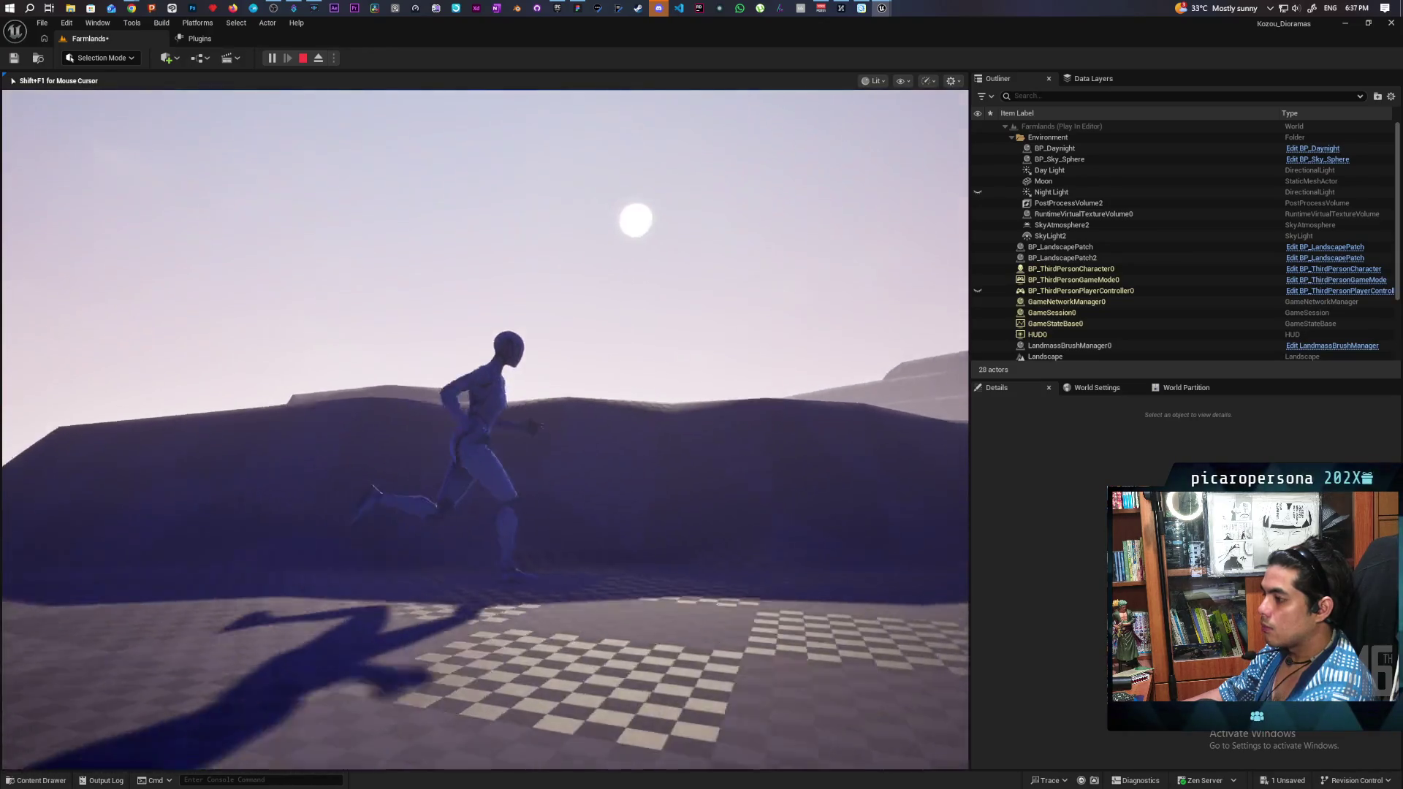
pyautogui.press('w')
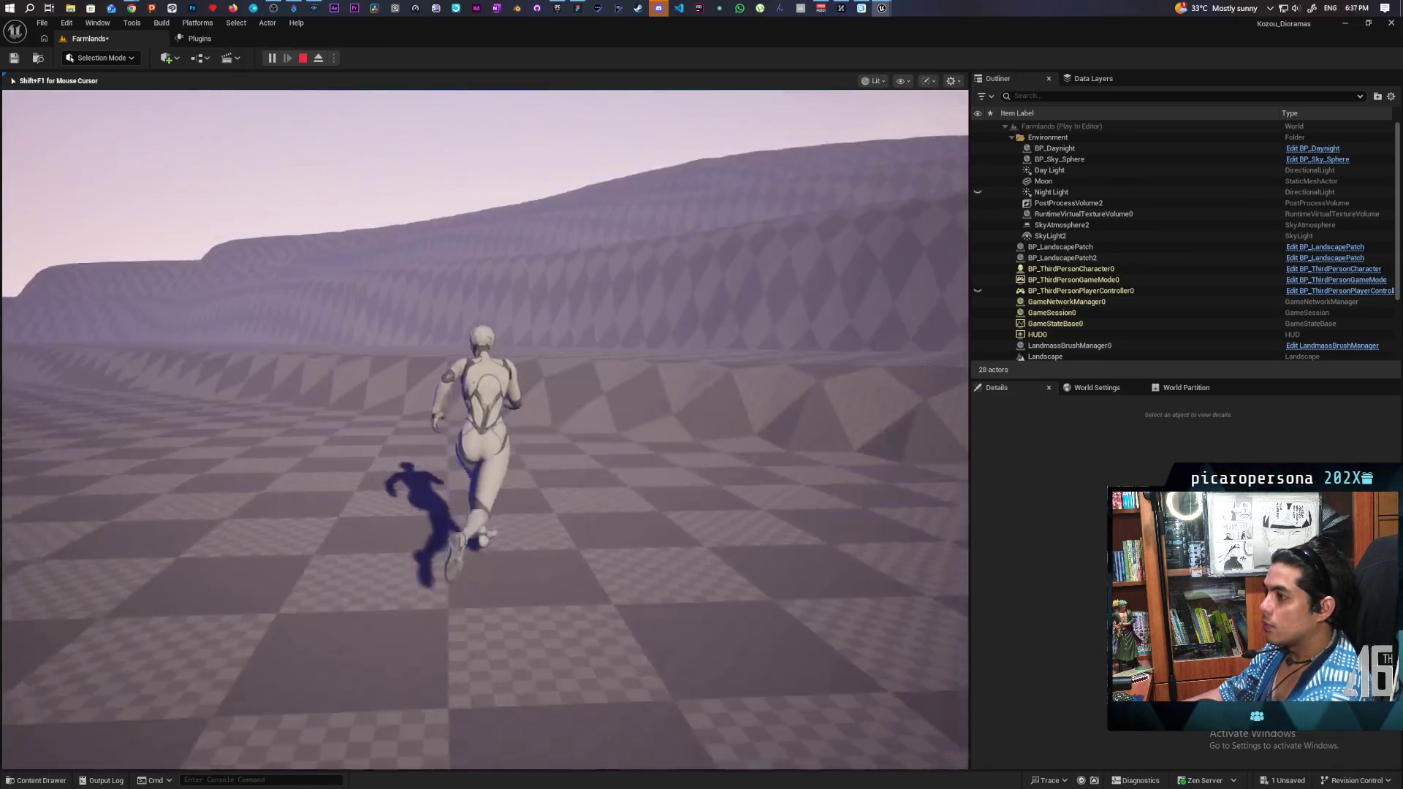
pyautogui.press('w')
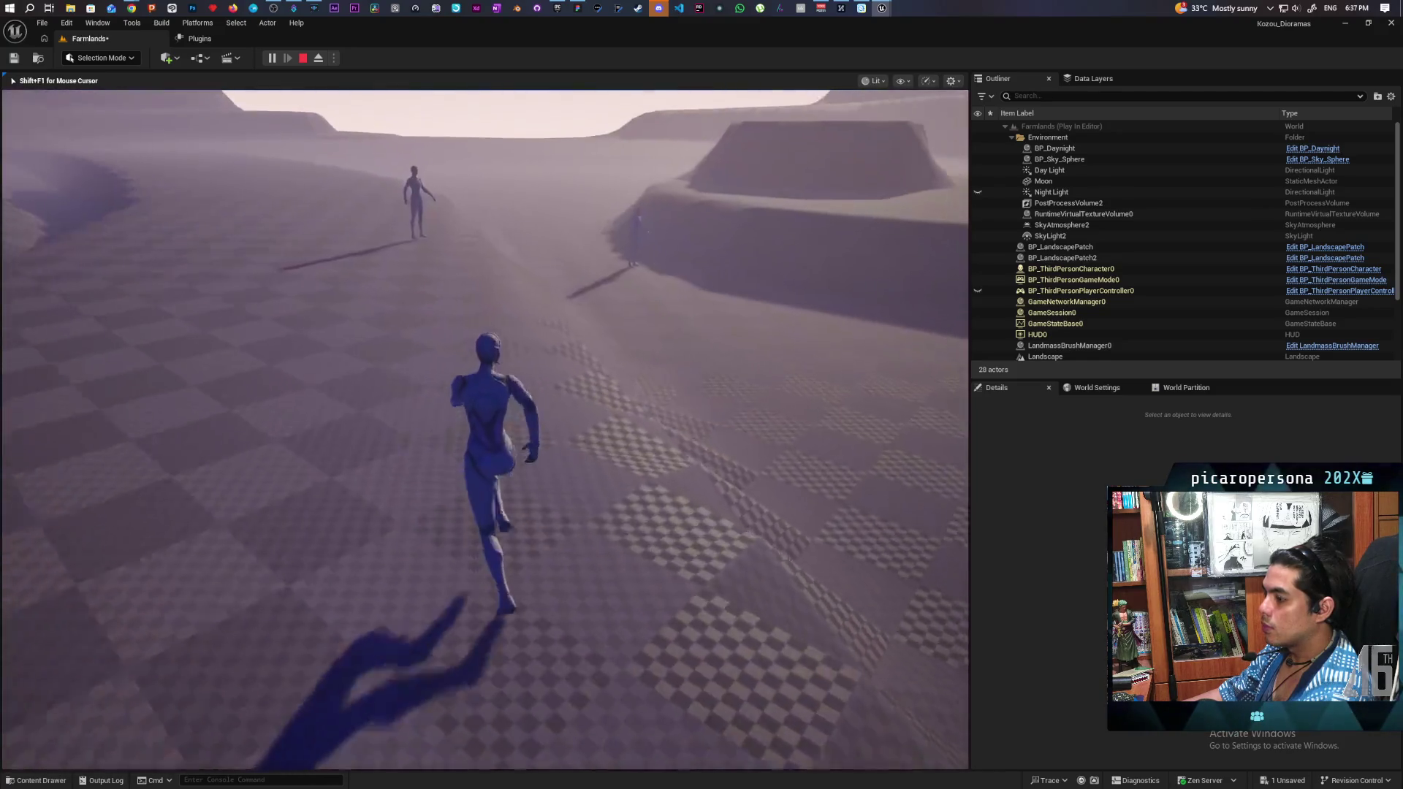
pyautogui.press('w')
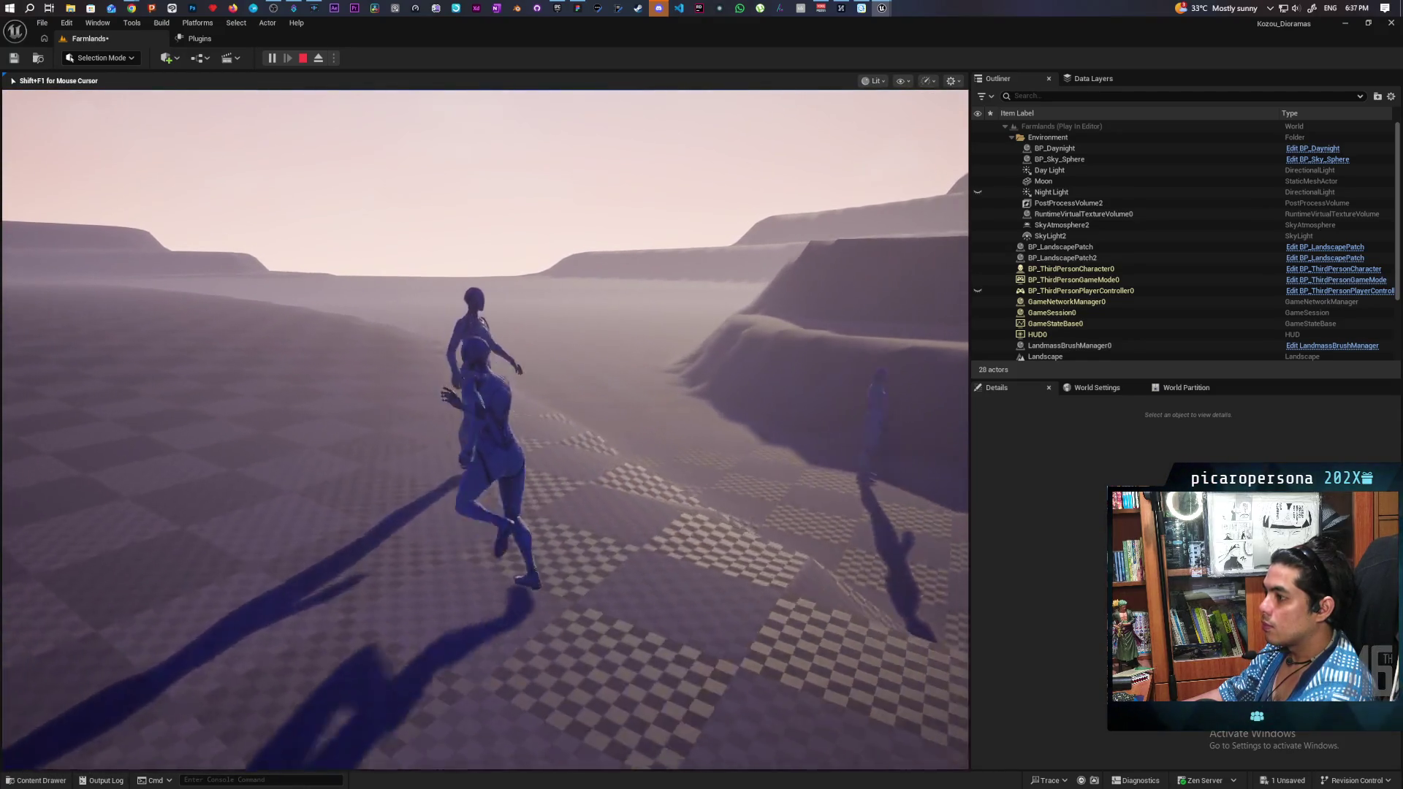
# Step: Jump toward the canyon wall, up and off the ramp, and run along the valley
pyautogui.press('space')
pyautogui.press('w')
pyautogui.press('space')
pyautogui.press('w')
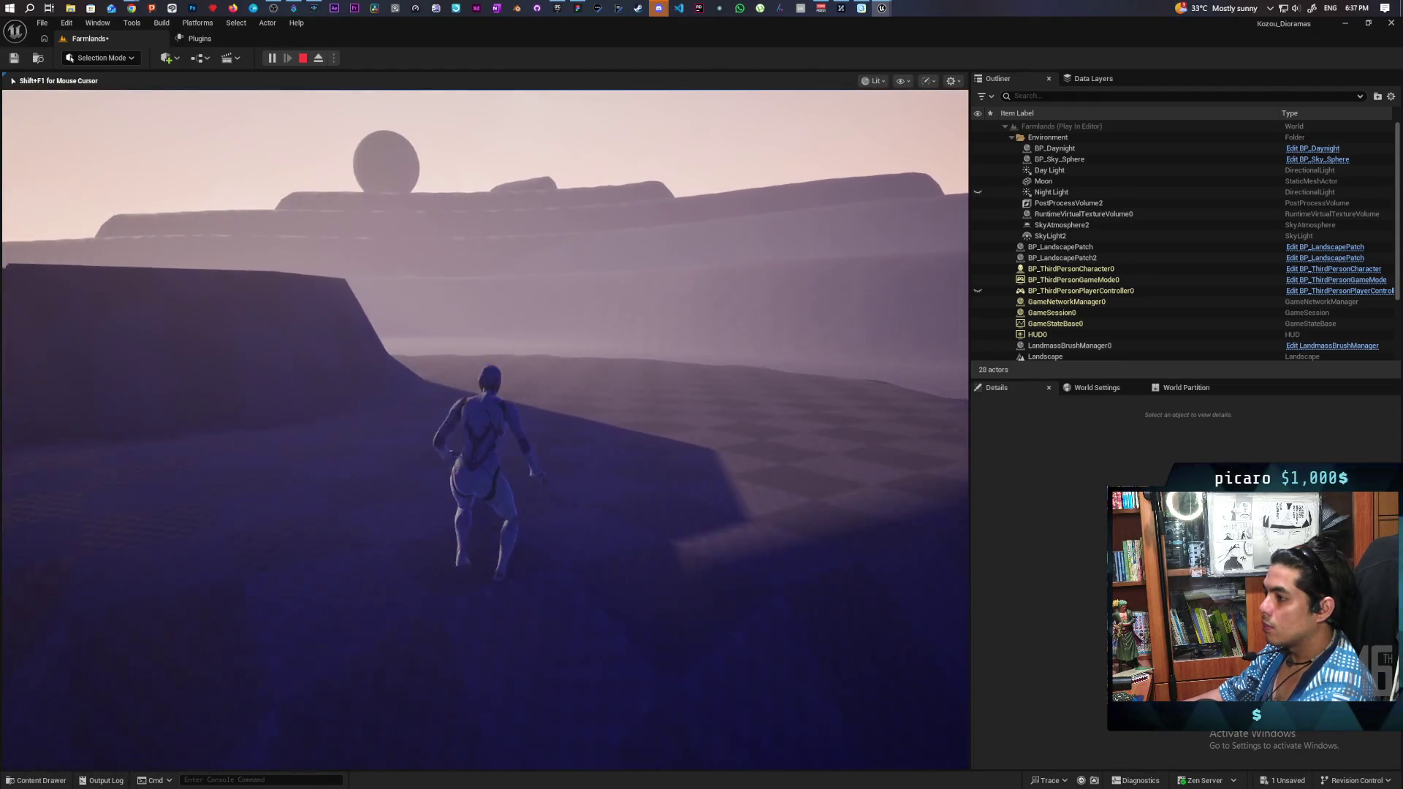
pyautogui.press('space')
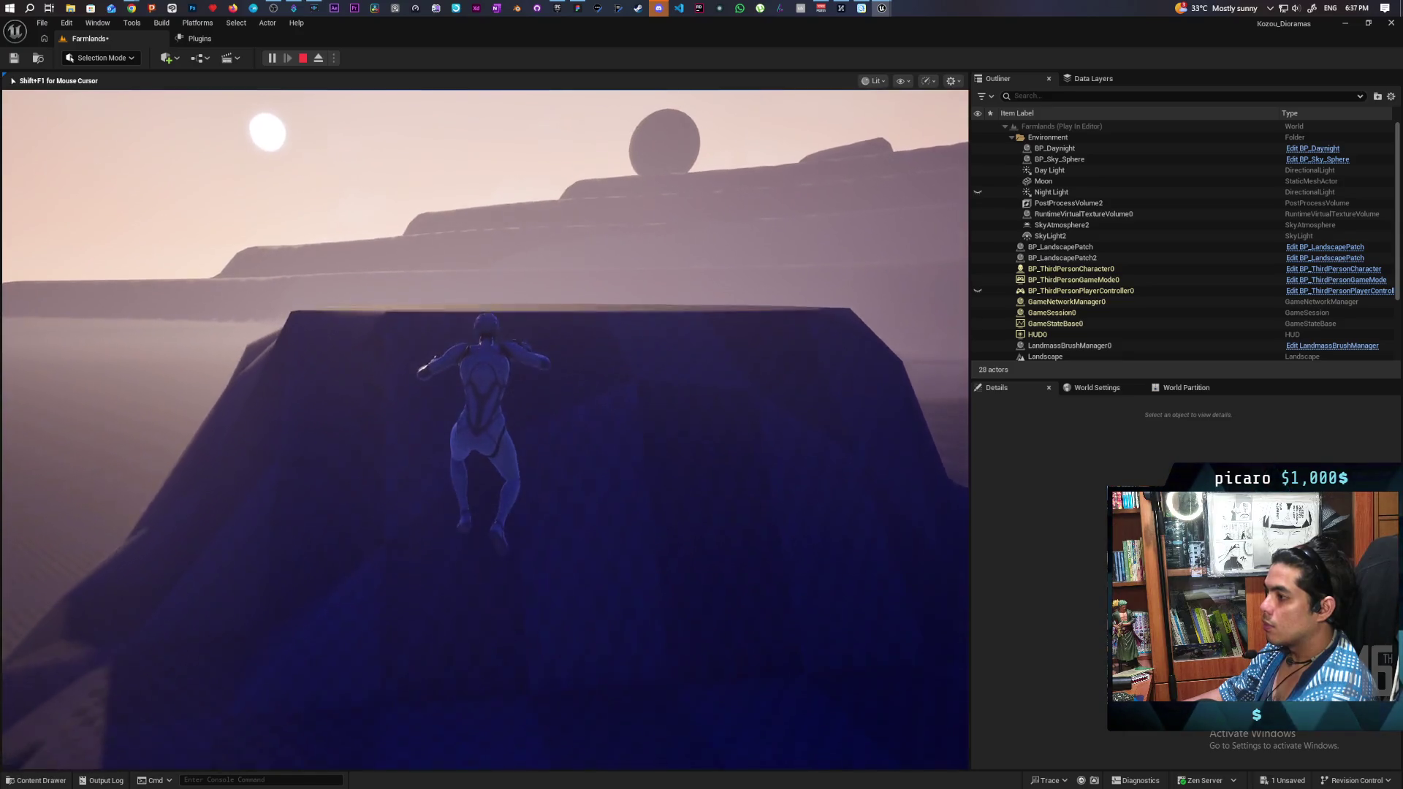
pyautogui.press('w')
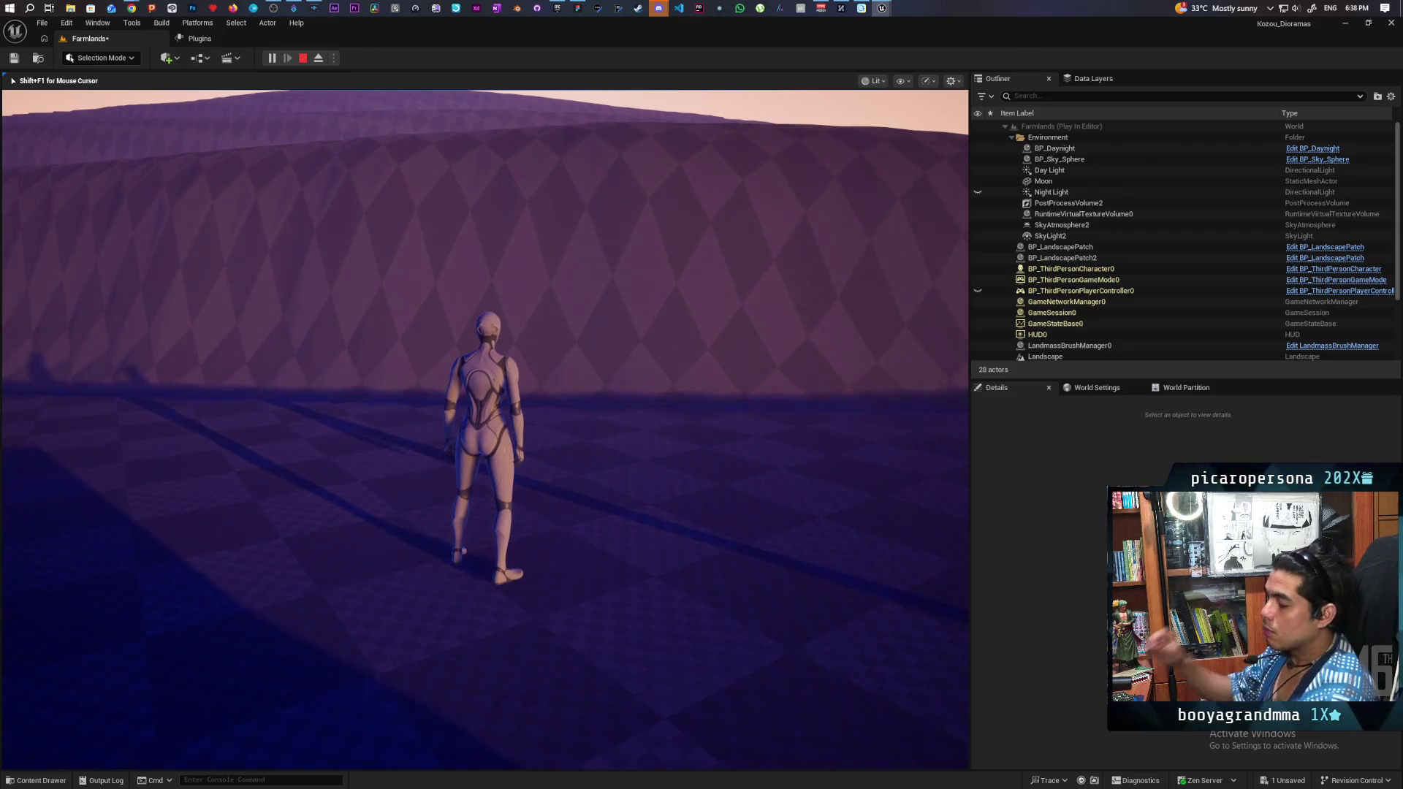
pyautogui.press('w')
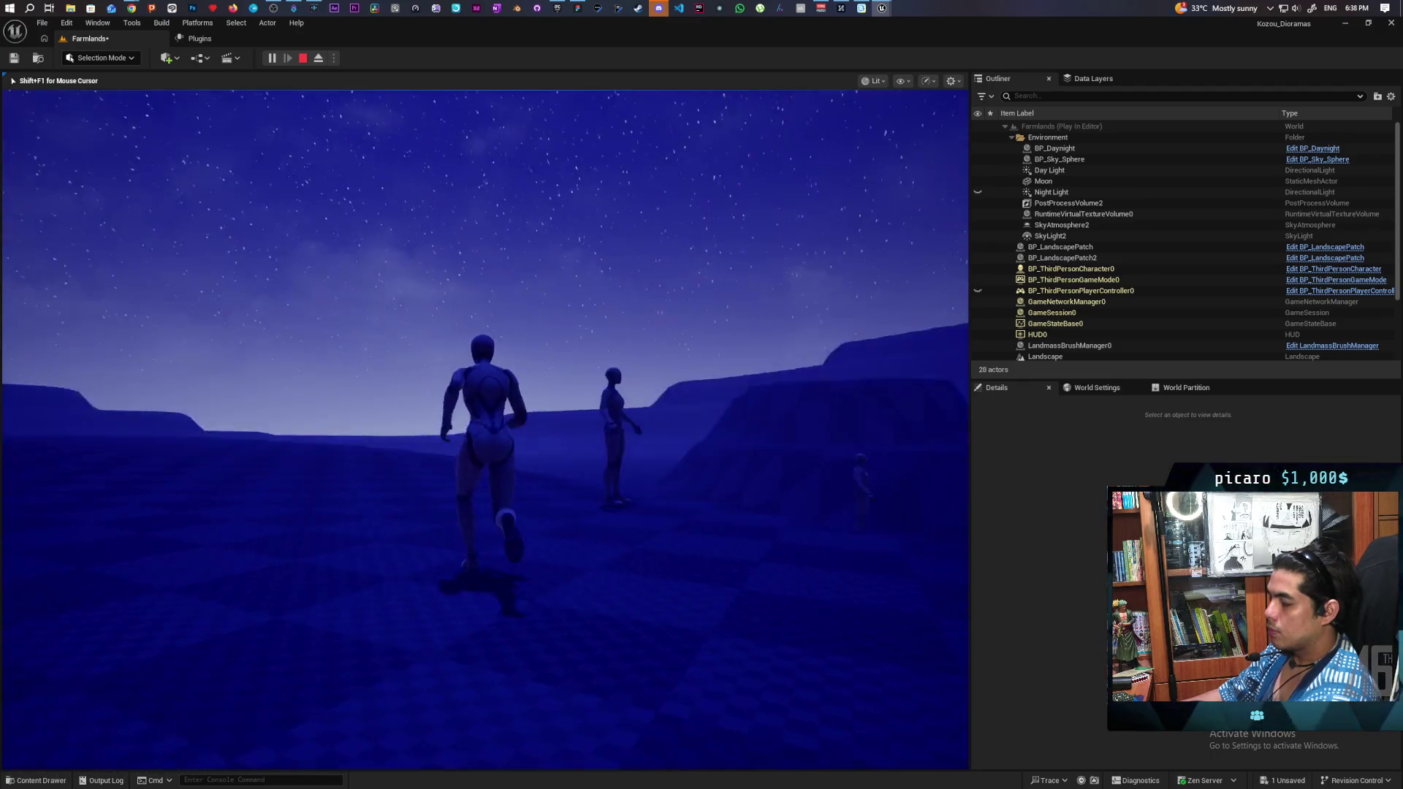
# Step: Jump the character around the terraced hills at night, then stop playing
pyautogui.press('space')
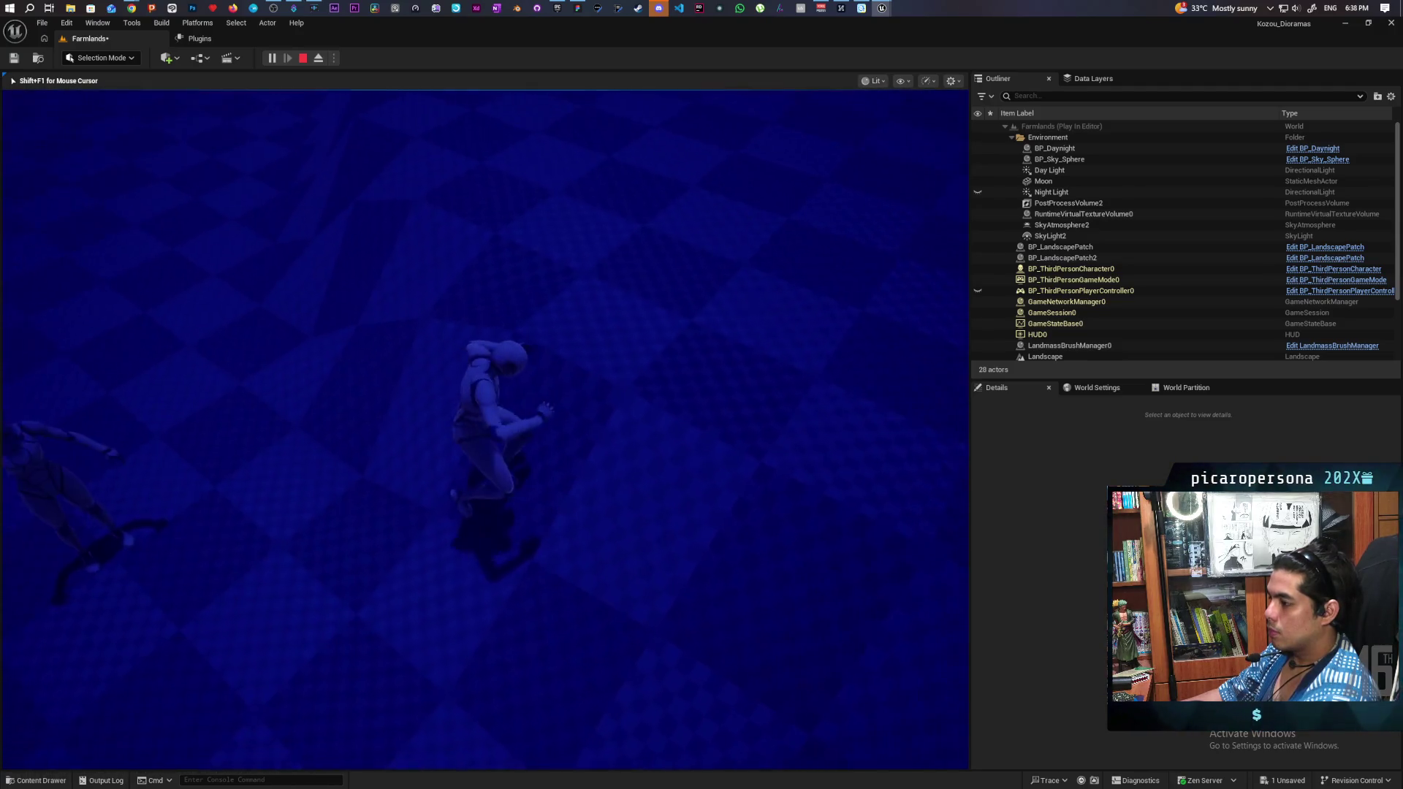
pyautogui.press('space')
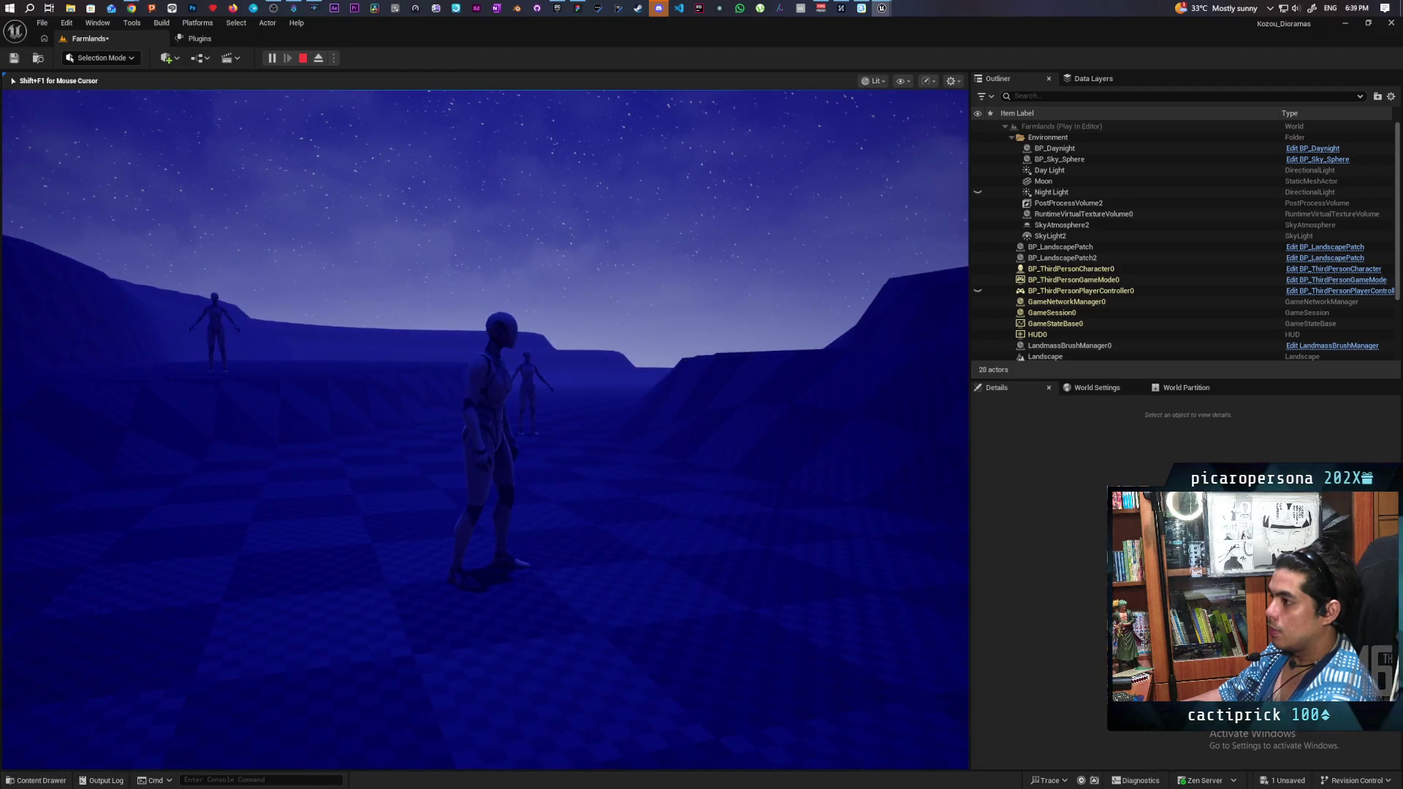
pyautogui.press('Escape')
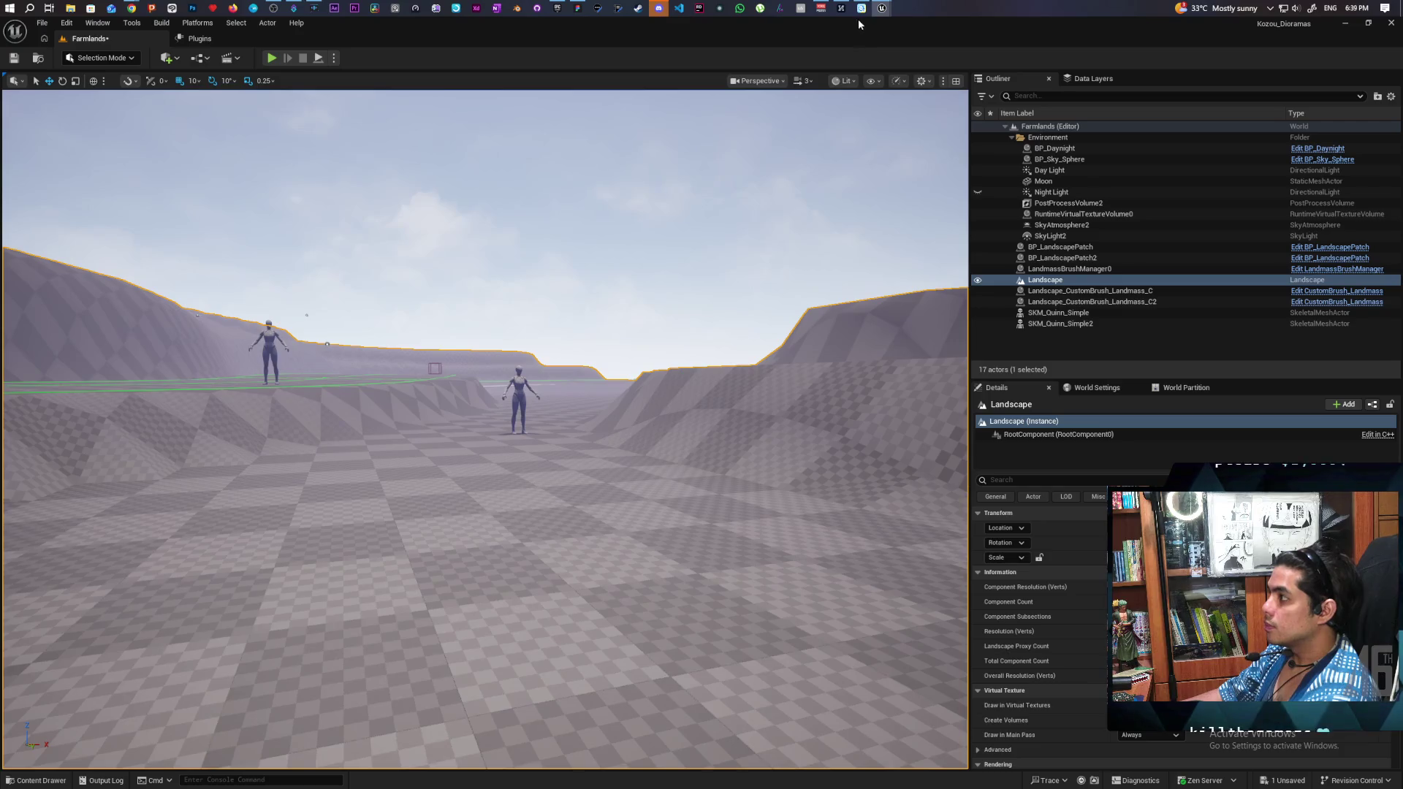
# Step: Switch to the Paparazi project, select the blue BP_NPC4 mannequin, and open the Content Drawer
pyautogui.moveTo(881, 12)
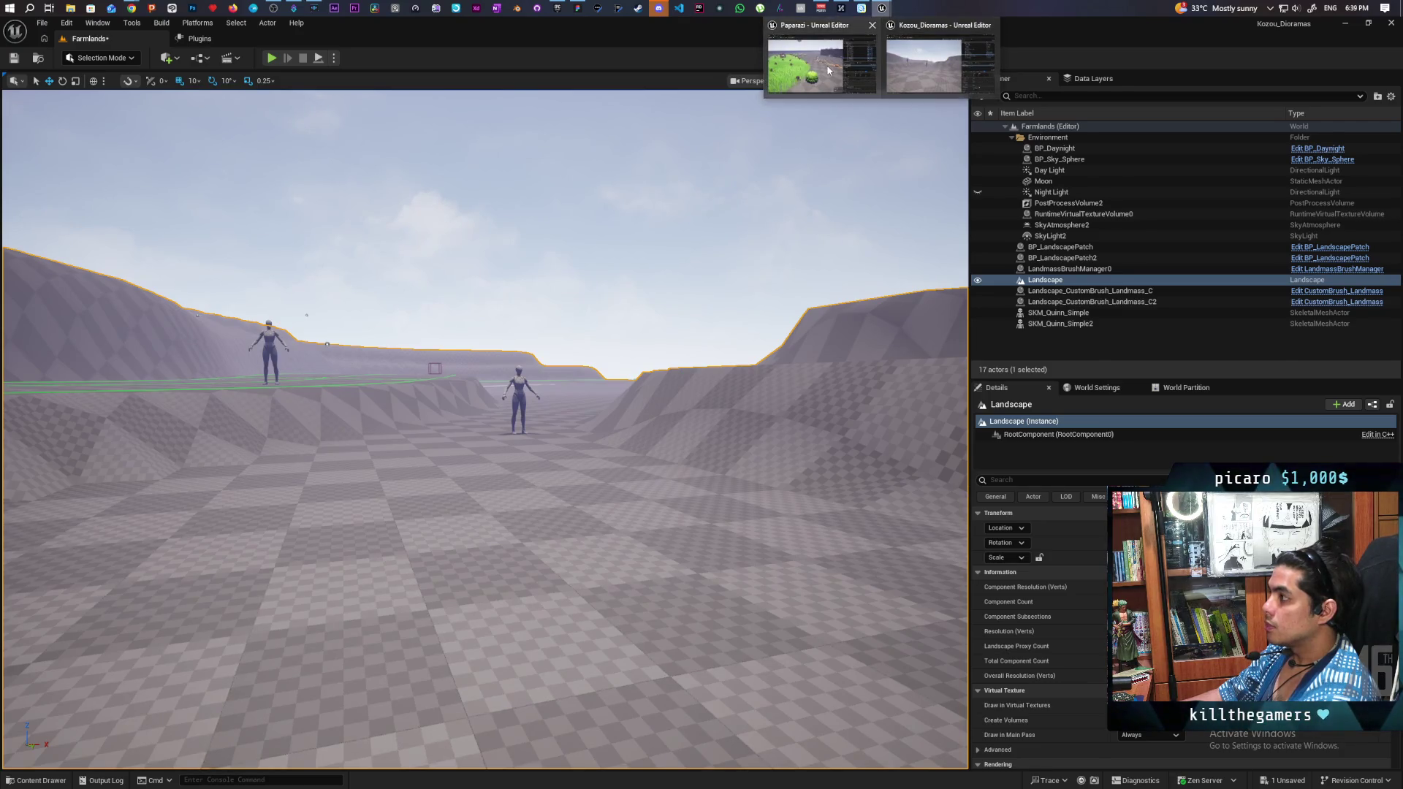
pyautogui.click(818, 68)
pyautogui.scroll(12, 521, 408)
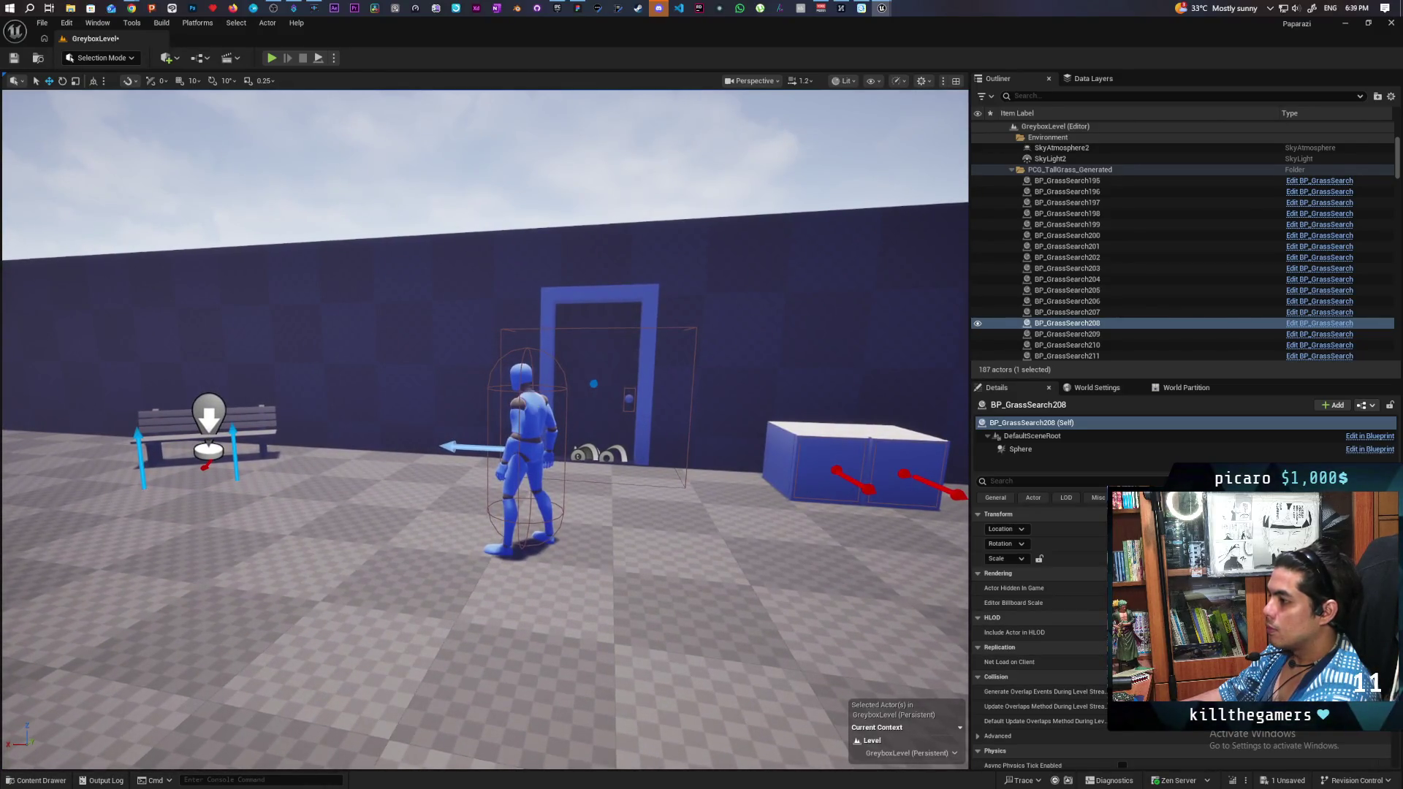
pyautogui.click(555, 414)
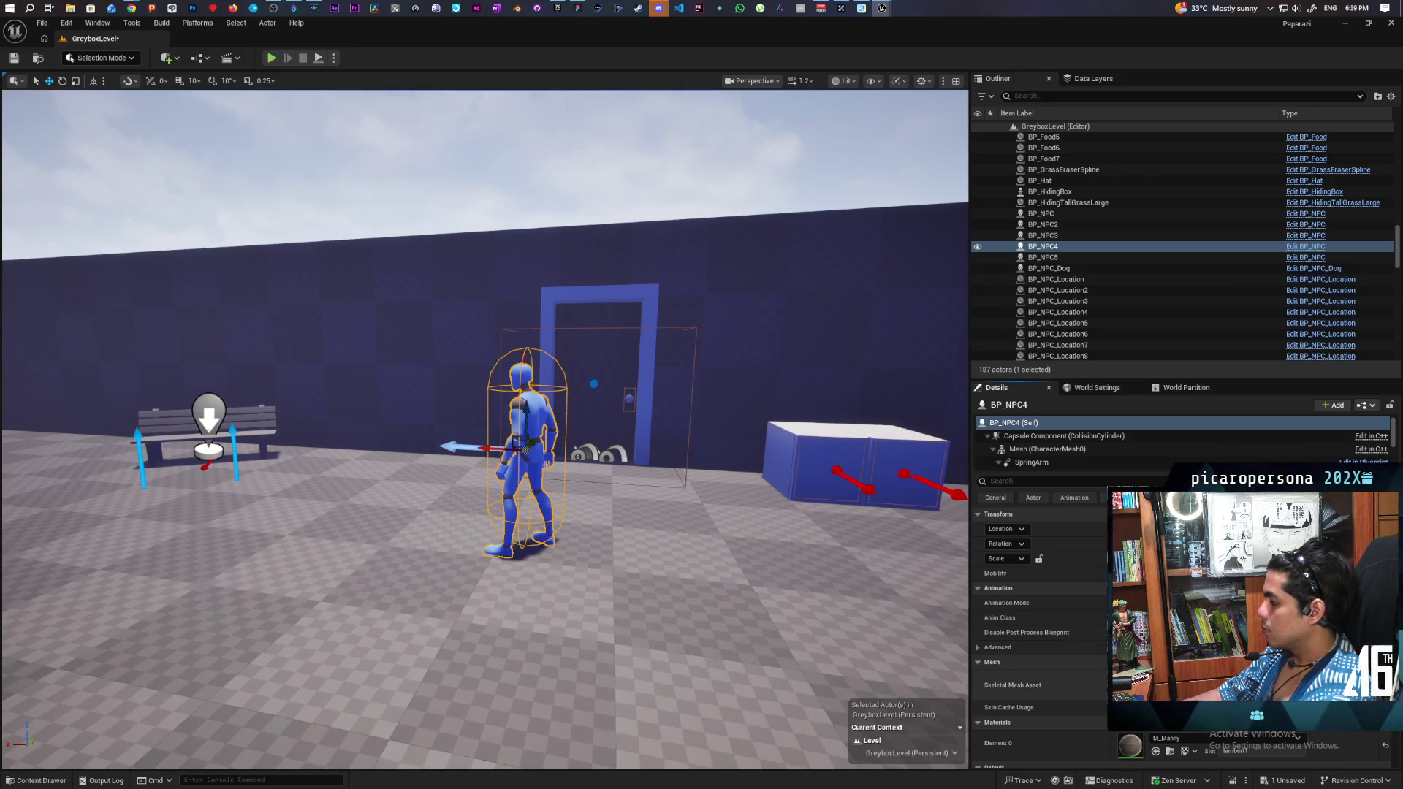
pyautogui.hotkey('ctrl', 'space')
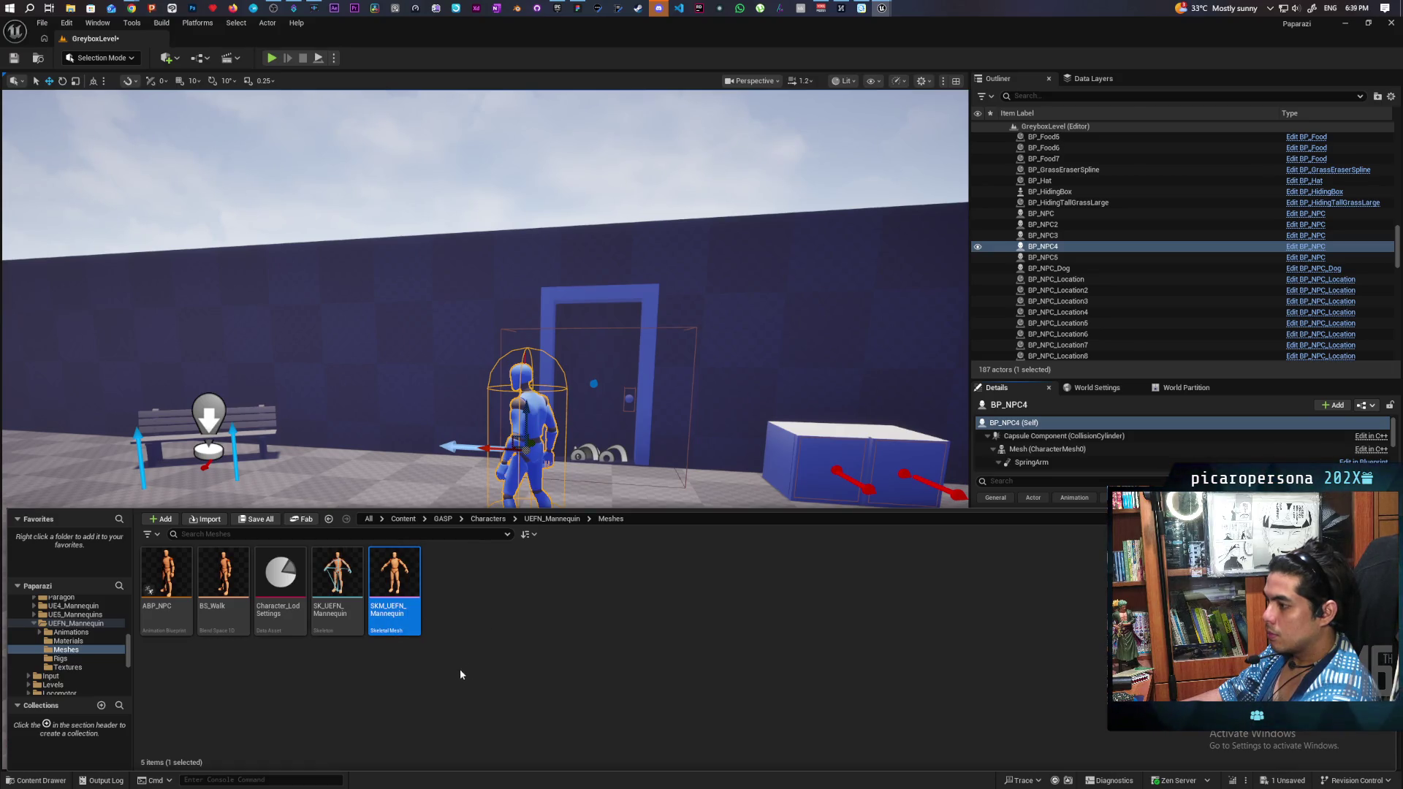
# Step: Start migrating SKM_UEFN_Mannequin, cancel at the Save Content prompt, and close the Content Drawer
pyautogui.rightClick(394, 579)
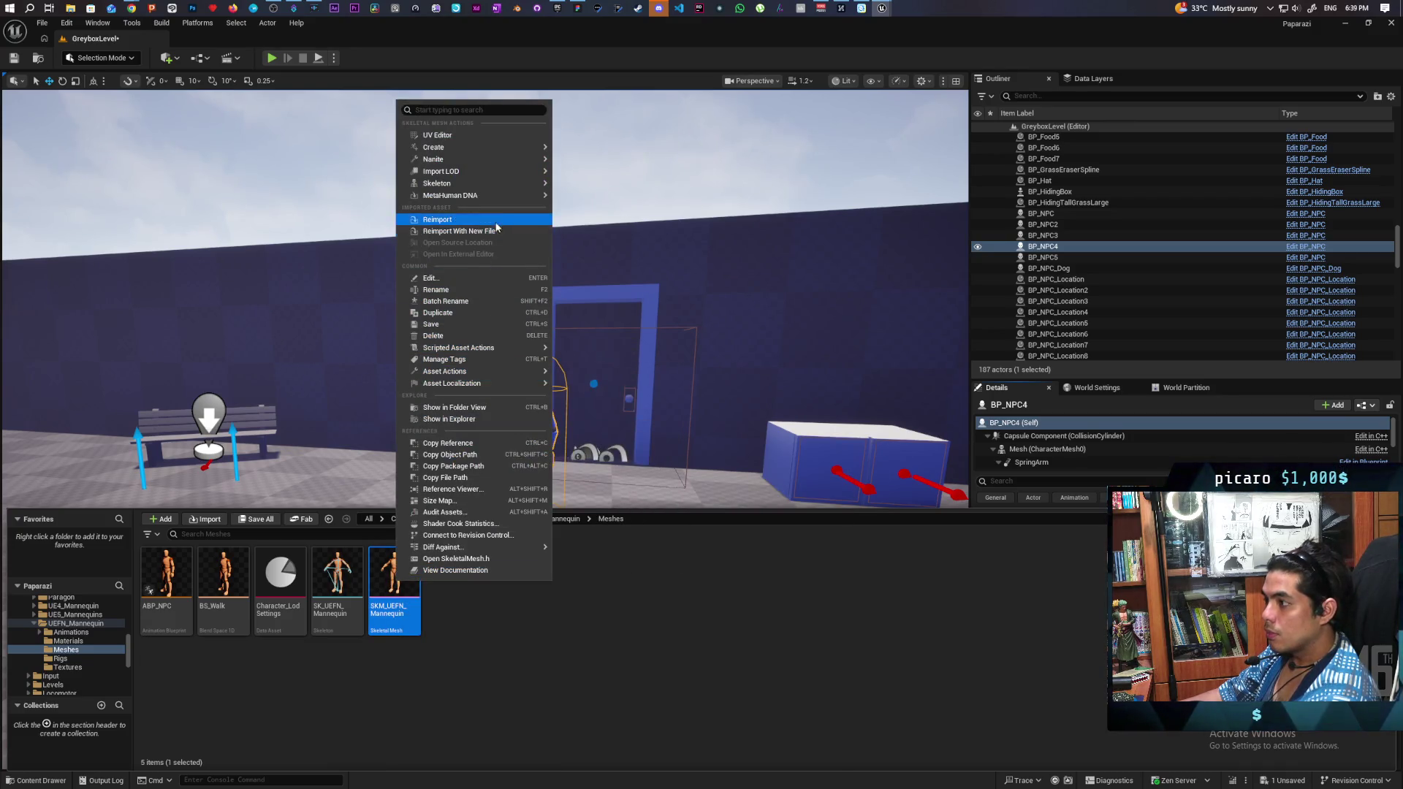
pyautogui.moveTo(491, 372)
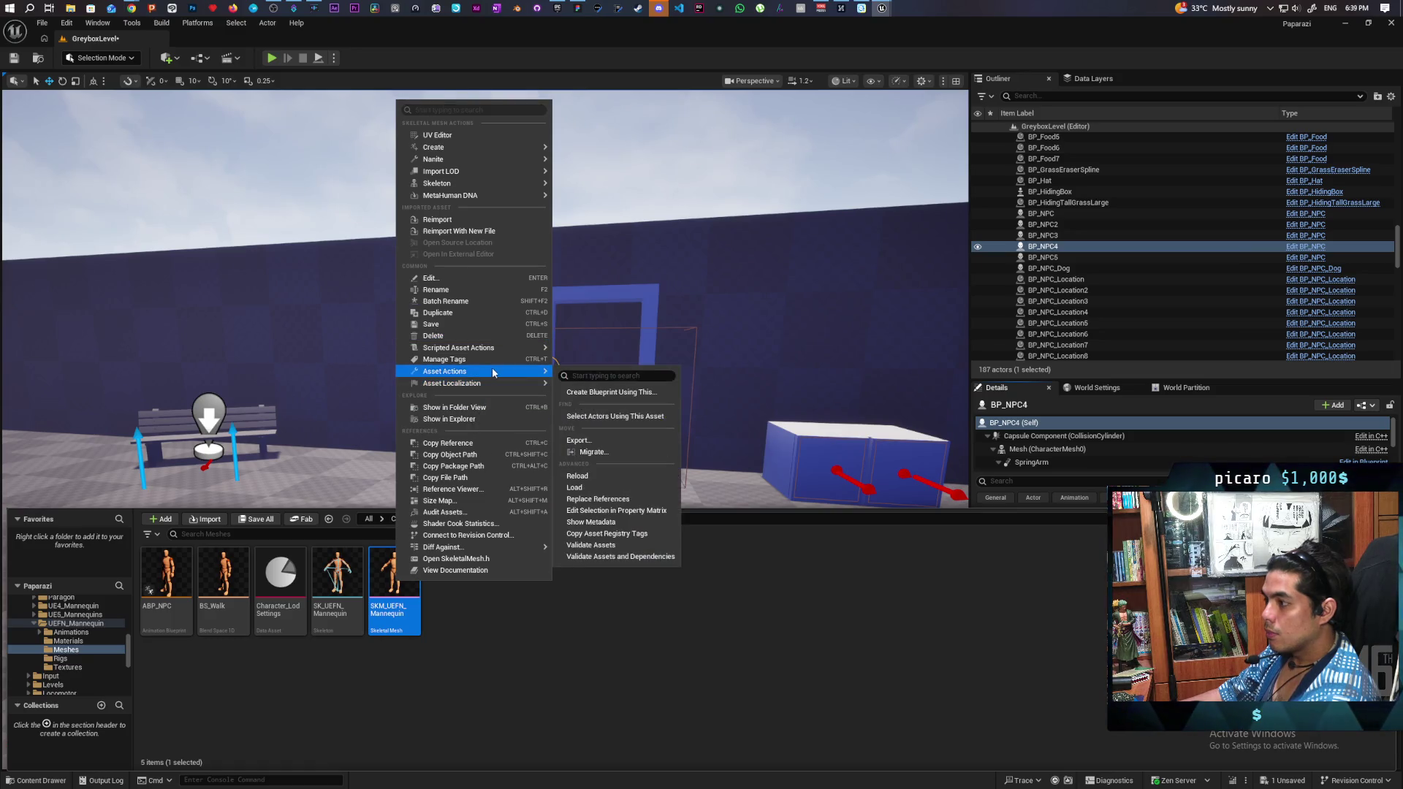
pyautogui.click(592, 453)
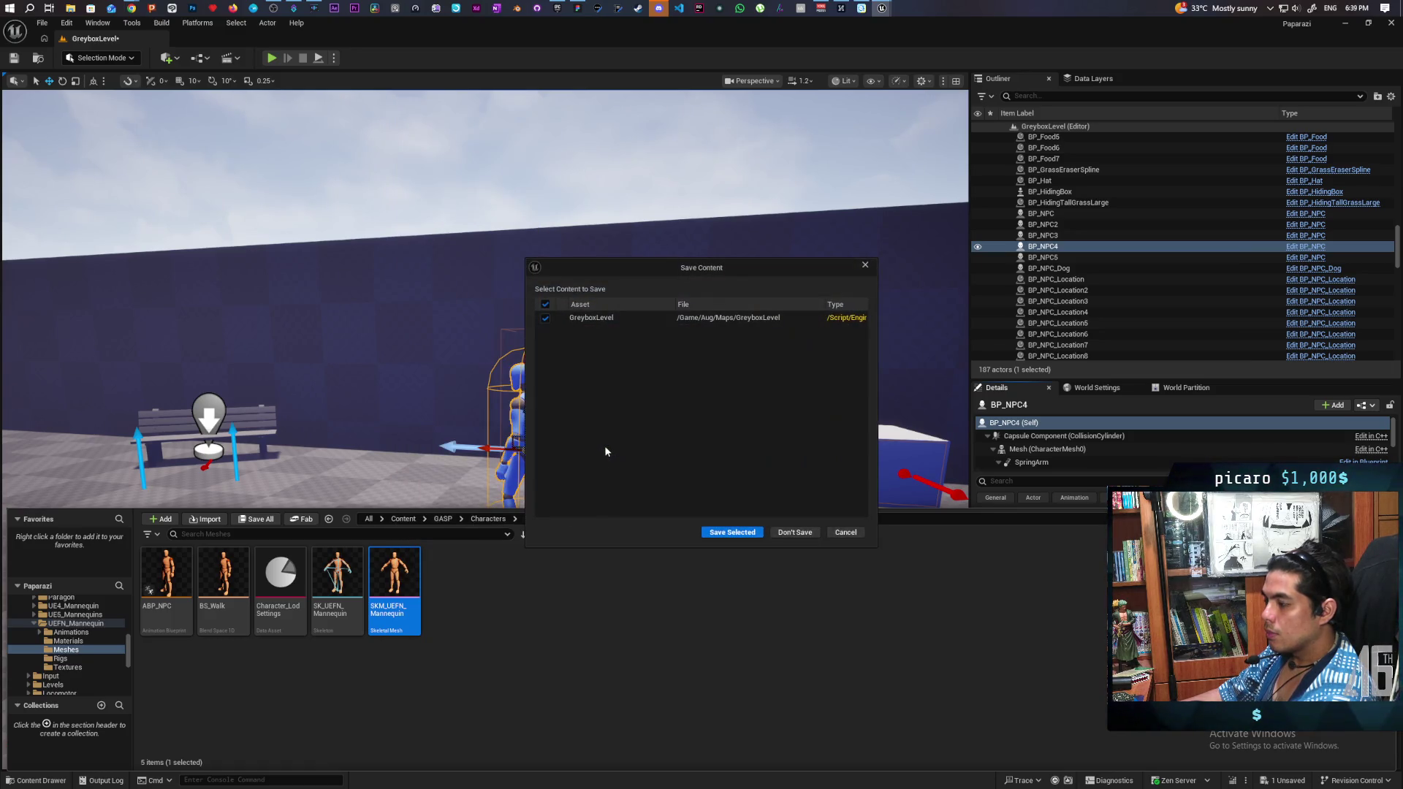
pyautogui.click(845, 533)
pyautogui.click(517, 200)
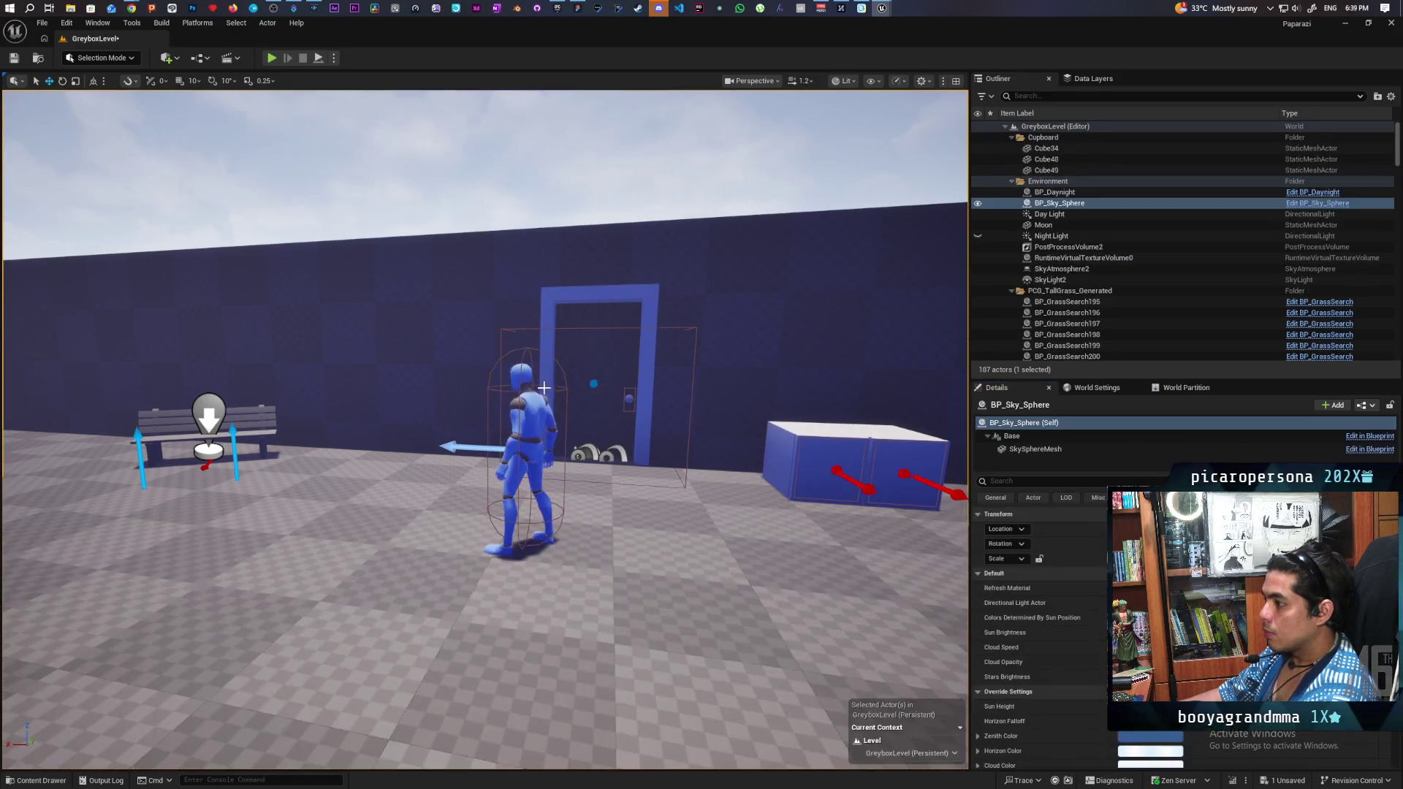
# Step: Set SKM_UEFN_Mannequin's Element 0 material slot to M_Manny and close the mesh editor
pyautogui.click(539, 402)
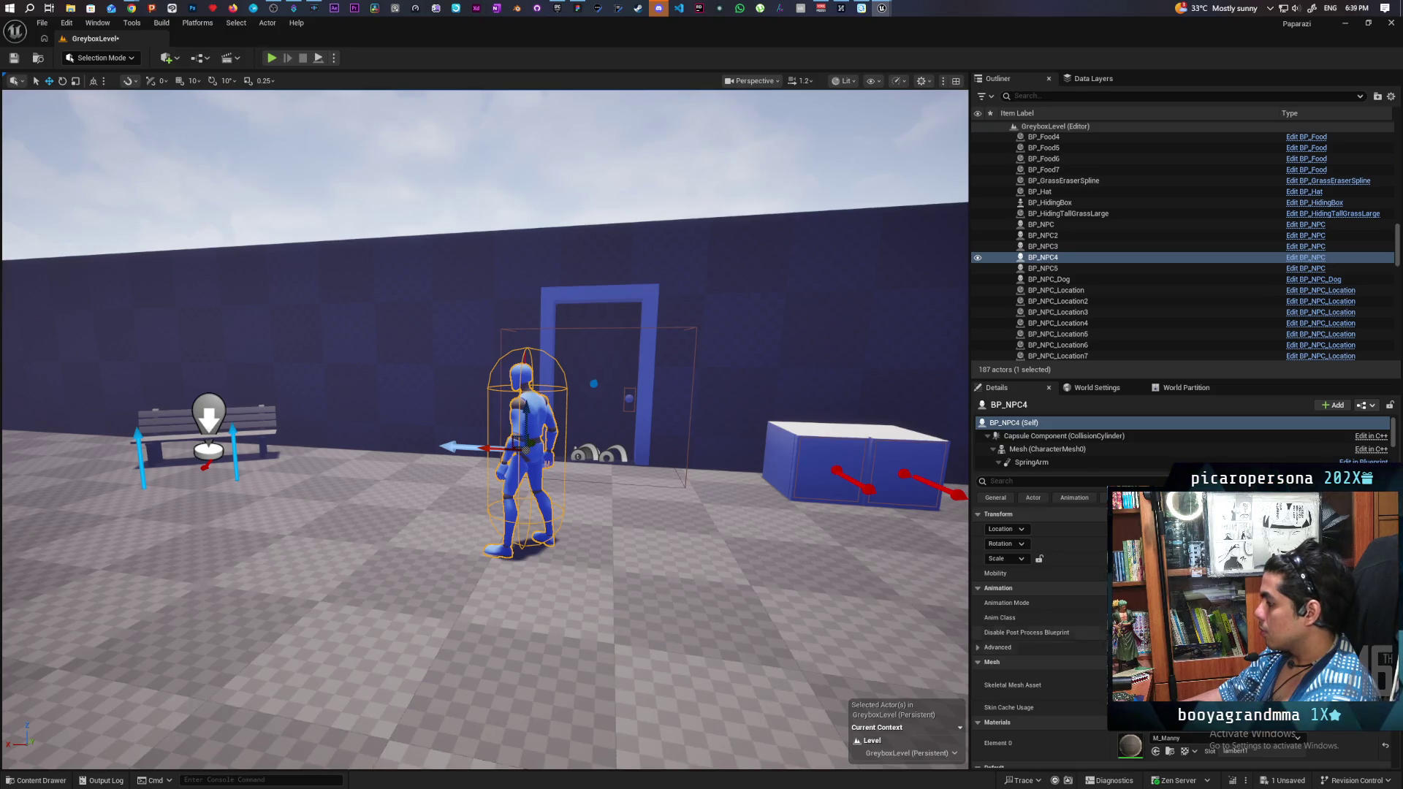
pyautogui.scroll(-2, 1060, 647)
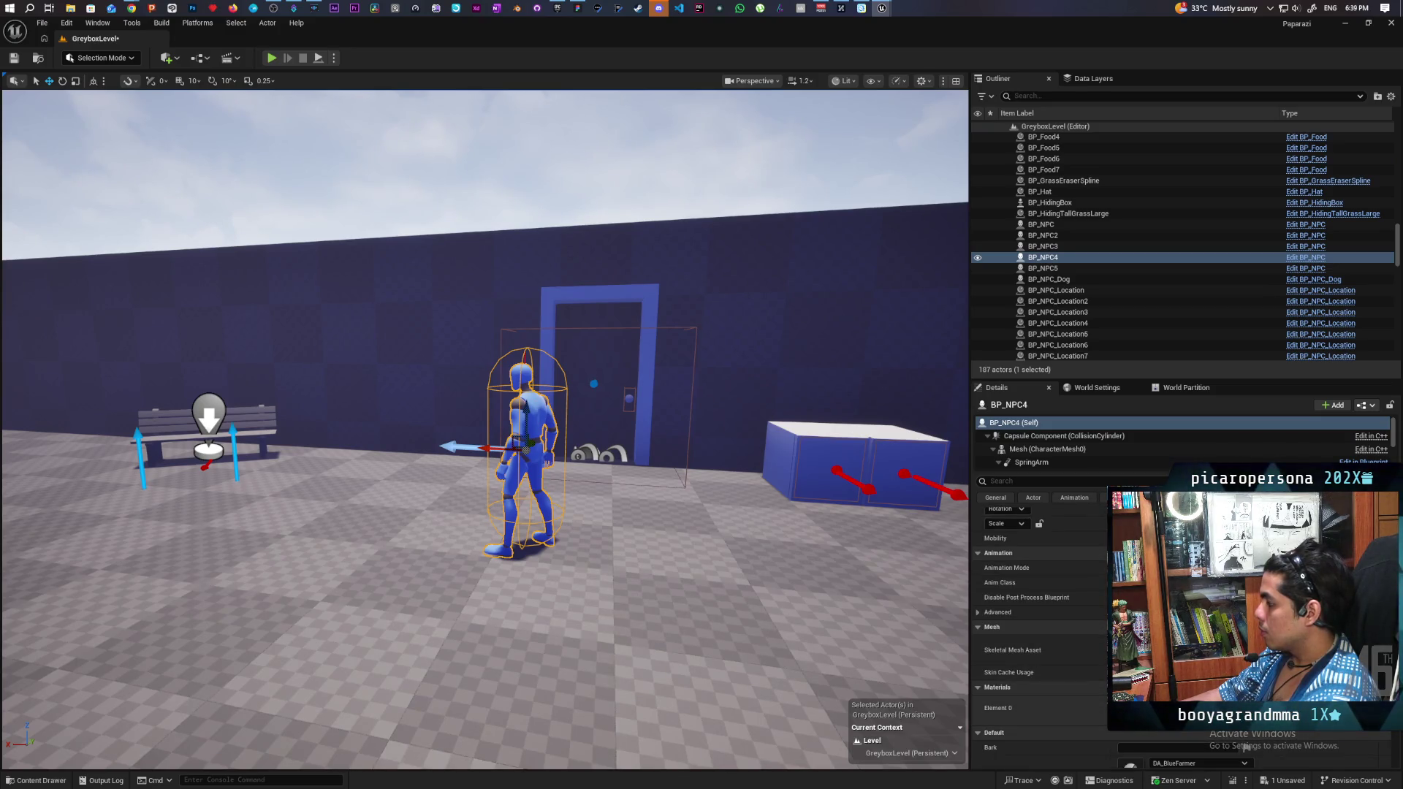
pyautogui.hotkey('ctrl', 'space')
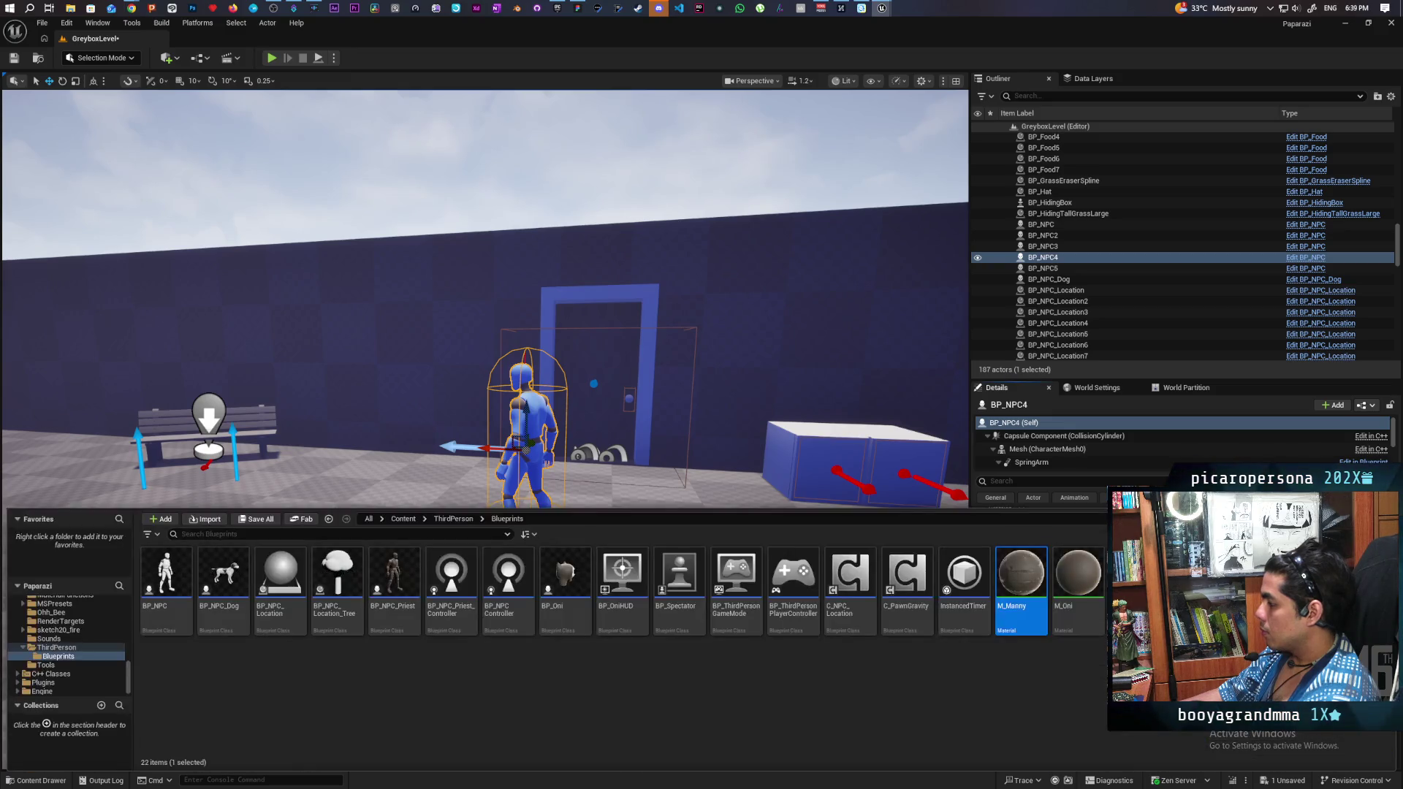
pyautogui.hotkey('ctrl', 'space')
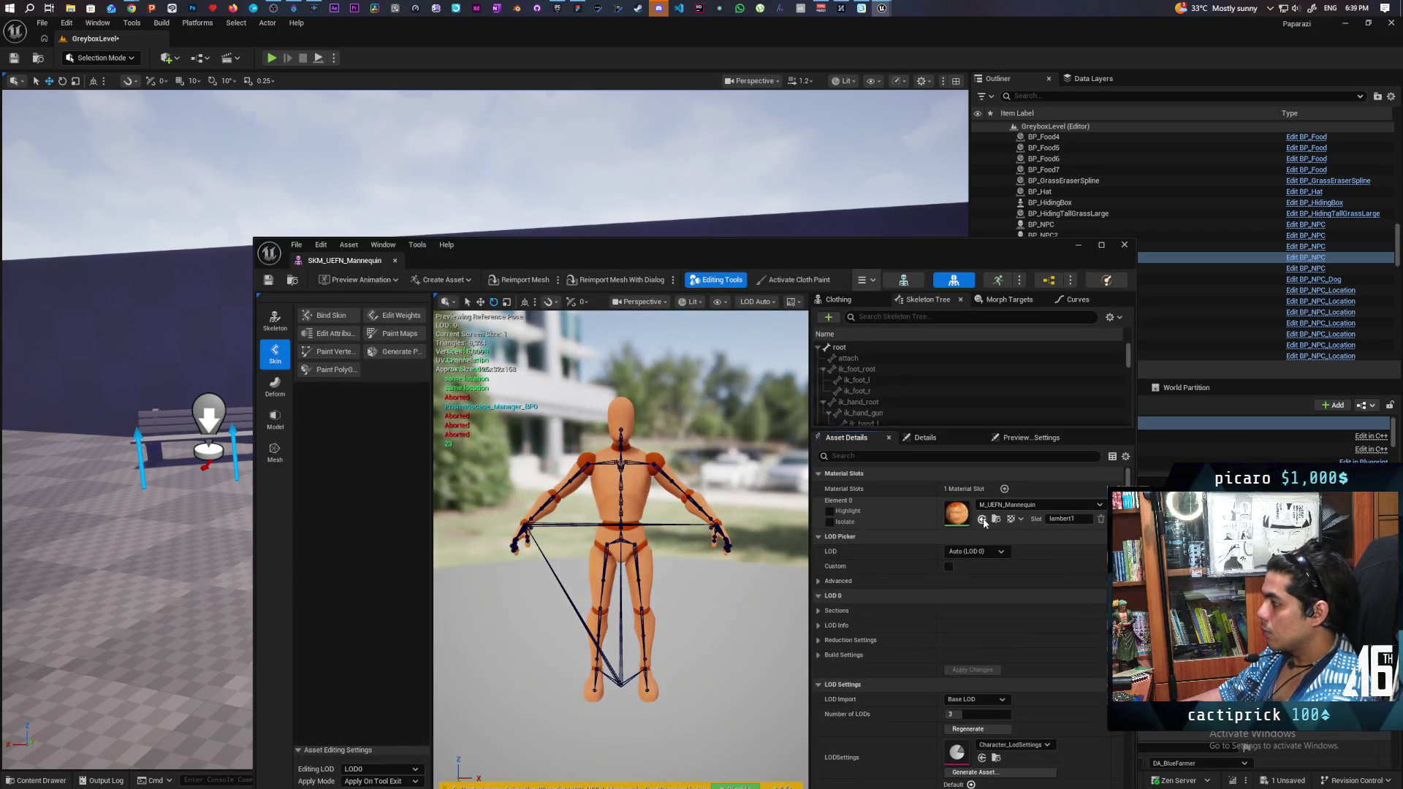
pyautogui.click(983, 519)
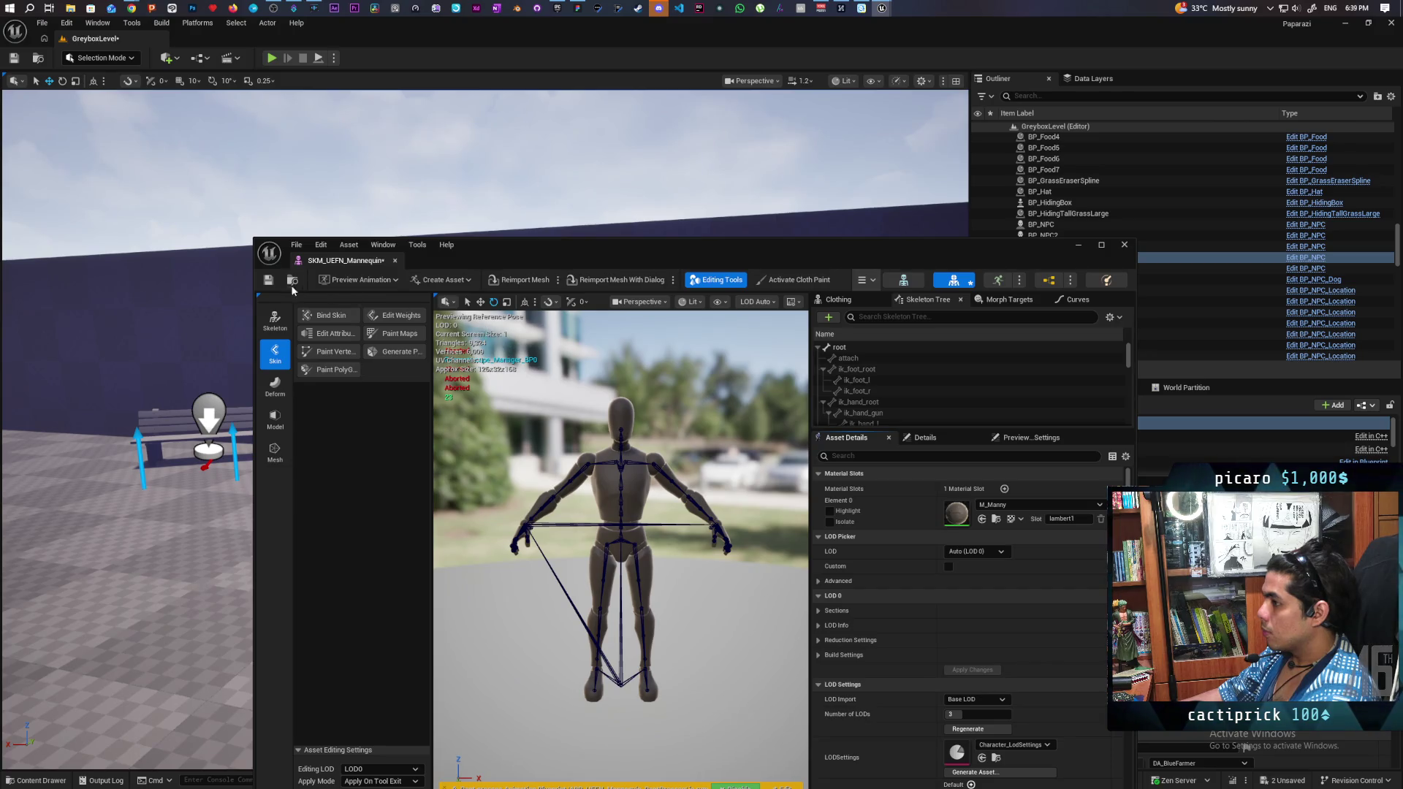
pyautogui.click(1123, 246)
pyautogui.click(36, 780)
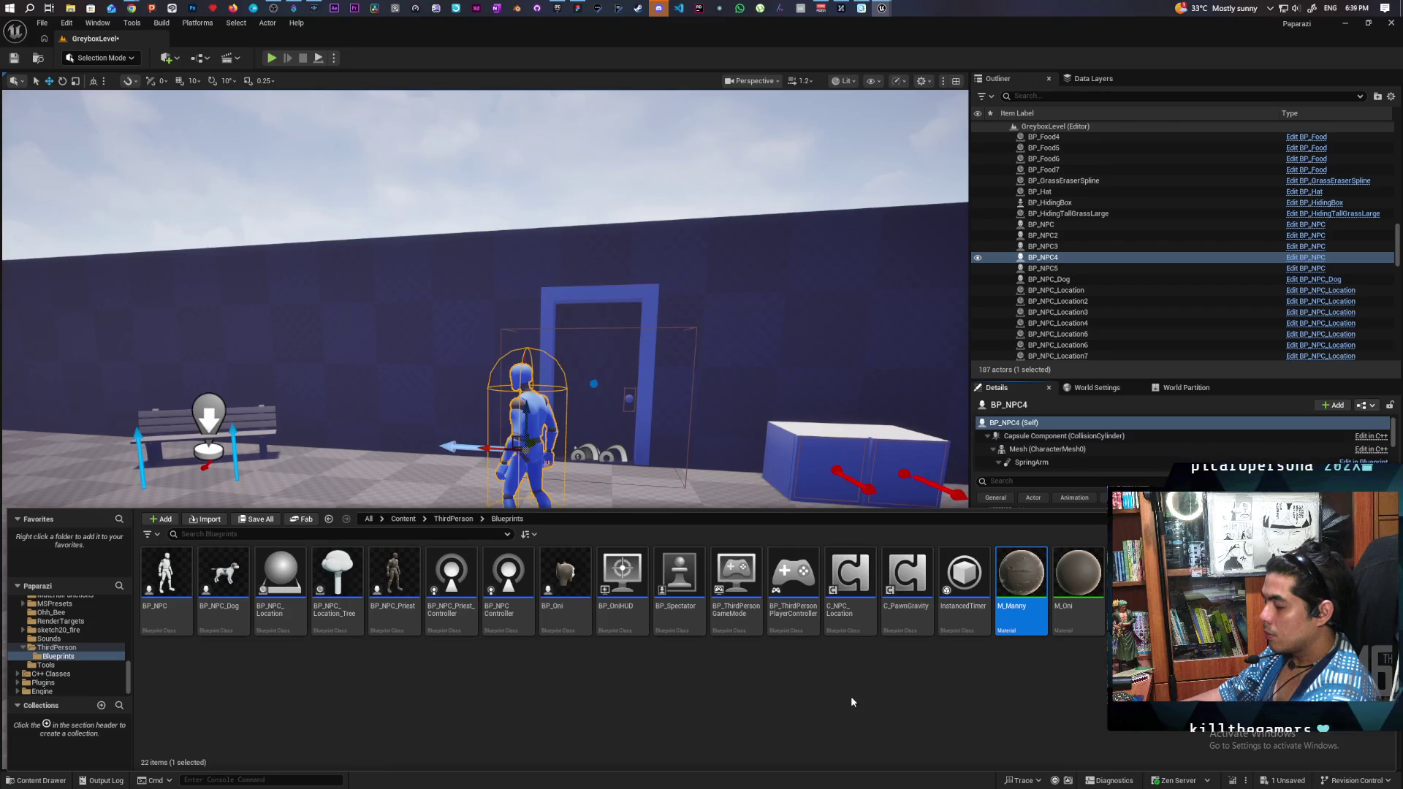
# Step: Migrate SKM_UEFN_Mannequin from the UEFN_Mannequin Meshes folder, choosing Don't Save to reach the Asset Report
pyautogui.click(1038, 598)
pyautogui.click(1081, 650)
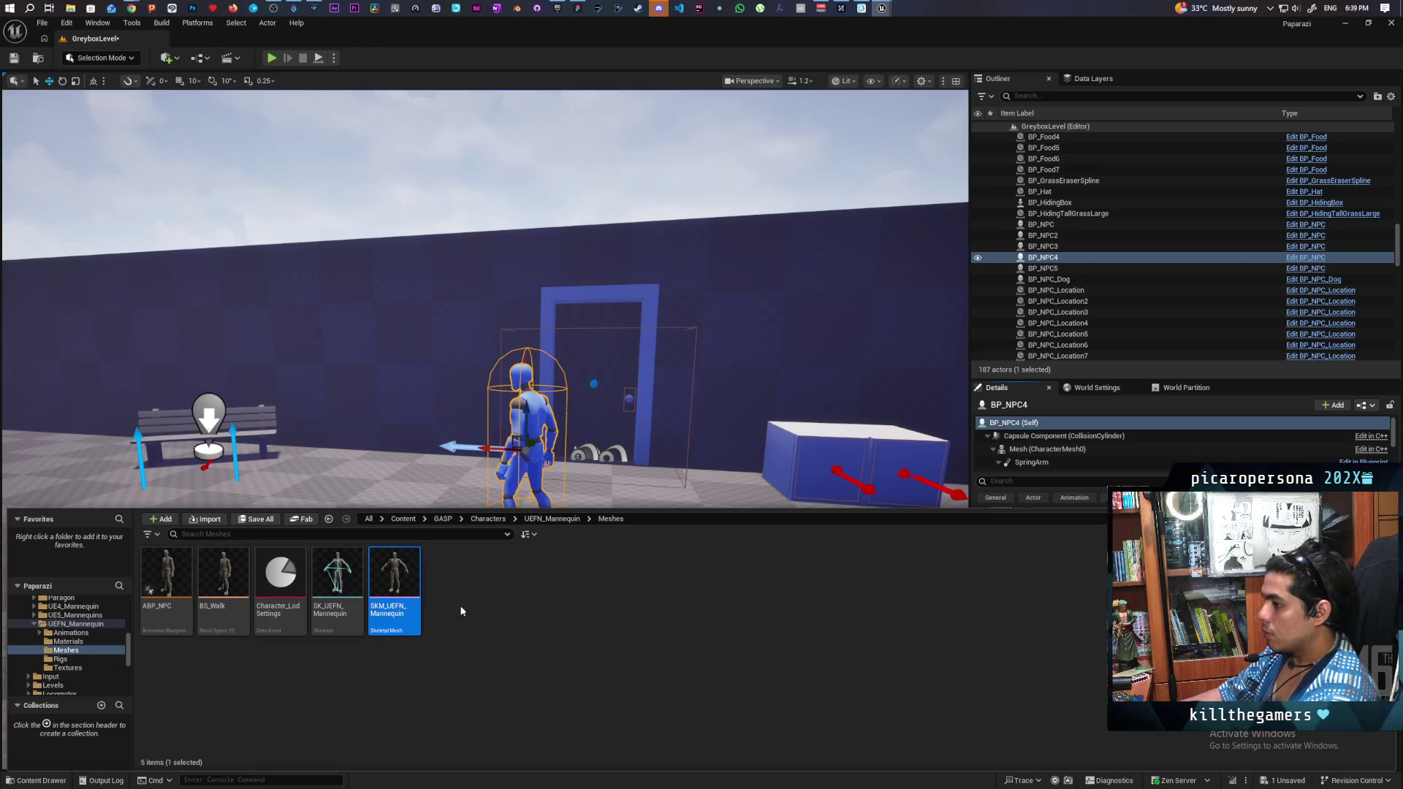
pyautogui.rightClick(394, 577)
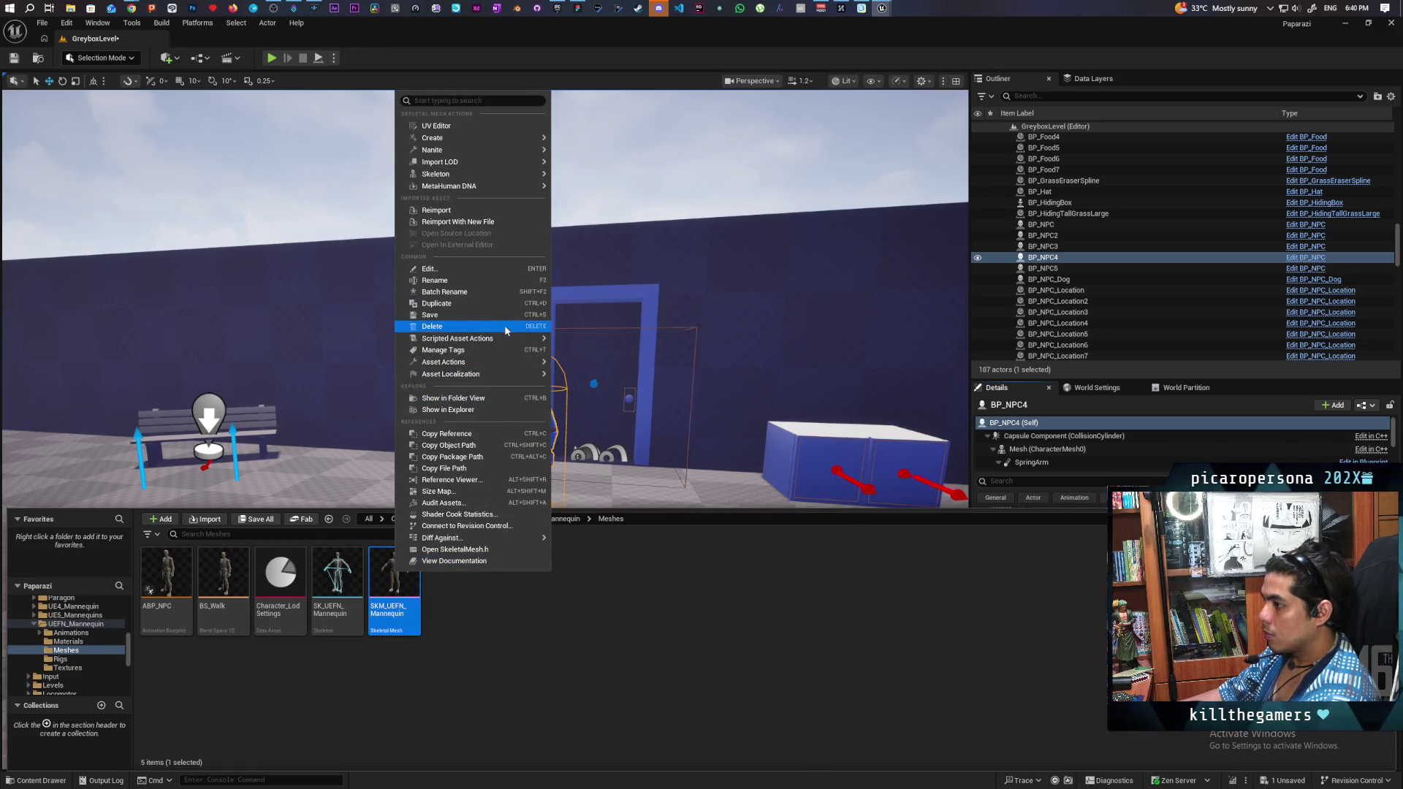
pyautogui.moveTo(530, 374)
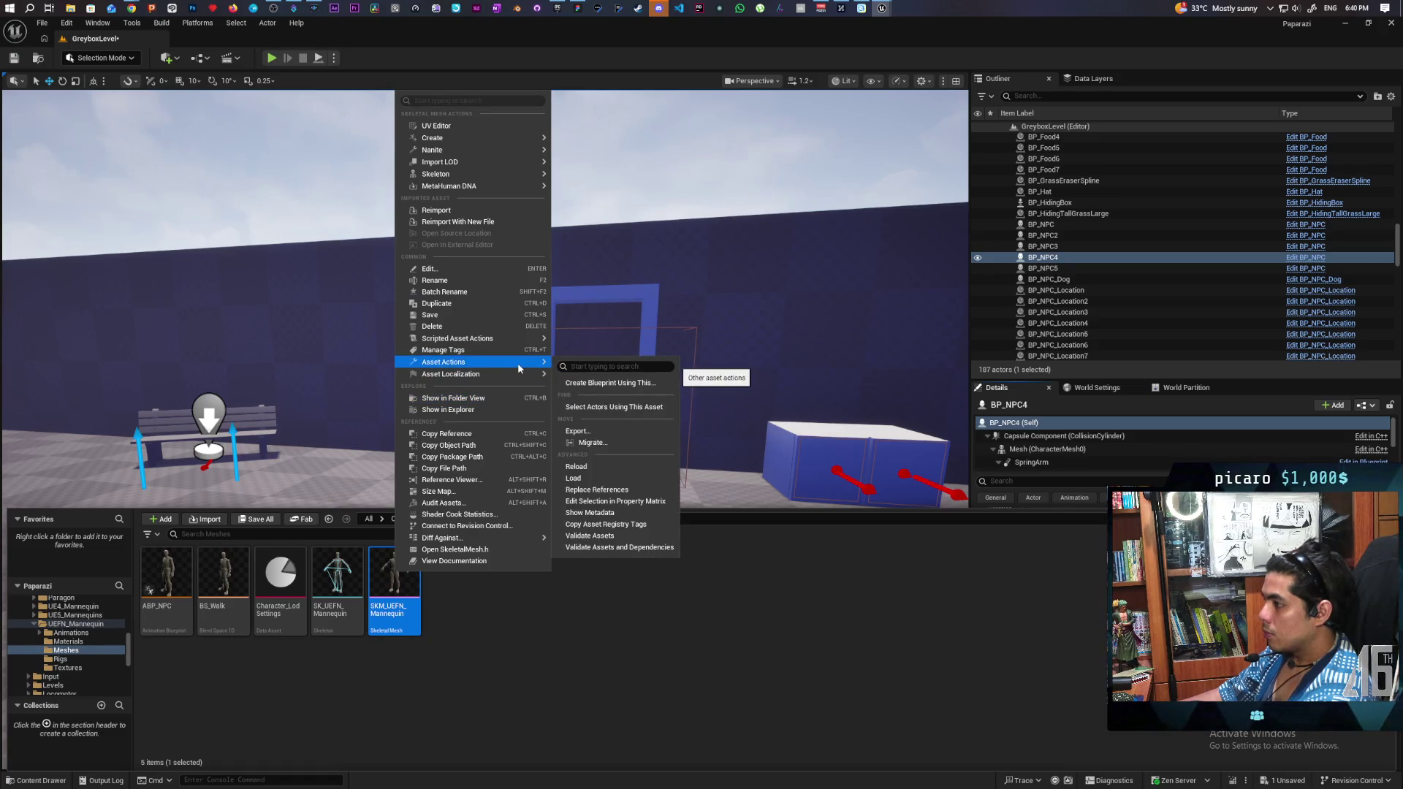
pyautogui.click(650, 442)
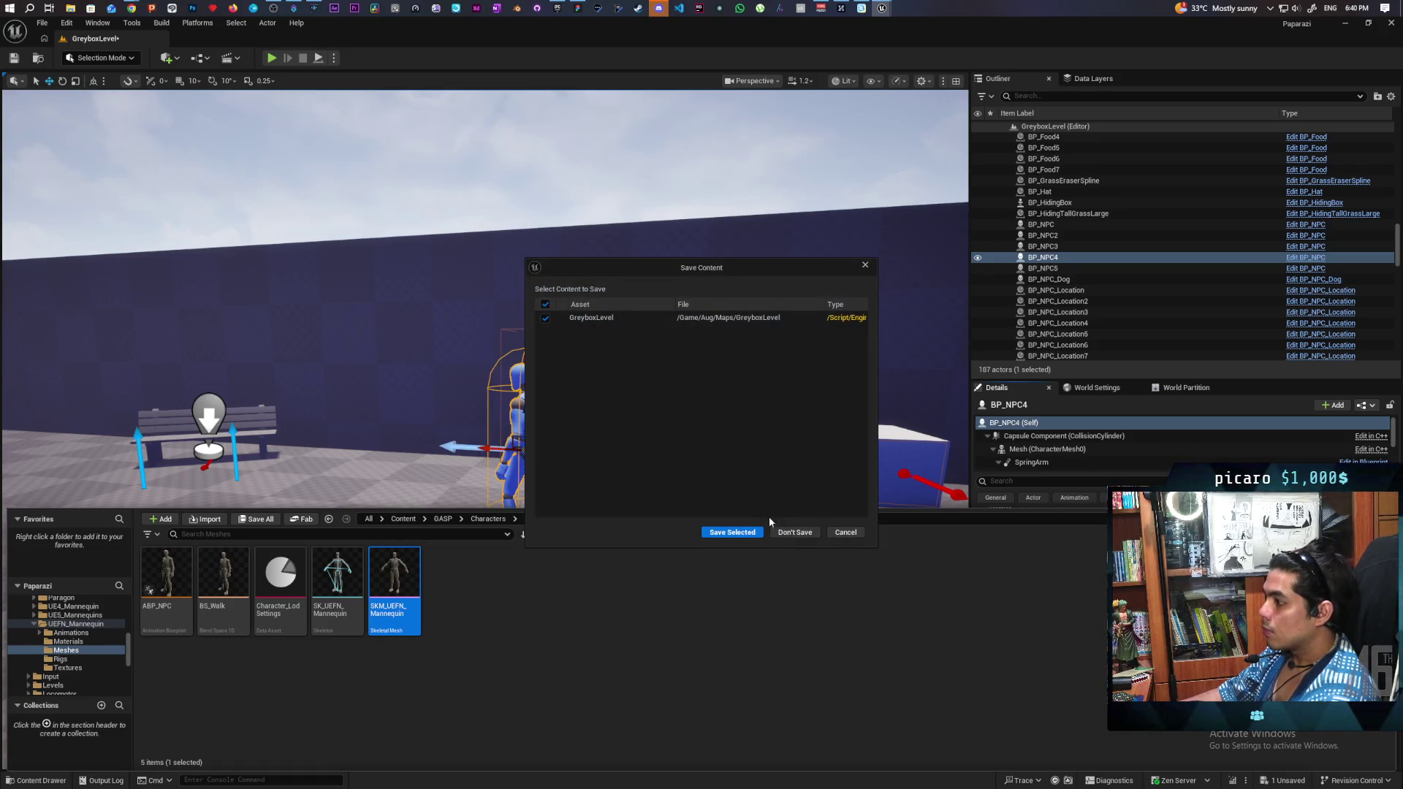
pyautogui.click(795, 534)
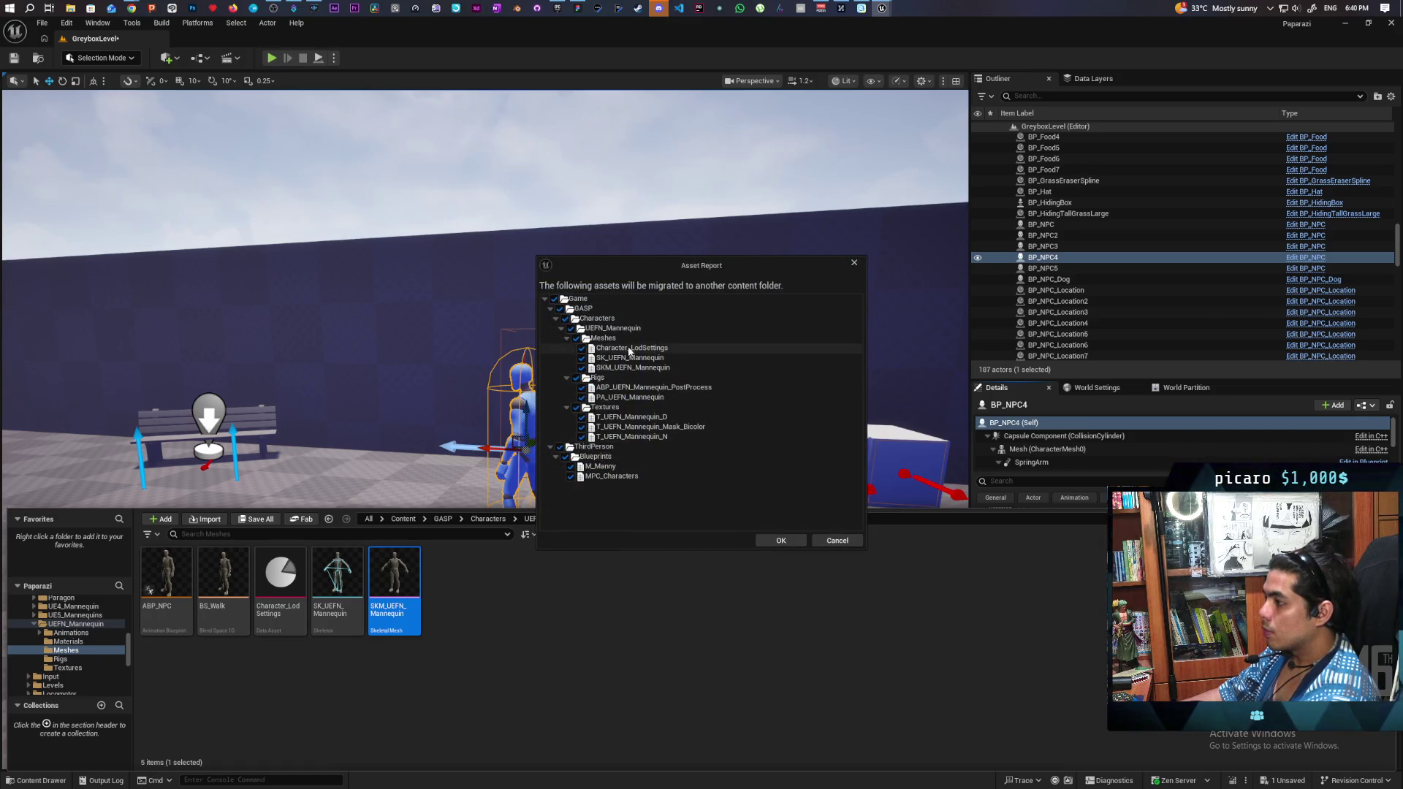
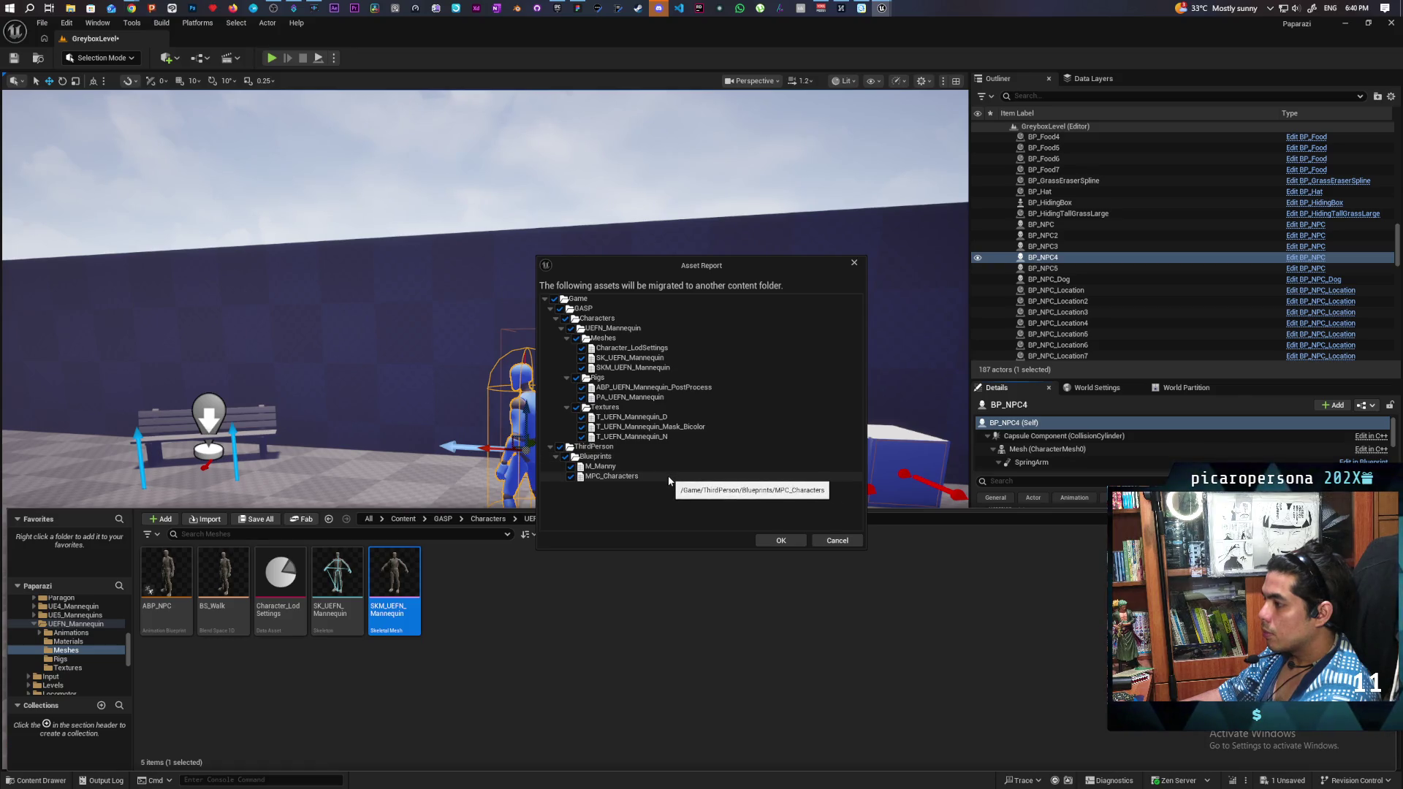
# Step: Migrate the mannequin assets into the Kozou_Dioramas Content folder, keeping the existing MPC_Characters
pyautogui.click(782, 541)
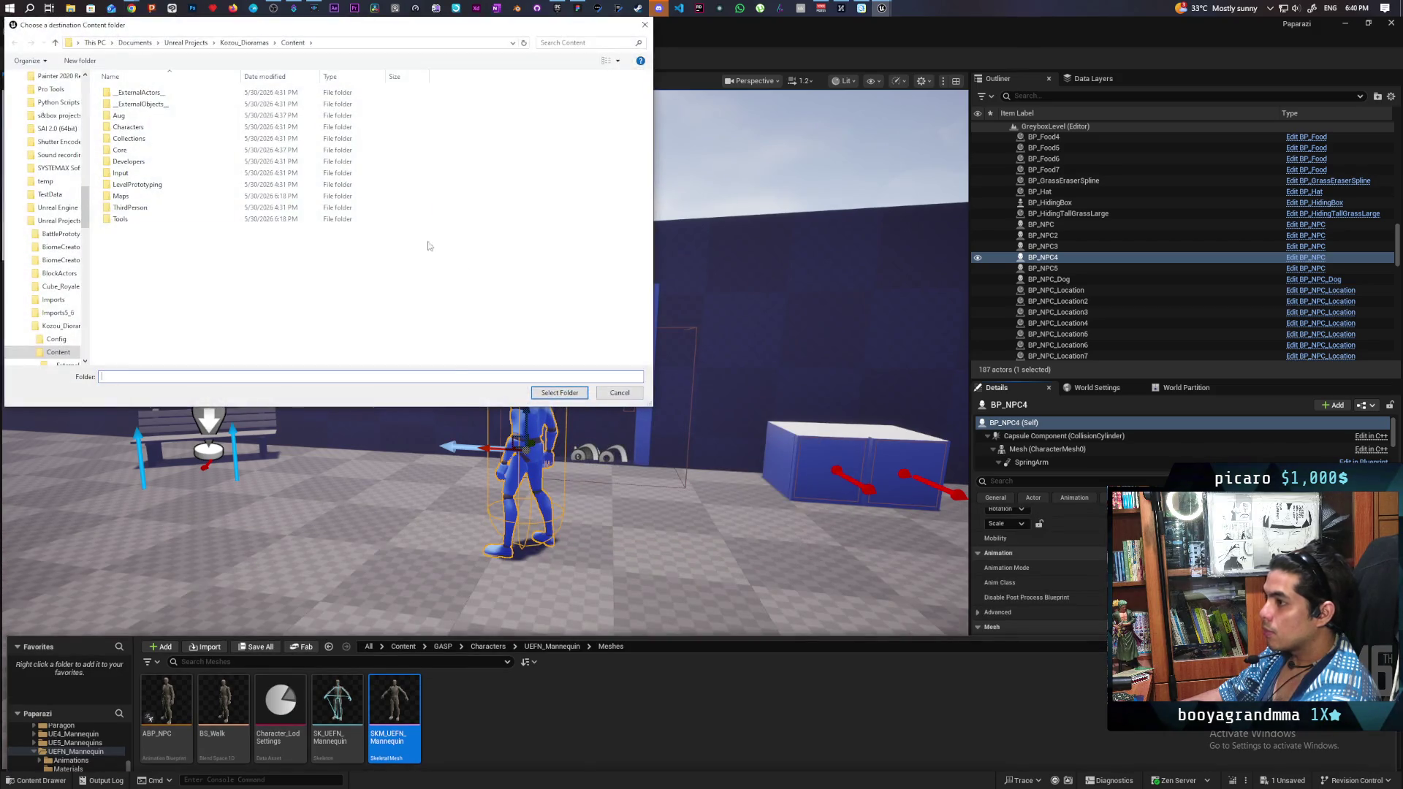
pyautogui.click(553, 395)
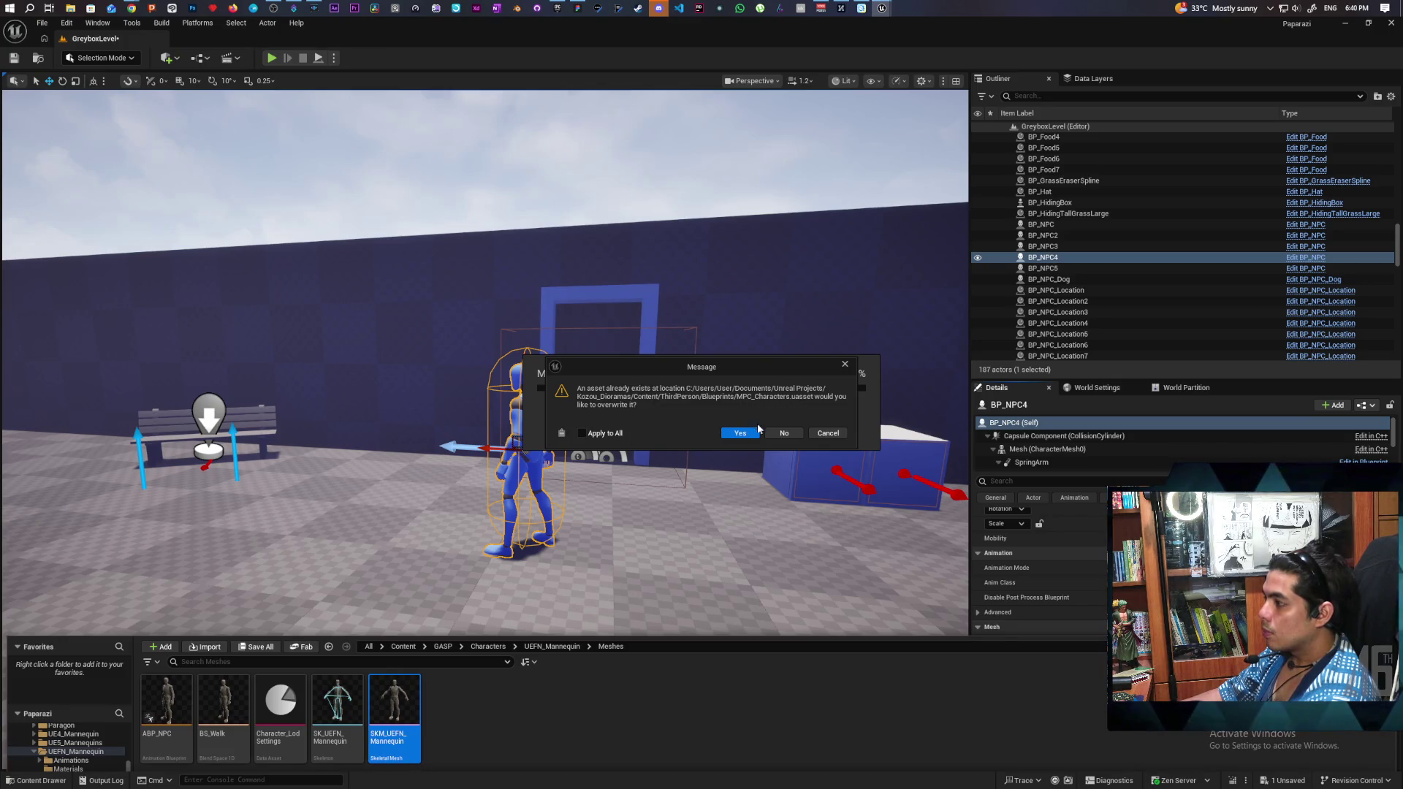
pyautogui.click(788, 432)
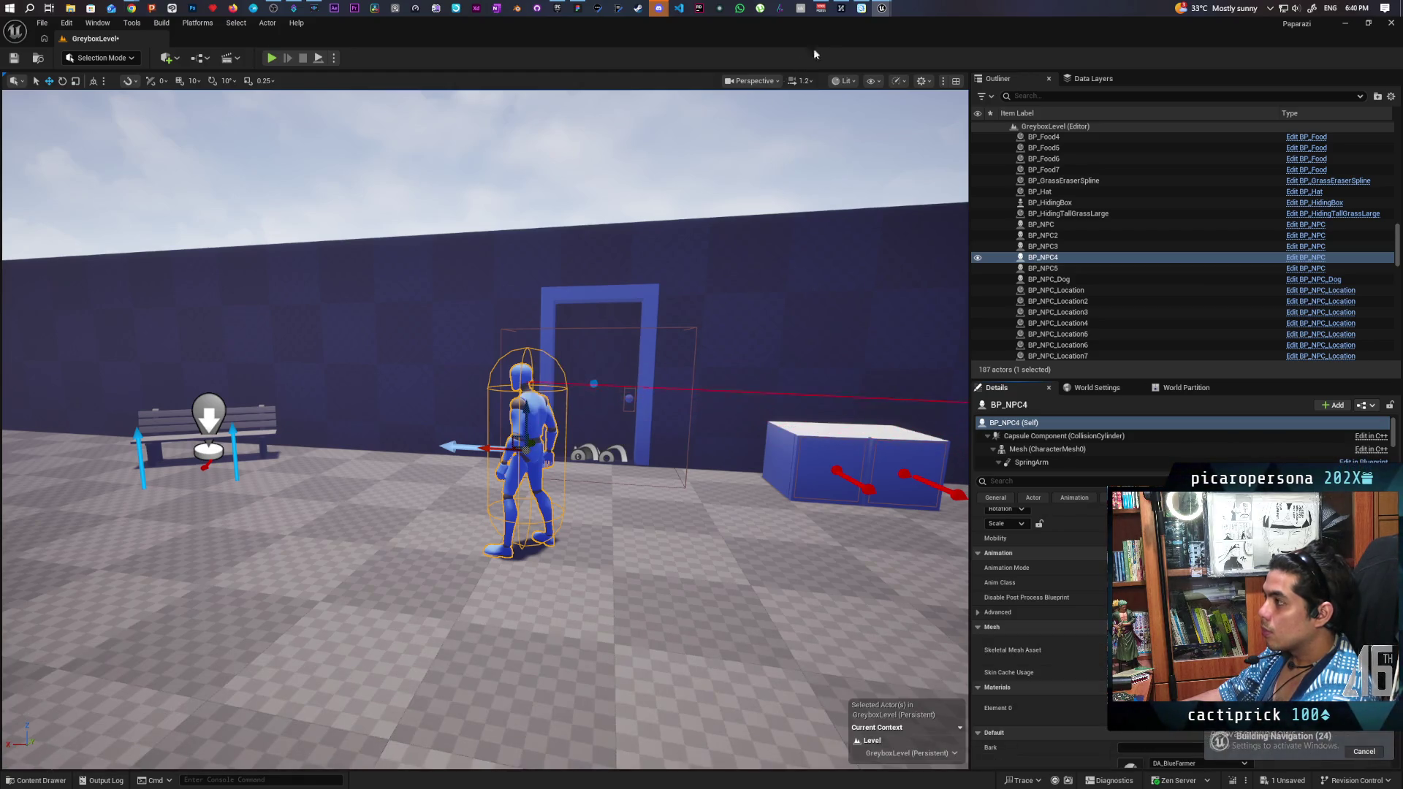
# Step: Switch to the Farmlands editor and select both SKM_Quinn characters
pyautogui.moveTo(881, 7)
pyautogui.click(930, 55)
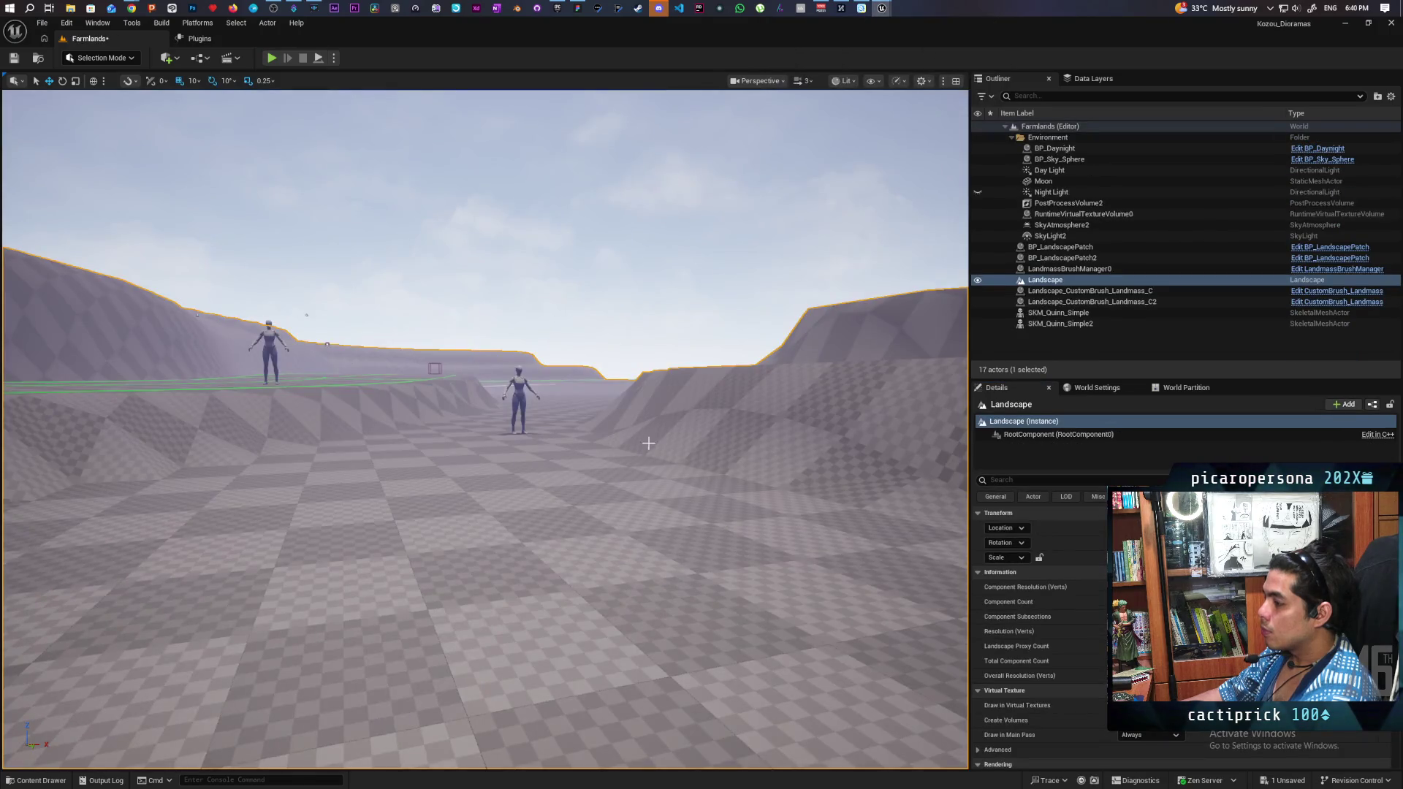
pyautogui.click(522, 381)
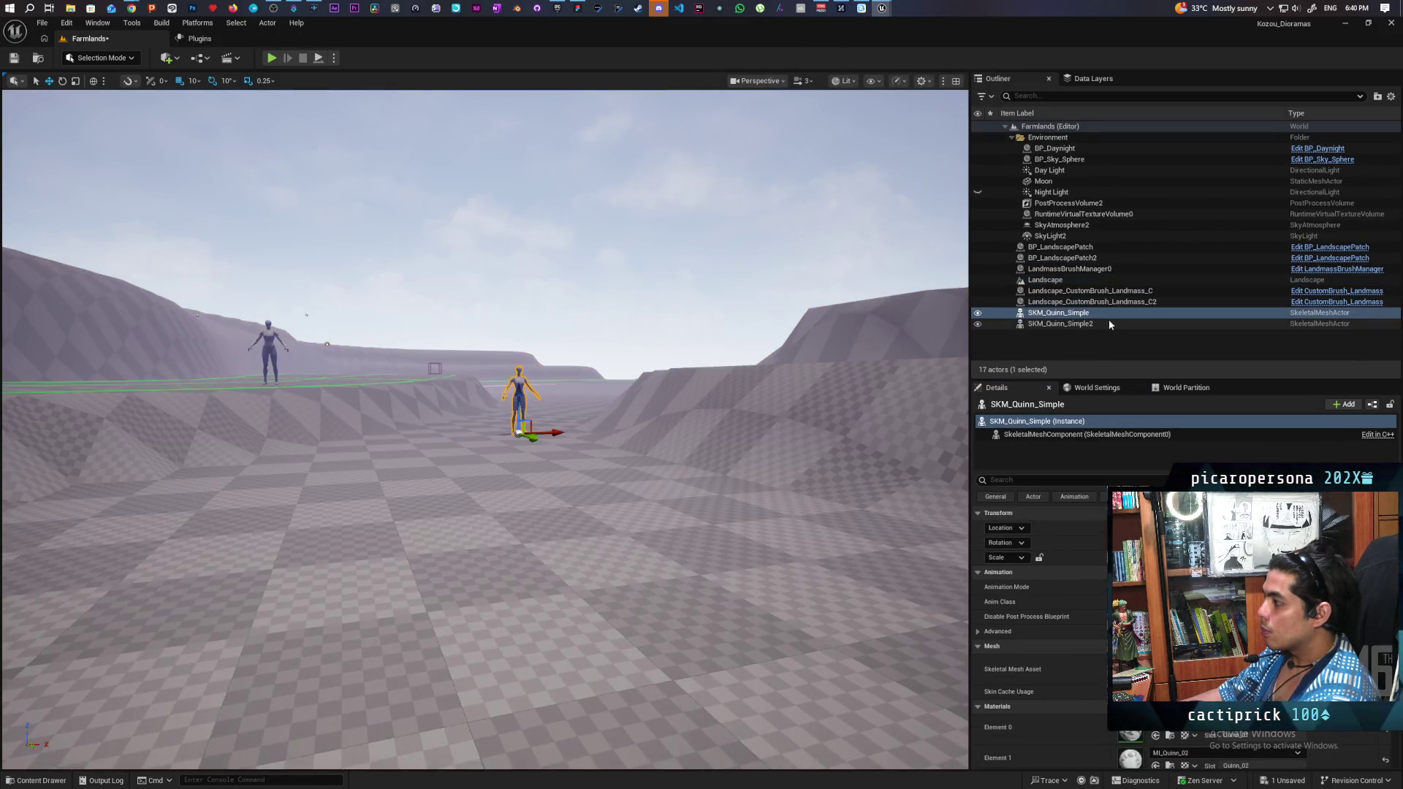
pyautogui.keyDown('ctrl'); pyautogui.click(1074, 323); pyautogui.keyUp('ctrl')
pyautogui.rightClick(1052, 313)
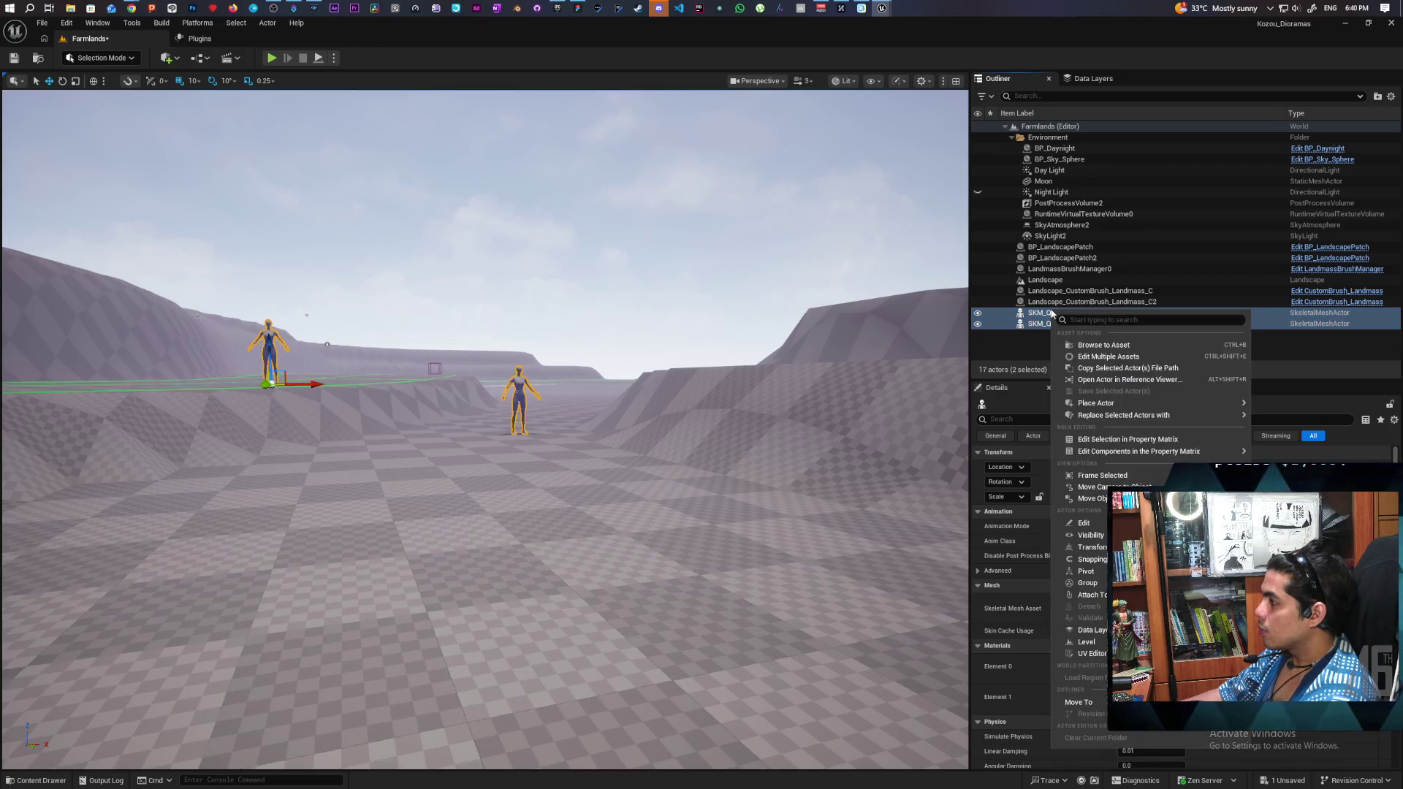
pyautogui.moveTo(1199, 413)
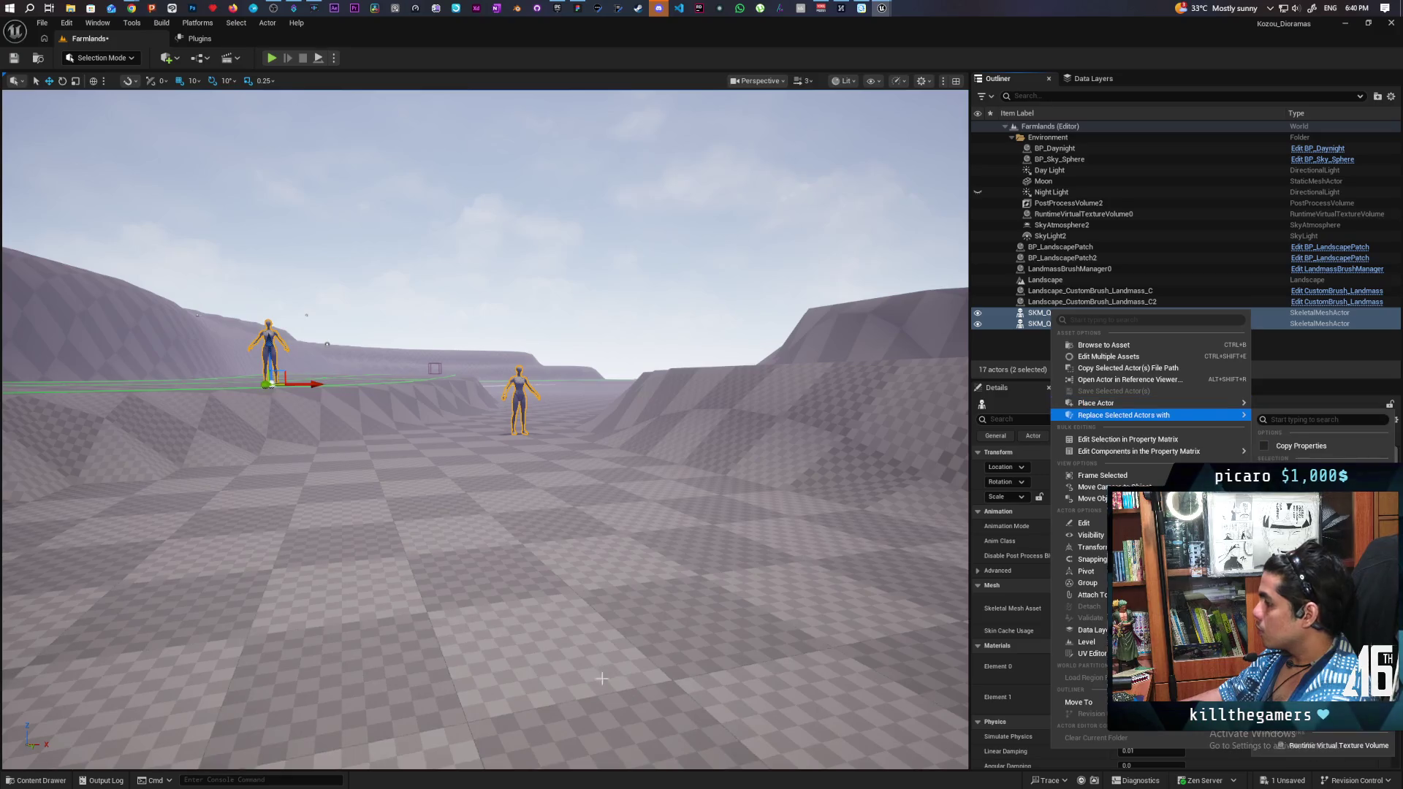
# Step: Browse the Content Drawer to GASP > Characters > UEFN_Mannequin > Meshes
pyautogui.click(34, 782)
pyautogui.click(403, 519)
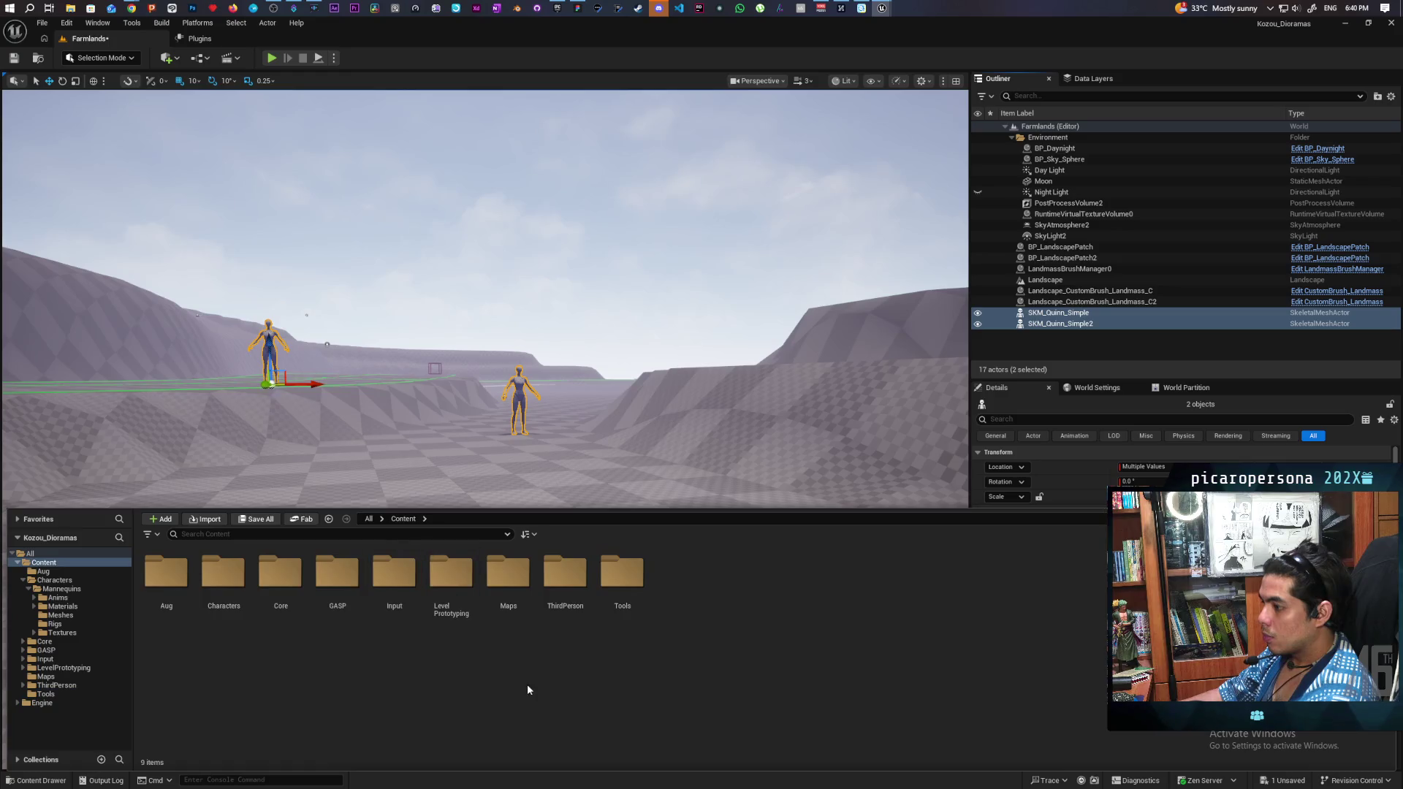
pyautogui.doubleClick(340, 576)
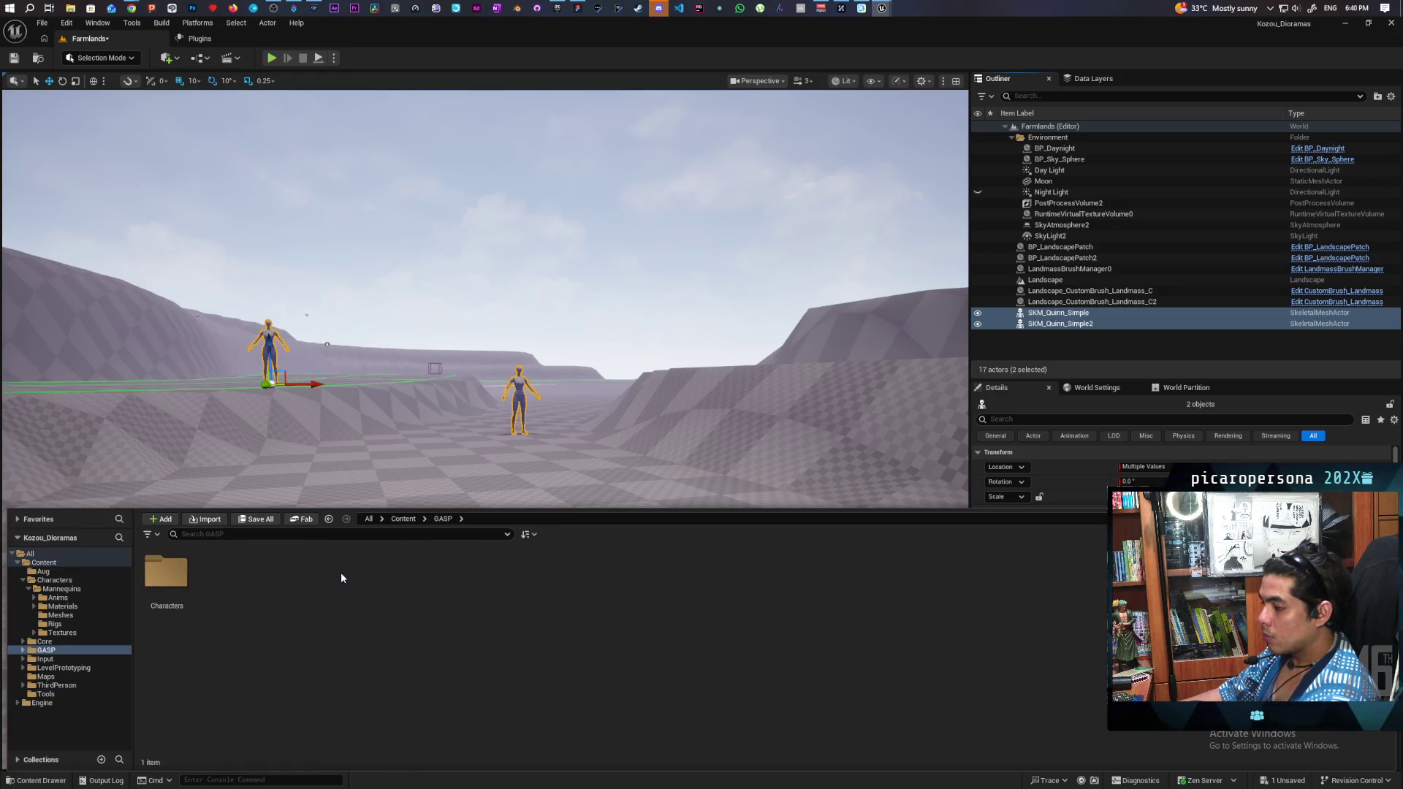
pyautogui.doubleClick(179, 584)
pyautogui.doubleClick(175, 581)
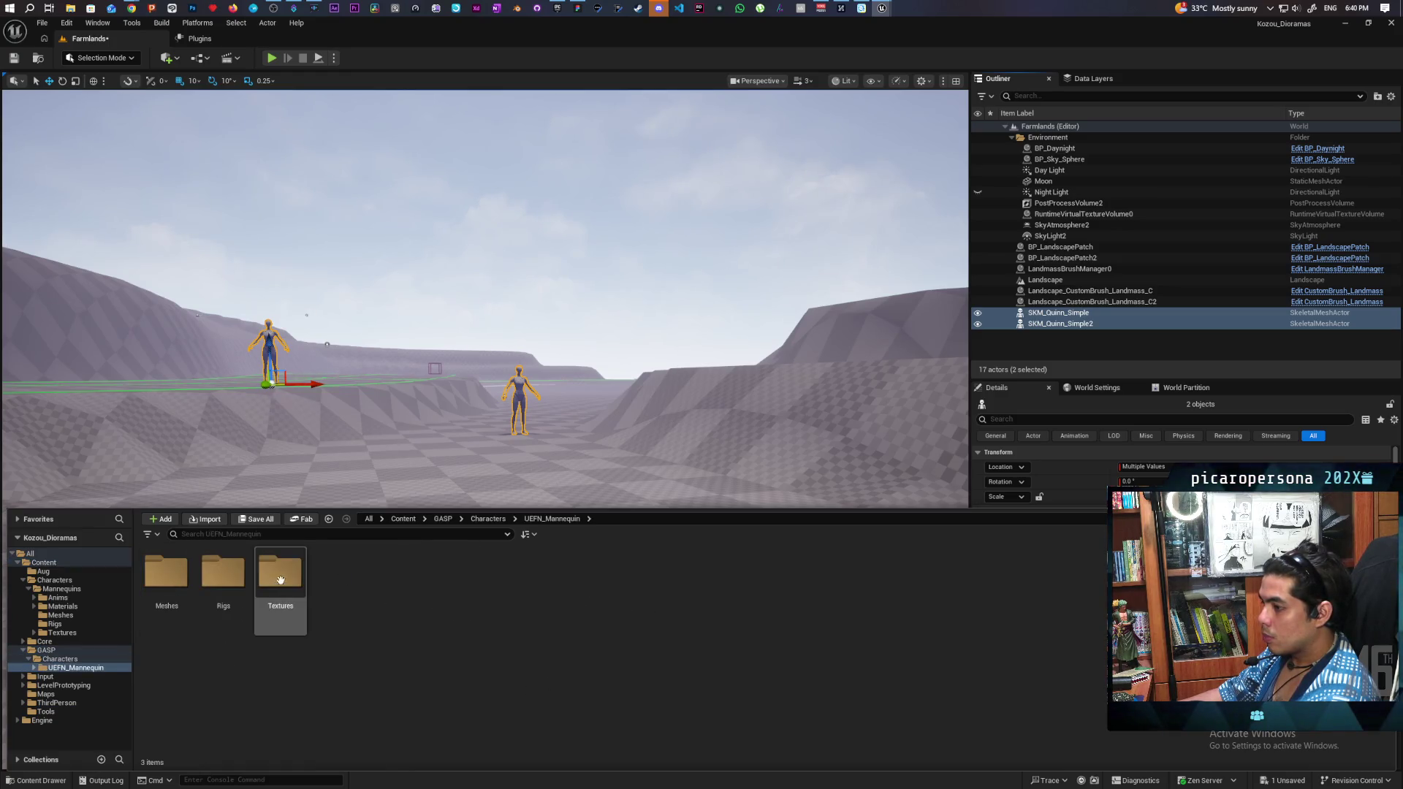
pyautogui.doubleClick(168, 579)
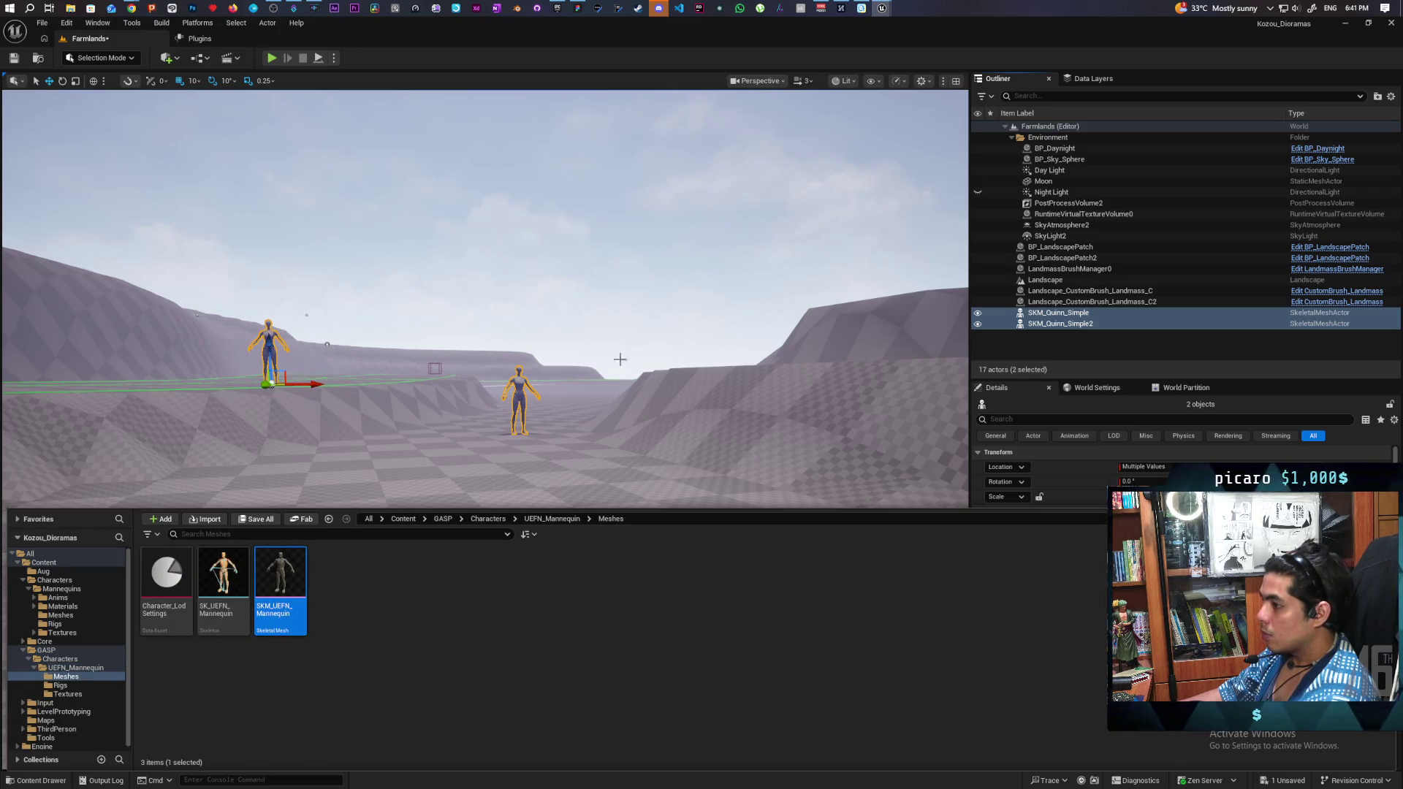
pyautogui.rightClick(1041, 319)
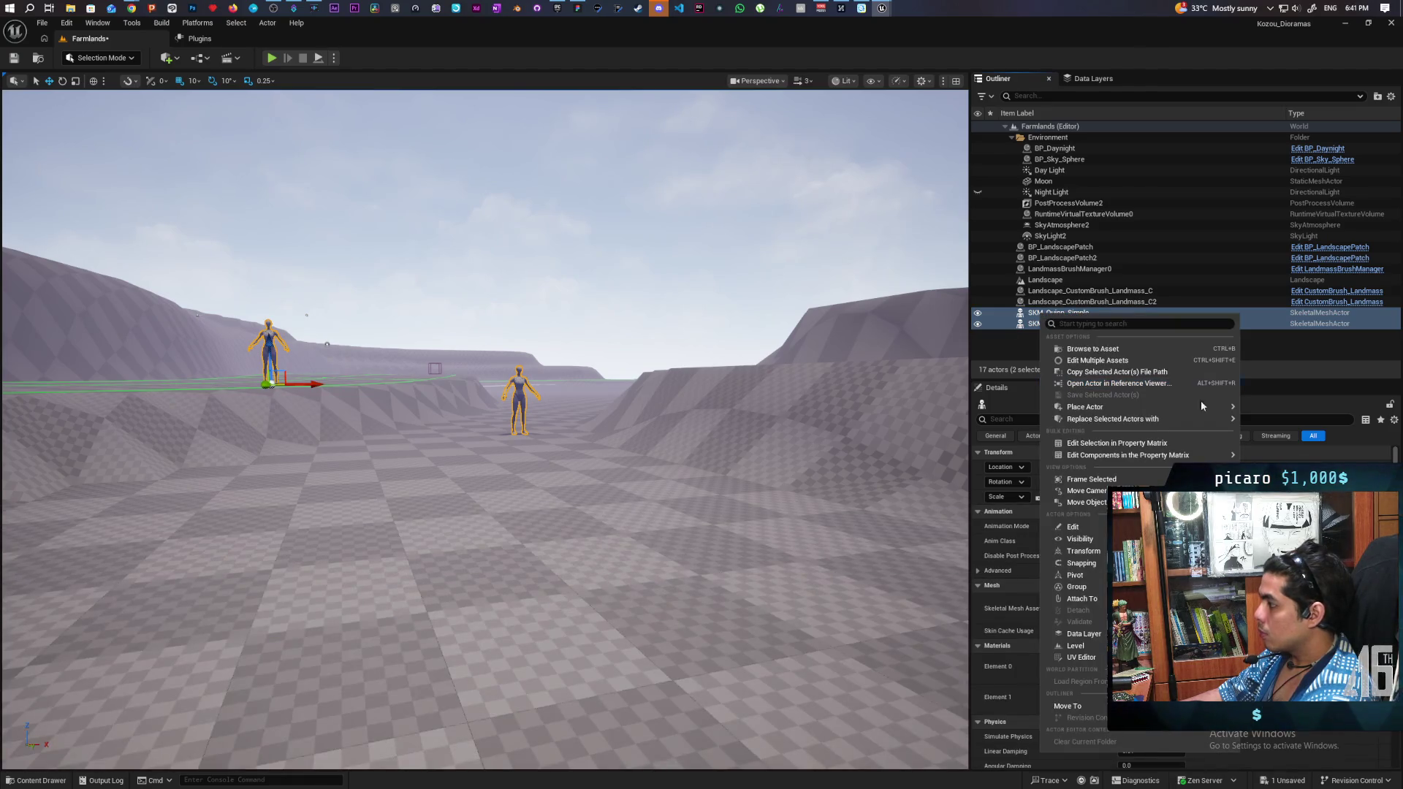
pyautogui.moveTo(1219, 411)
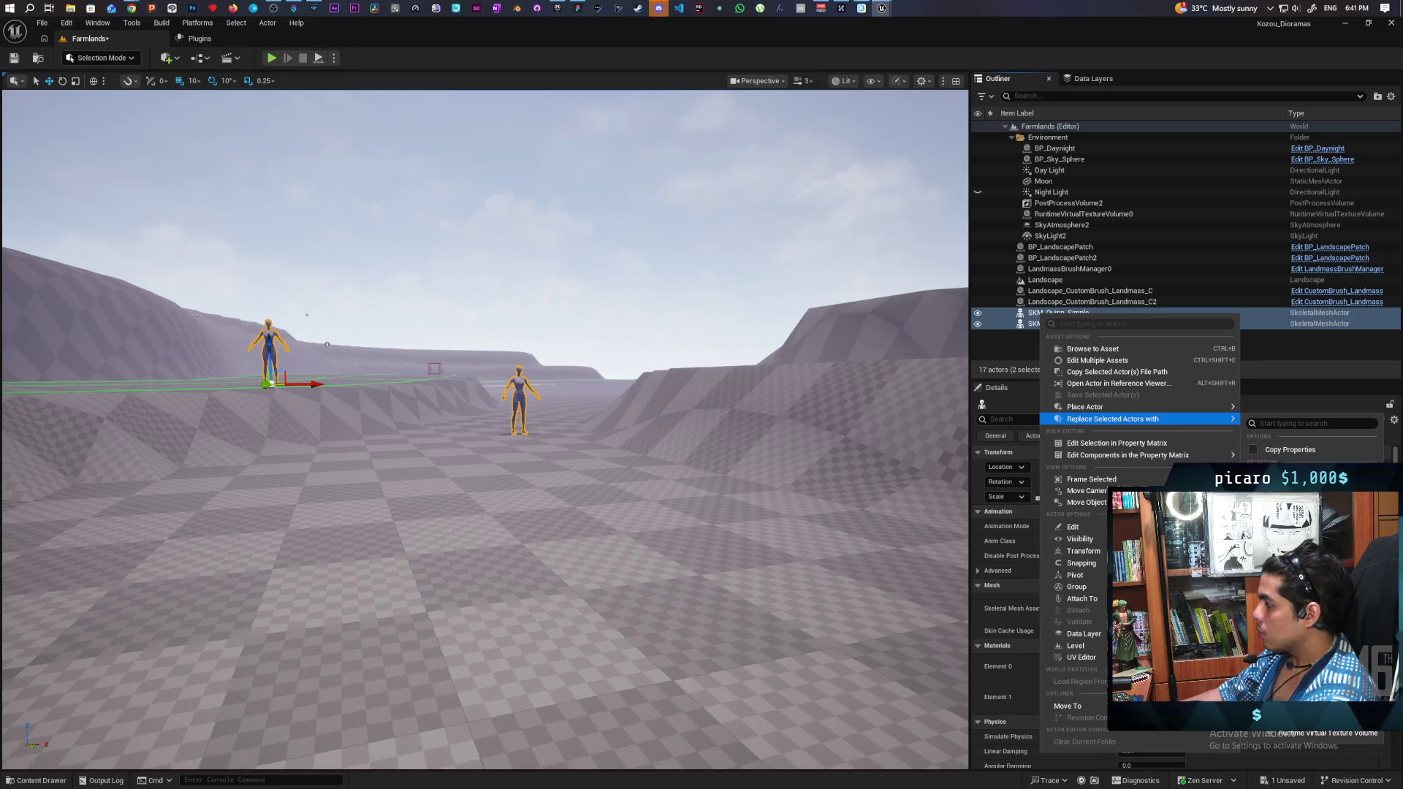
pyautogui.click(34, 780)
# Step: Place SKM_UEFN_Mannequin in the level and set its Custom Primitive Data Primary Color to blue
pyautogui.moveTo(404, 480)
pyautogui.mouseDown()
pyautogui.moveTo(486, 431)
pyautogui.moveTo(466, 459)
pyautogui.moveTo(470, 372)
pyautogui.moveTo(471, 395)
pyautogui.mouseUp()
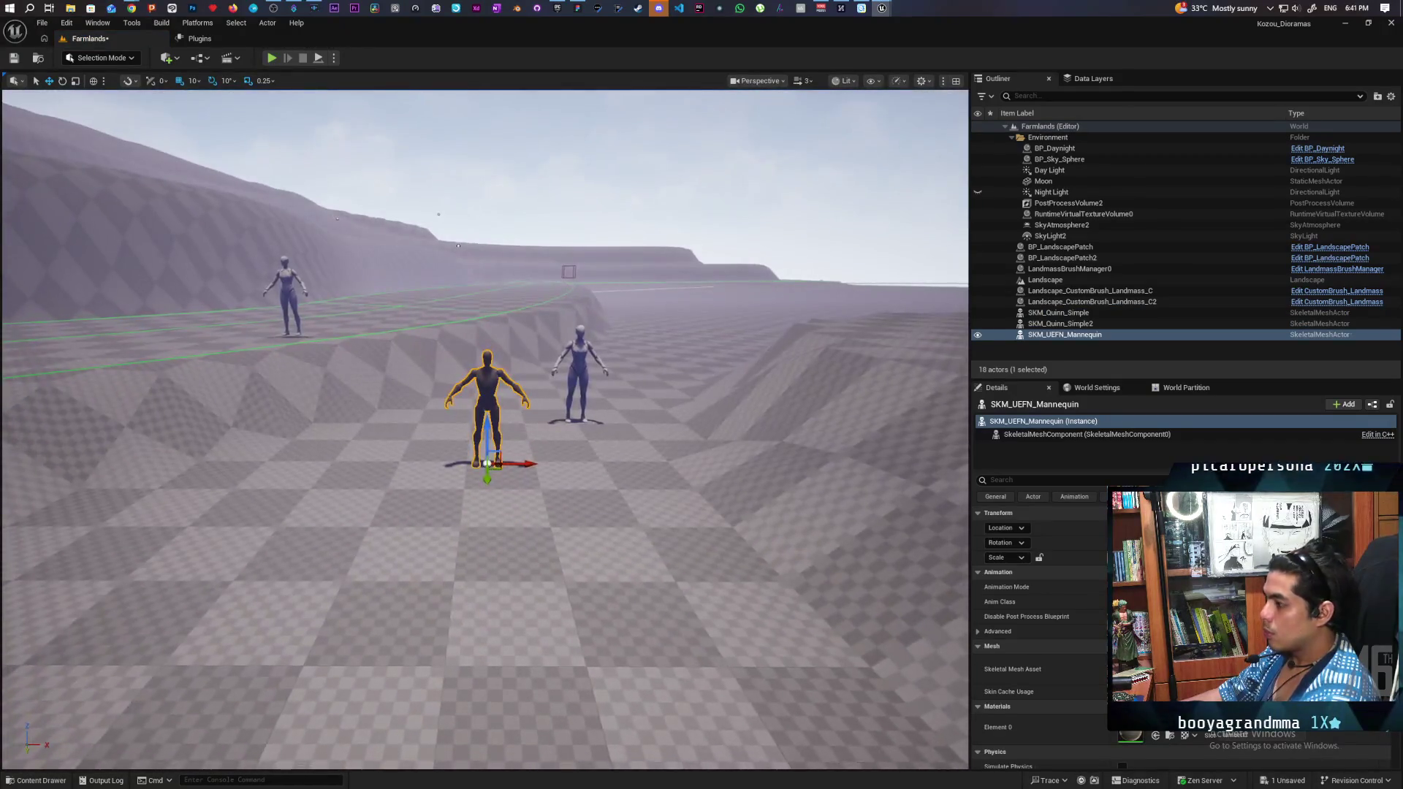
pyautogui.click(1081, 434)
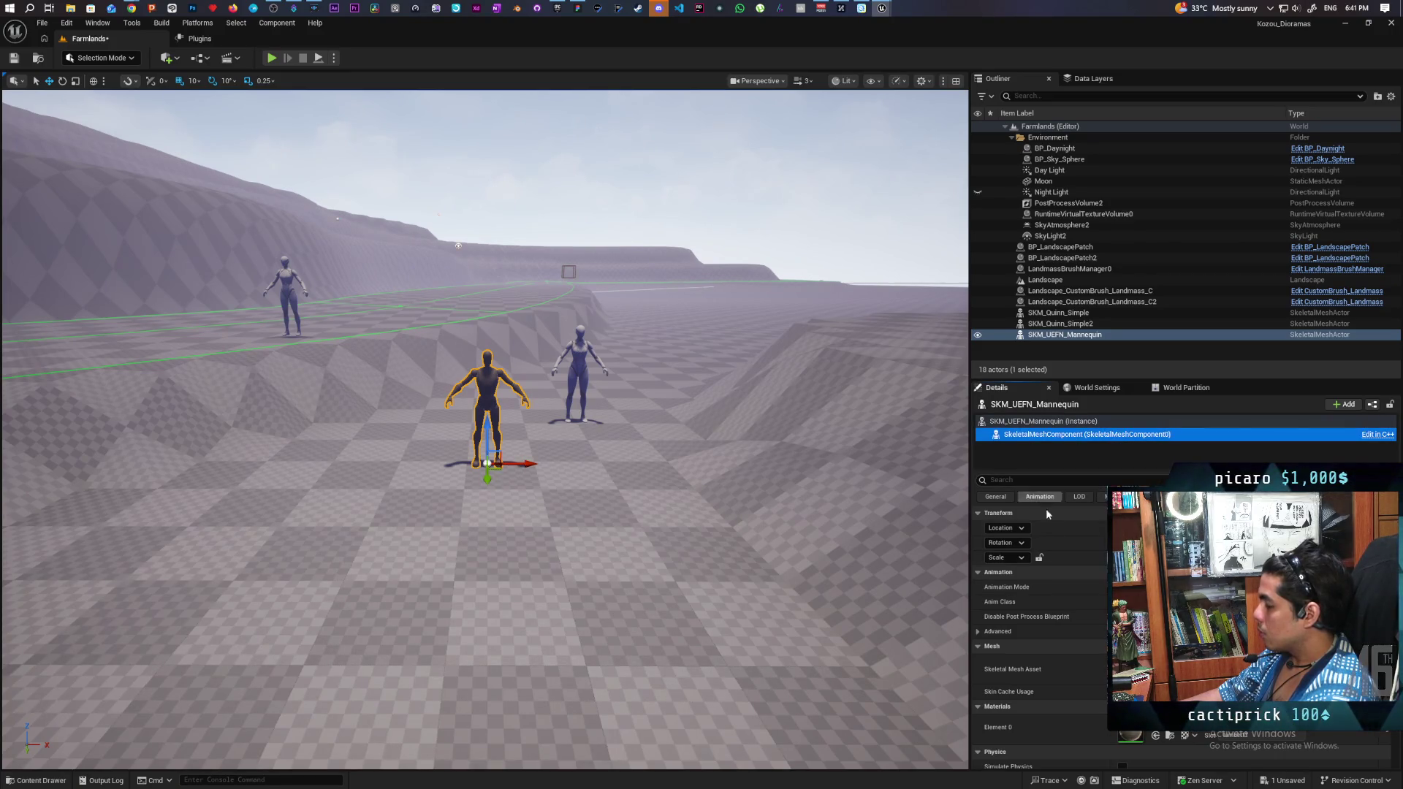
pyautogui.scroll(-3, 1086, 649)
pyautogui.click(1032, 480)
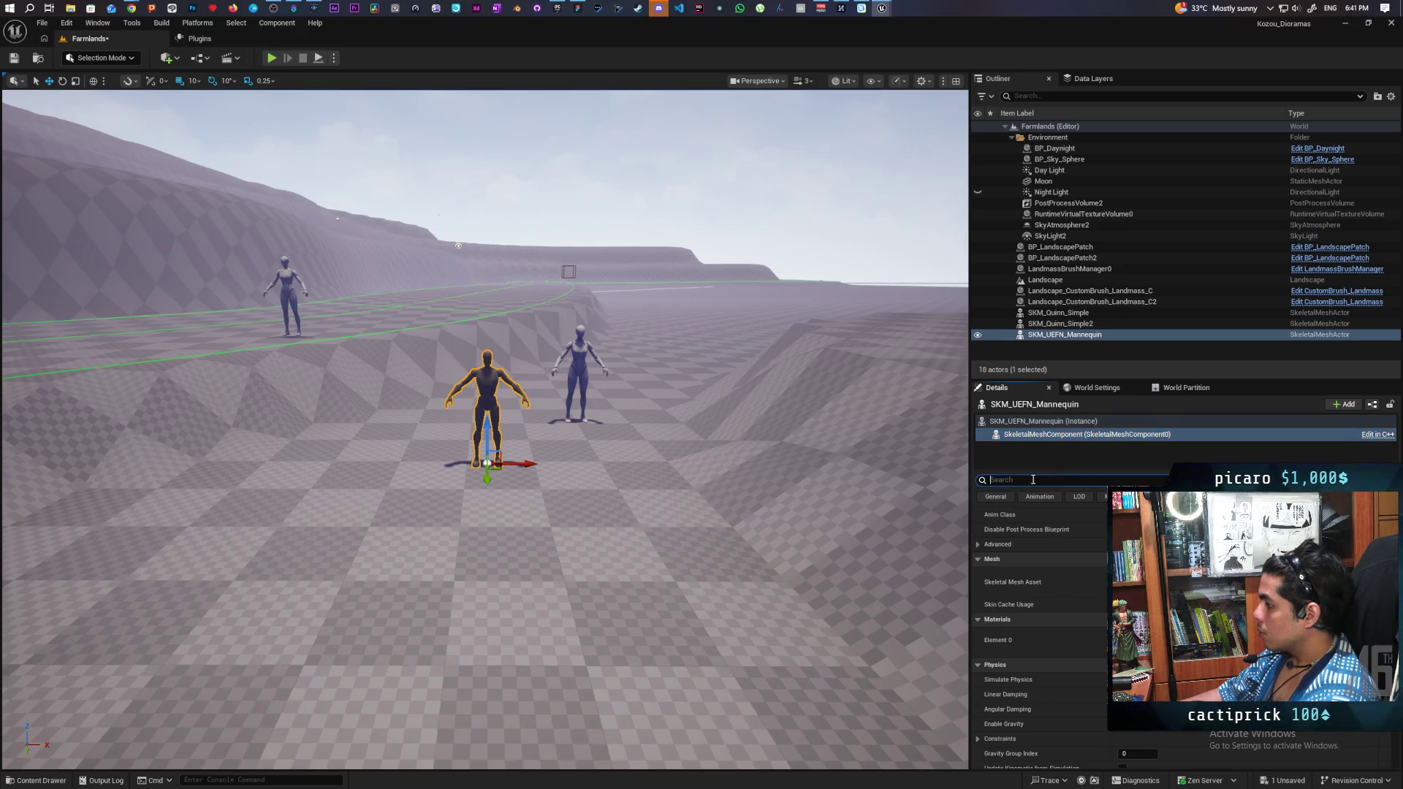
pyautogui.write('custom')
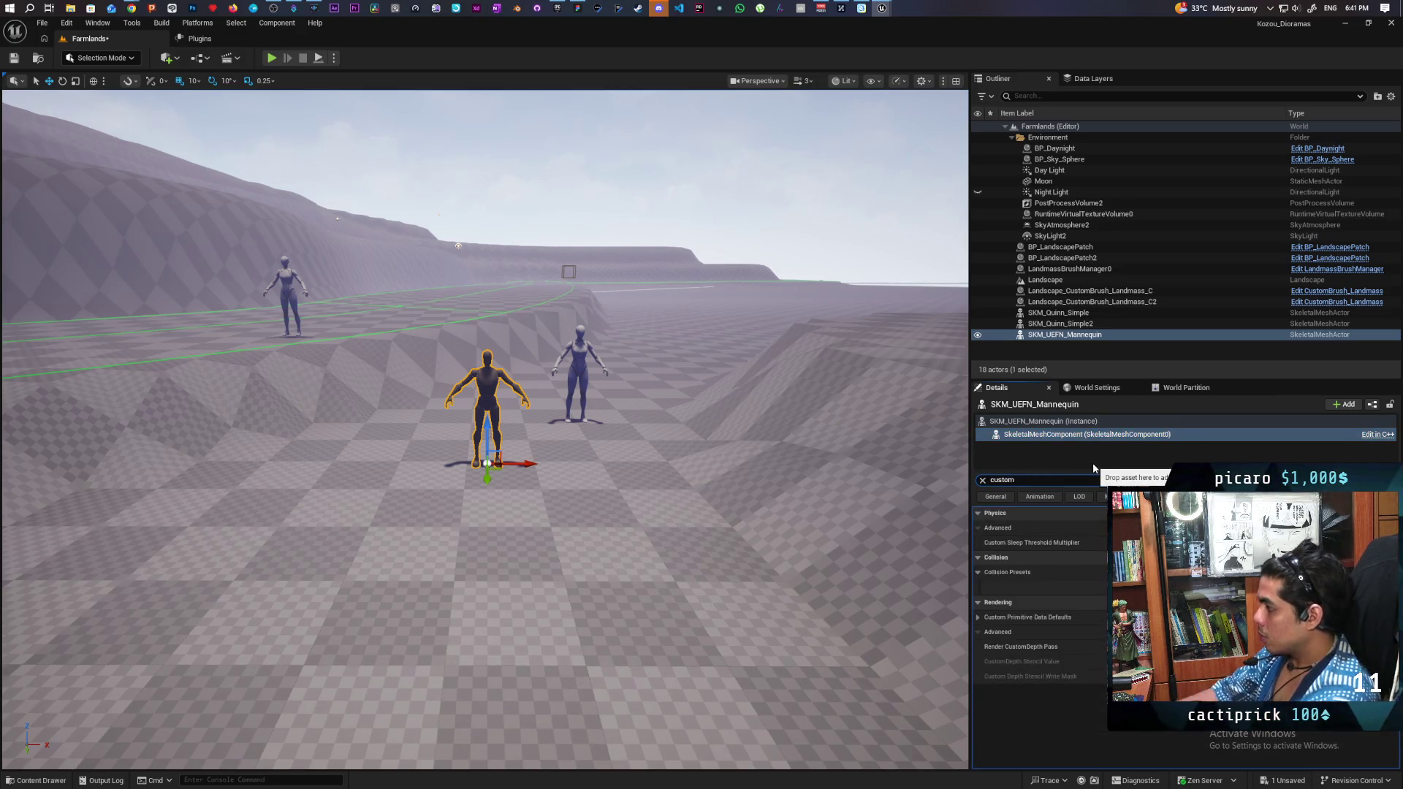
pyautogui.click(993, 619)
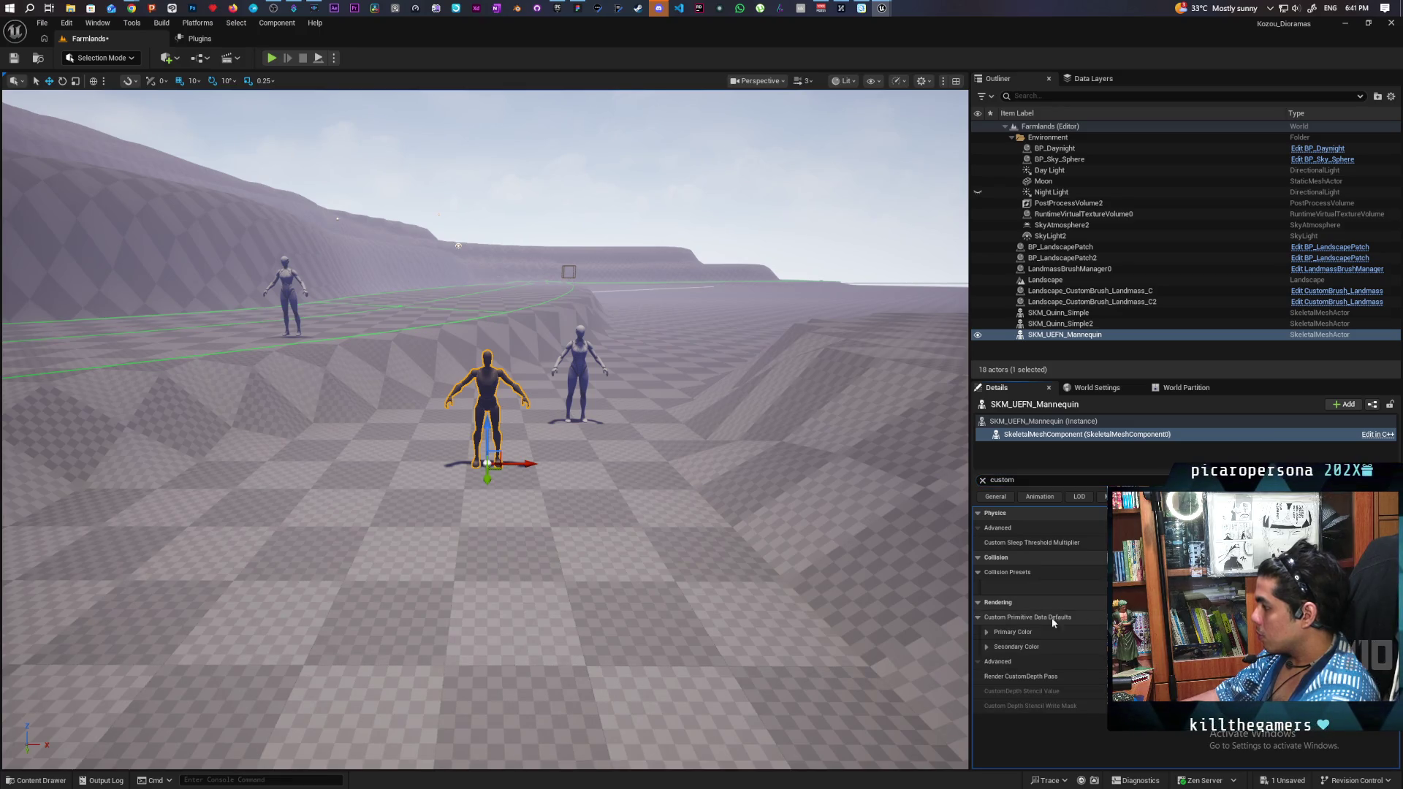
pyautogui.click(987, 632)
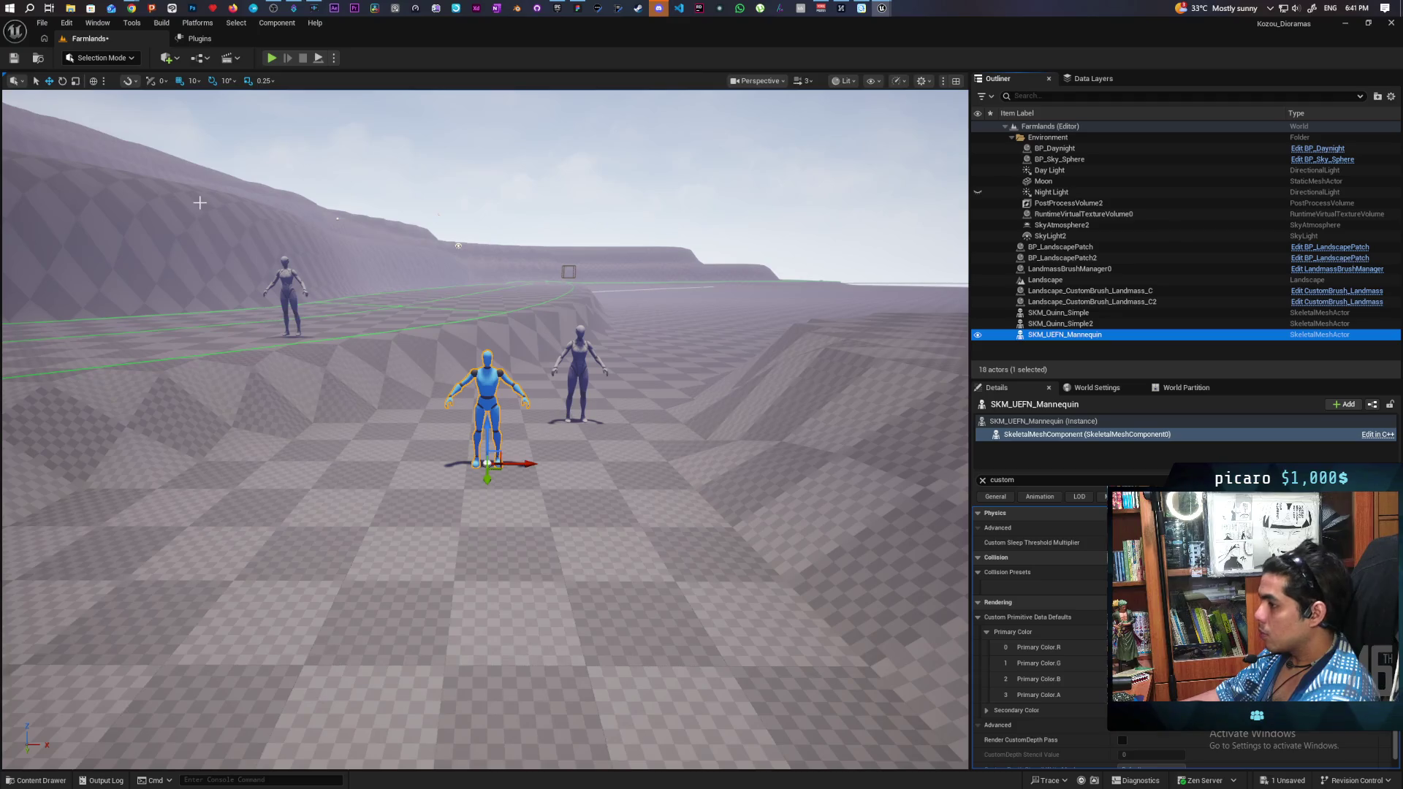
# Step: Save the level, move the mannequin beside the middle Quinn, and select SKM_Quinn_Simple
pyautogui.click(13, 58)
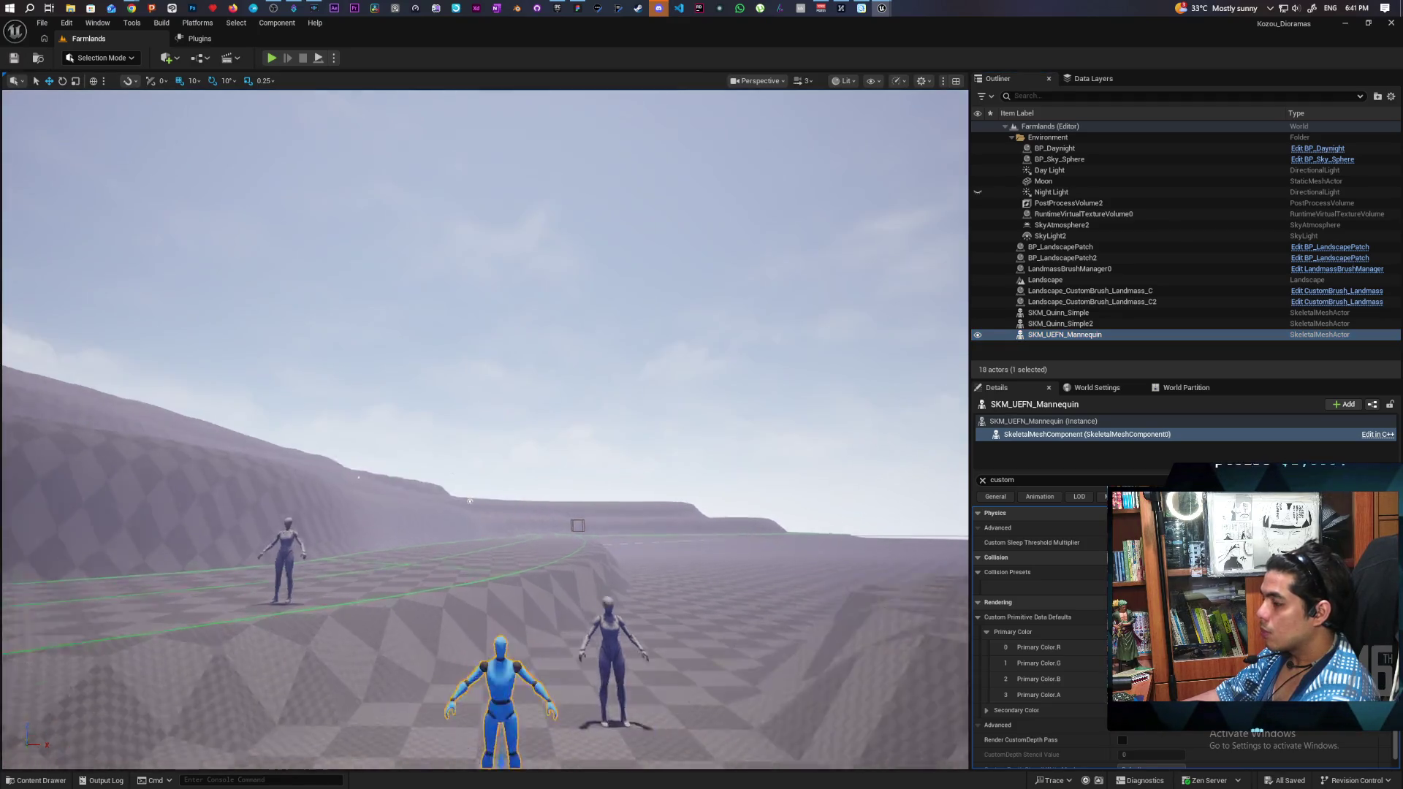
pyautogui.scroll(-4, 572, 658)
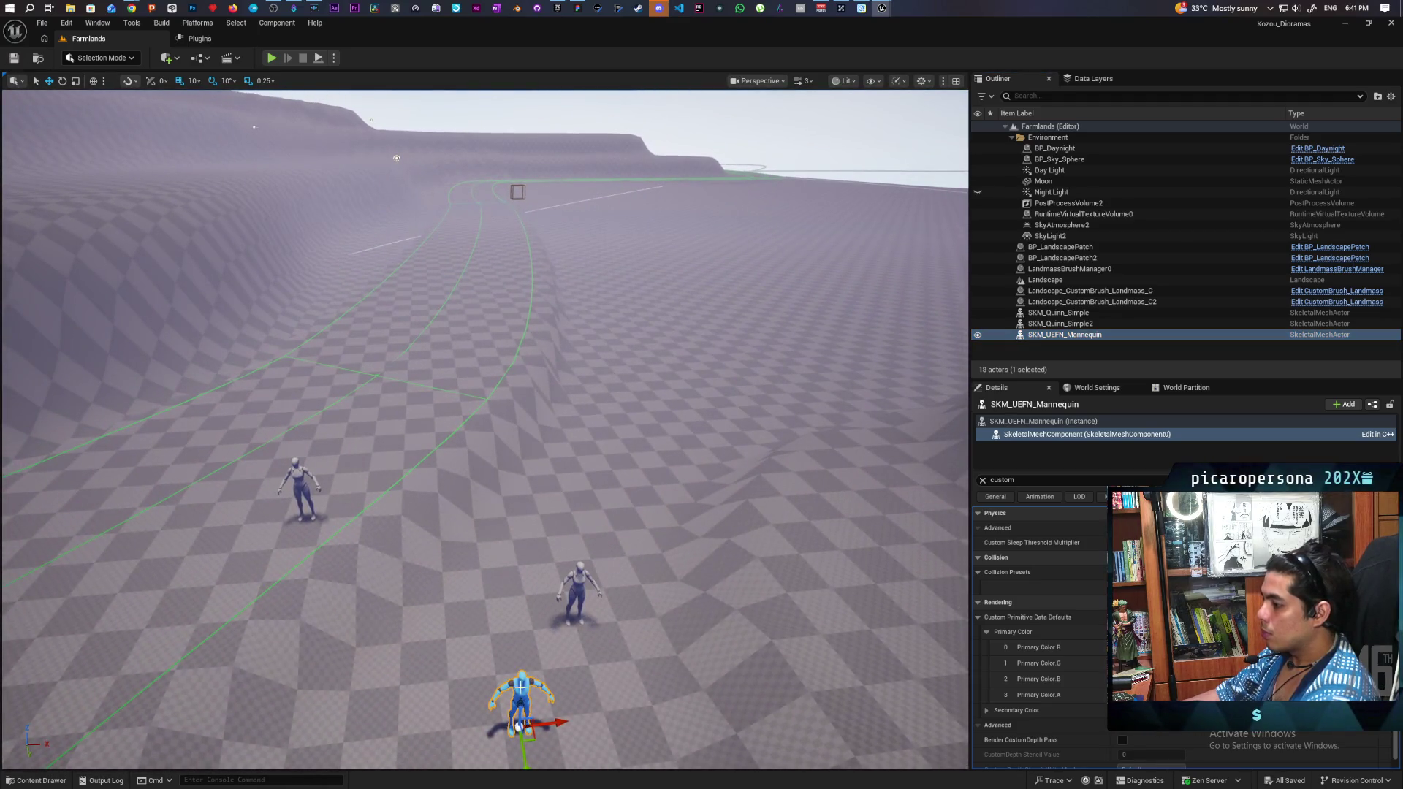
pyautogui.moveTo(533, 738)
pyautogui.mouseDown()
pyautogui.moveTo(537, 691)
pyautogui.moveTo(574, 662)
pyautogui.moveTo(559, 629)
pyautogui.mouseUp()
pyautogui.click(582, 575)
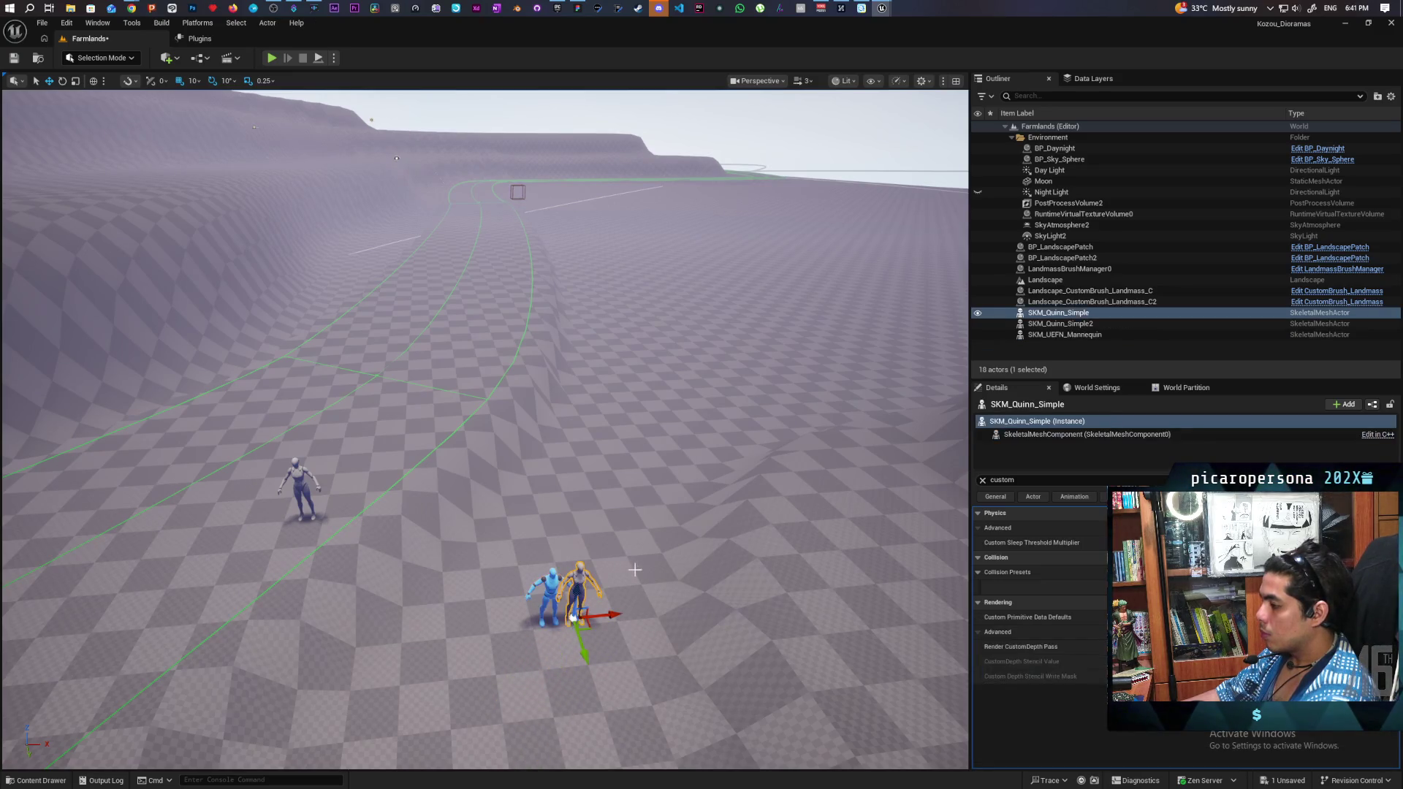
# Step: Delete SKM_Quinn_Simple and place a floor-snapped duplicate of the blue mannequin to the left
pyautogui.press('Delete')
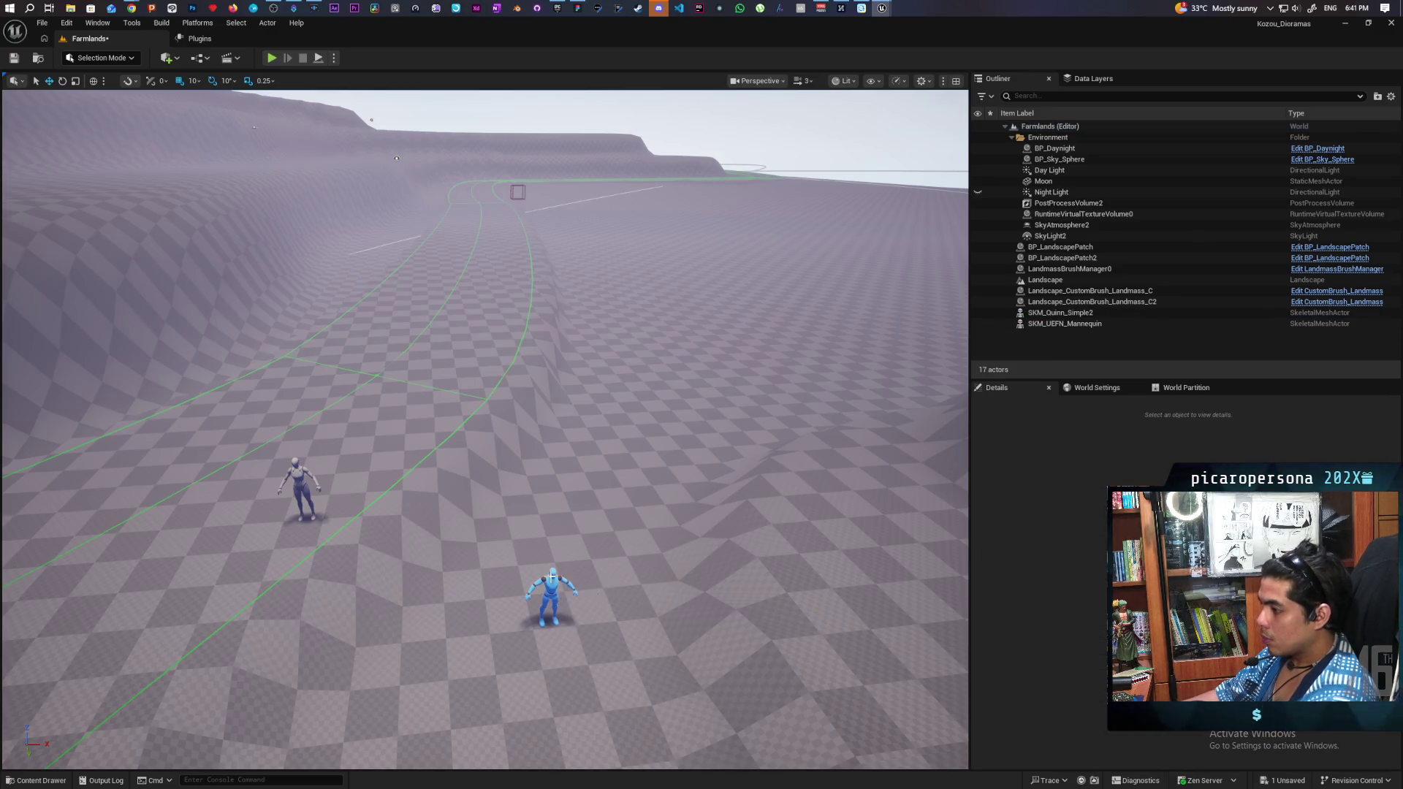
pyautogui.click(552, 581)
pyautogui.moveTo(554, 625)
pyautogui.mouseDown()
pyautogui.moveTo(201, 577)
pyautogui.moveTo(260, 560)
pyautogui.moveTo(246, 497)
pyautogui.mouseUp()
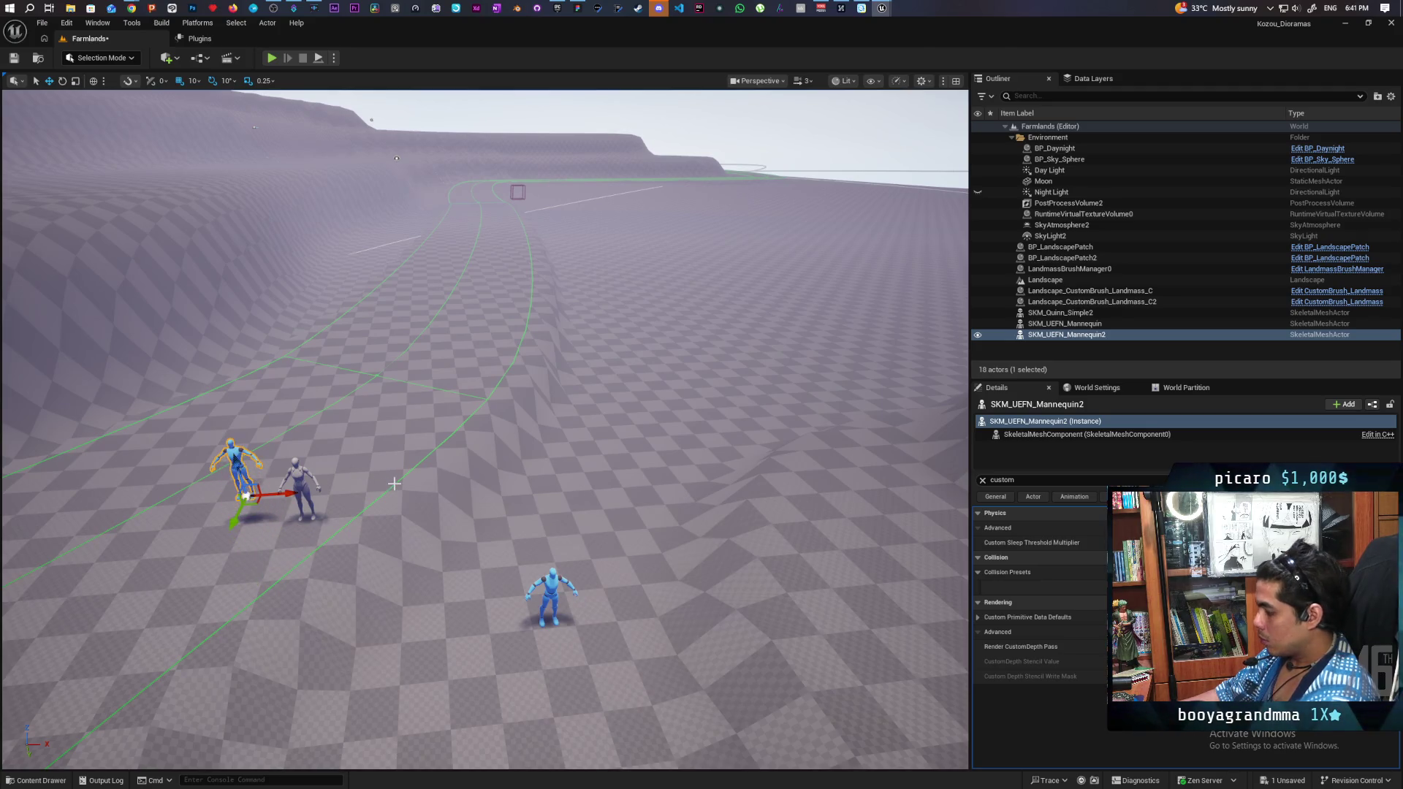
pyautogui.press('End')
# Step: Delete SKM_Quinn_Simple2 and save the level
pyautogui.click(296, 486)
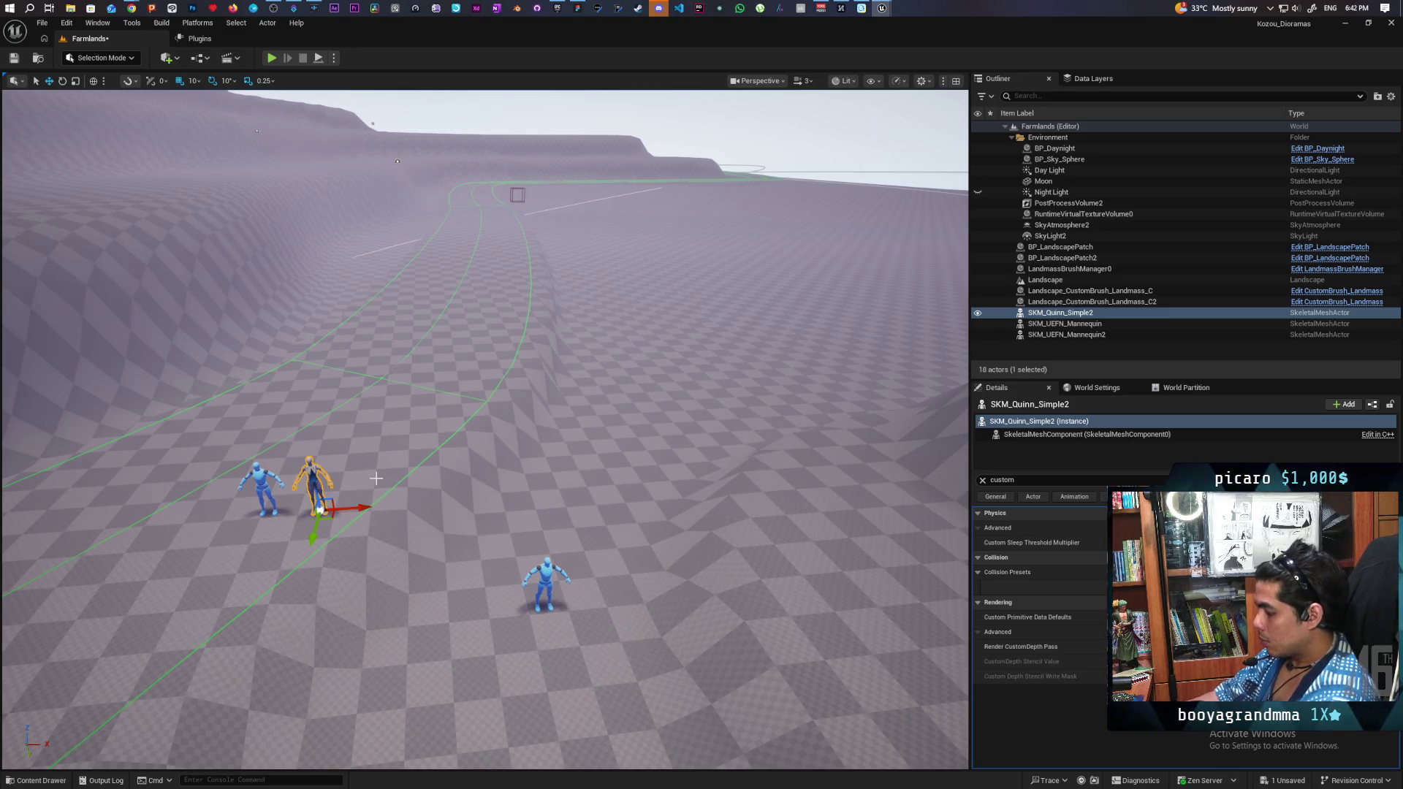
pyautogui.press('Delete')
pyautogui.hotkey('ctrl', 's')
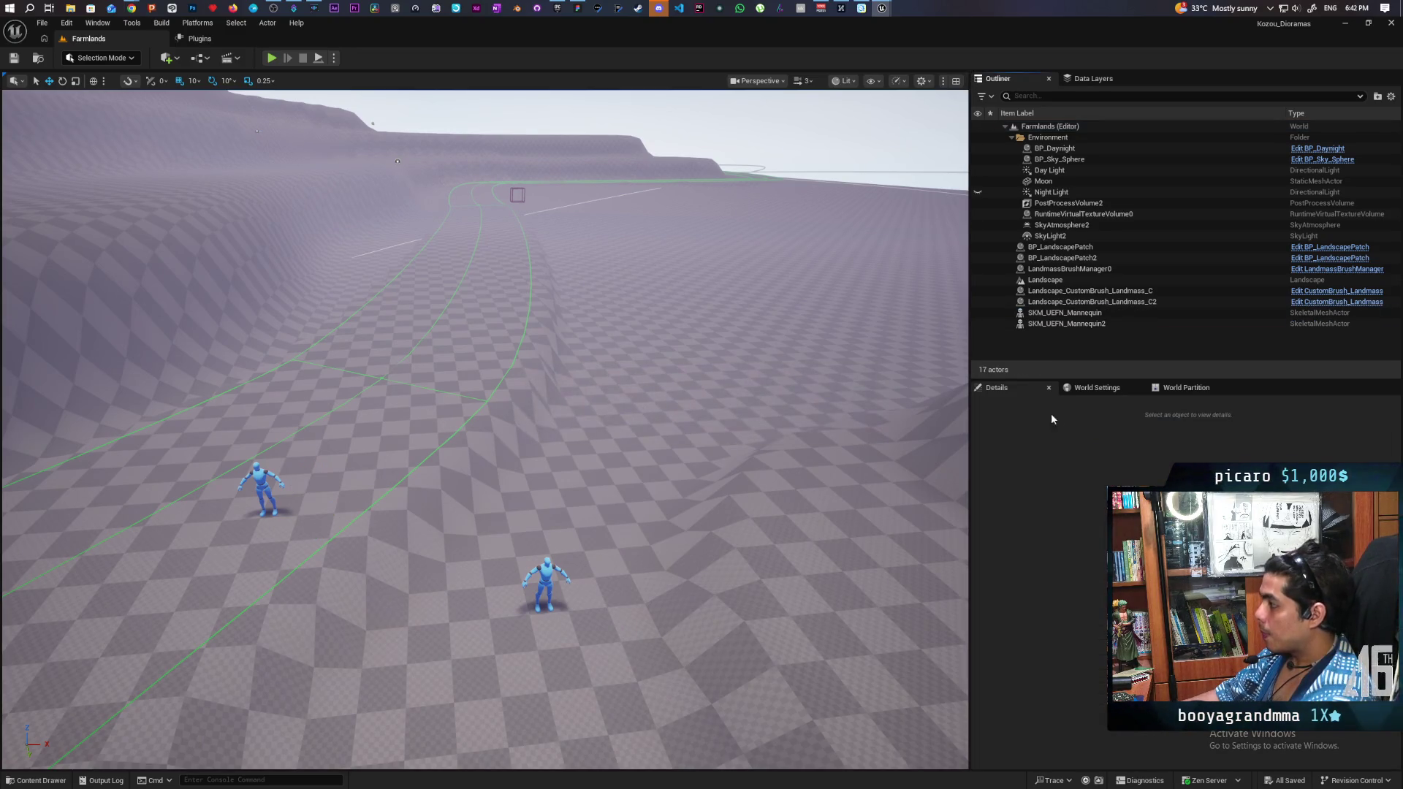
pyautogui.click(1097, 392)
pyautogui.click(1015, 392)
pyautogui.click(37, 780)
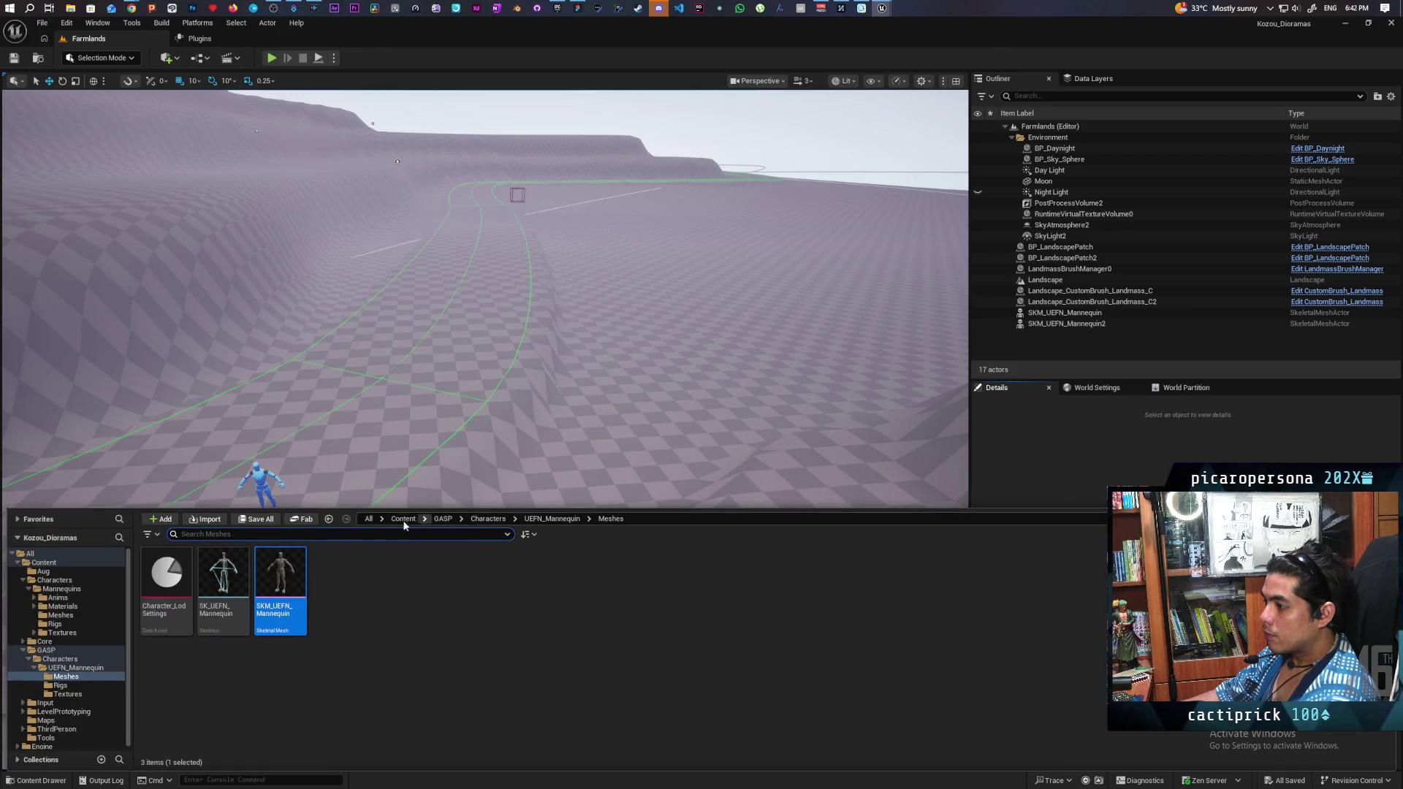
# Step: In the GreyboxLevel editor, select the NPC's Mesh component and browse to its asset
pyautogui.click(403, 519)
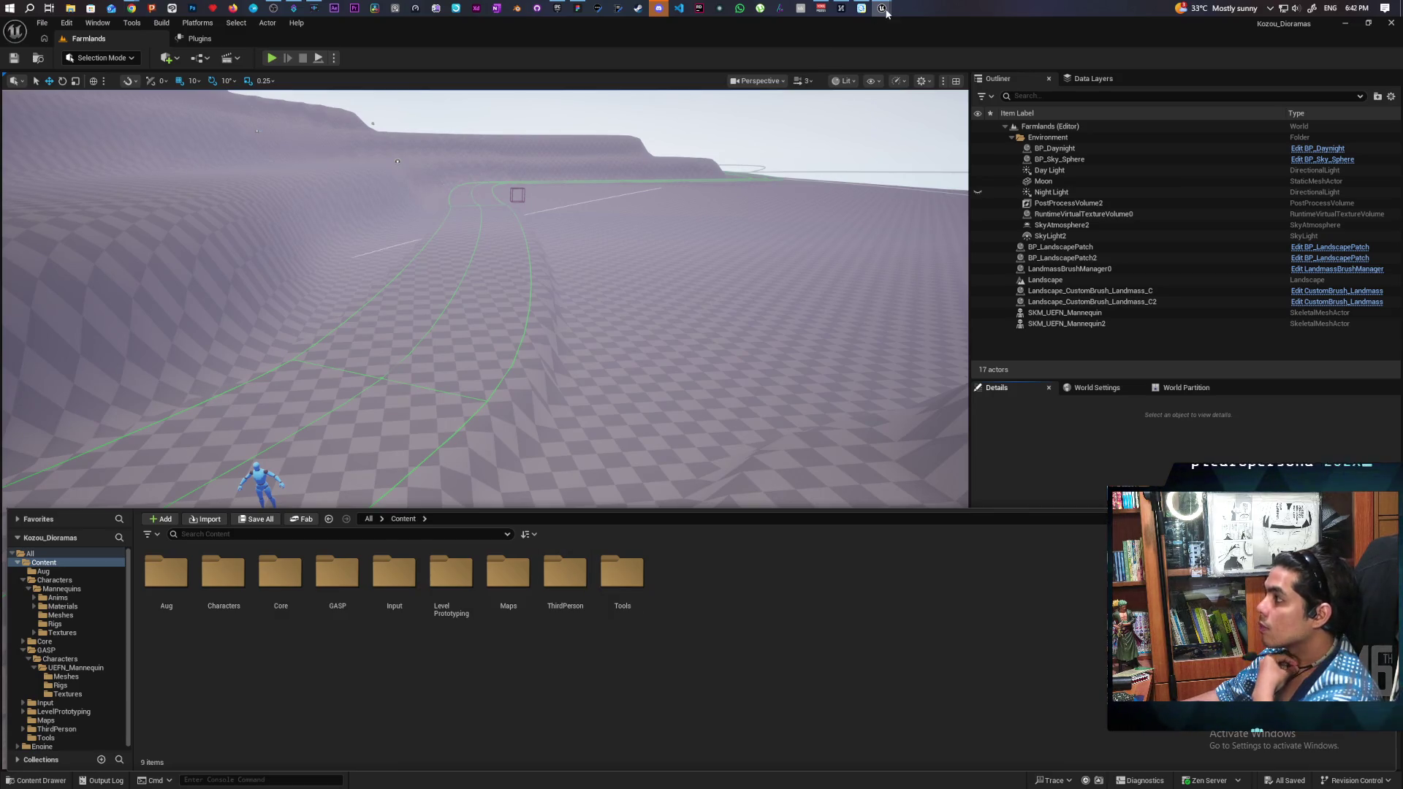
pyautogui.moveTo(882, 9)
pyautogui.click(822, 59)
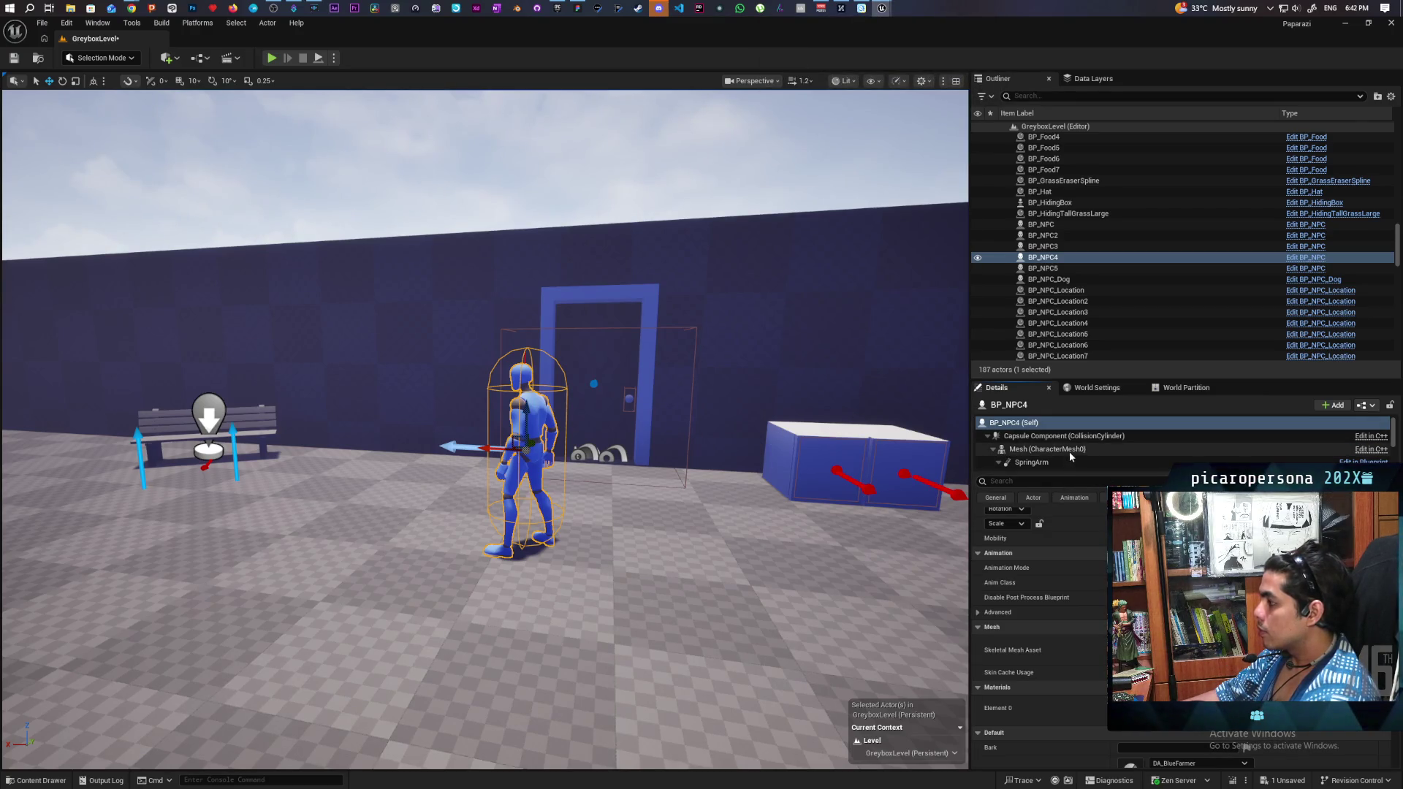
pyautogui.click(1089, 450)
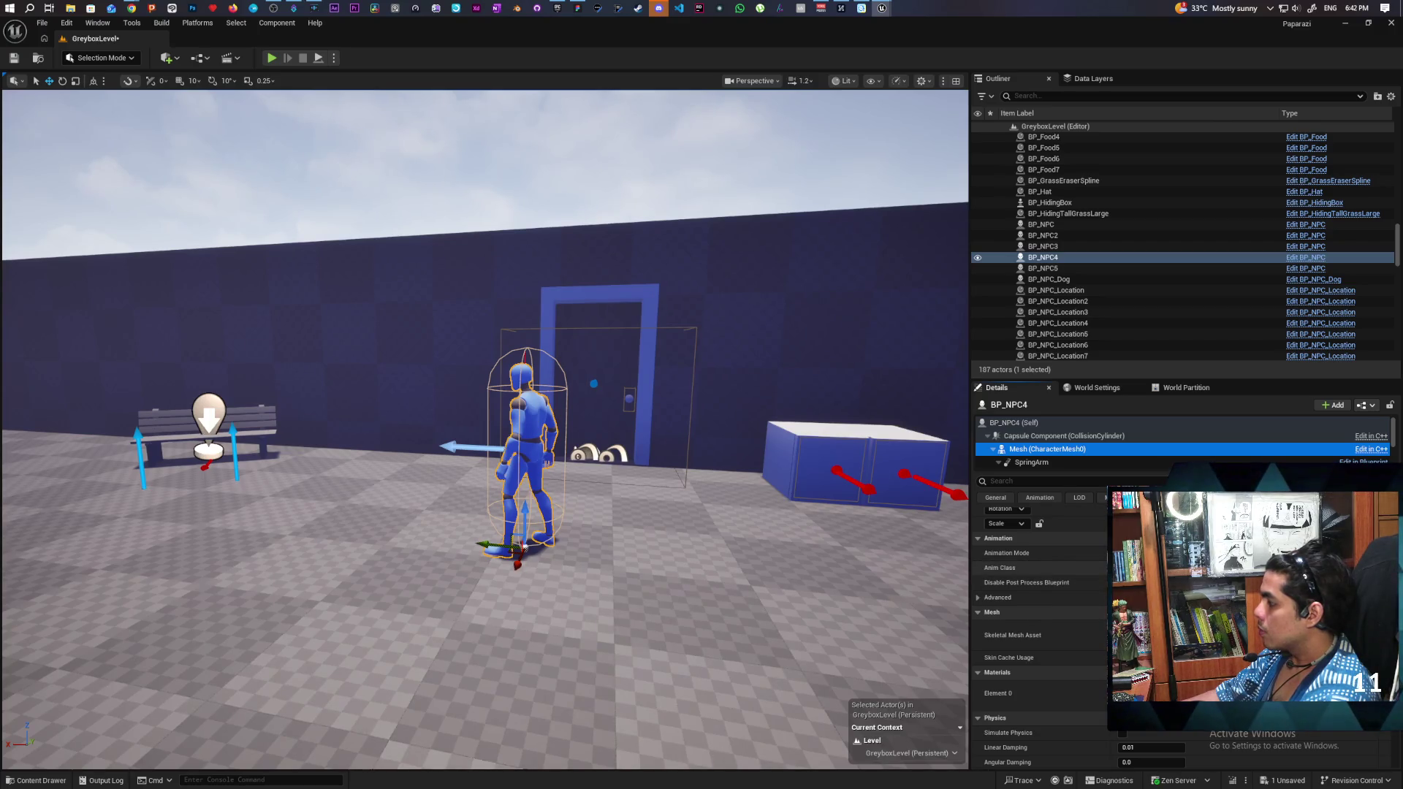
pyautogui.hotkey('ctrl', 'space')
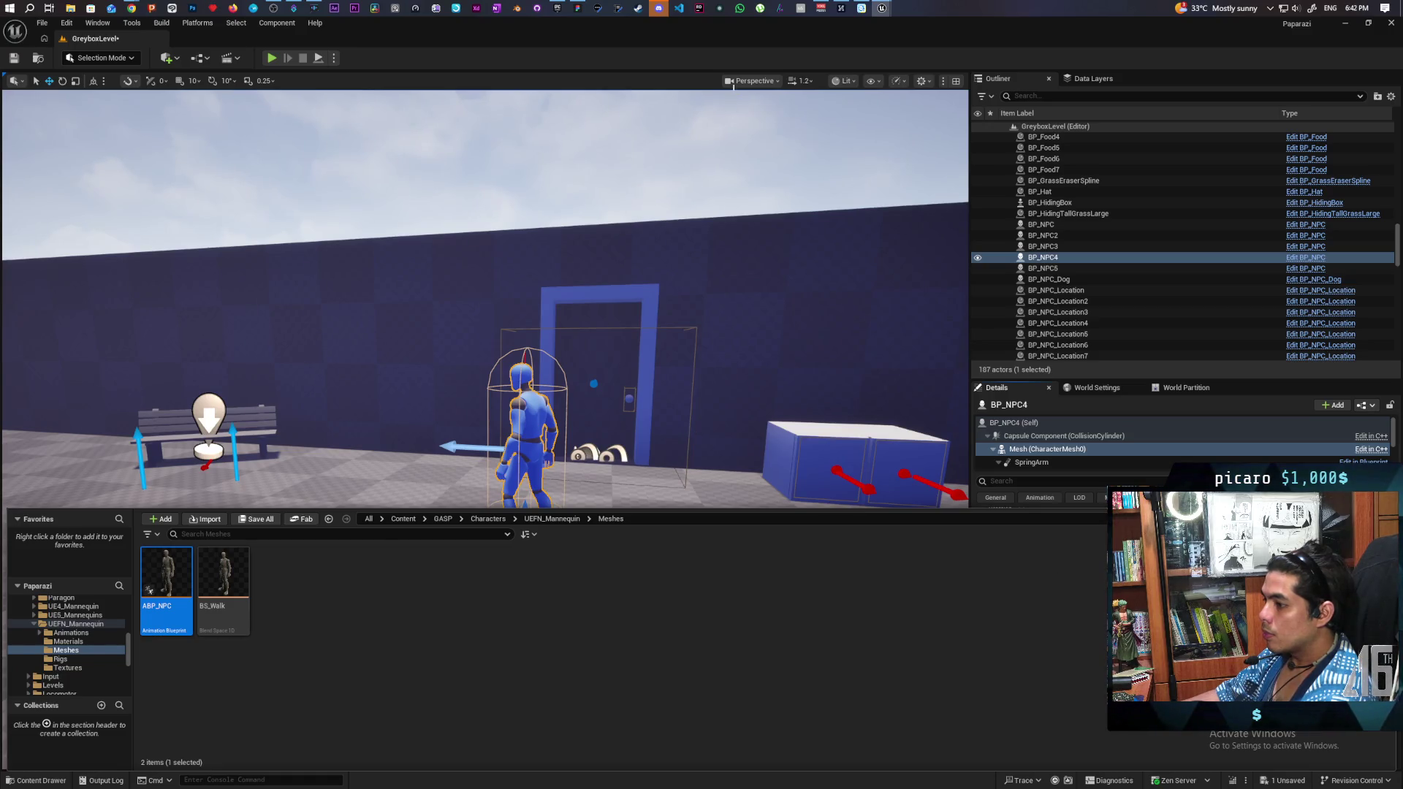
# Step: In the Farmlands editor, open BP_ThirdPersonCharacter from ThirdPerson > Blueprints
pyautogui.moveTo(881, 9)
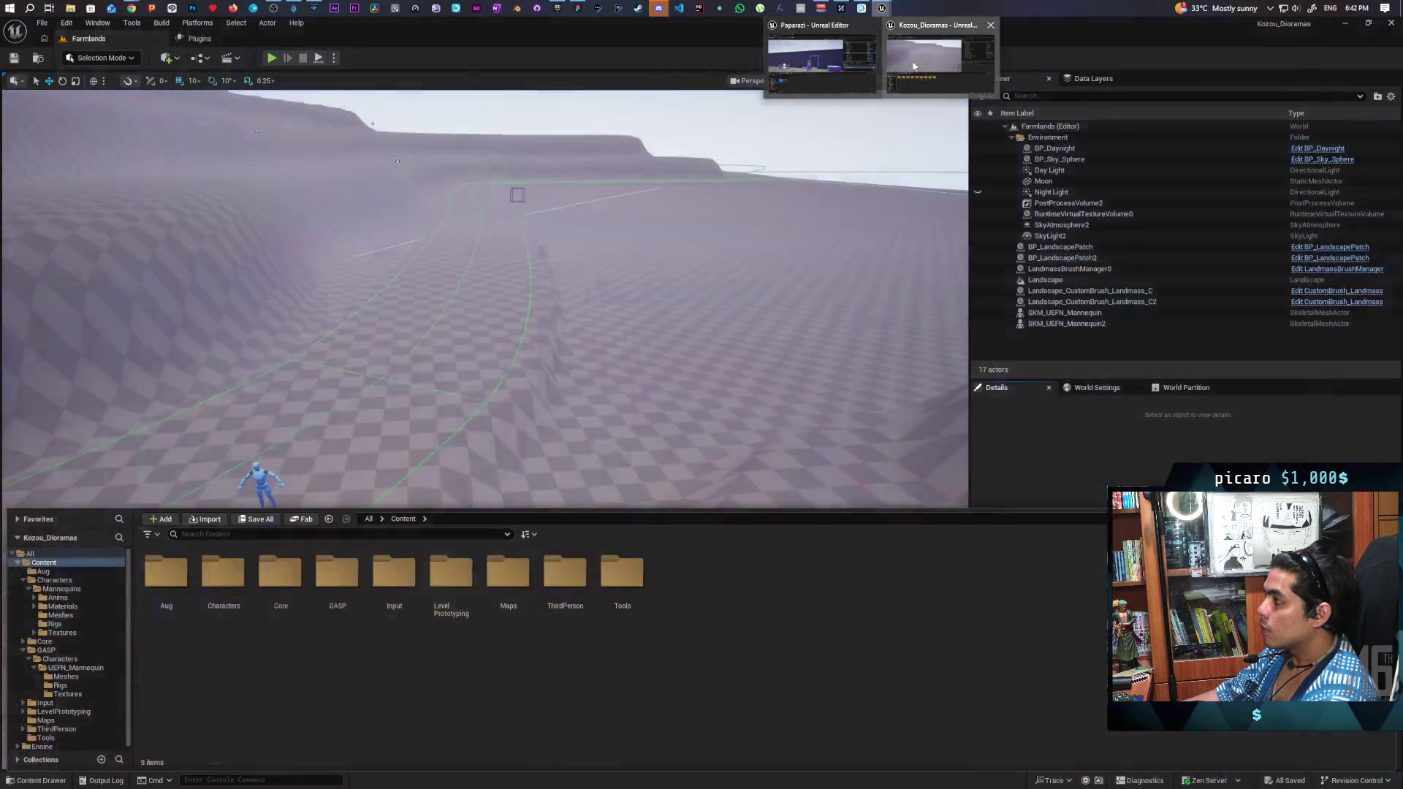
pyautogui.click(939, 57)
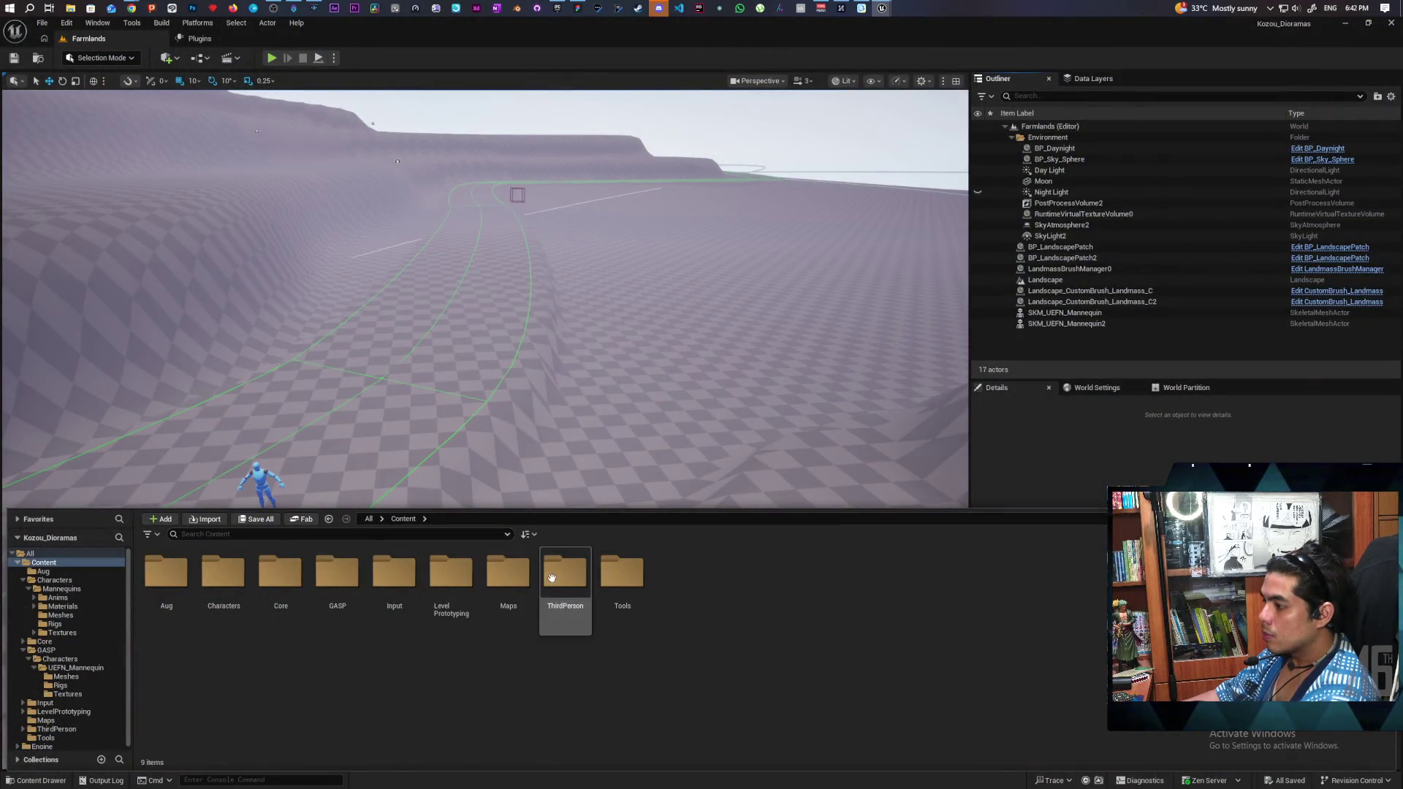
pyautogui.doubleClick(565, 577)
pyautogui.doubleClick(166, 574)
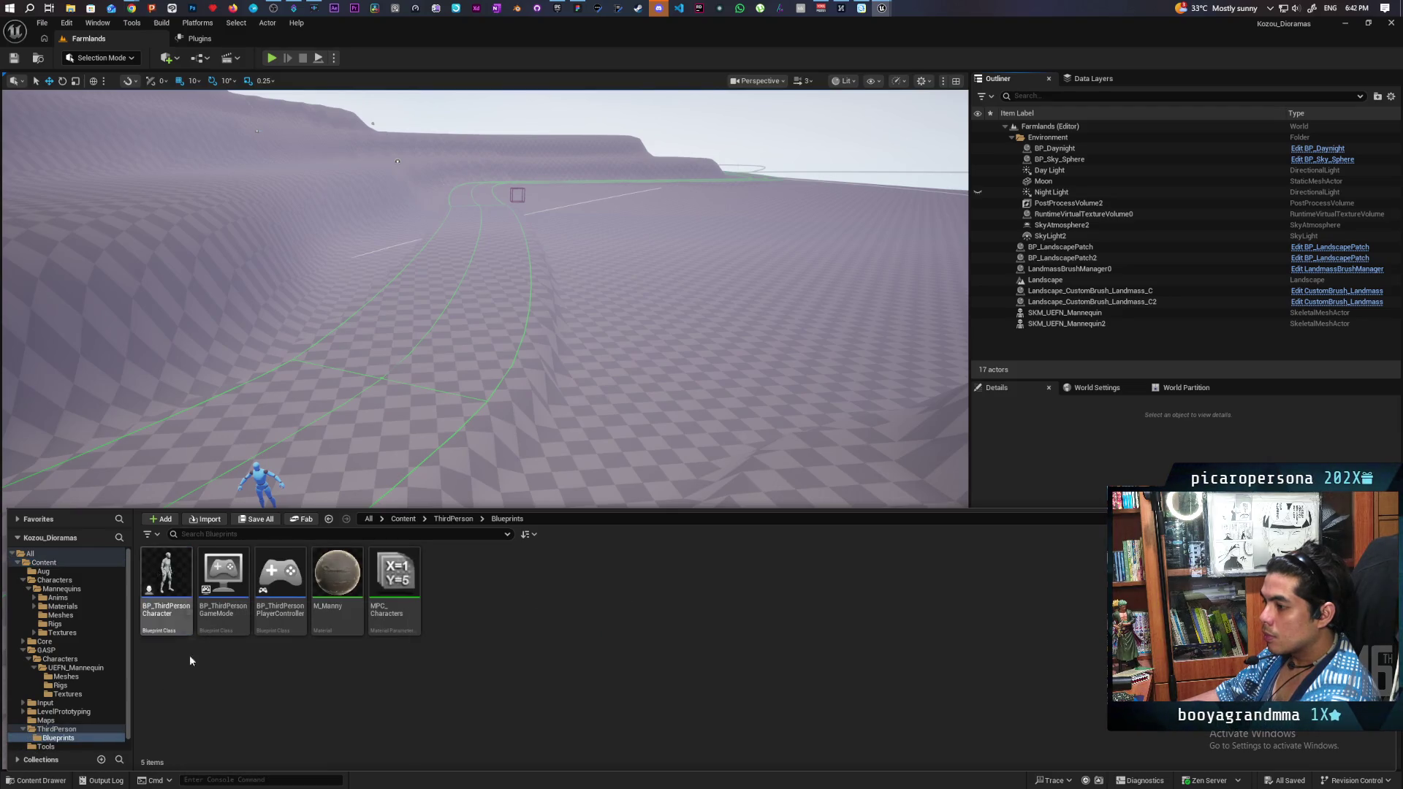
pyautogui.doubleClick(165, 585)
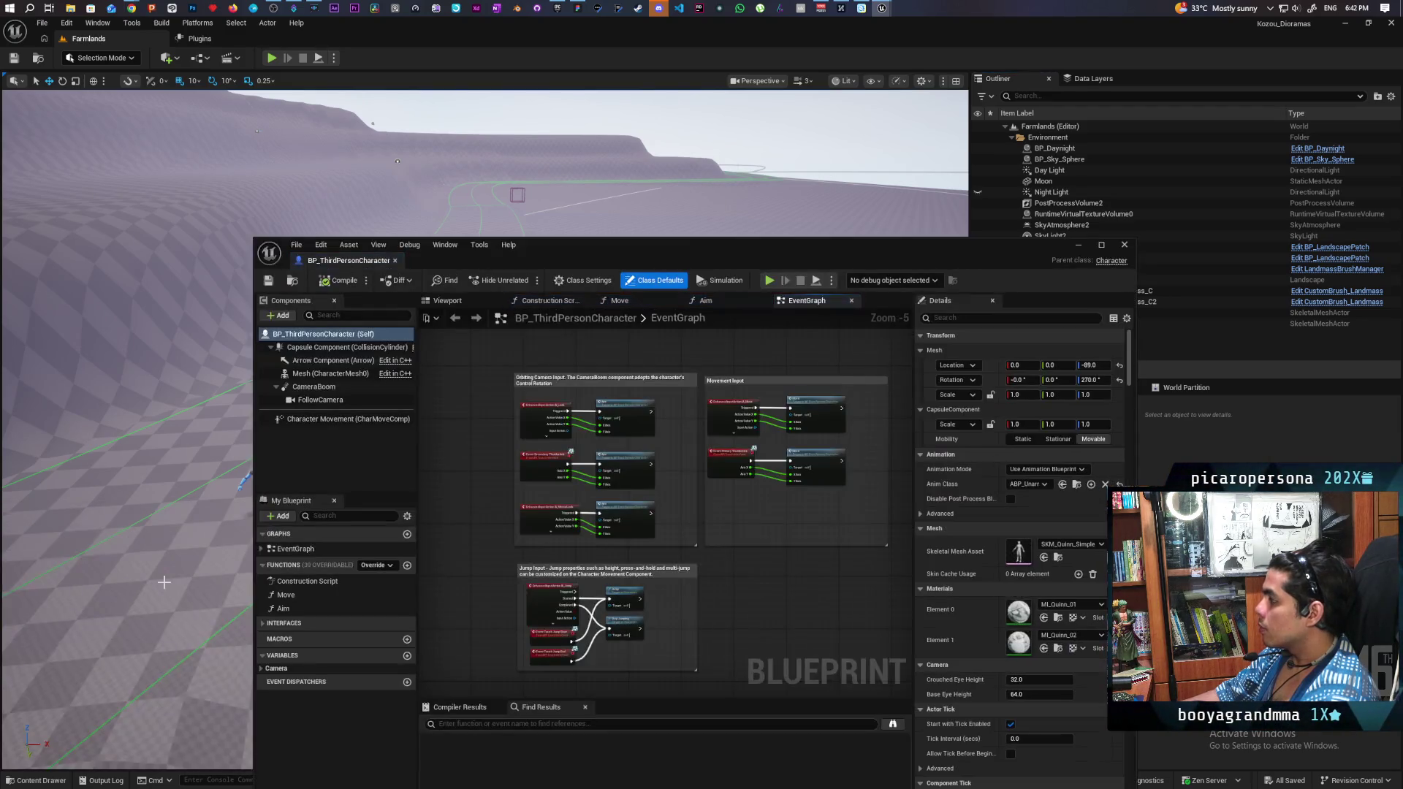
# Step: Set the character's Skeletal Mesh Asset to SKM_UEFN_Mannequin
pyautogui.click(1096, 546)
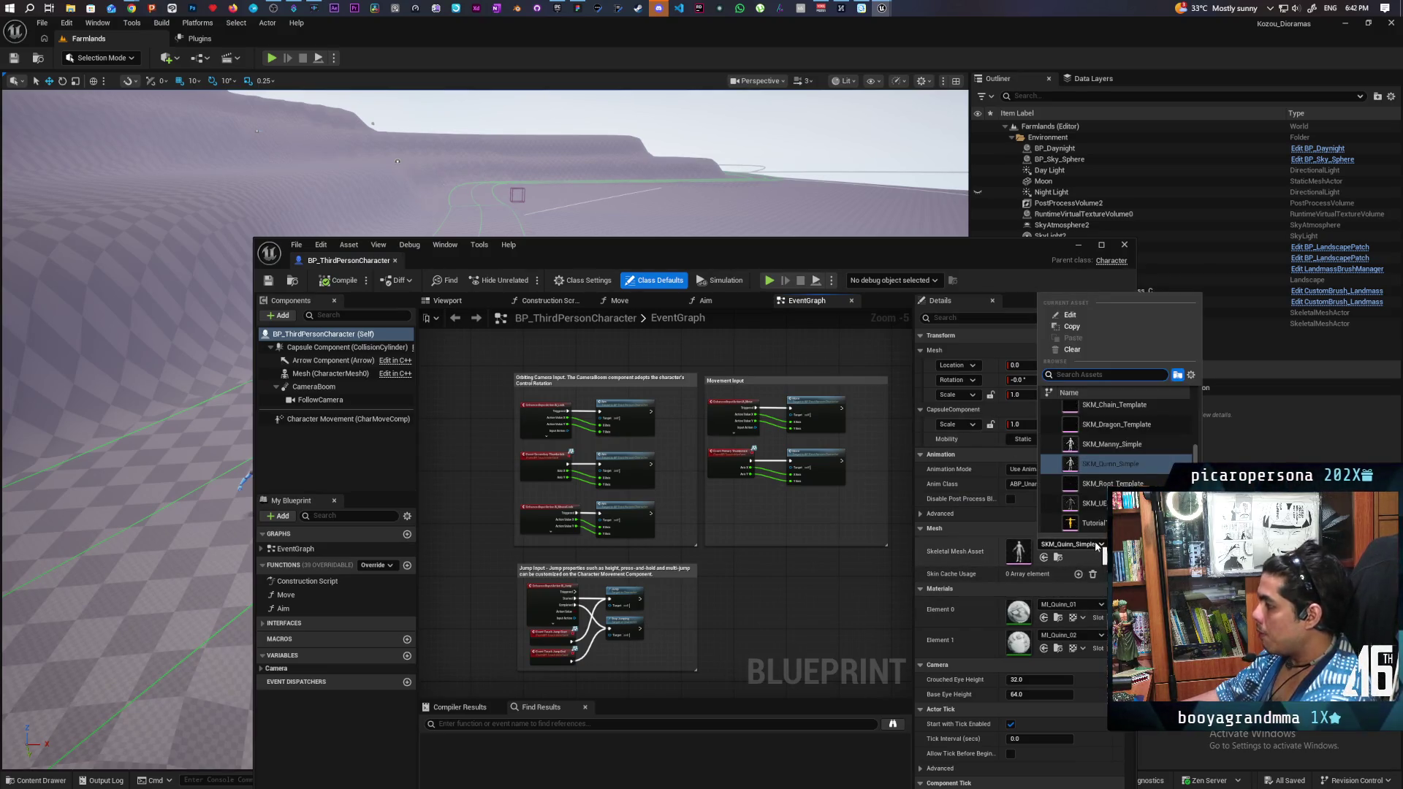
pyautogui.moveTo(615, 248); pyautogui.dragTo(897, 141)
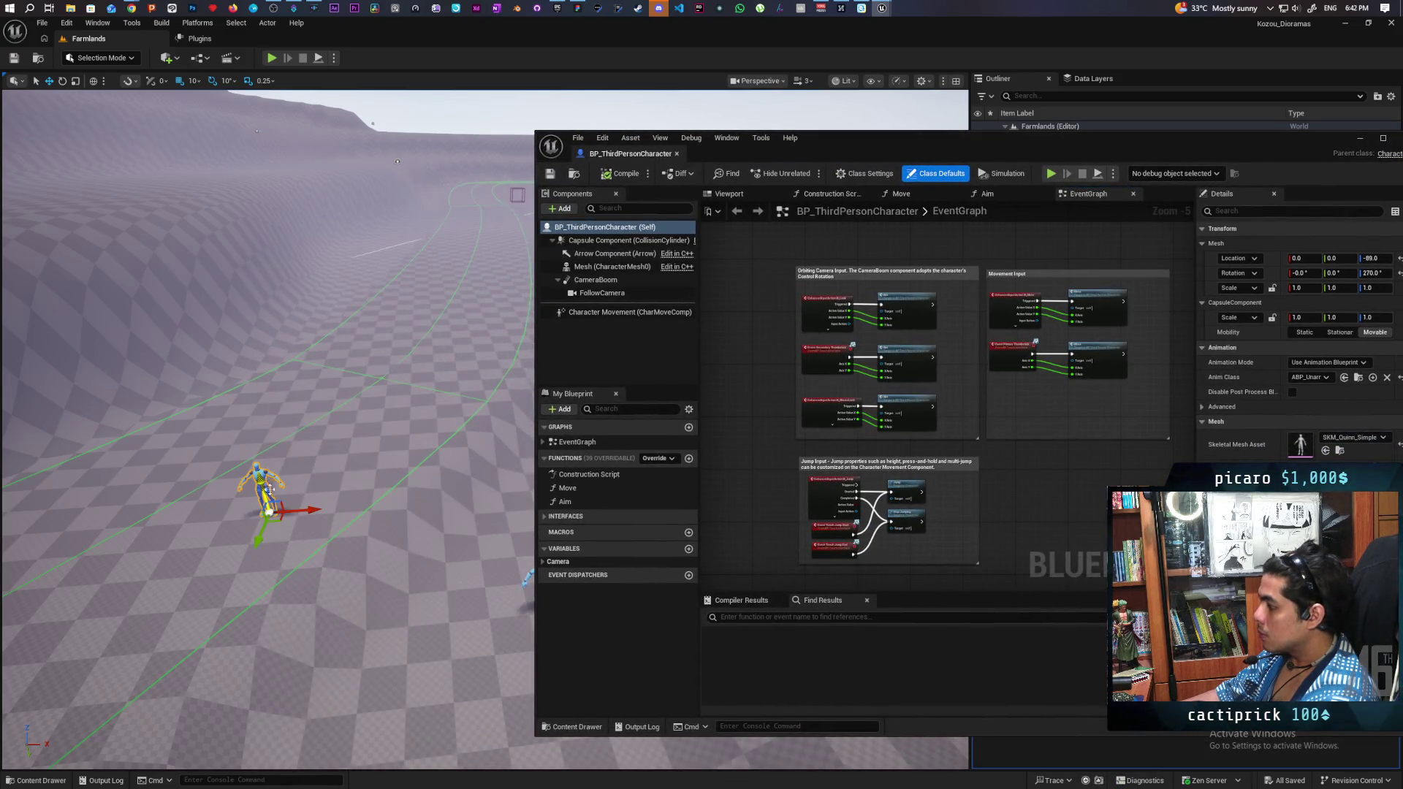
pyautogui.hotkey('ctrl', 'space')
pyautogui.click(1326, 450)
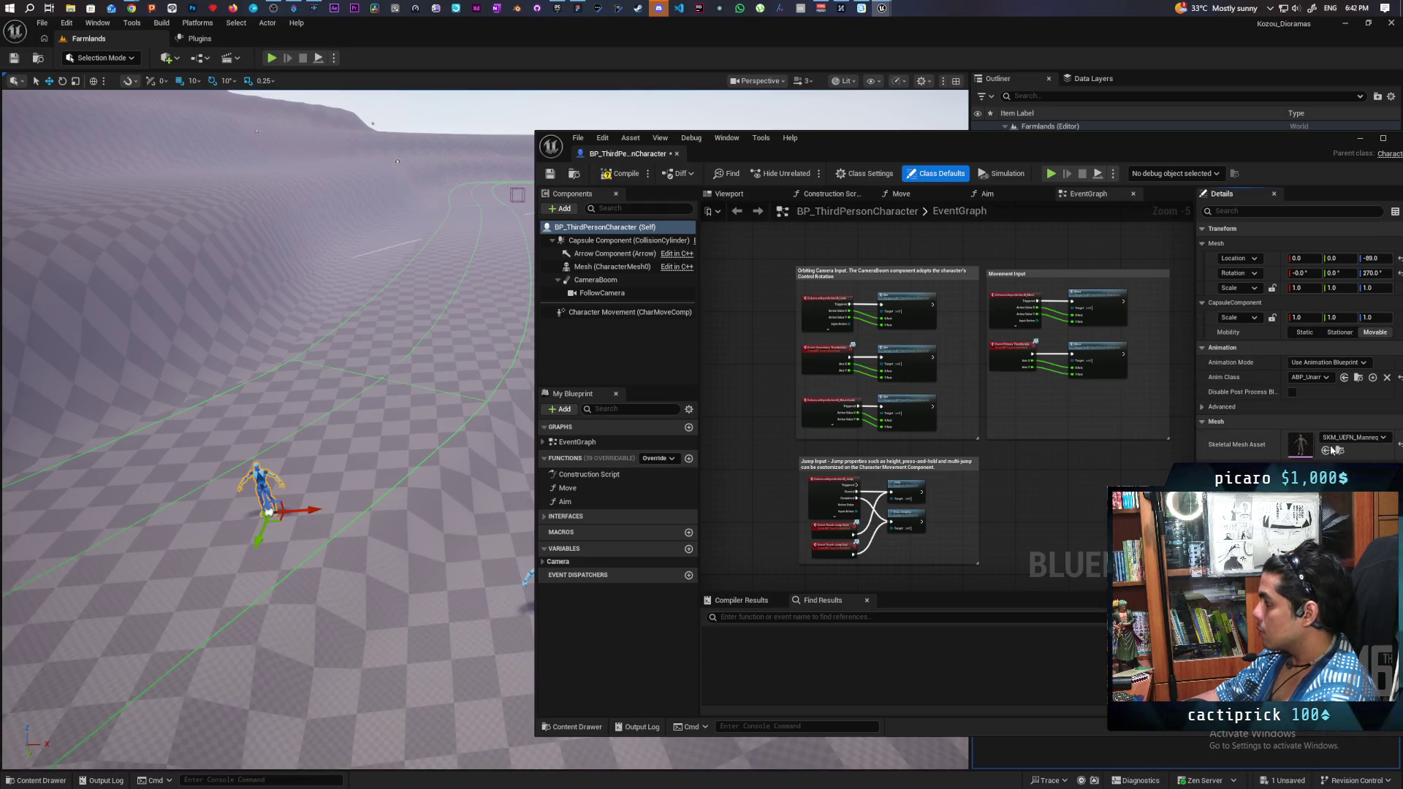
# Step: Check the Anim Class list filtered by 'bp', leave it unchanged, and return to Paparazi
pyautogui.click(1322, 377)
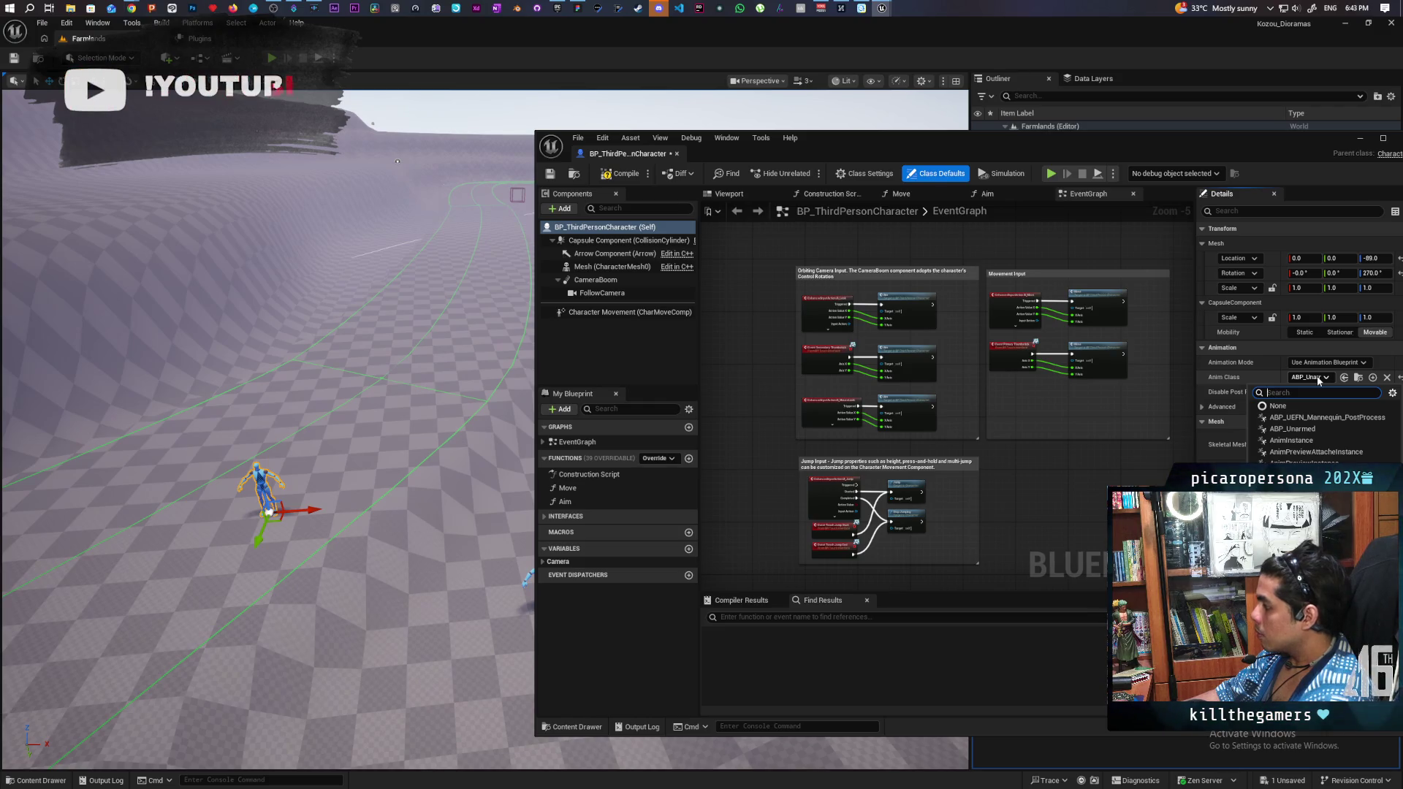
pyautogui.write('abp')
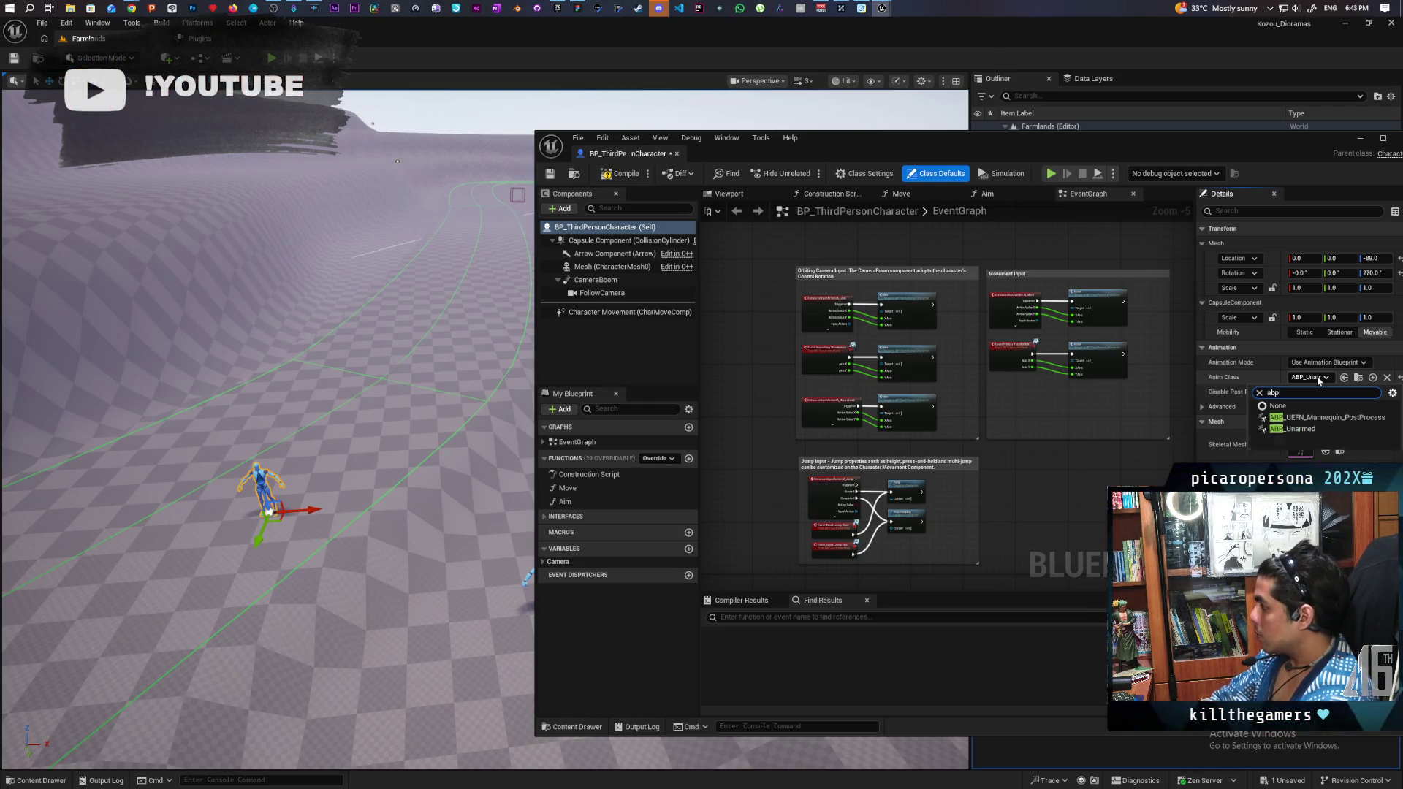
pyautogui.click(1020, 636)
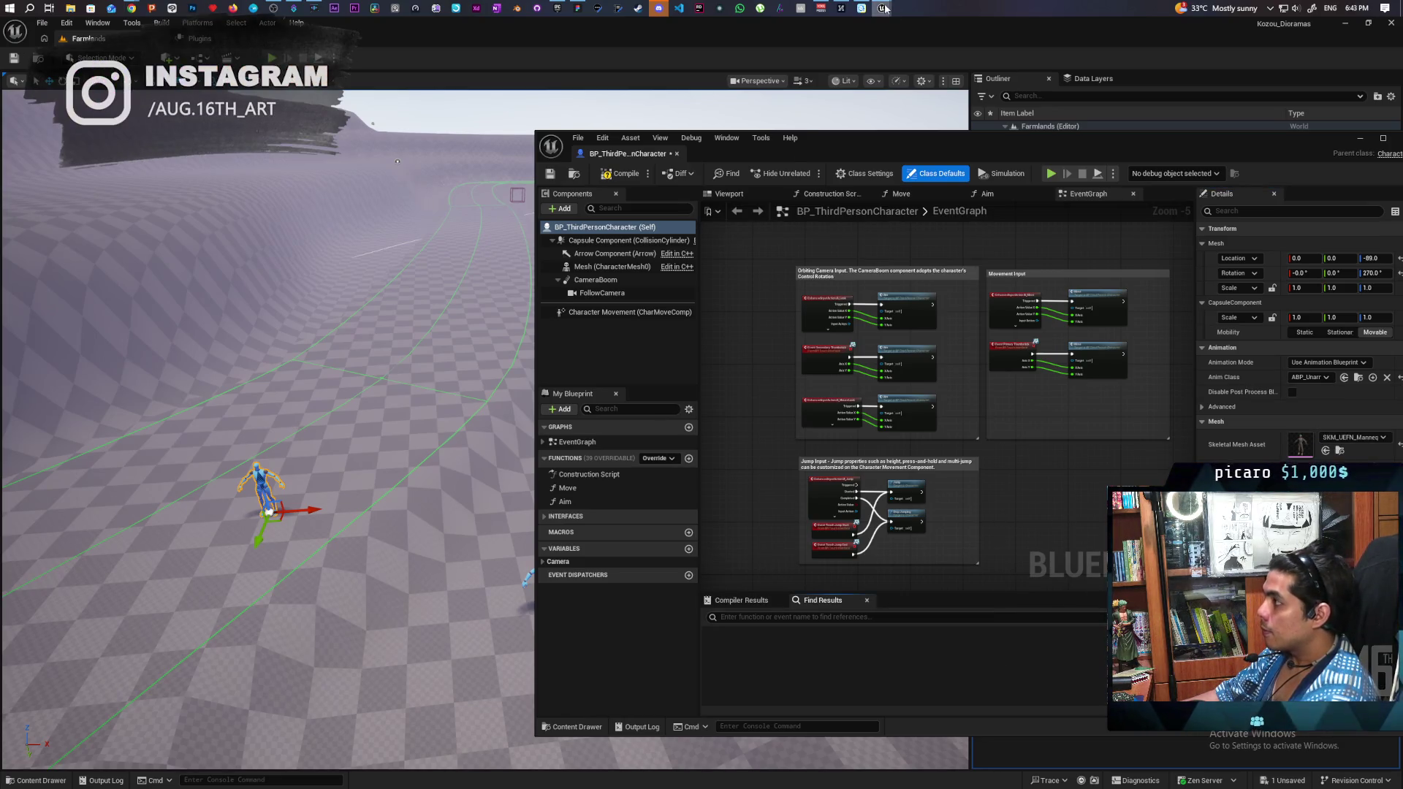
pyautogui.moveTo(882, 8)
pyautogui.click(764, 70)
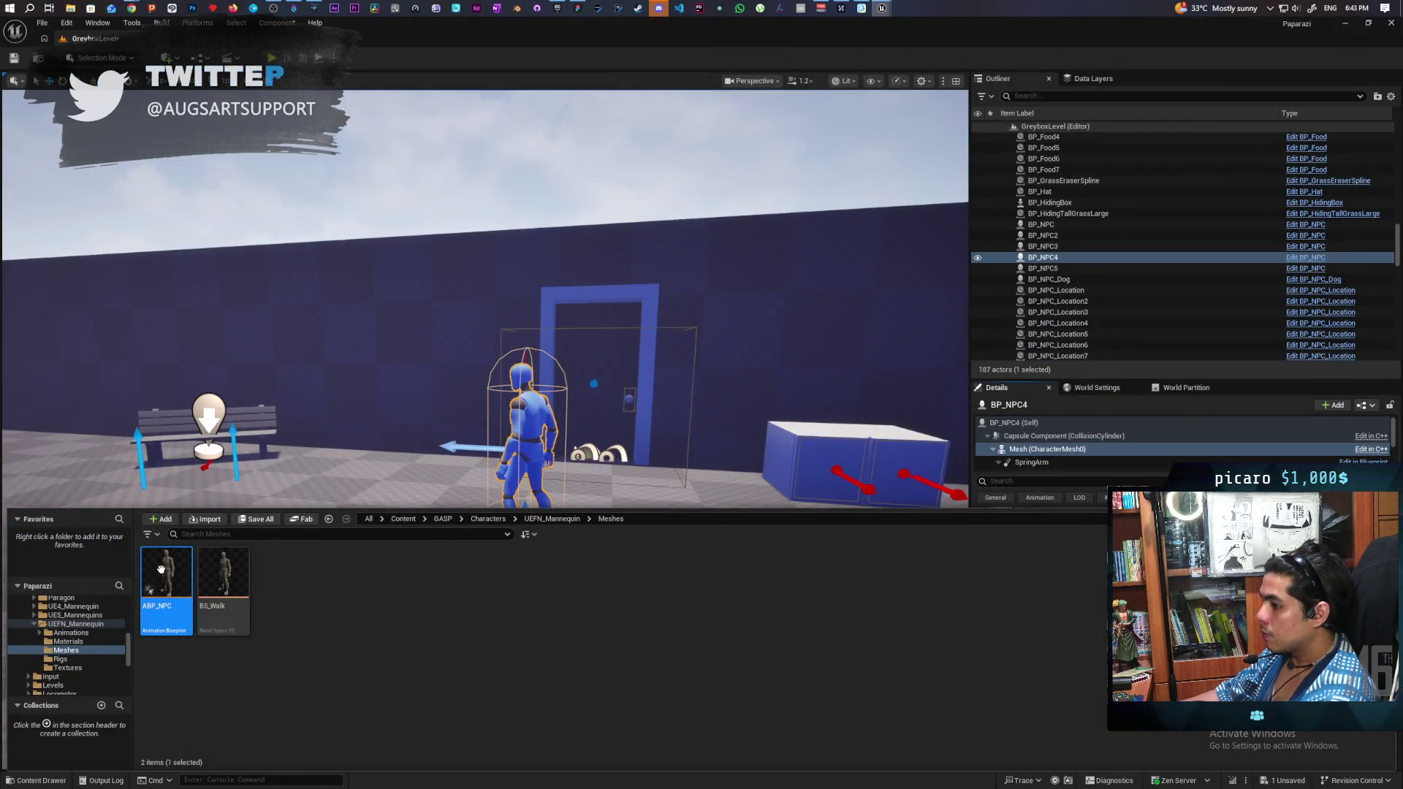
pyautogui.moveTo(225, 631)
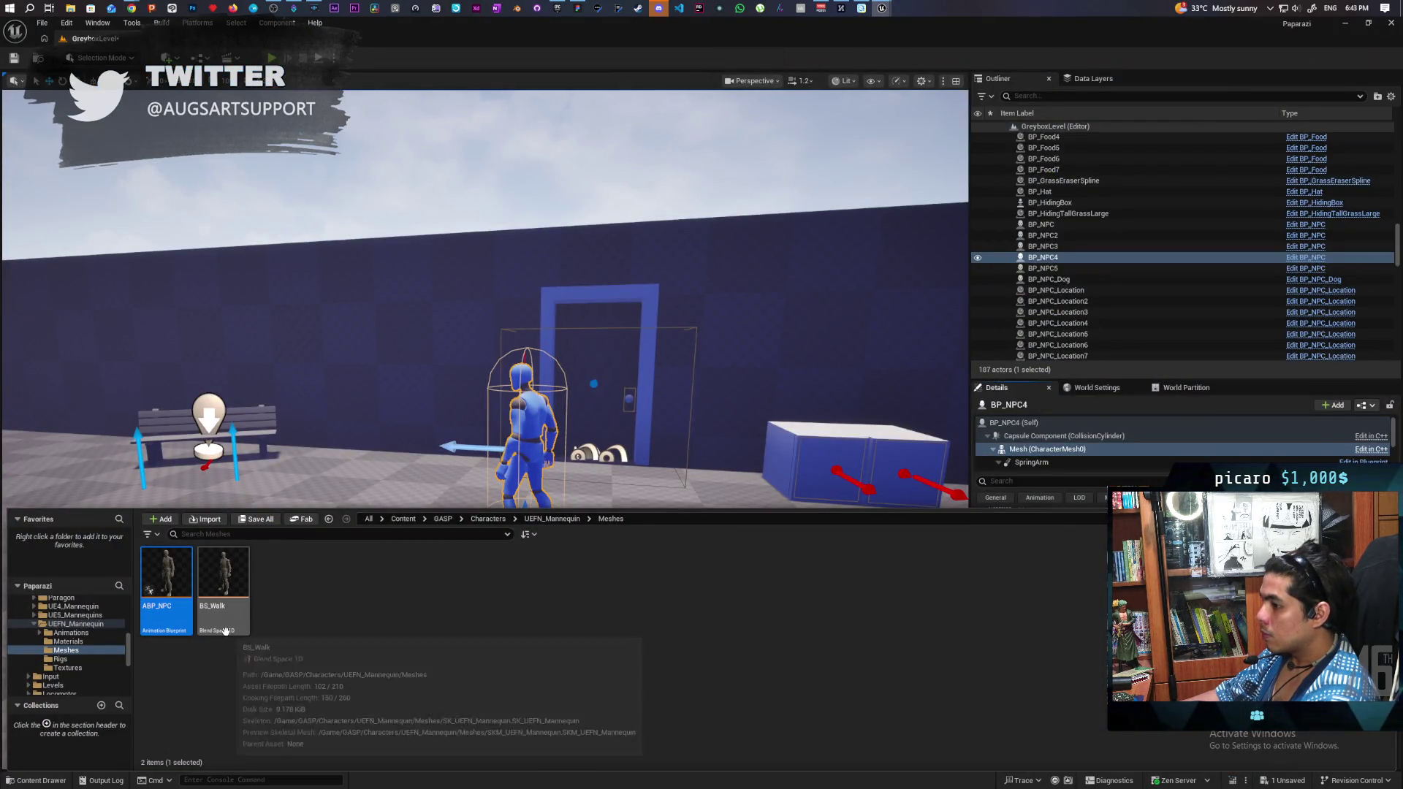
pyautogui.rightClick(162, 577)
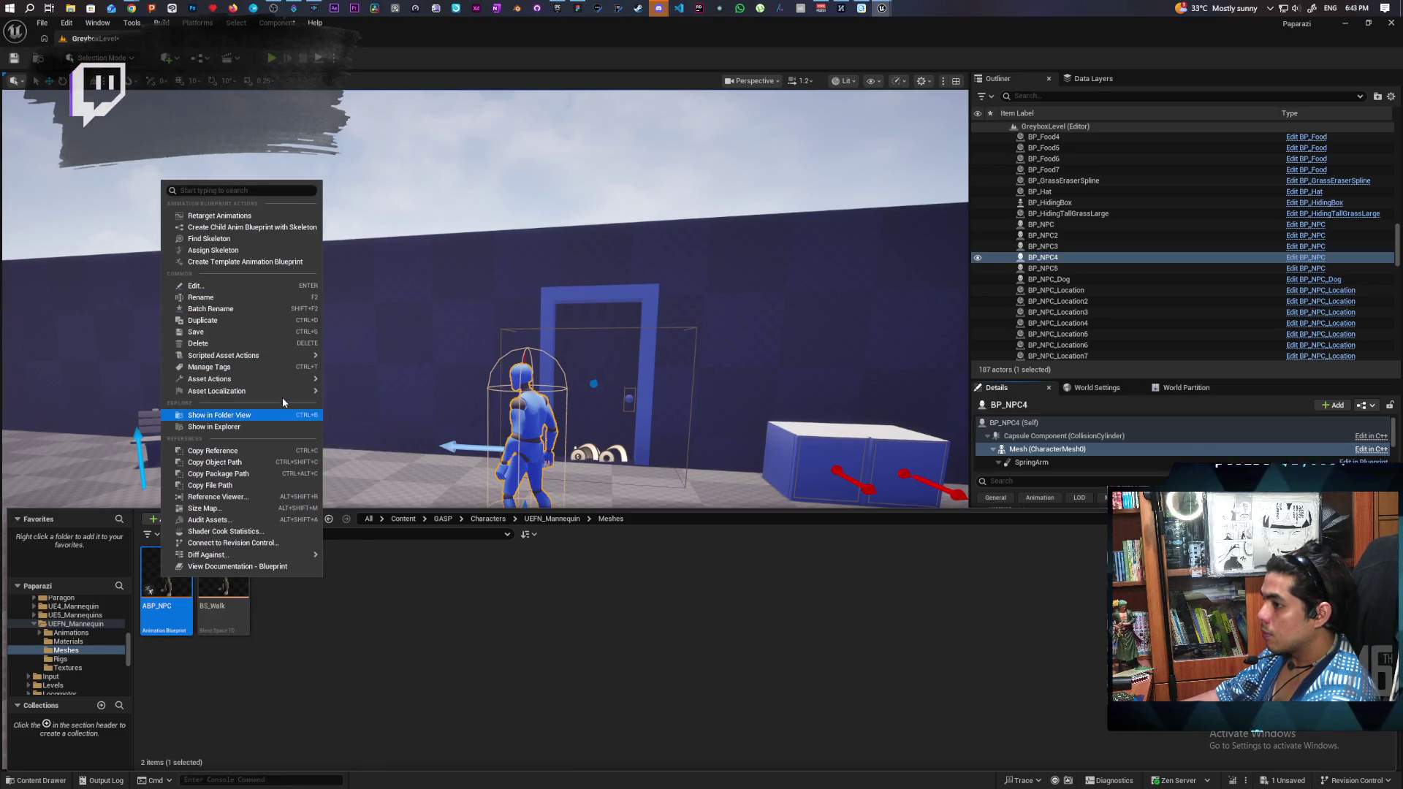
pyautogui.moveTo(296, 379)
pyautogui.click(363, 460)
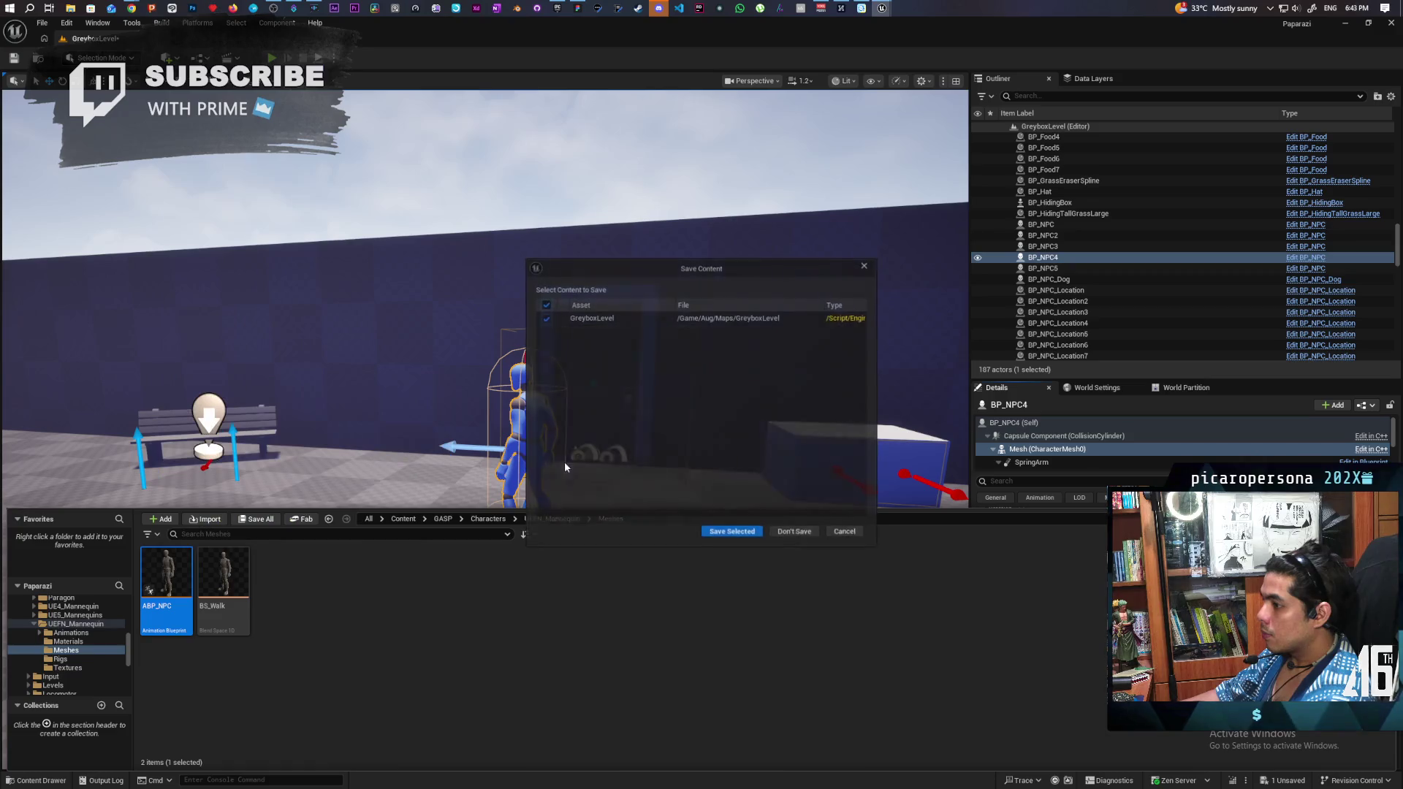
pyautogui.click(795, 532)
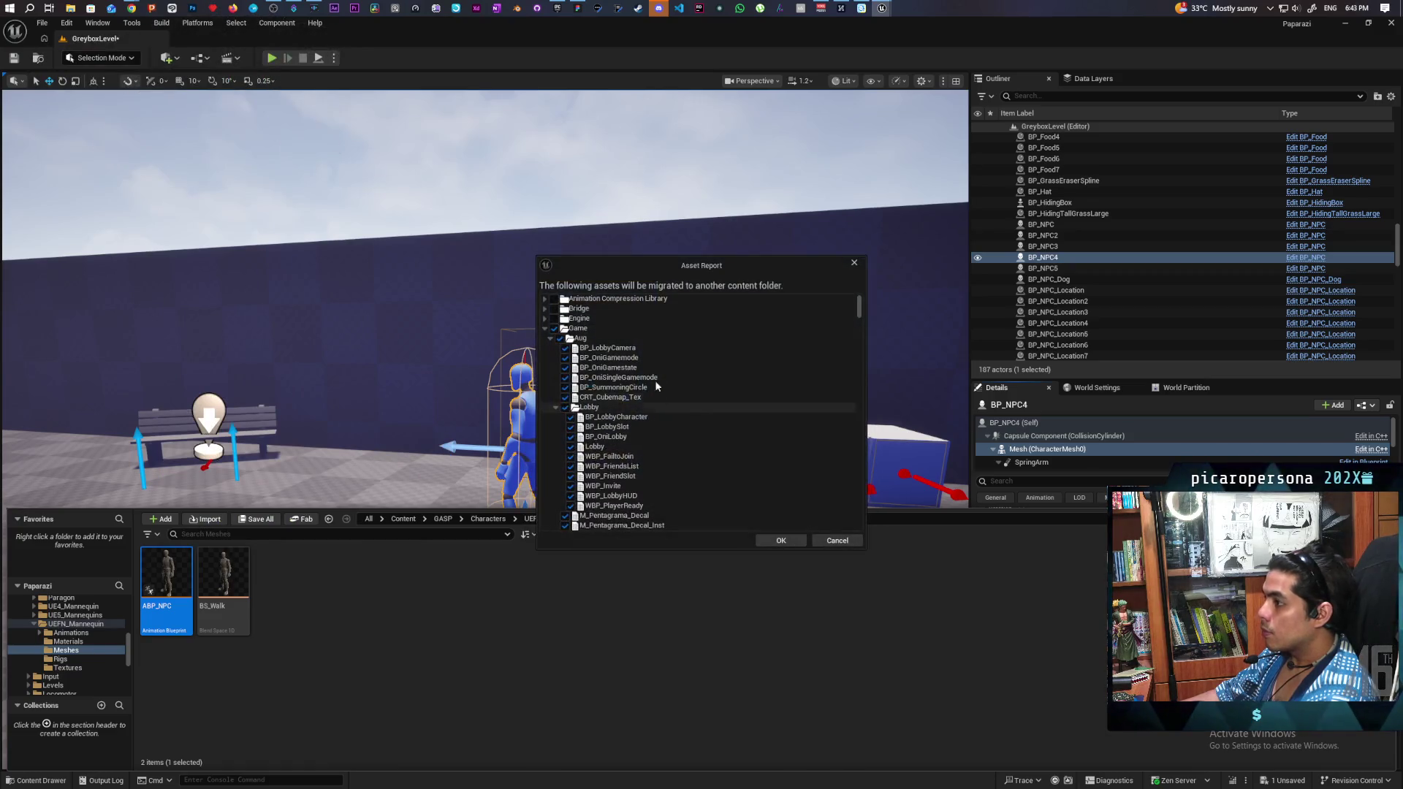
pyautogui.scroll(-2, 661, 420)
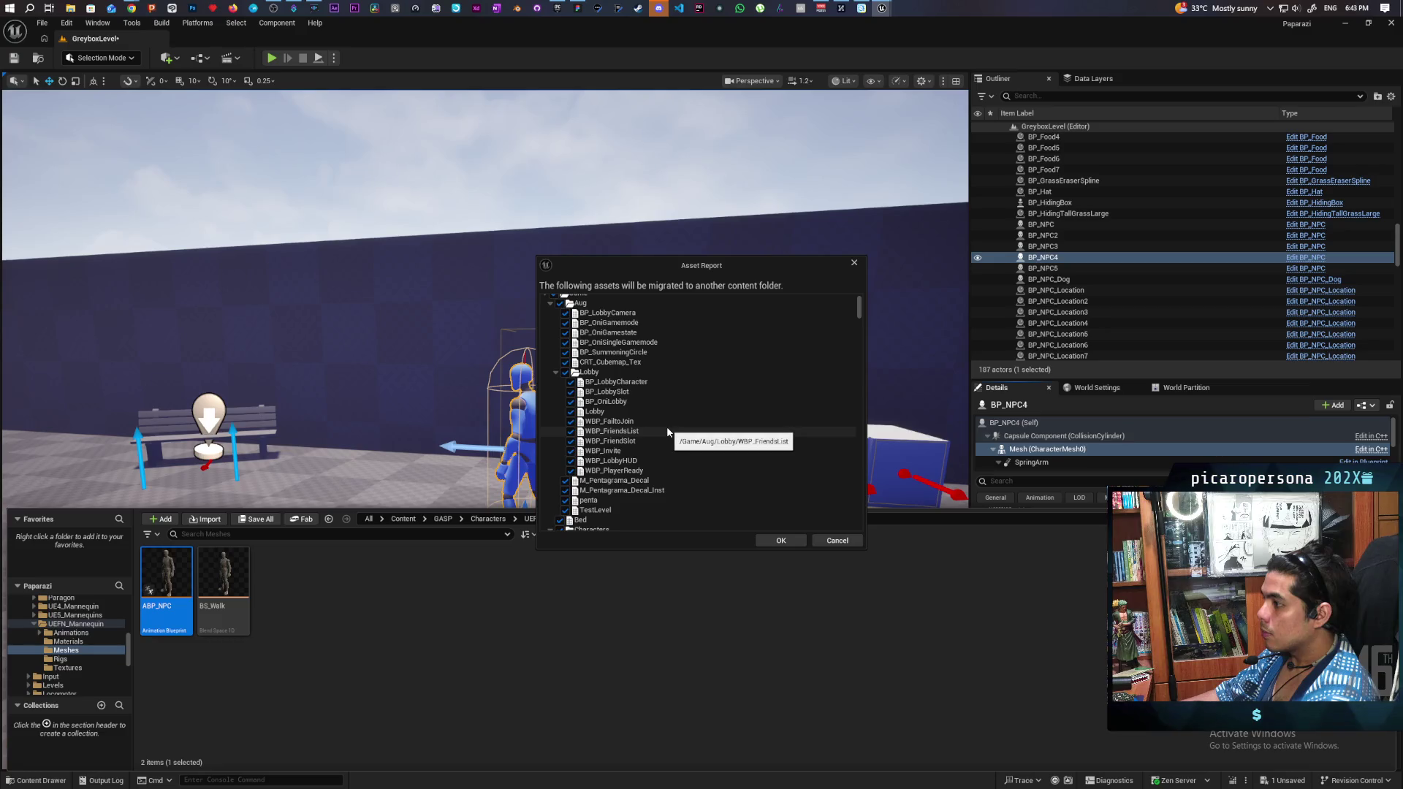
pyautogui.scroll(-2, 667, 420)
pyautogui.scroll(2, 668, 413)
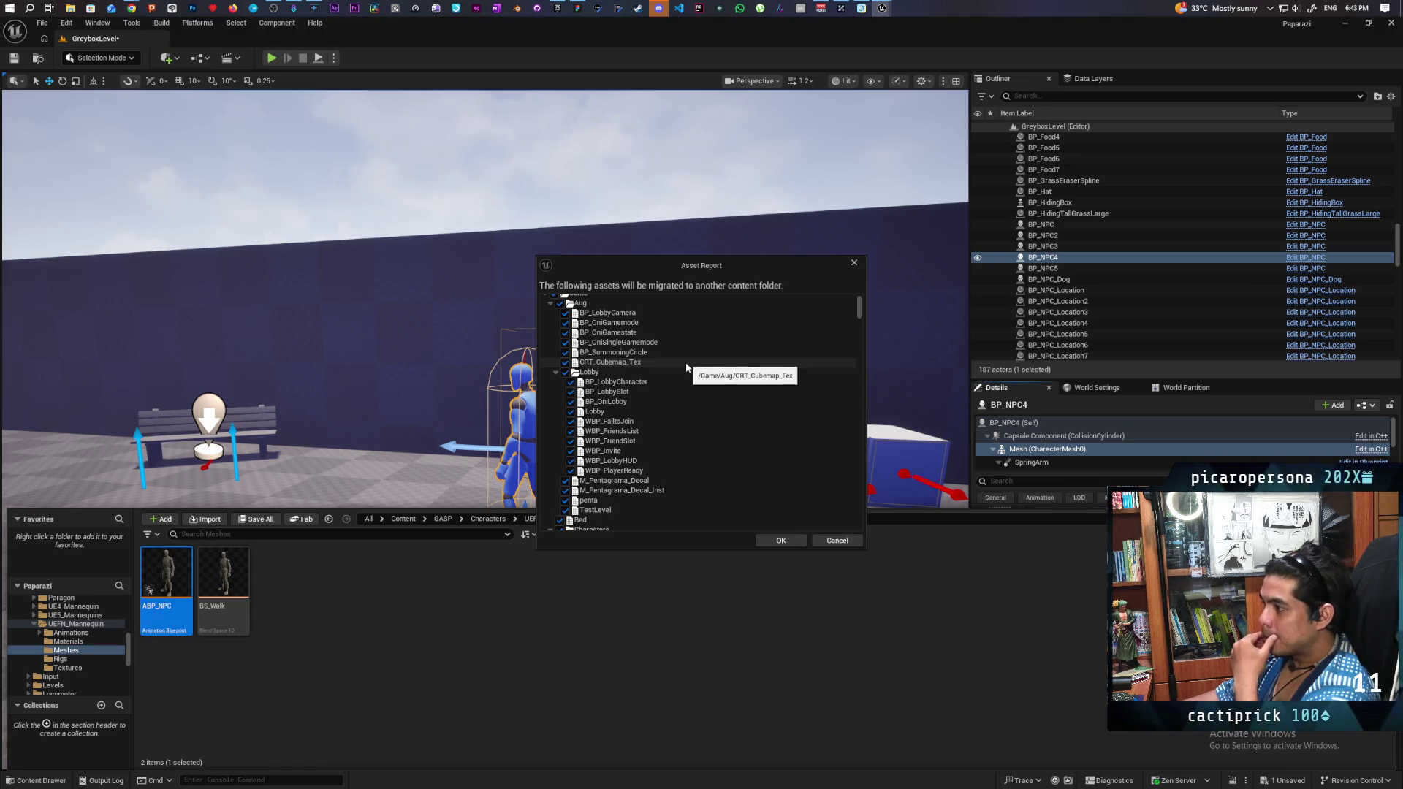
pyautogui.scroll(-2, 686, 366)
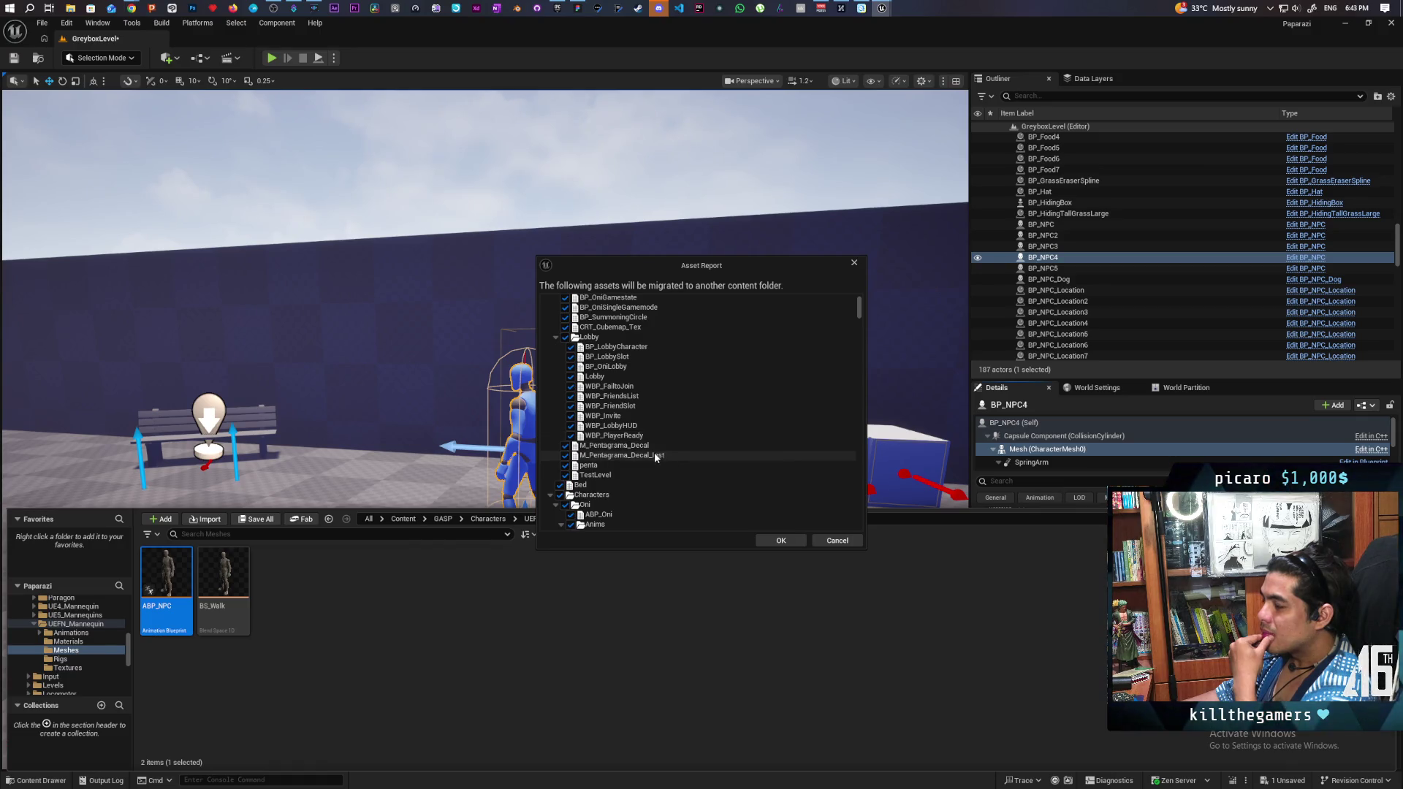
pyautogui.scroll(-5, 634, 453)
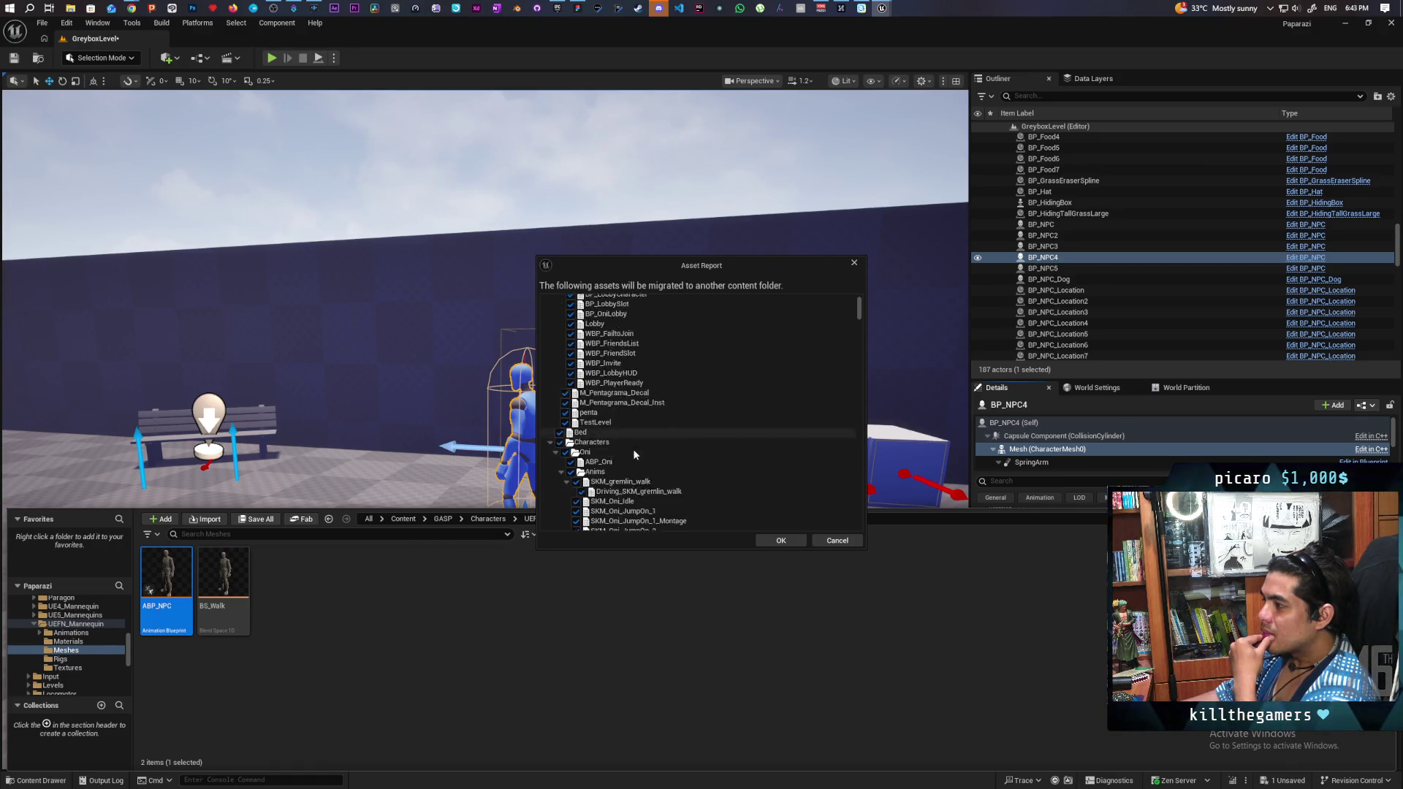
pyautogui.scroll(-15, 633, 451)
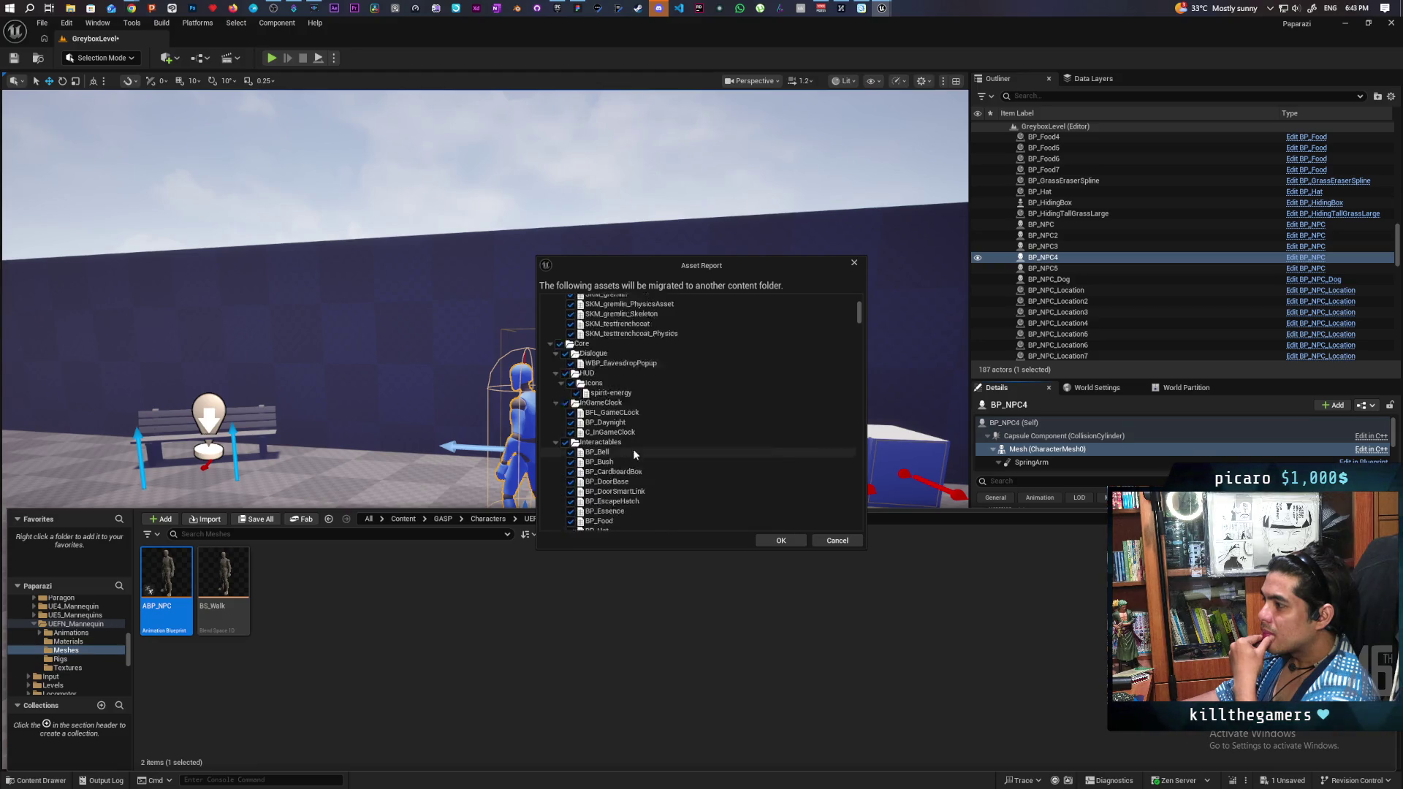
pyautogui.click(836, 541)
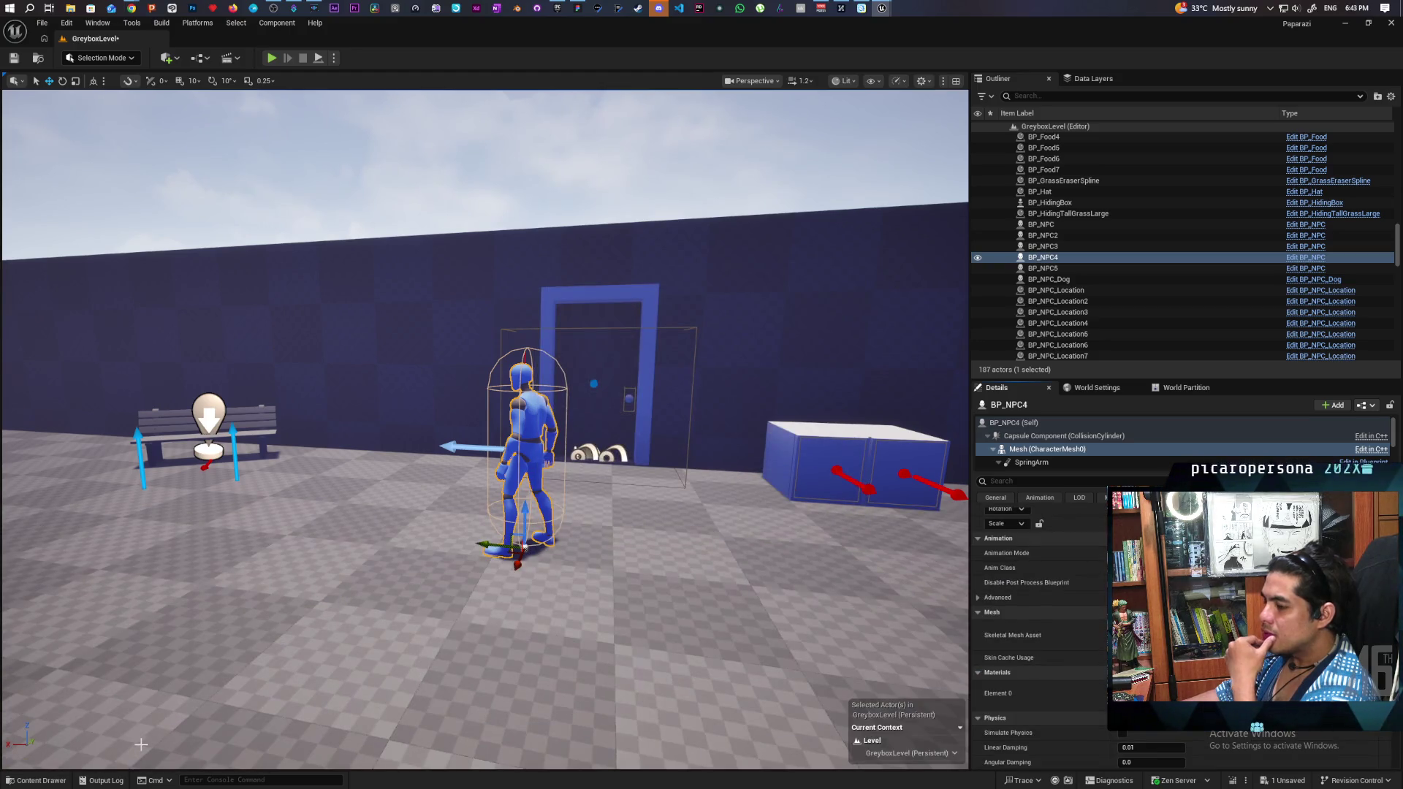
pyautogui.rightClick(173, 581)
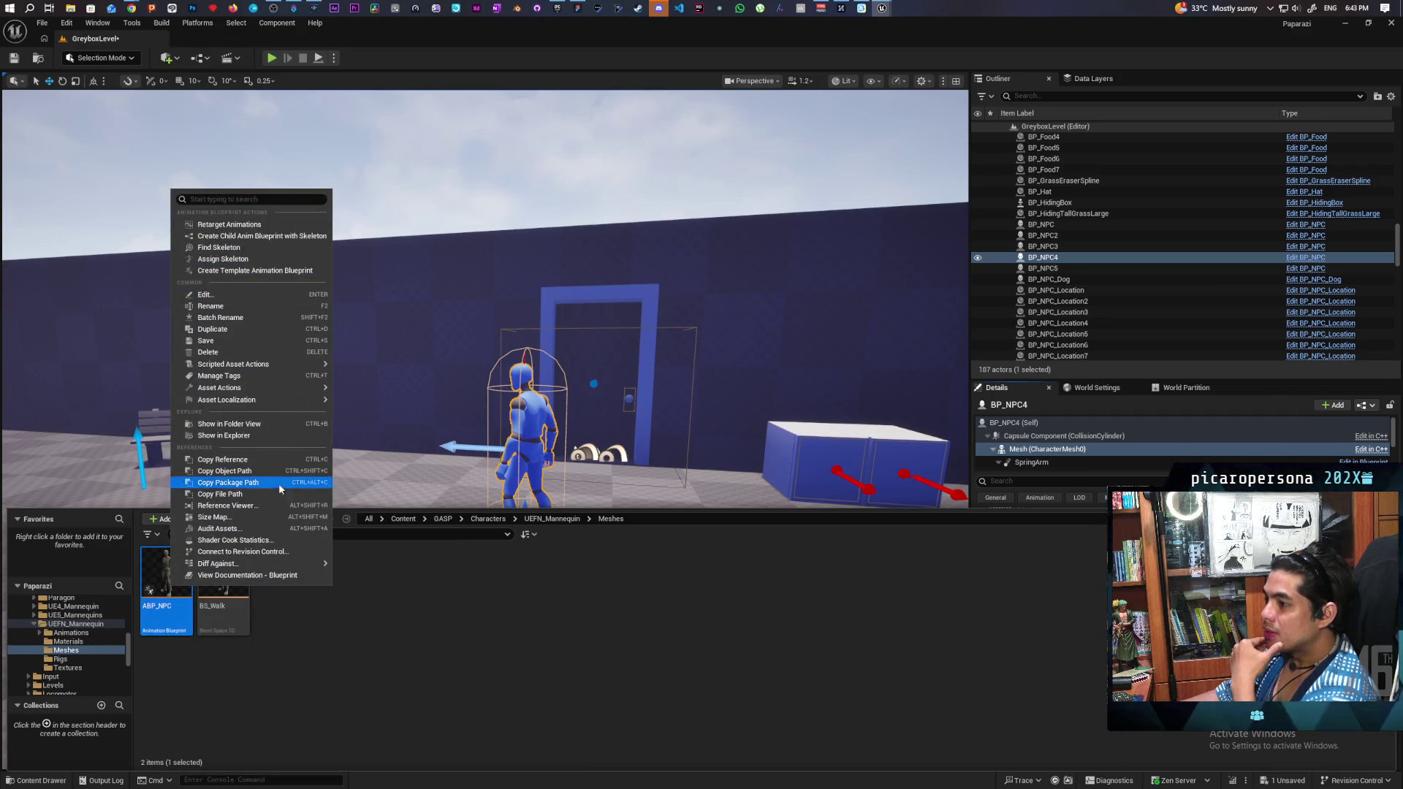
# Step: Inspect ABP_NPC's dependency nodes, including the bench idle and standing idle animations
pyautogui.click(273, 507)
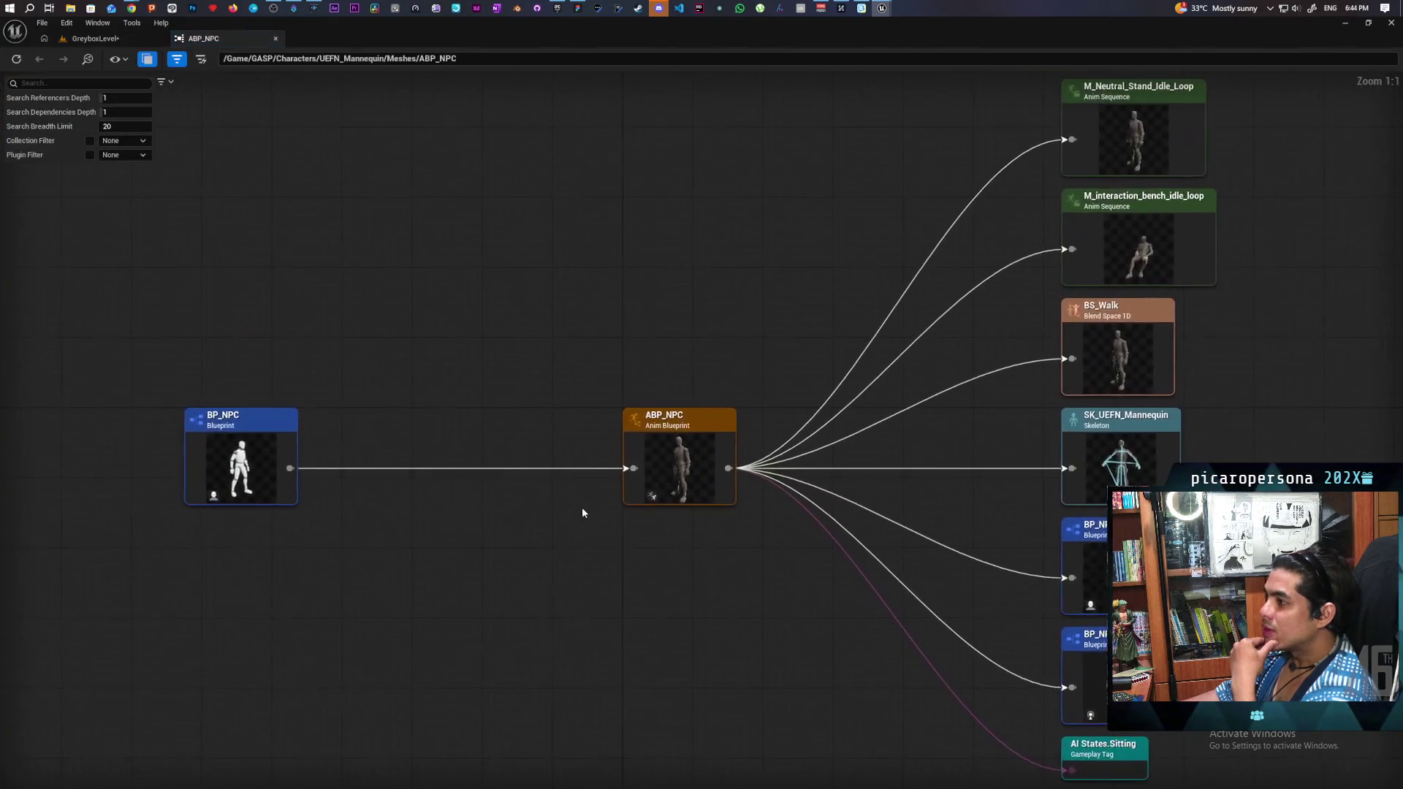
pyautogui.moveTo(780, 348)
pyautogui.mouseDown()
pyautogui.moveTo(507, 273)
pyautogui.moveTo(499, 238)
pyautogui.mouseUp()
pyautogui.moveTo(529, 495); pyautogui.dragTo(523, 460)
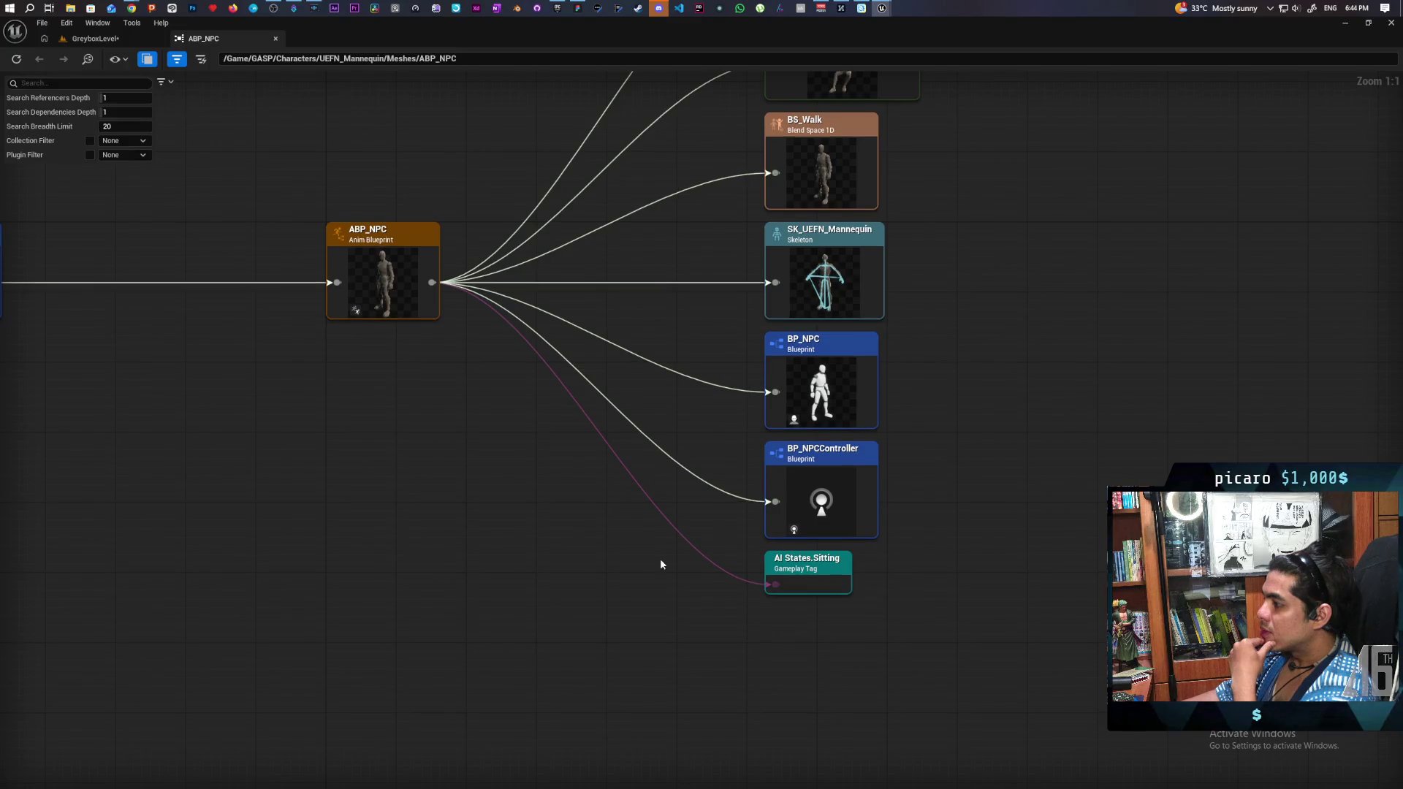
pyautogui.moveTo(847, 533)
pyautogui.mouseDown()
pyautogui.moveTo(940, 529)
pyautogui.moveTo(939, 572)
pyautogui.mouseUp()
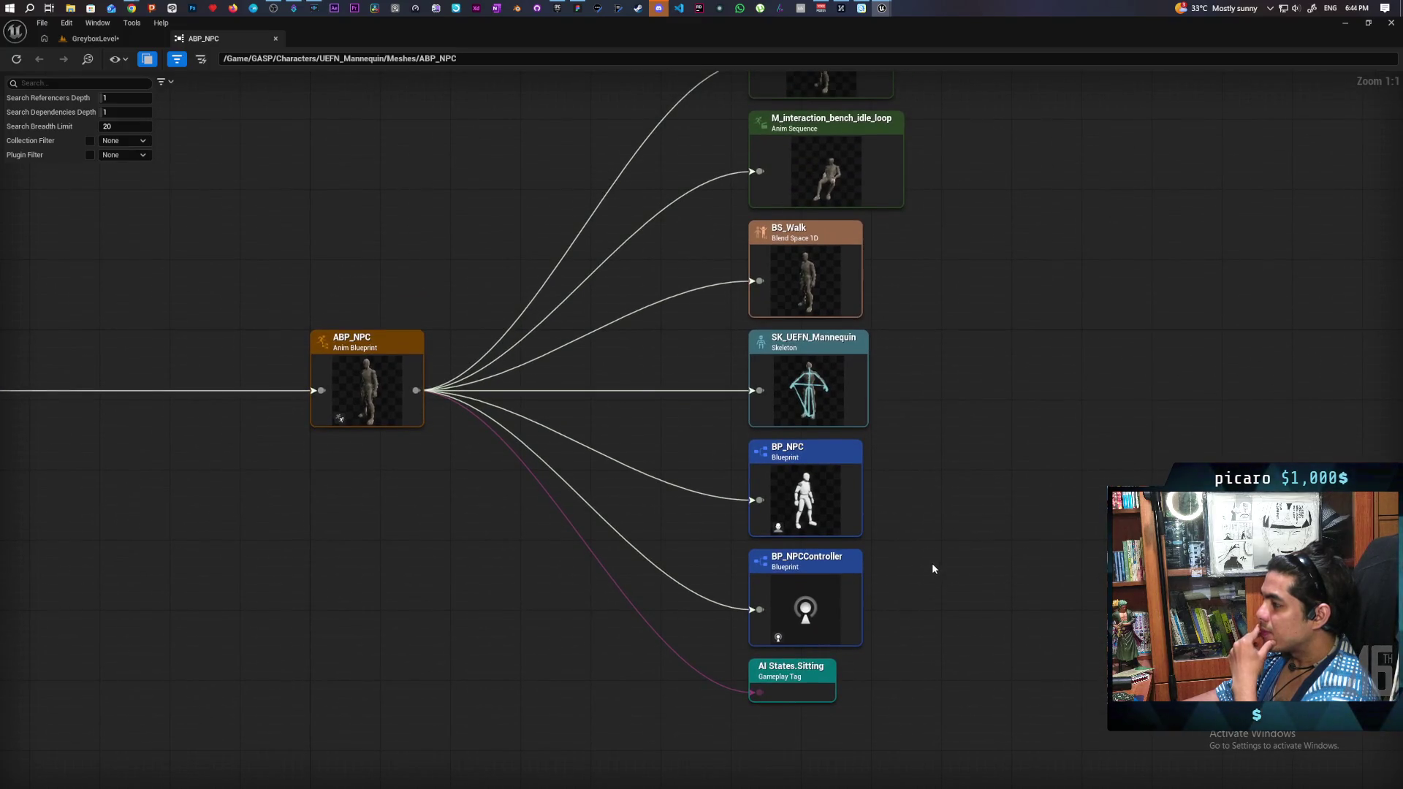
pyautogui.moveTo(907, 452)
pyautogui.mouseDown()
pyautogui.moveTo(899, 578)
pyautogui.moveTo(886, 485)
pyautogui.moveTo(880, 611)
pyautogui.moveTo(856, 377)
pyautogui.mouseUp()
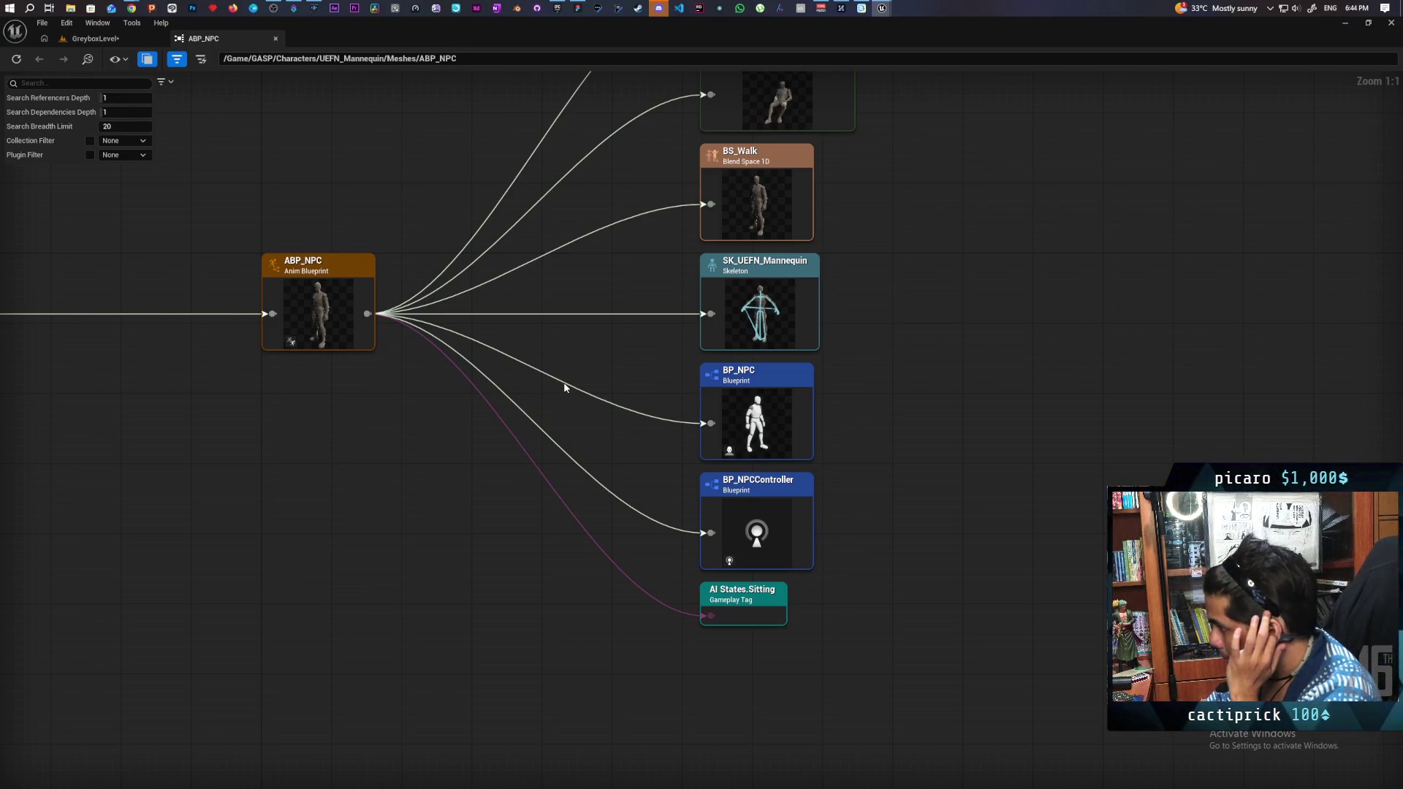
pyautogui.click(337, 316)
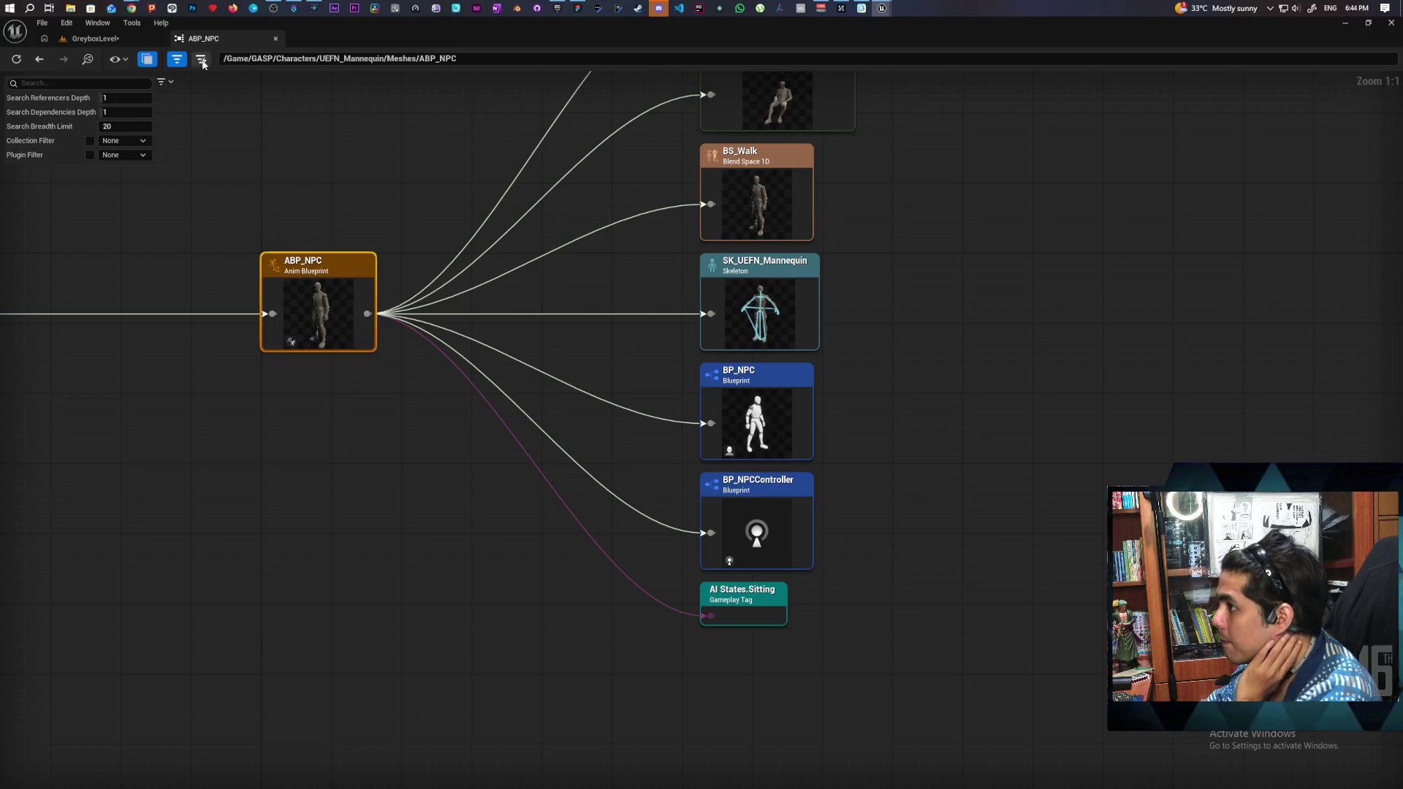
# Step: Back in the greybox level, open ABP_NPC from the Content Drawer
pyautogui.click(96, 40)
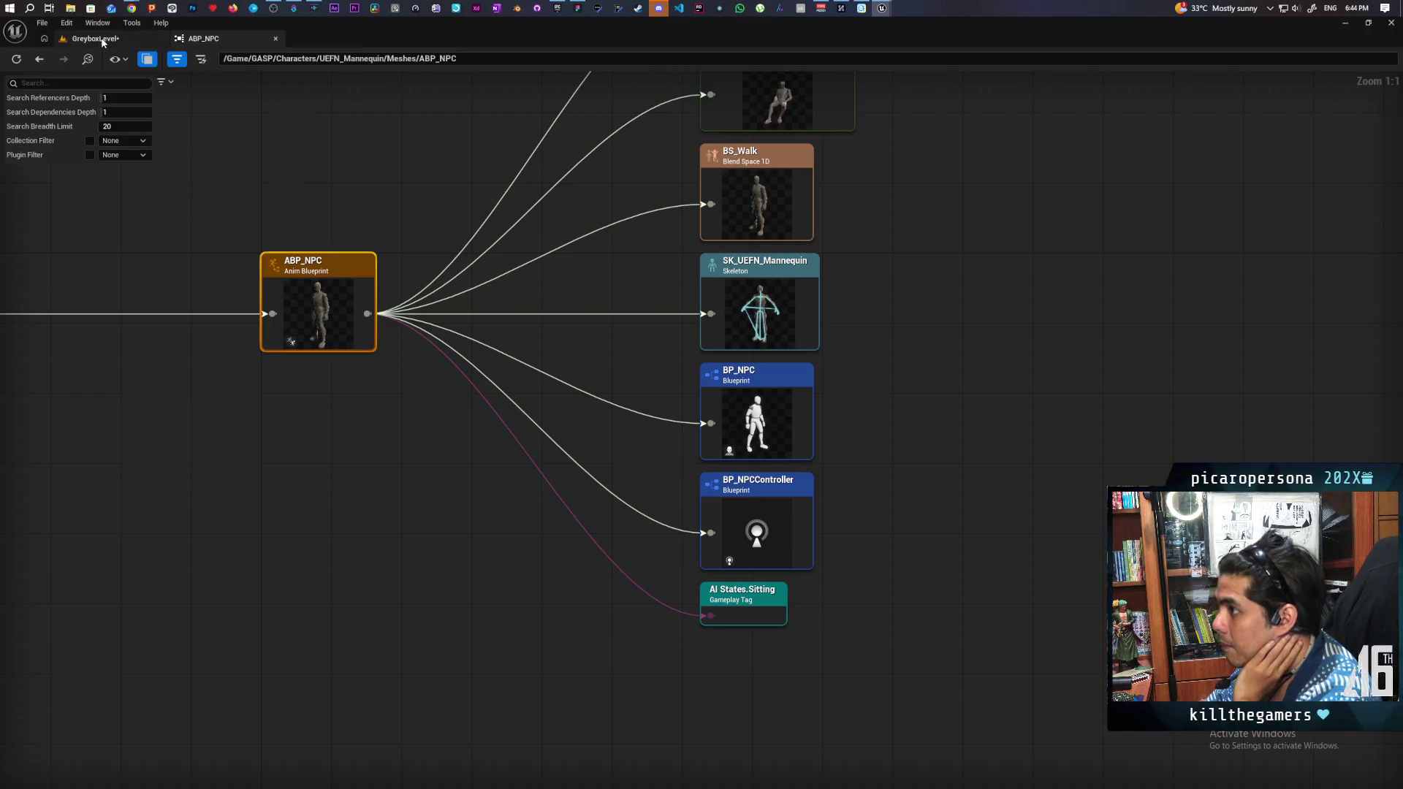
pyautogui.click(41, 780)
pyautogui.doubleClick(166, 574)
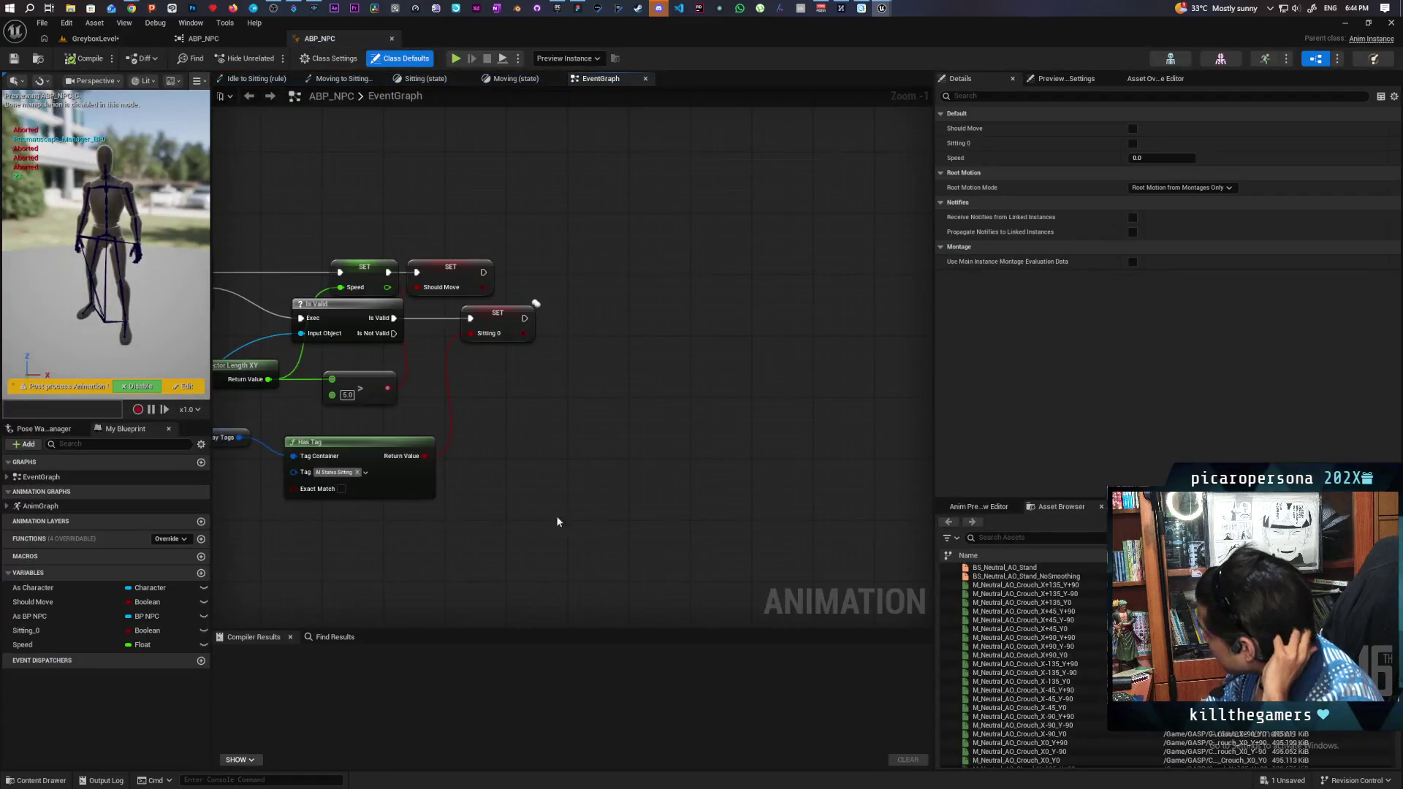
# Step: Pan to the Begin Play logic and search 'cast to chara' off Try Get Pawn Owner
pyautogui.scroll(2, 407, 457)
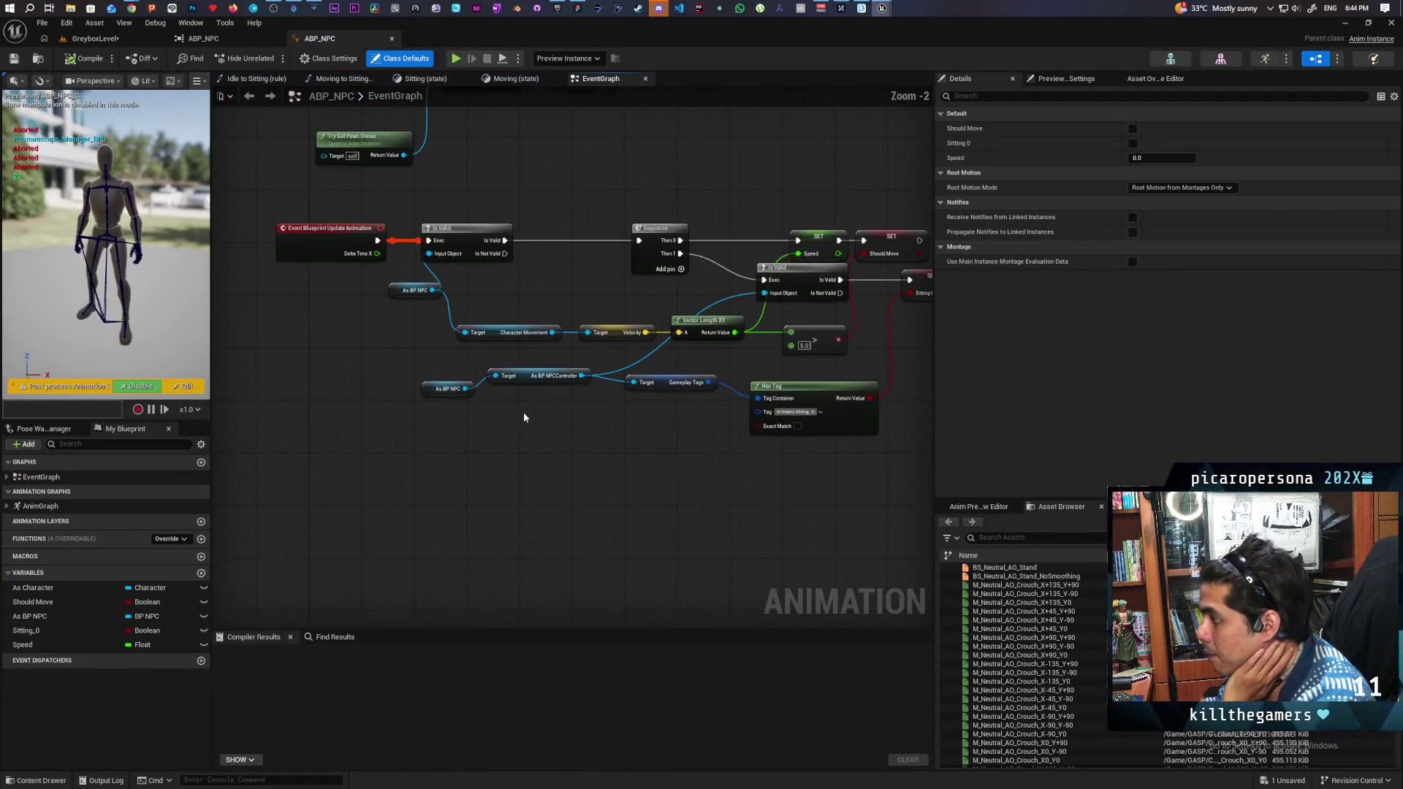
pyautogui.moveTo(490, 471); pyautogui.dragTo(417, 486)
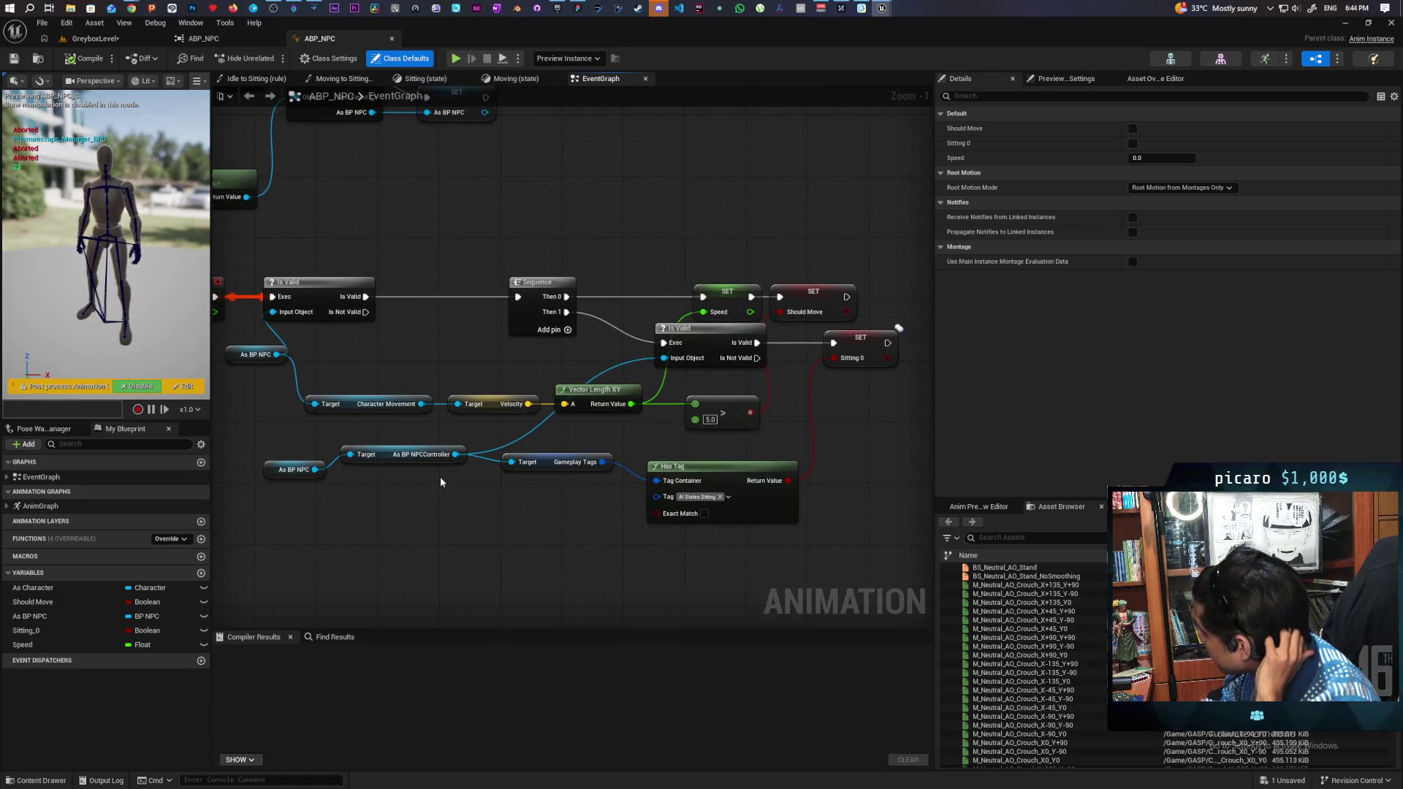
pyautogui.moveTo(528, 556)
pyautogui.mouseDown()
pyautogui.moveTo(527, 573)
pyautogui.moveTo(543, 573)
pyautogui.mouseUp()
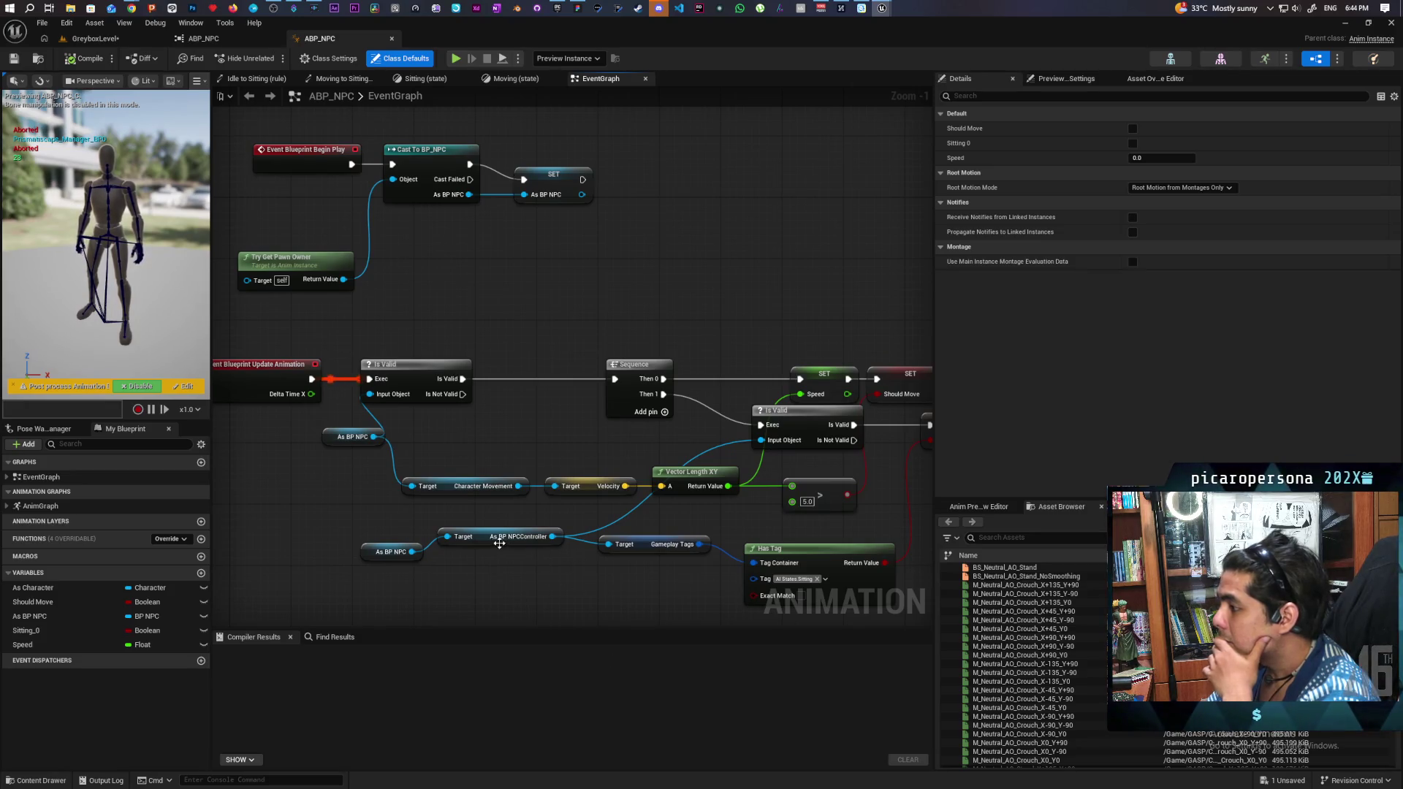
pyautogui.moveTo(551, 446)
pyautogui.mouseDown()
pyautogui.moveTo(585, 441)
pyautogui.moveTo(454, 410)
pyautogui.moveTo(515, 481)
pyautogui.mouseUp()
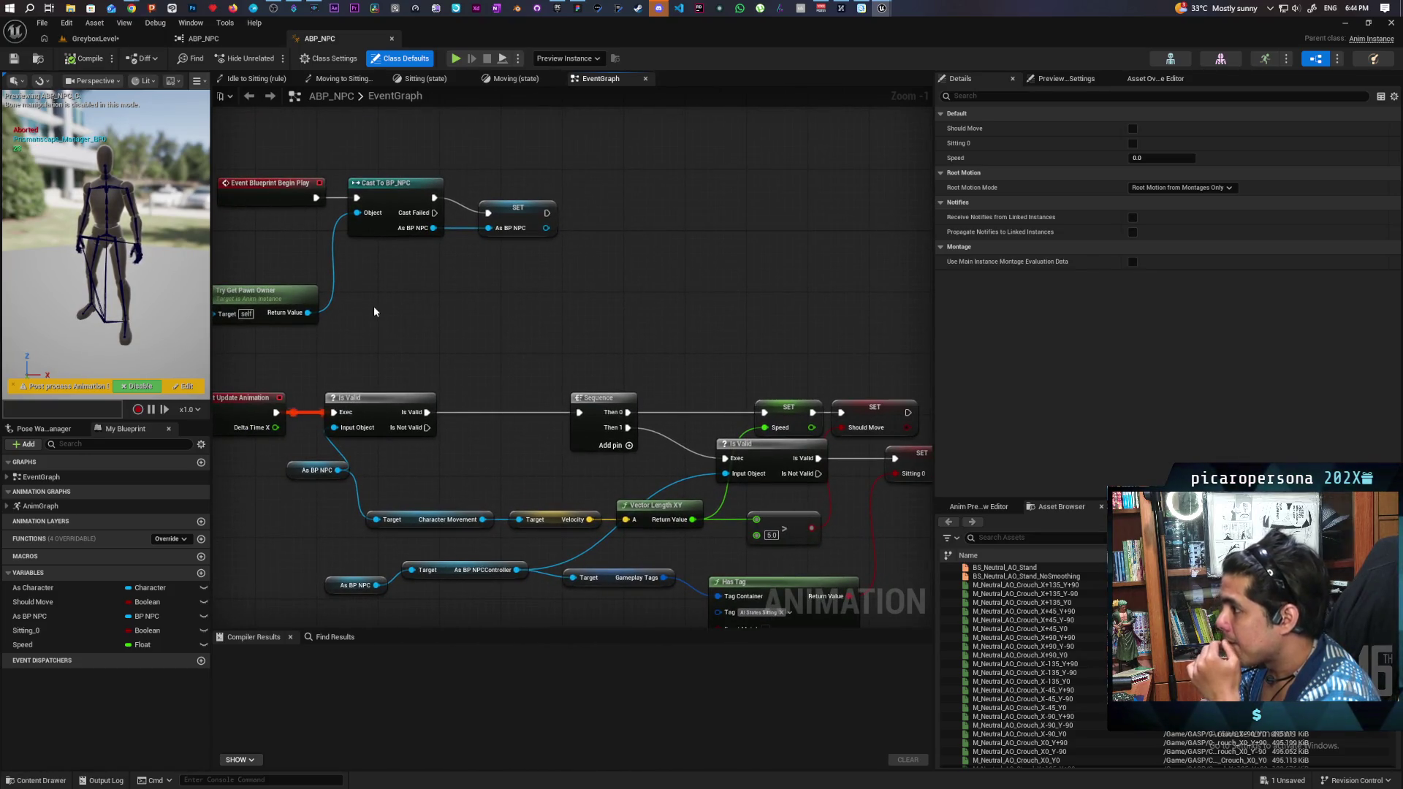
pyautogui.moveTo(384, 312); pyautogui.dragTo(452, 297)
pyautogui.write('cast to charact')
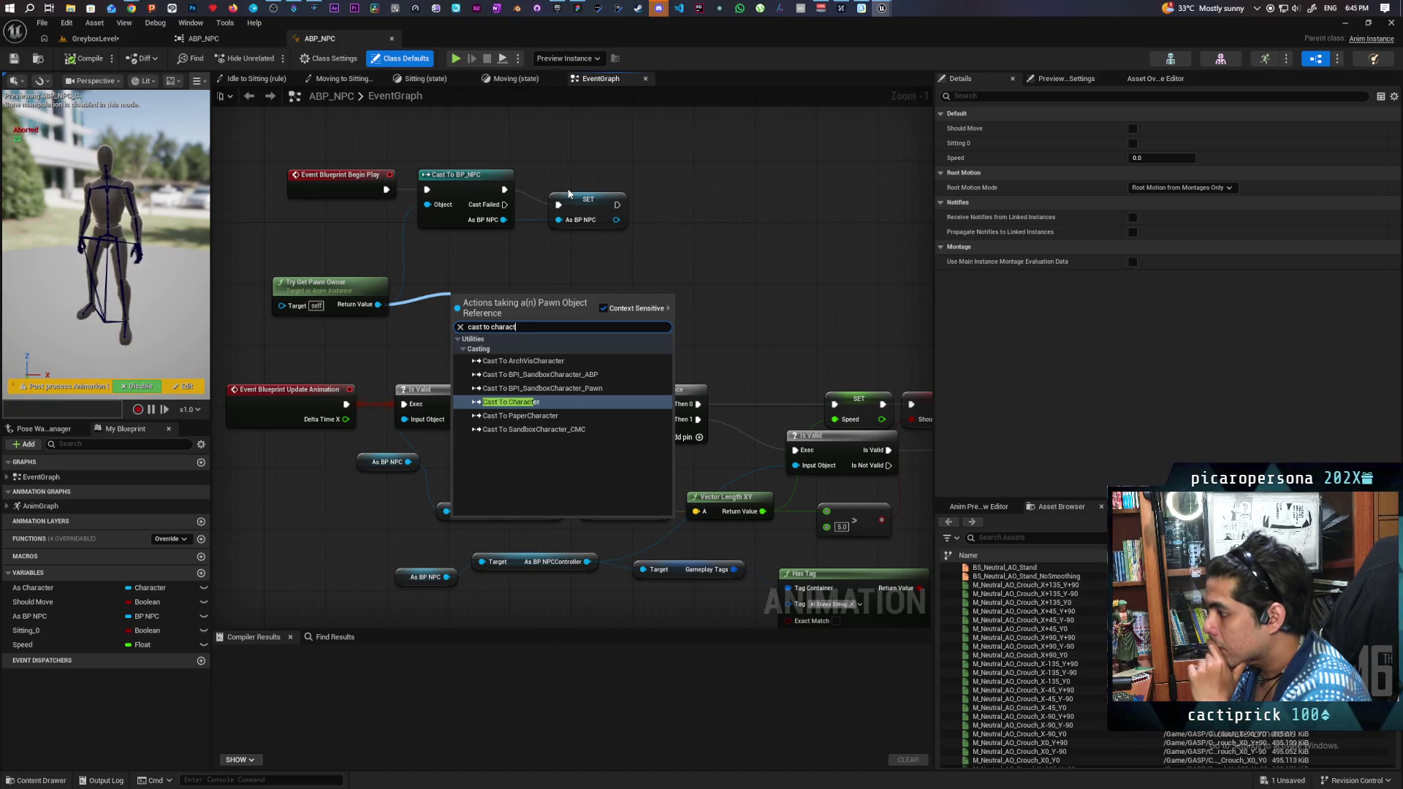
# Step: Add the Cast To Character node and check the As BP NPC variable's type options
pyautogui.press('Return')
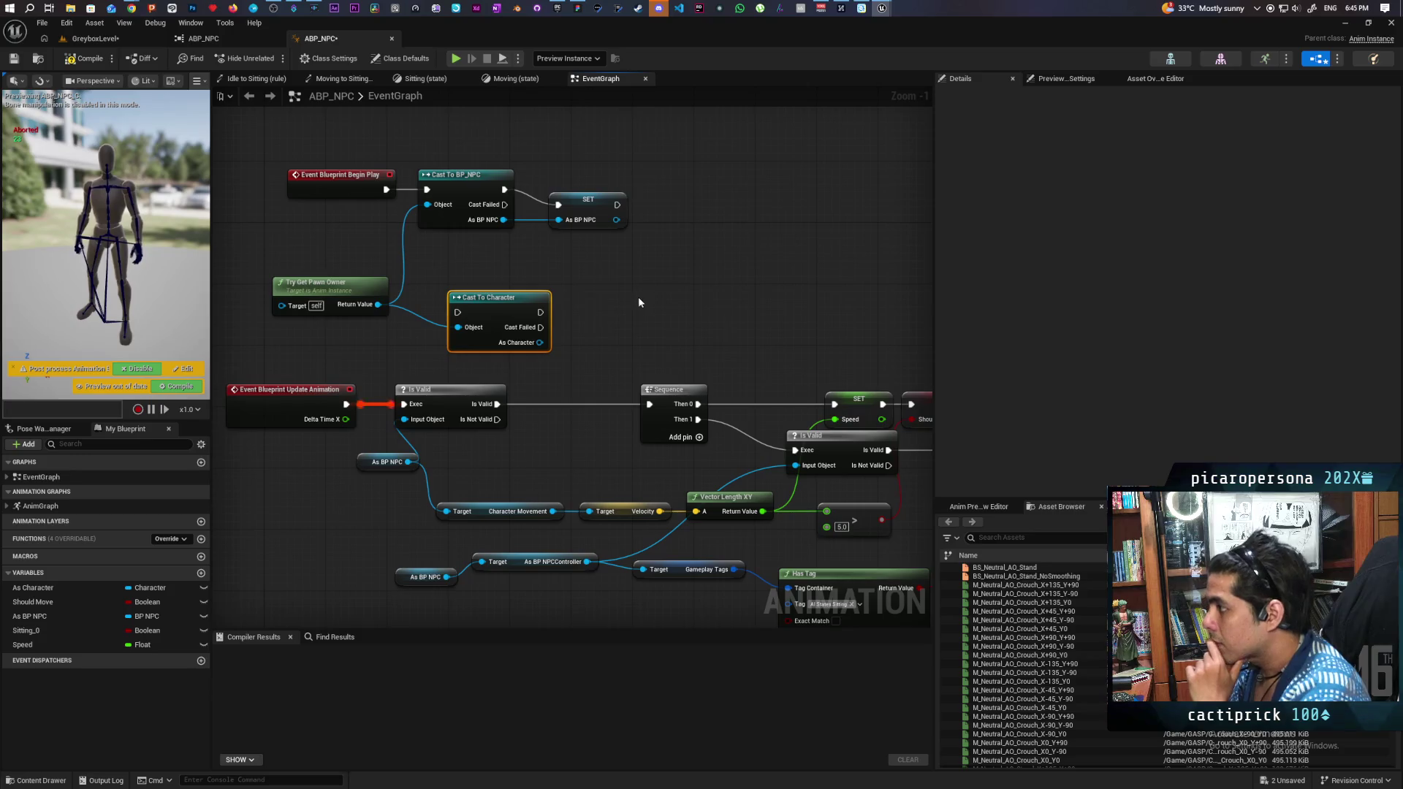
pyautogui.click(580, 202)
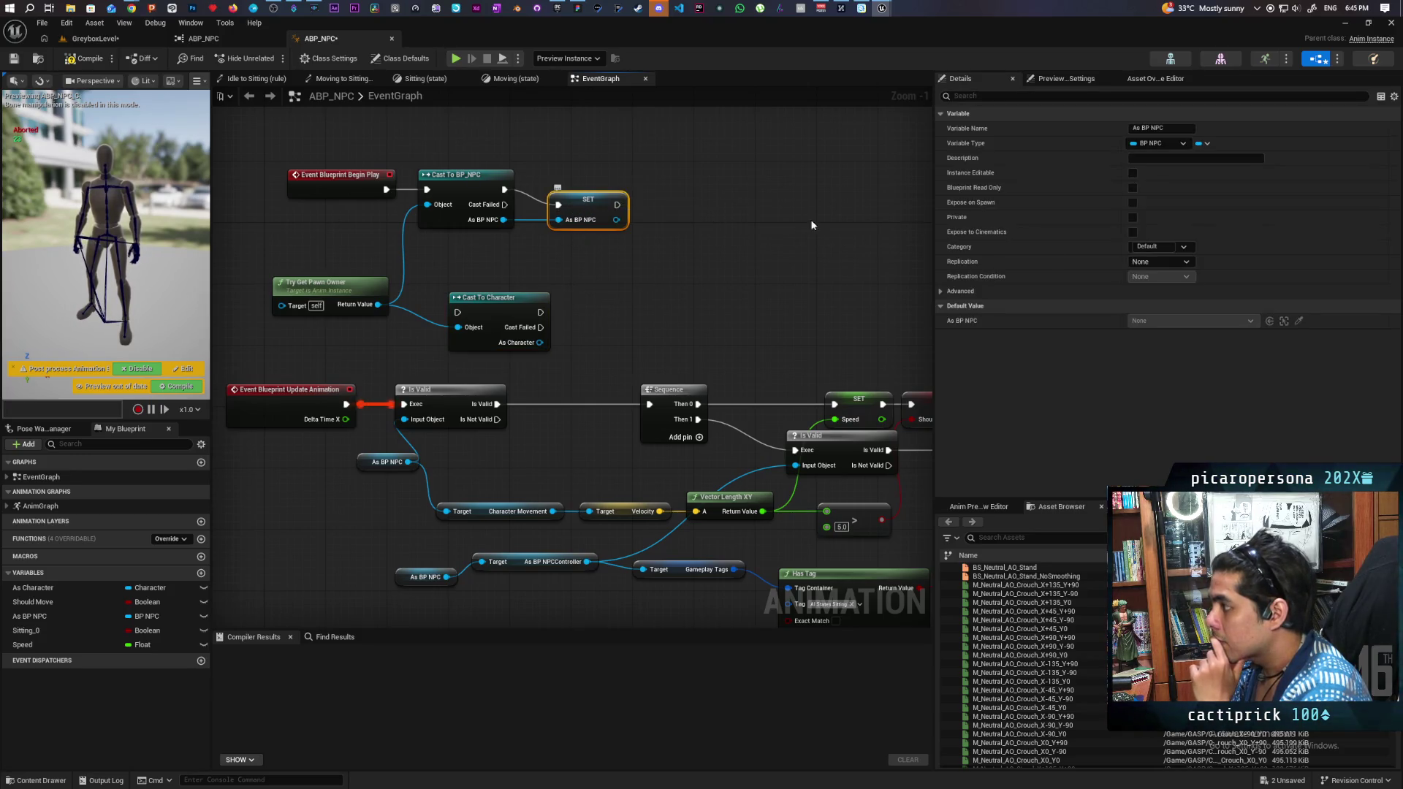
pyautogui.click(1172, 144)
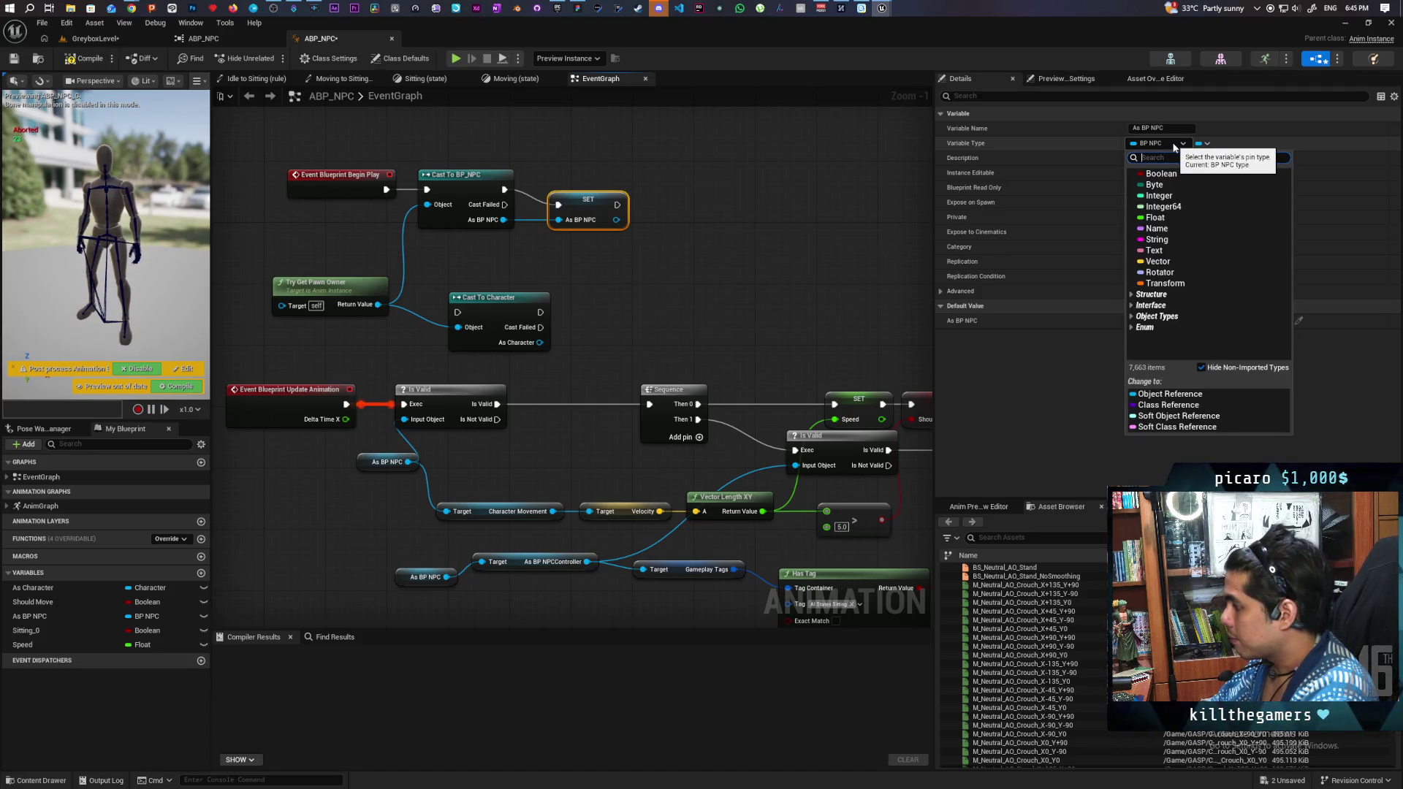
pyautogui.moveTo(605, 463); pyautogui.dragTo(671, 394)
pyautogui.click(605, 477)
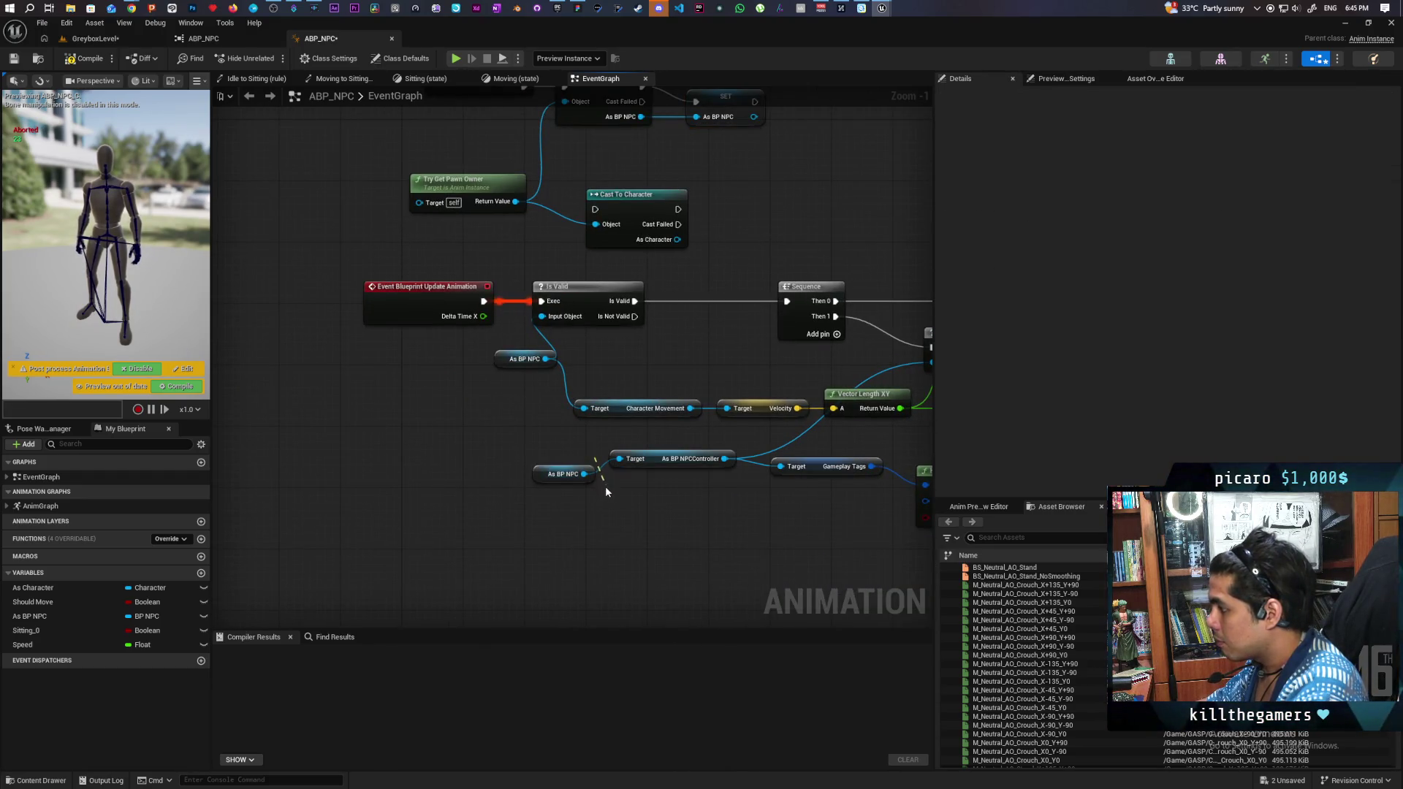
# Step: Add a Cast To BP_NPC off the As BP NPC getter and convert it to a pure cast
pyautogui.moveTo(570, 475)
pyautogui.mouseDown()
pyautogui.moveTo(523, 485)
pyautogui.moveTo(556, 524)
pyautogui.mouseUp()
pyautogui.write('cast to')
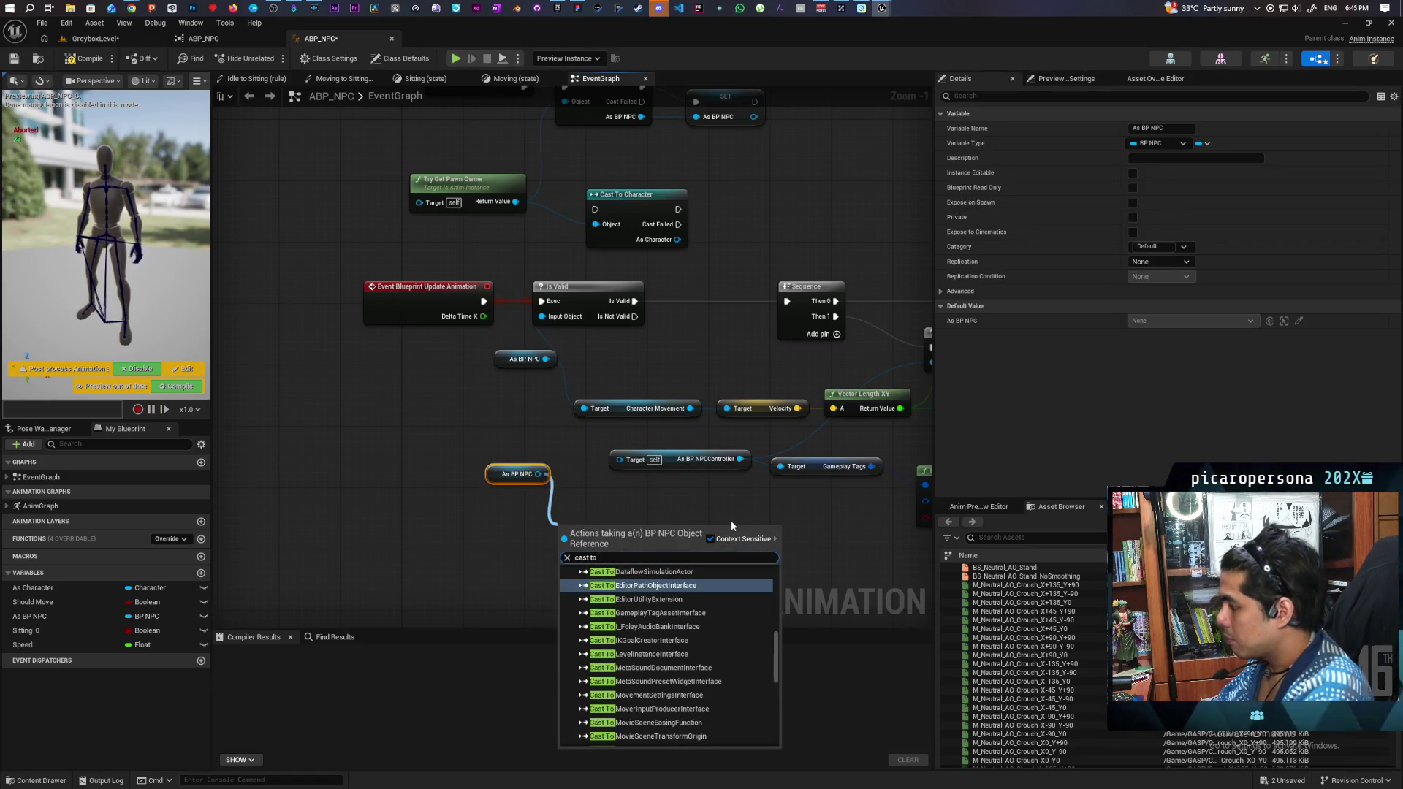
pyautogui.write(' bp npc')
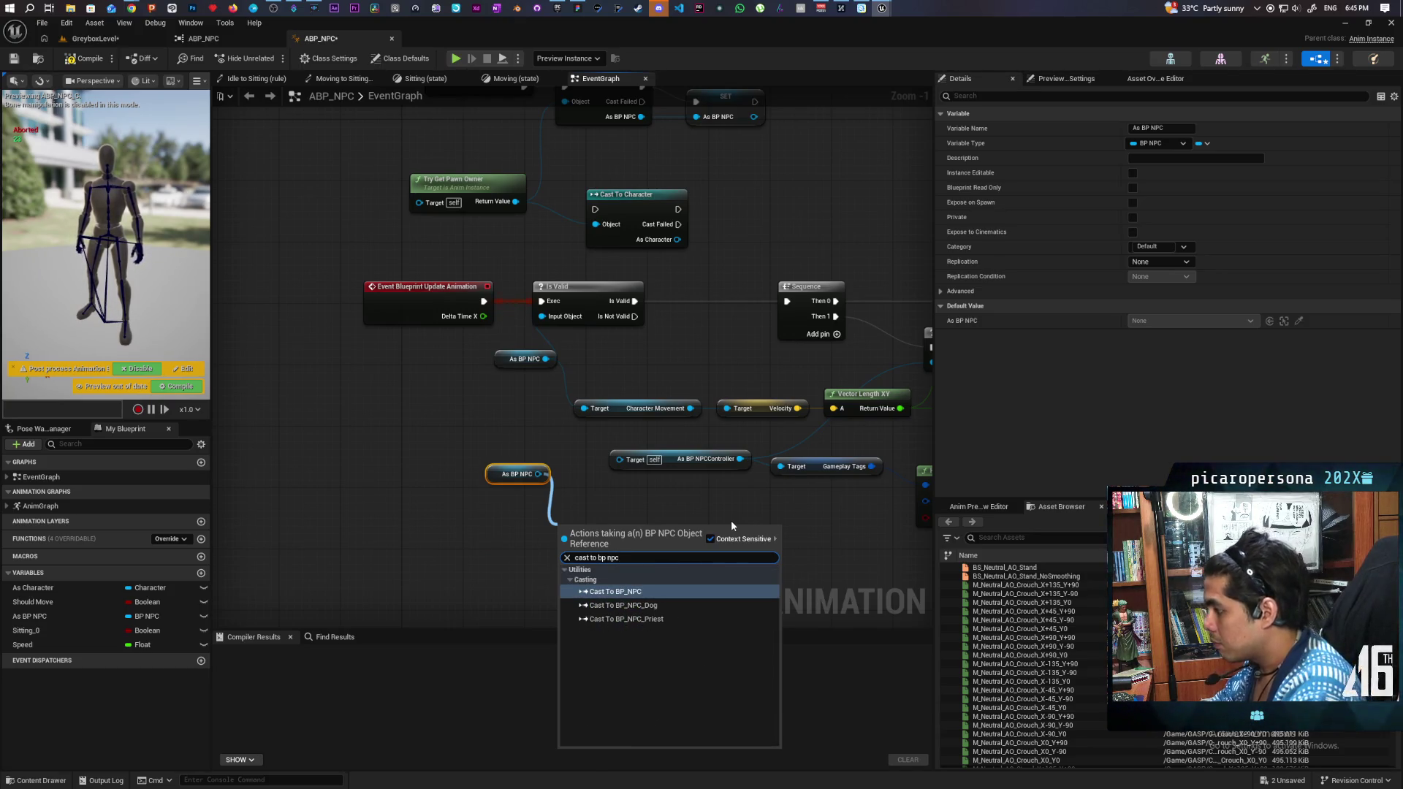
pyautogui.press('Return')
pyautogui.moveTo(757, 506); pyautogui.dragTo(641, 562)
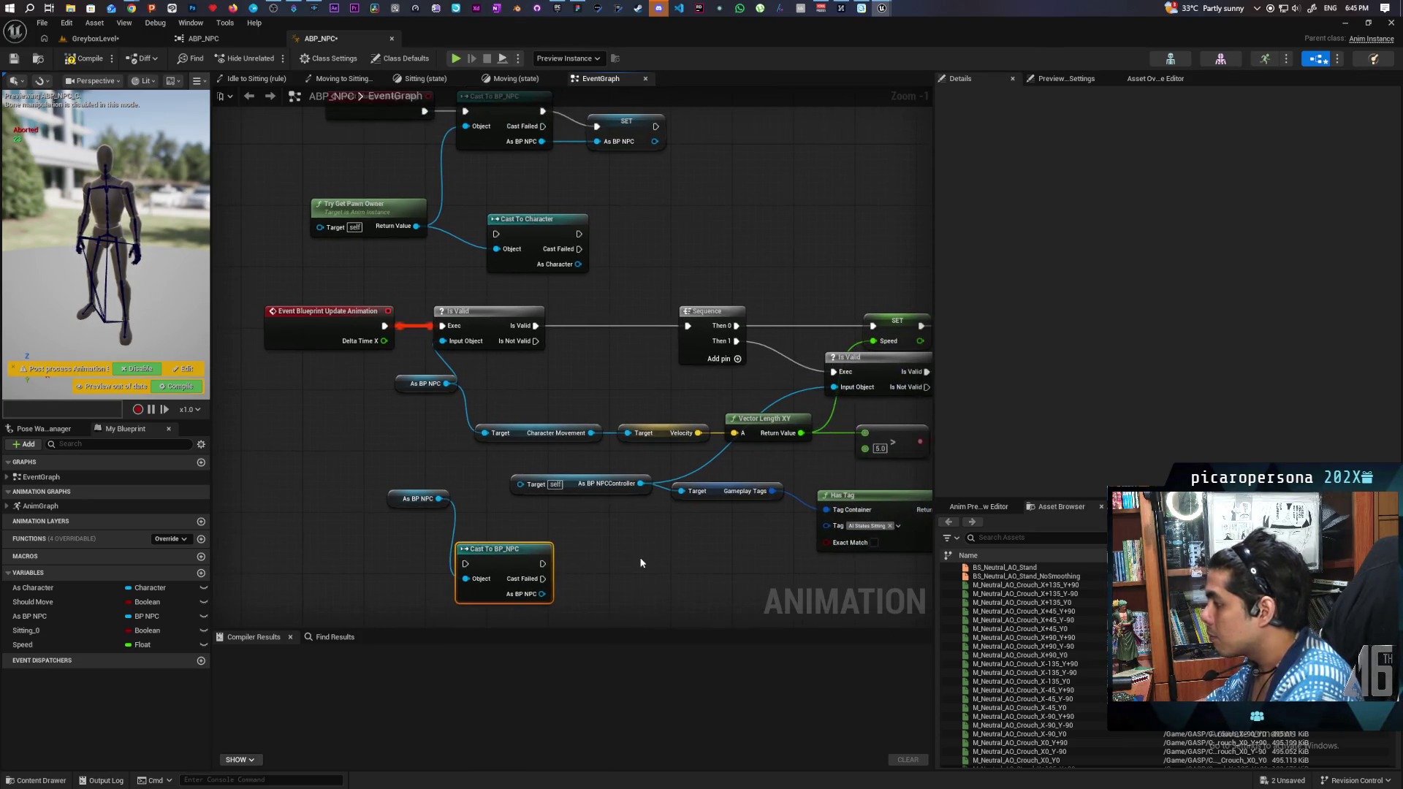
pyautogui.rightClick(516, 559)
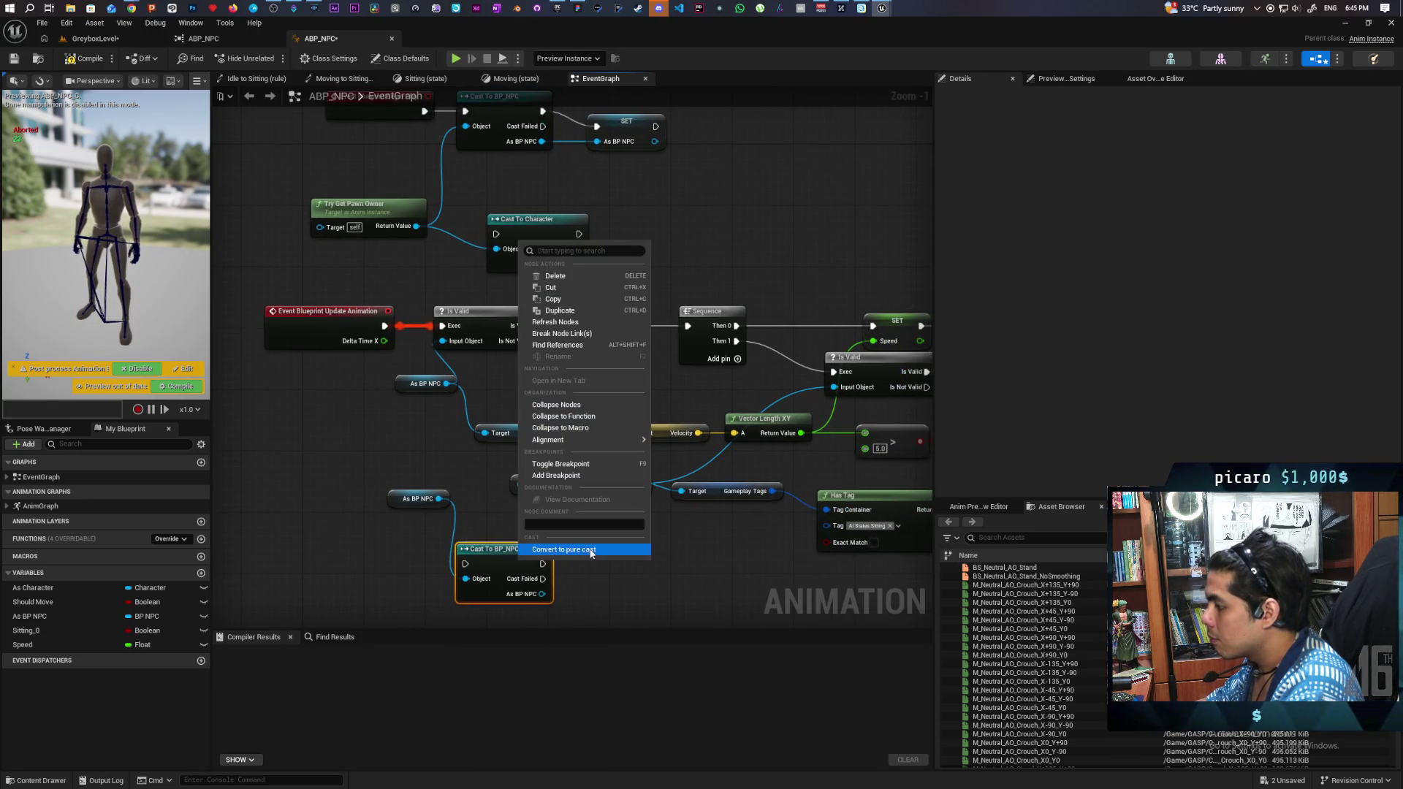
pyautogui.click(592, 550)
# Step: Reselect the SET As BP NPC node and open its variable type options
pyautogui.moveTo(599, 506); pyautogui.dragTo(604, 589)
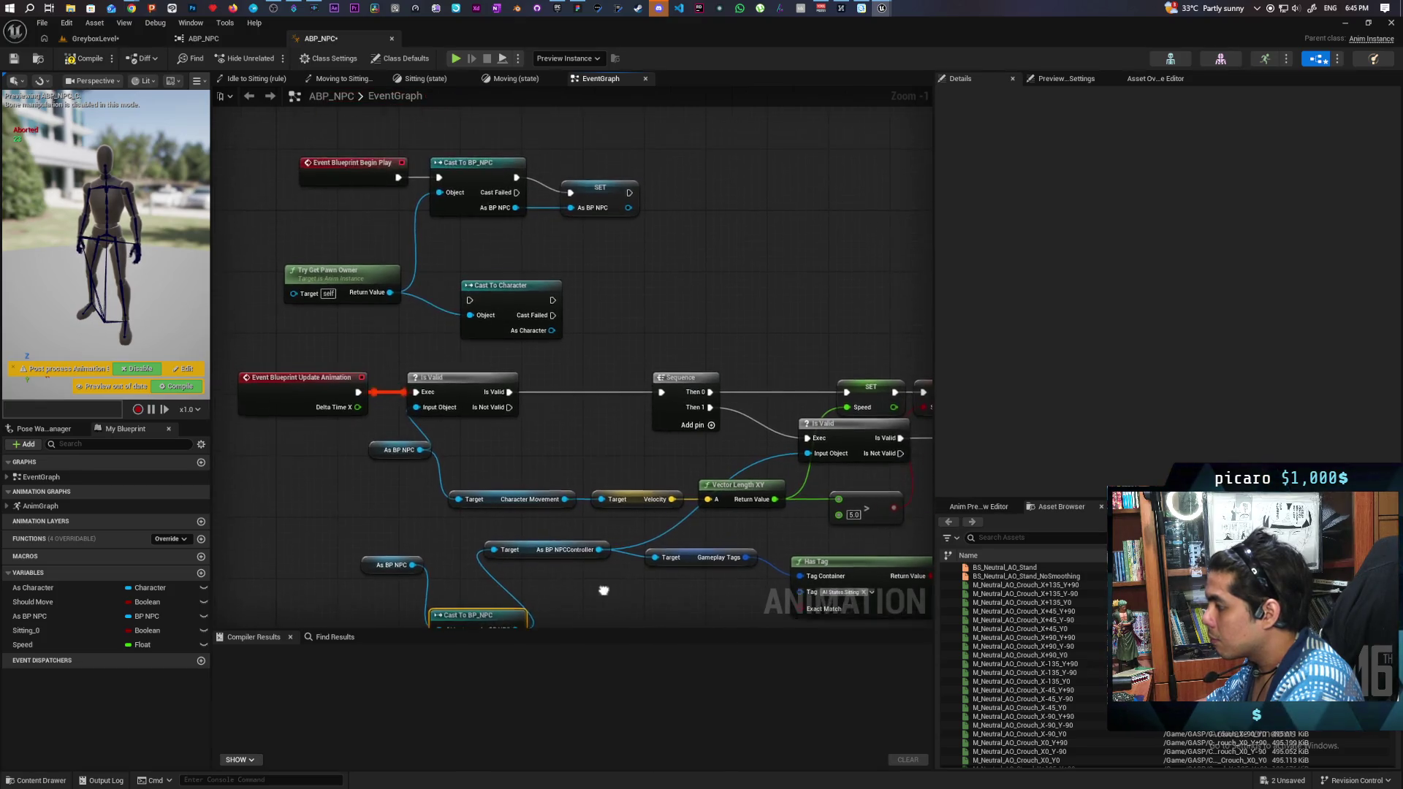
pyautogui.scroll(-2, 599, 557)
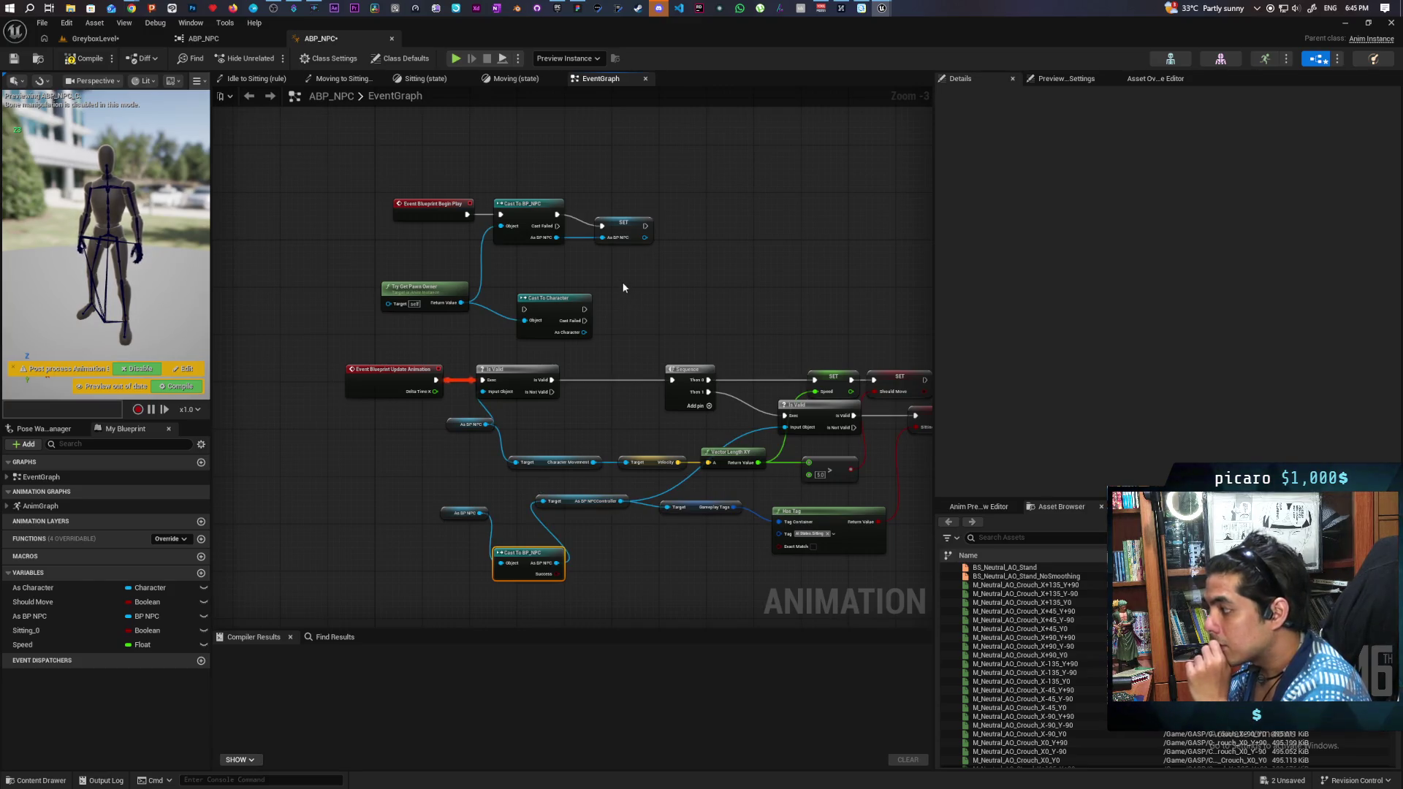
pyautogui.click(627, 225)
pyautogui.click(1175, 144)
pyautogui.write('ch')
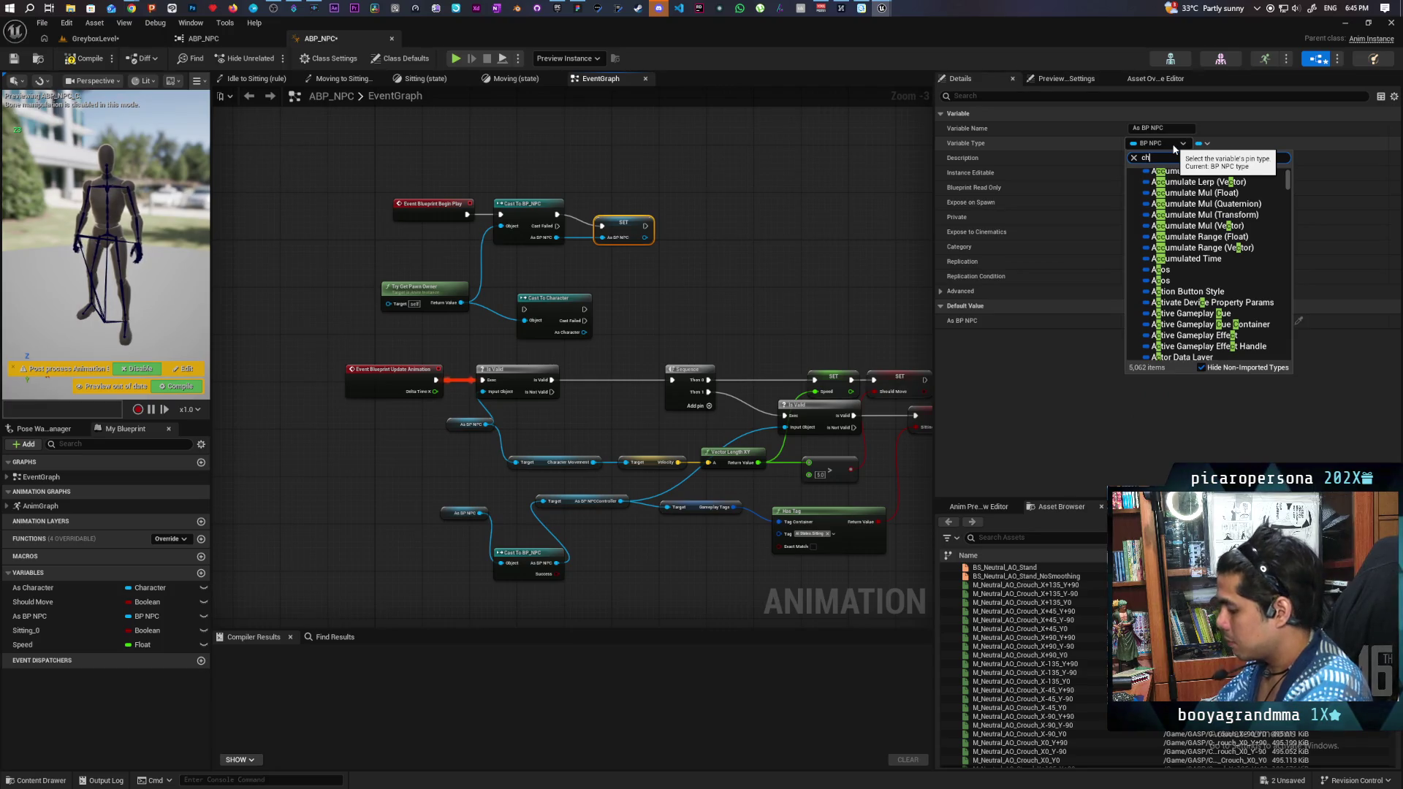
# Step: Make As BP NPC a Character object reference fed by Cast To Character, deleting the Cast To BP_NPC node
pyautogui.write('aracter')
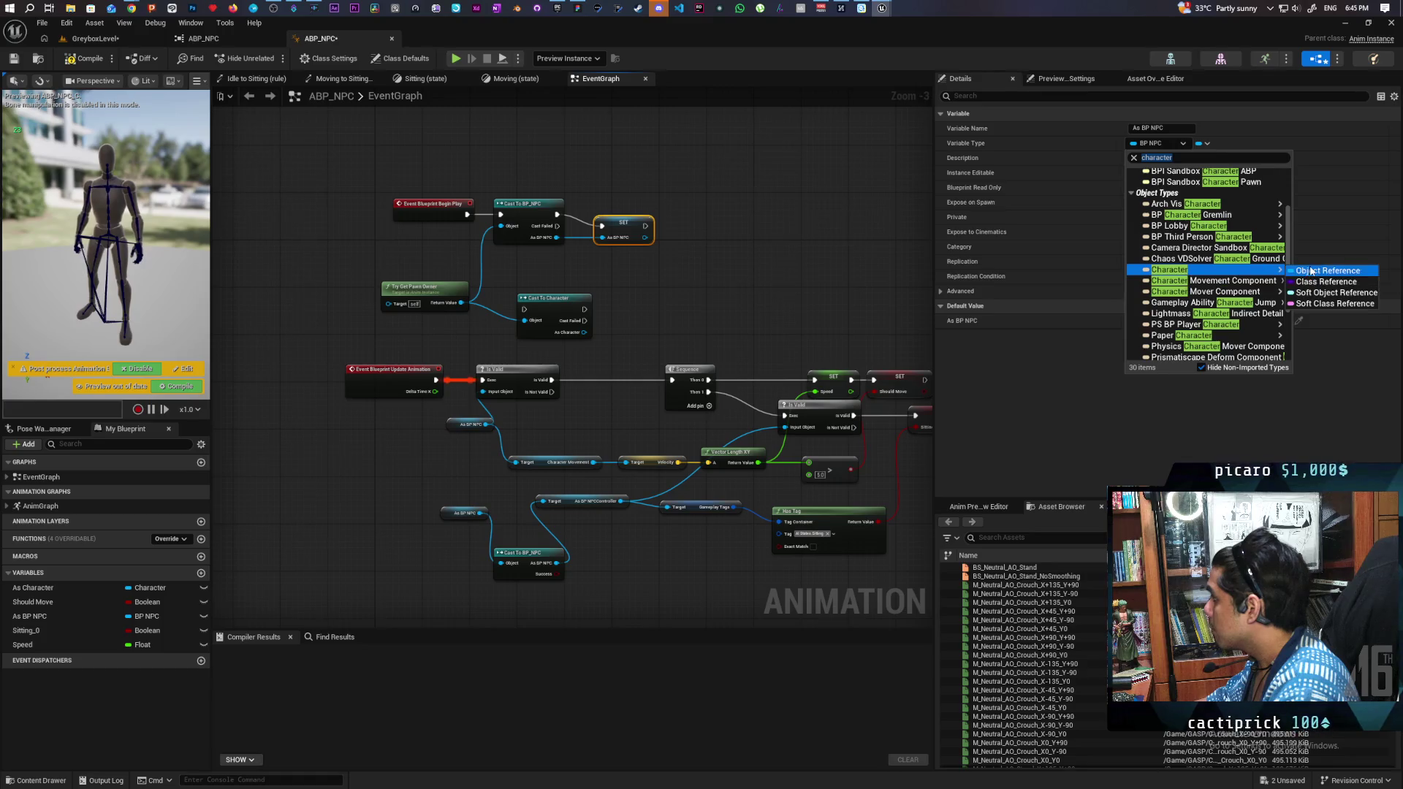
pyautogui.click(1312, 271)
pyautogui.click(763, 431)
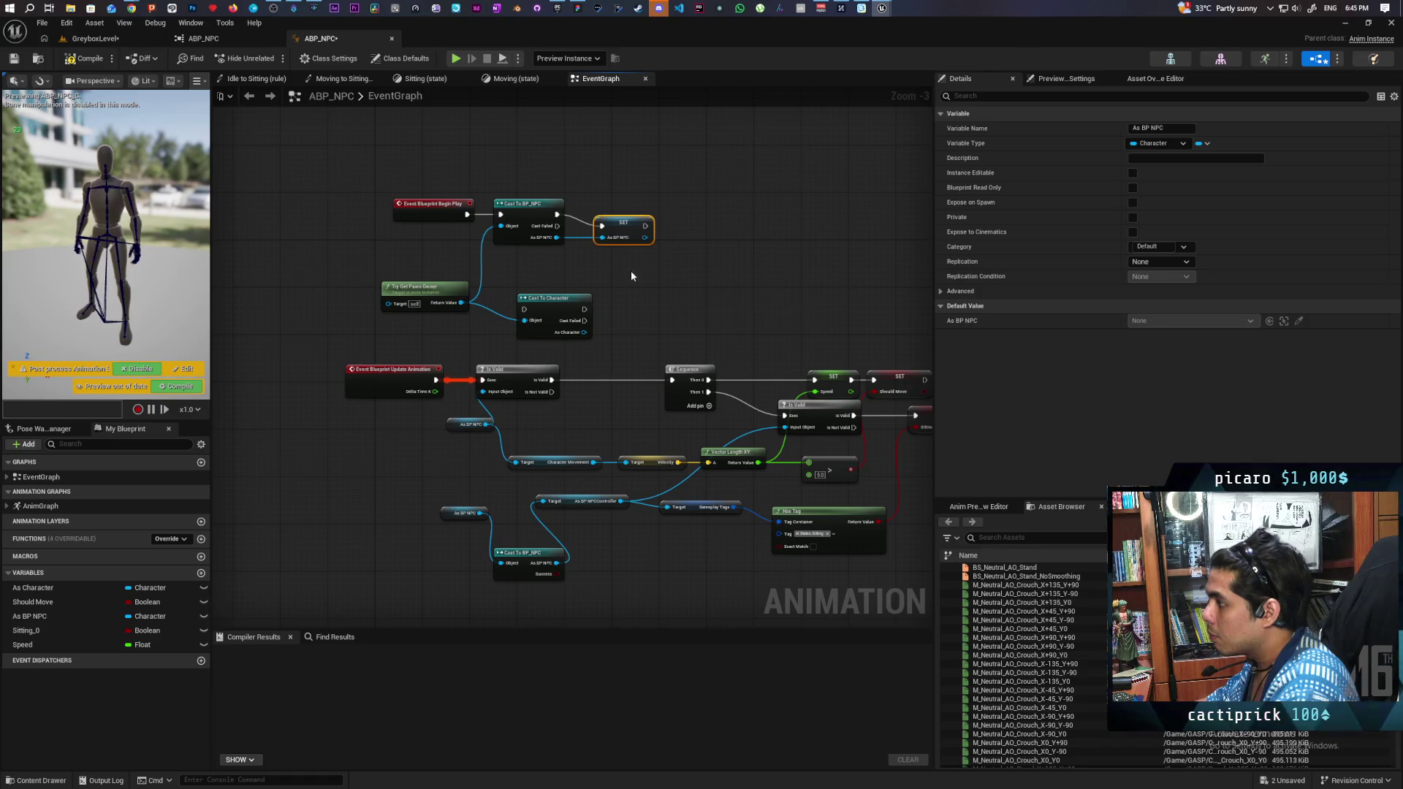
pyautogui.moveTo(584, 333)
pyautogui.mouseDown()
pyautogui.moveTo(608, 284)
pyautogui.moveTo(601, 237)
pyautogui.mouseUp()
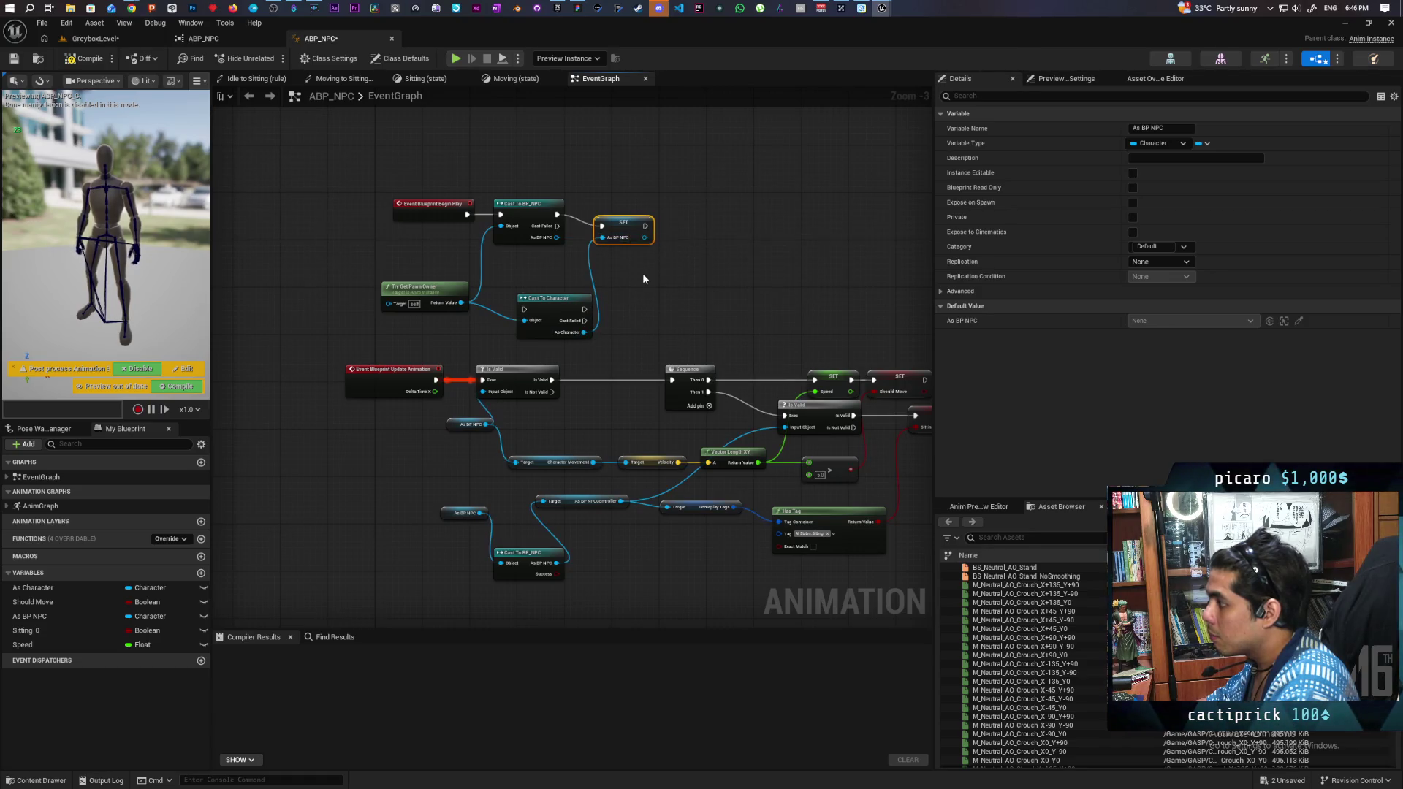
pyautogui.click(538, 234)
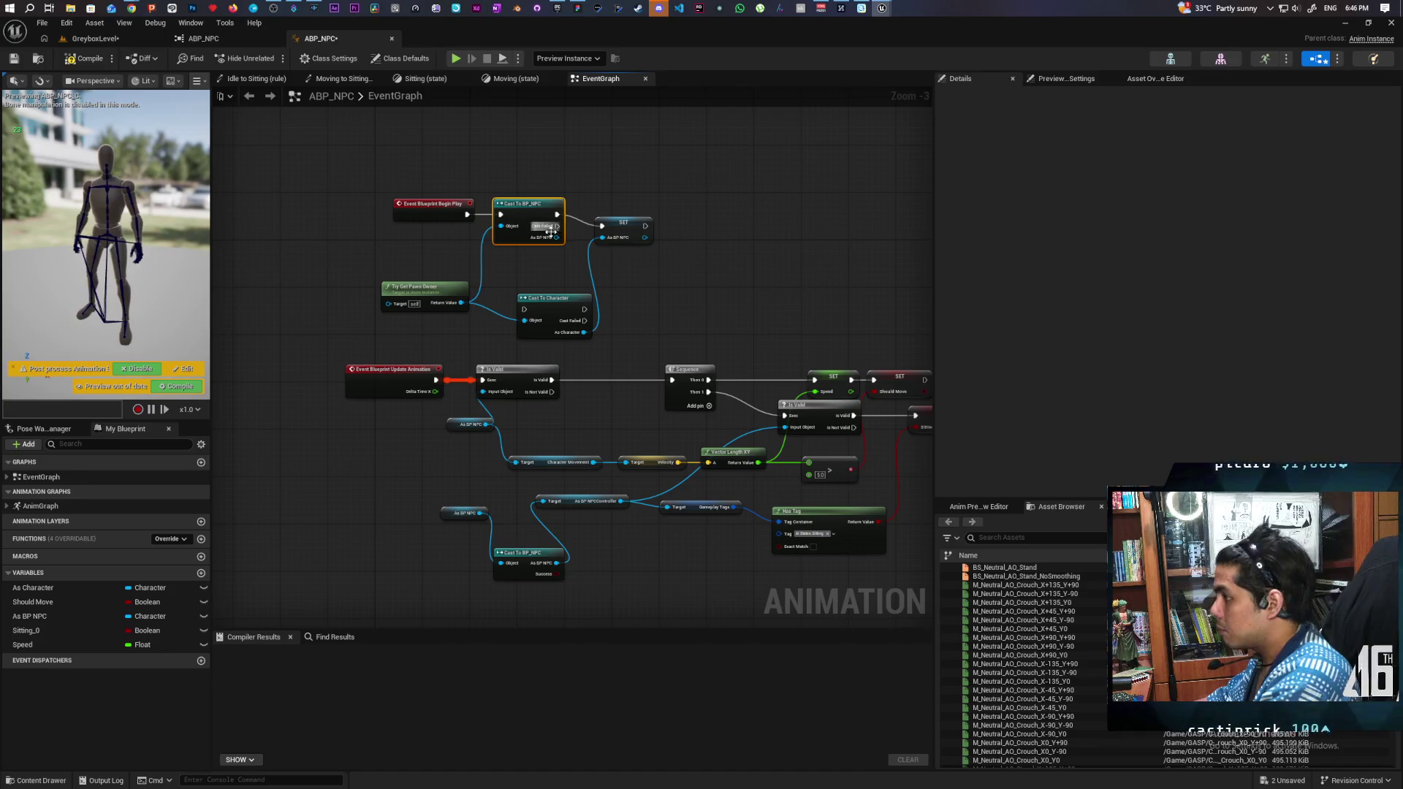
pyautogui.press('Delete')
pyautogui.moveTo(467, 214)
pyautogui.mouseDown()
pyautogui.moveTo(524, 310)
pyautogui.moveTo(516, 219)
pyautogui.moveTo(603, 227)
pyautogui.mouseUp()
# Step: Review the As Character and As BP NPC variables, compile ABP_NPC, and return to its Reference Viewer
pyautogui.moveTo(776, 313); pyautogui.dragTo(736, 278)
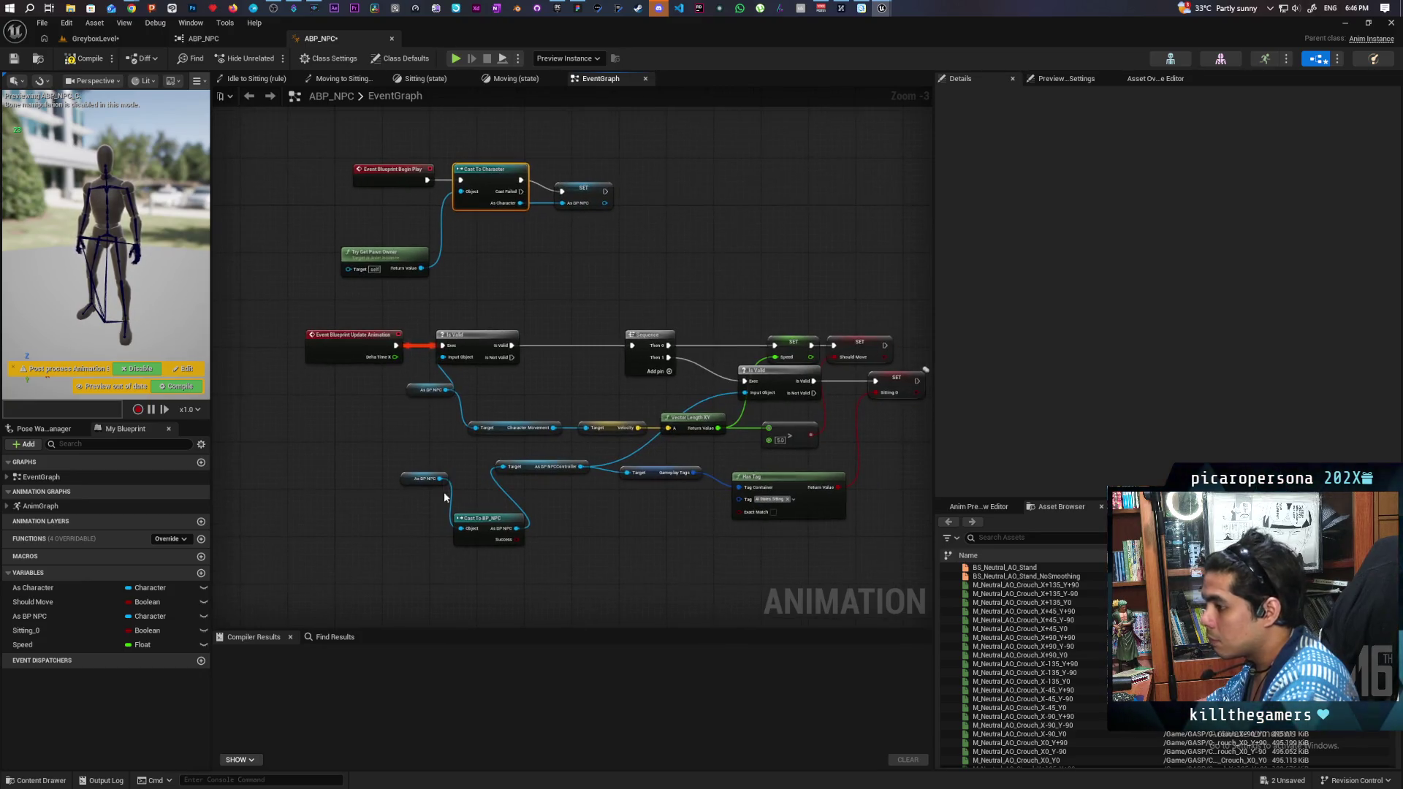
pyautogui.click(55, 589)
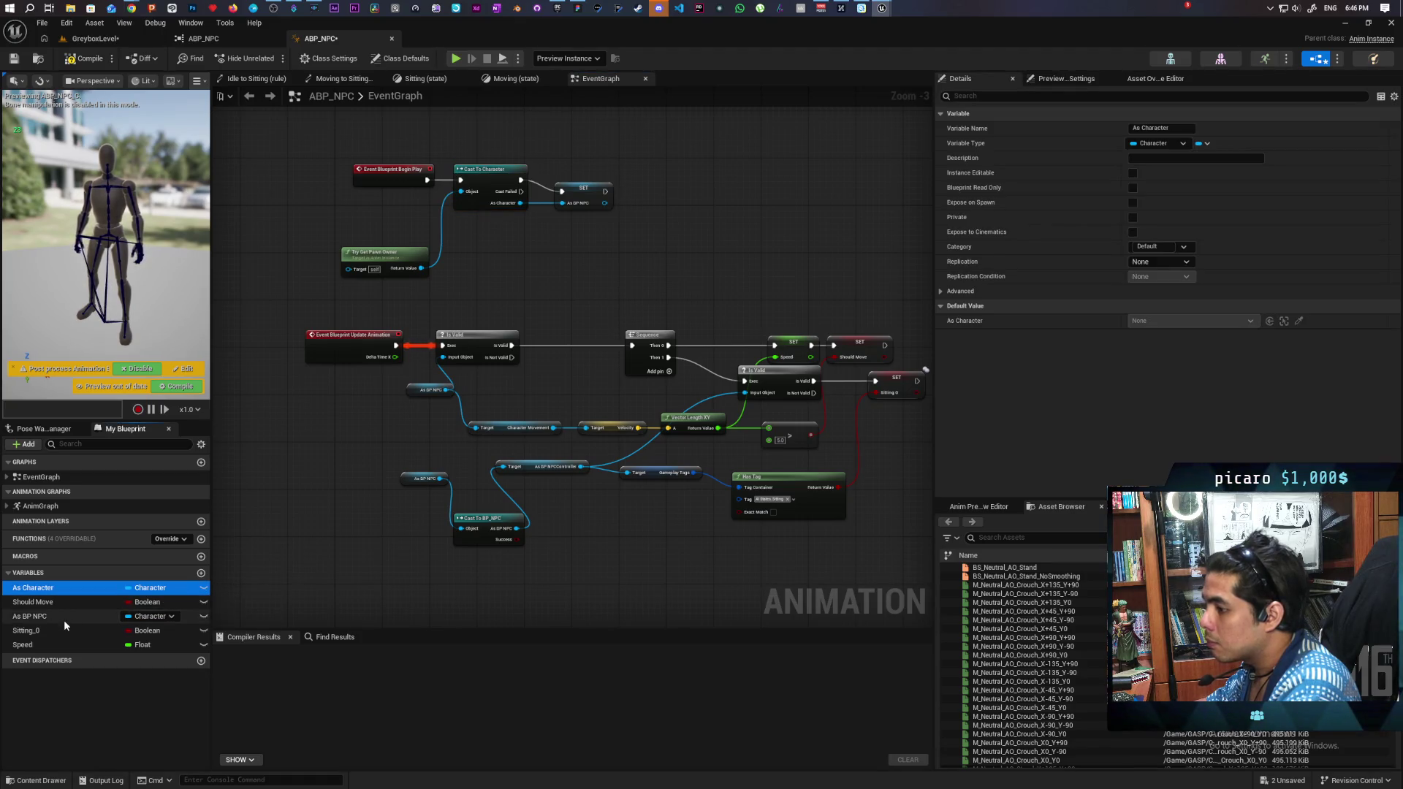
pyautogui.click(64, 619)
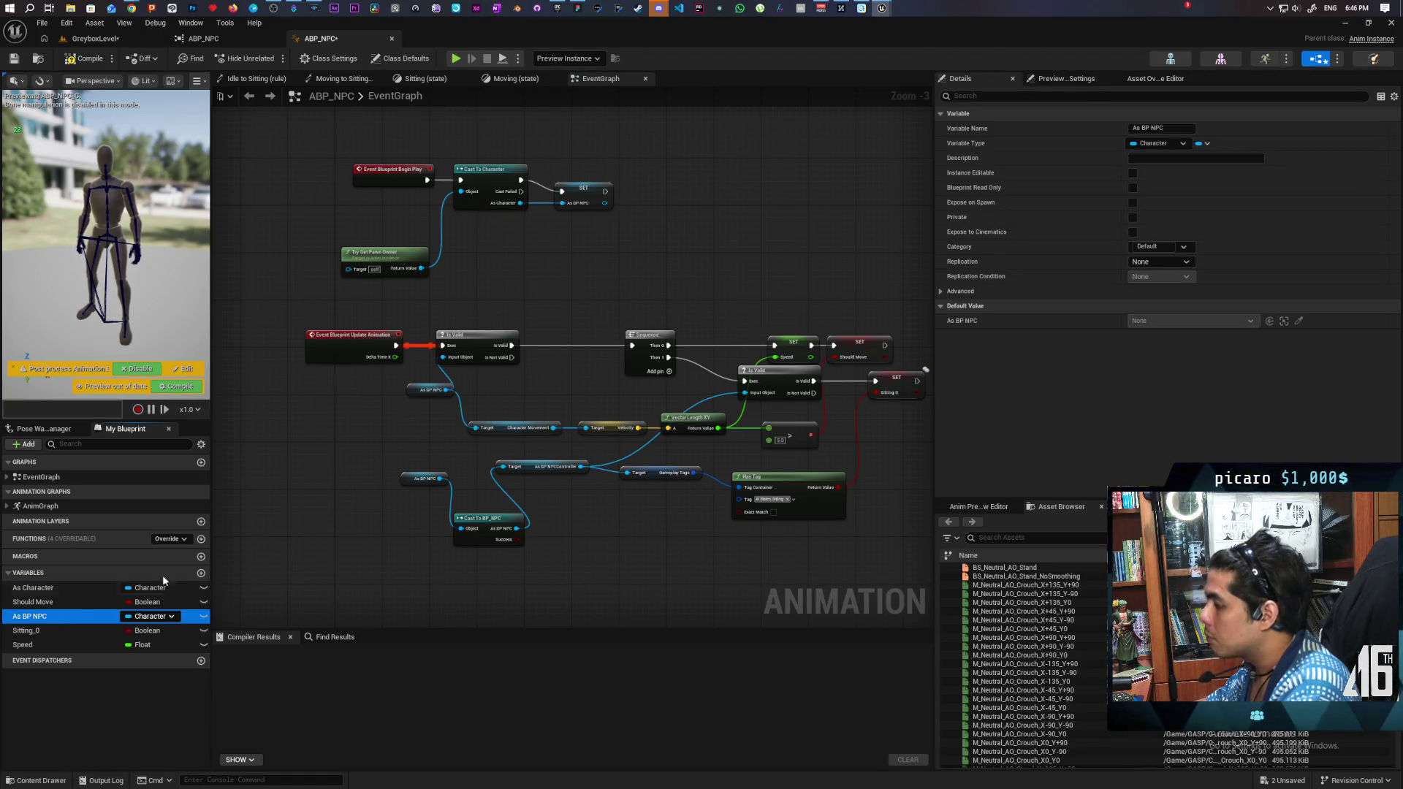
pyautogui.click(86, 60)
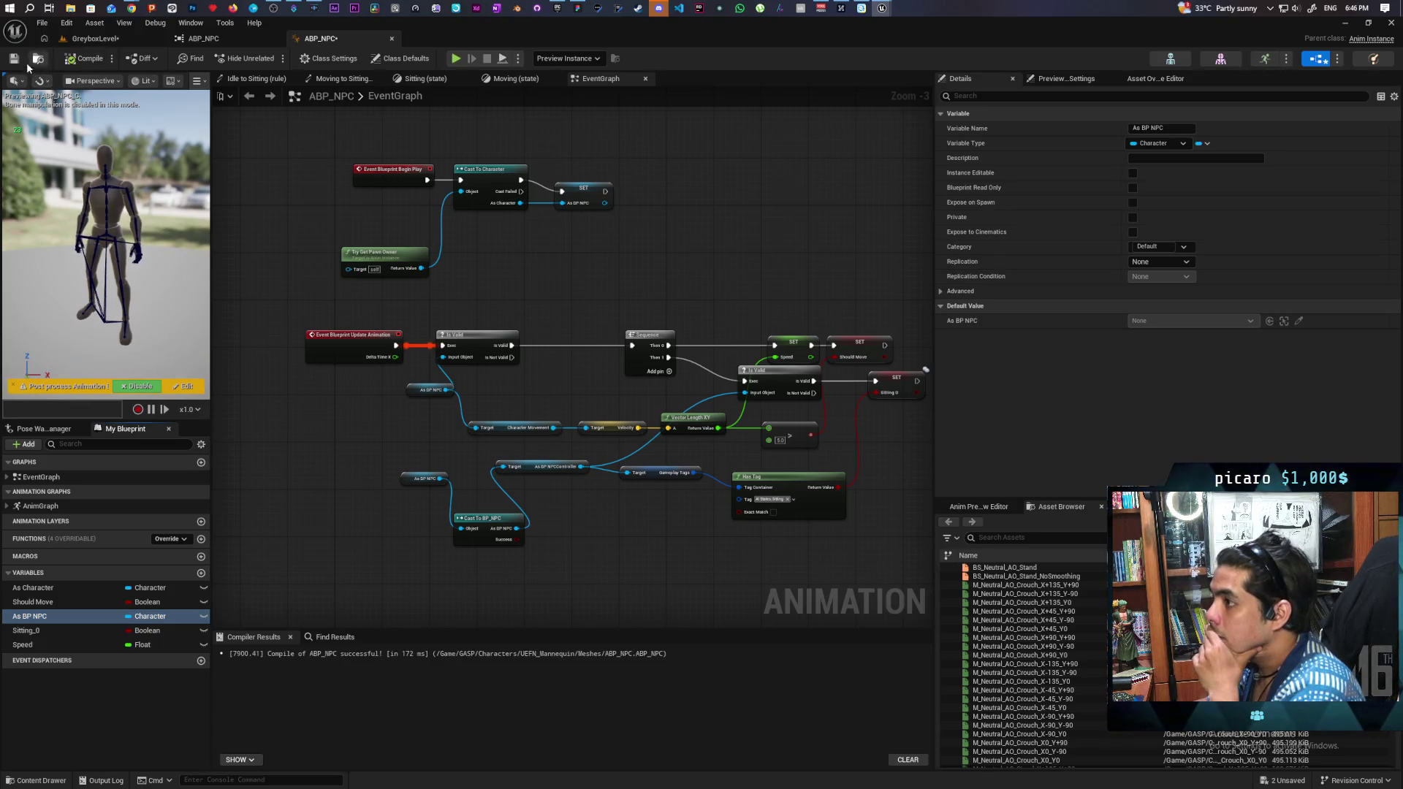
pyautogui.moveTo(564, 297); pyautogui.dragTo(589, 266)
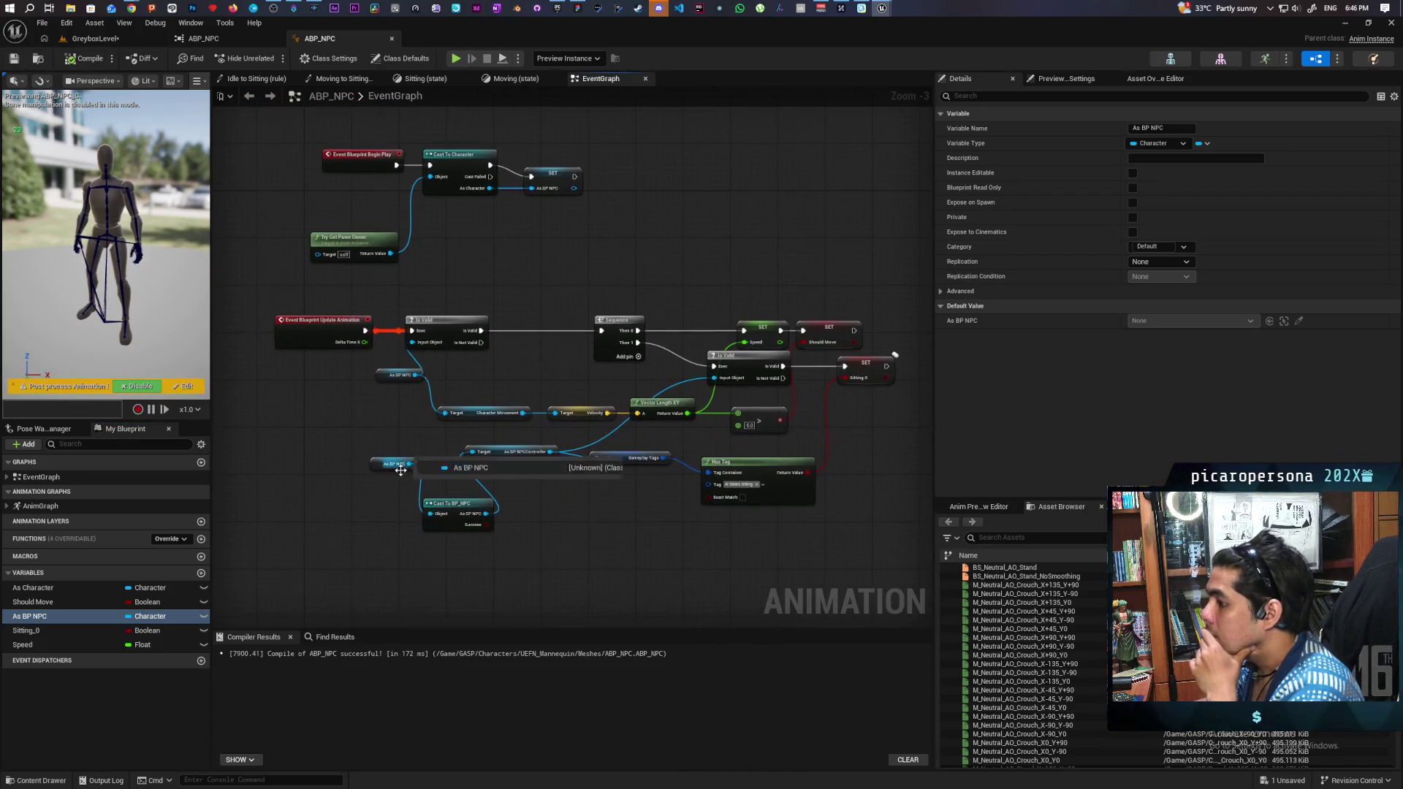
pyautogui.moveTo(354, 539); pyautogui.dragTo(427, 429)
pyautogui.click(217, 38)
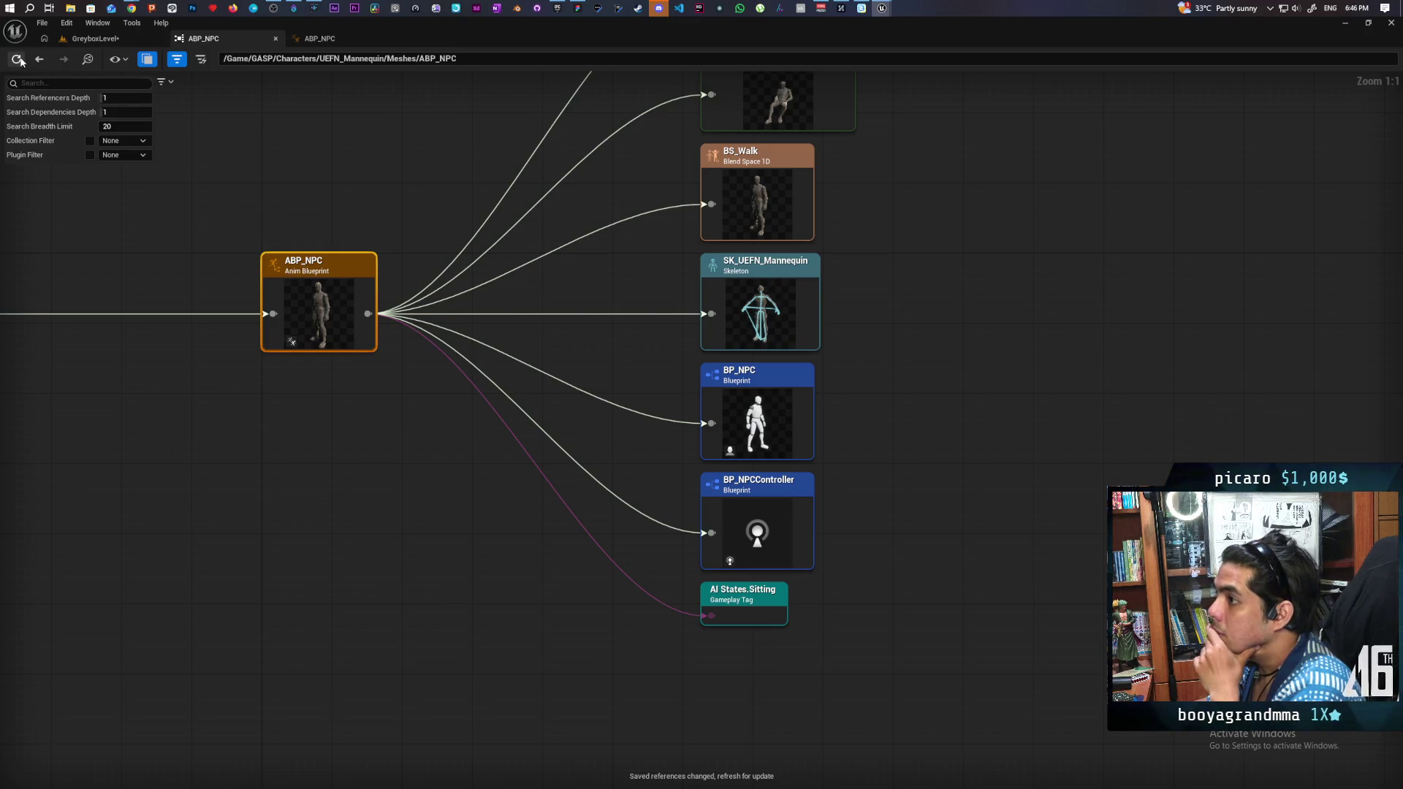
# Step: Refresh the reference graph, then switch back to ABP_NPC's EventGraph with Begin Play and Cast To Character
pyautogui.click(17, 59)
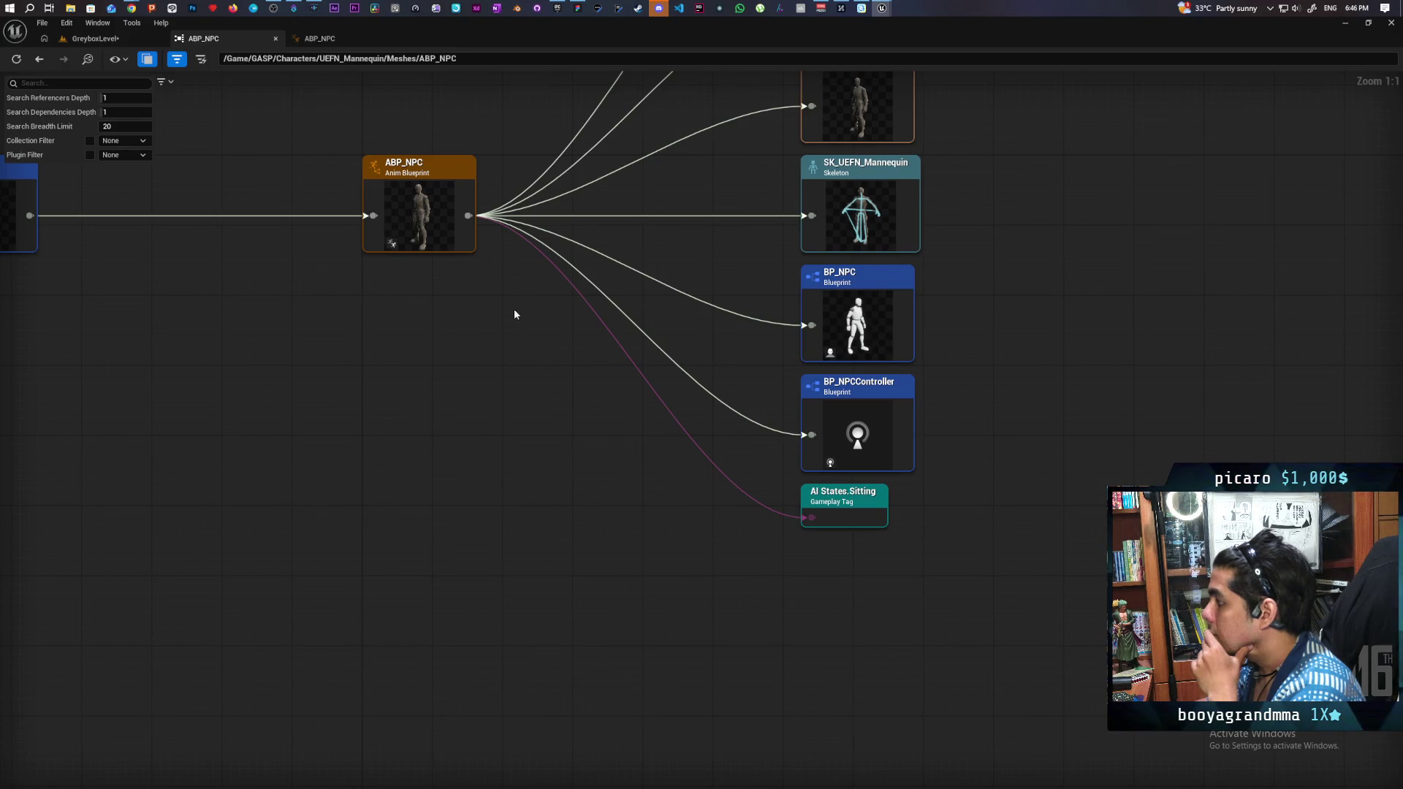
pyautogui.click(320, 38)
pyautogui.moveTo(553, 395); pyautogui.dragTo(592, 392)
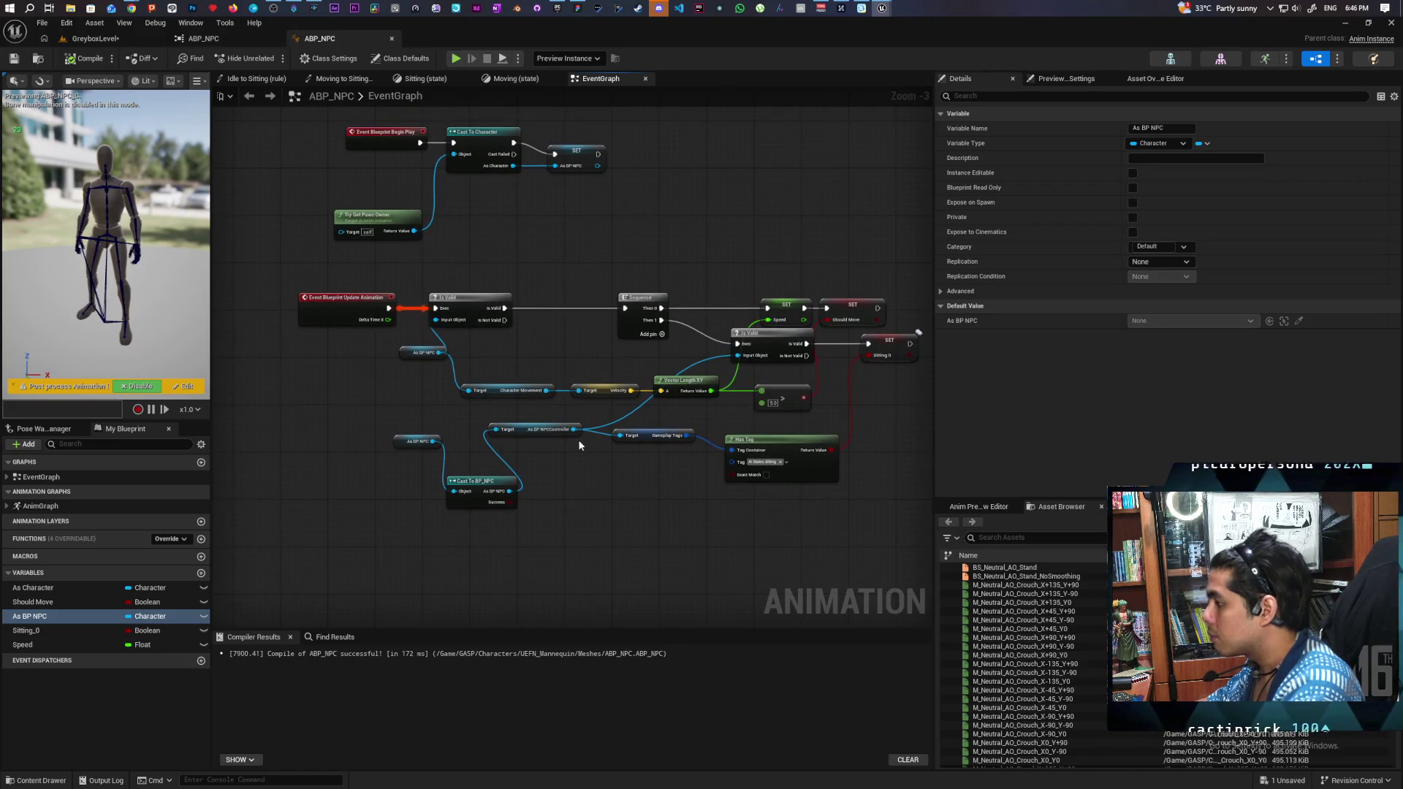
pyautogui.moveTo(619, 479); pyautogui.dragTo(609, 478)
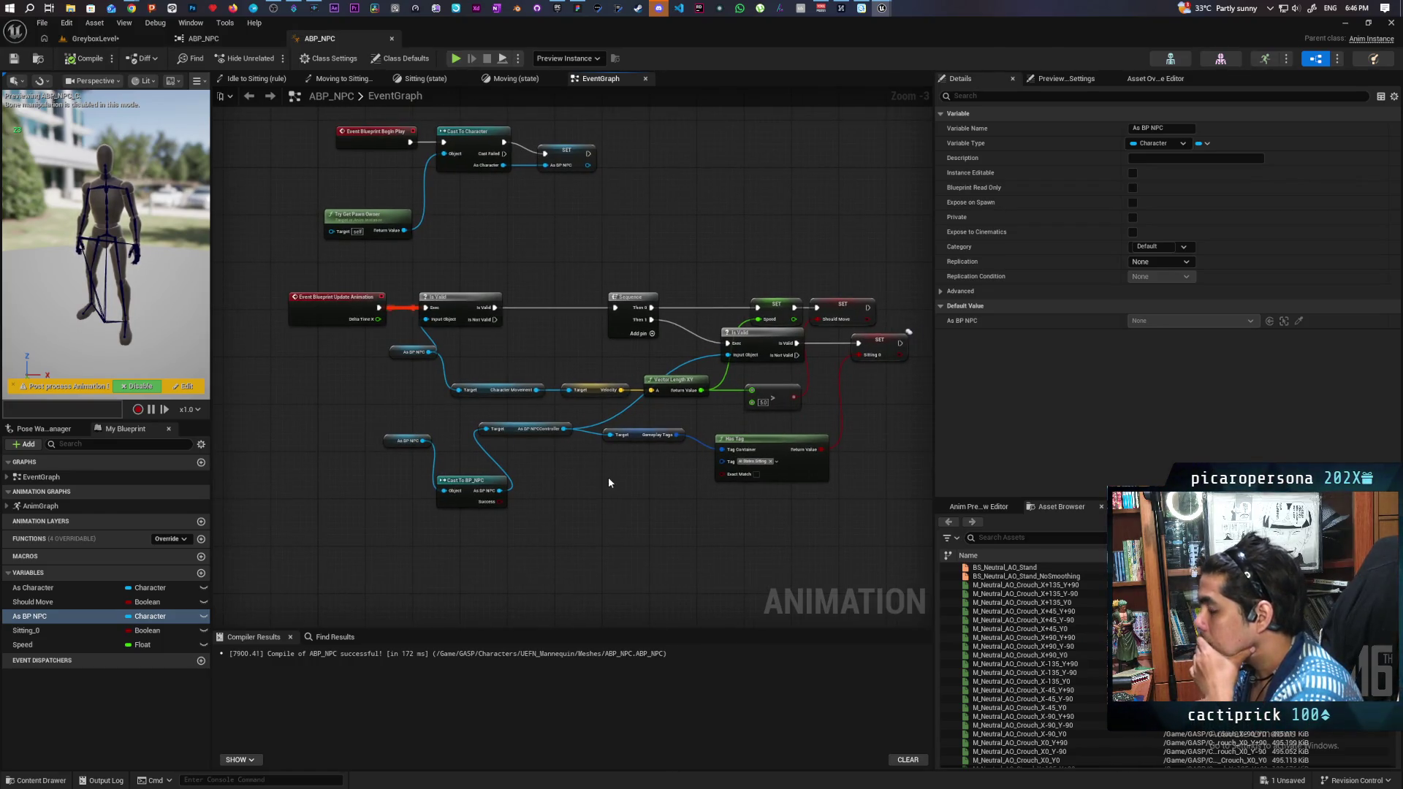
pyautogui.moveTo(611, 477); pyautogui.dragTo(596, 479)
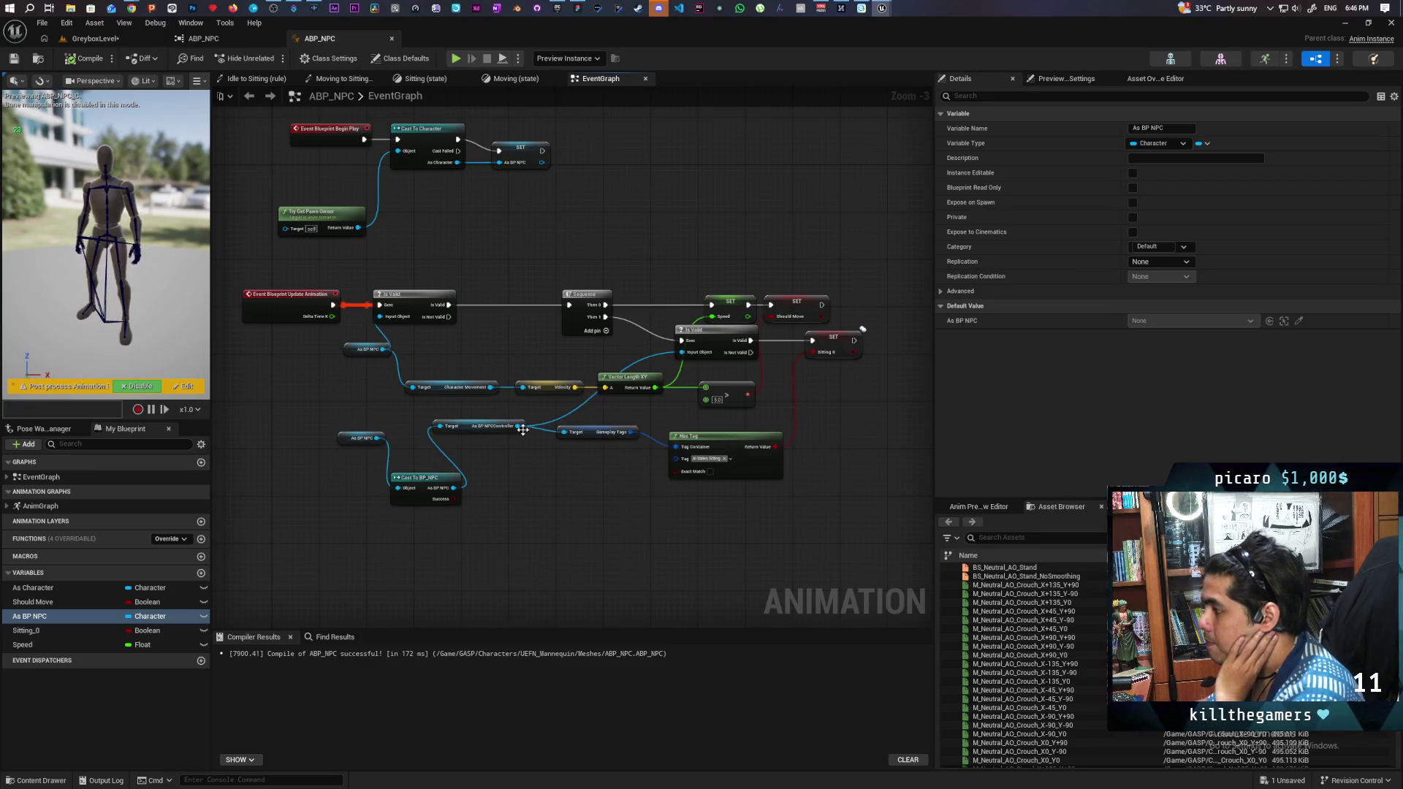
pyautogui.scroll(4, 550, 458)
pyautogui.scroll(-3, 549, 480)
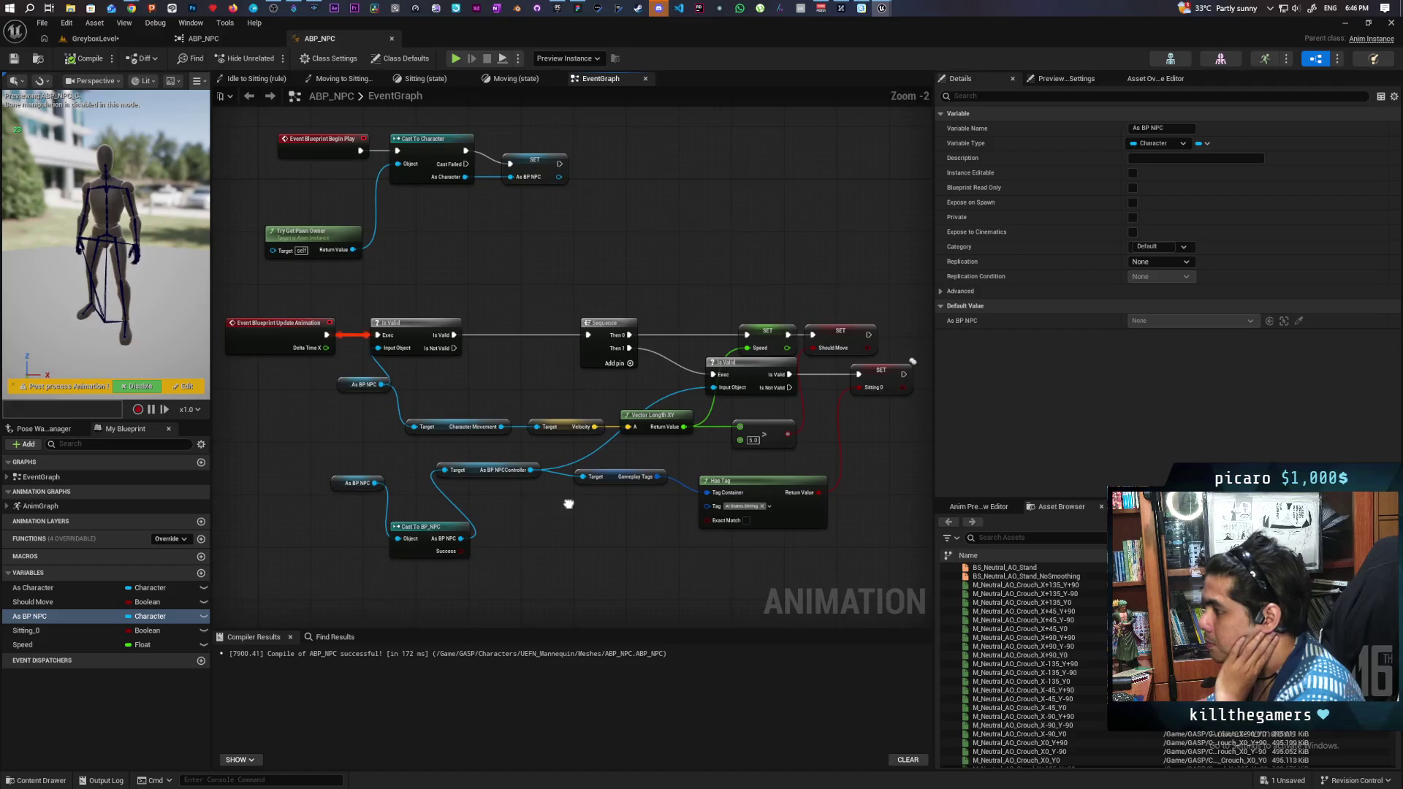
pyautogui.moveTo(557, 520)
pyautogui.mouseDown()
pyautogui.moveTo(584, 512)
pyautogui.moveTo(582, 495)
pyautogui.mouseUp()
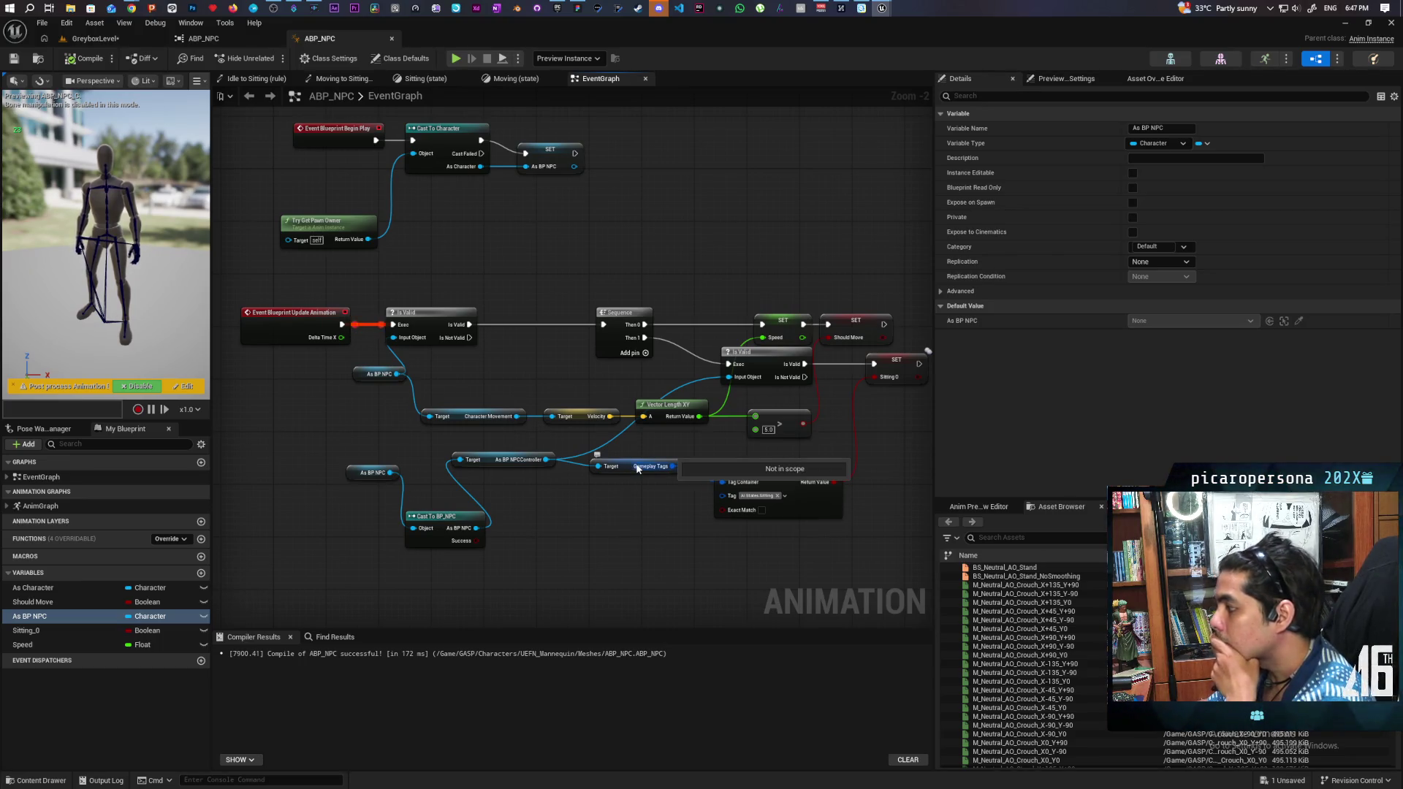
pyautogui.scroll(1, 540, 498)
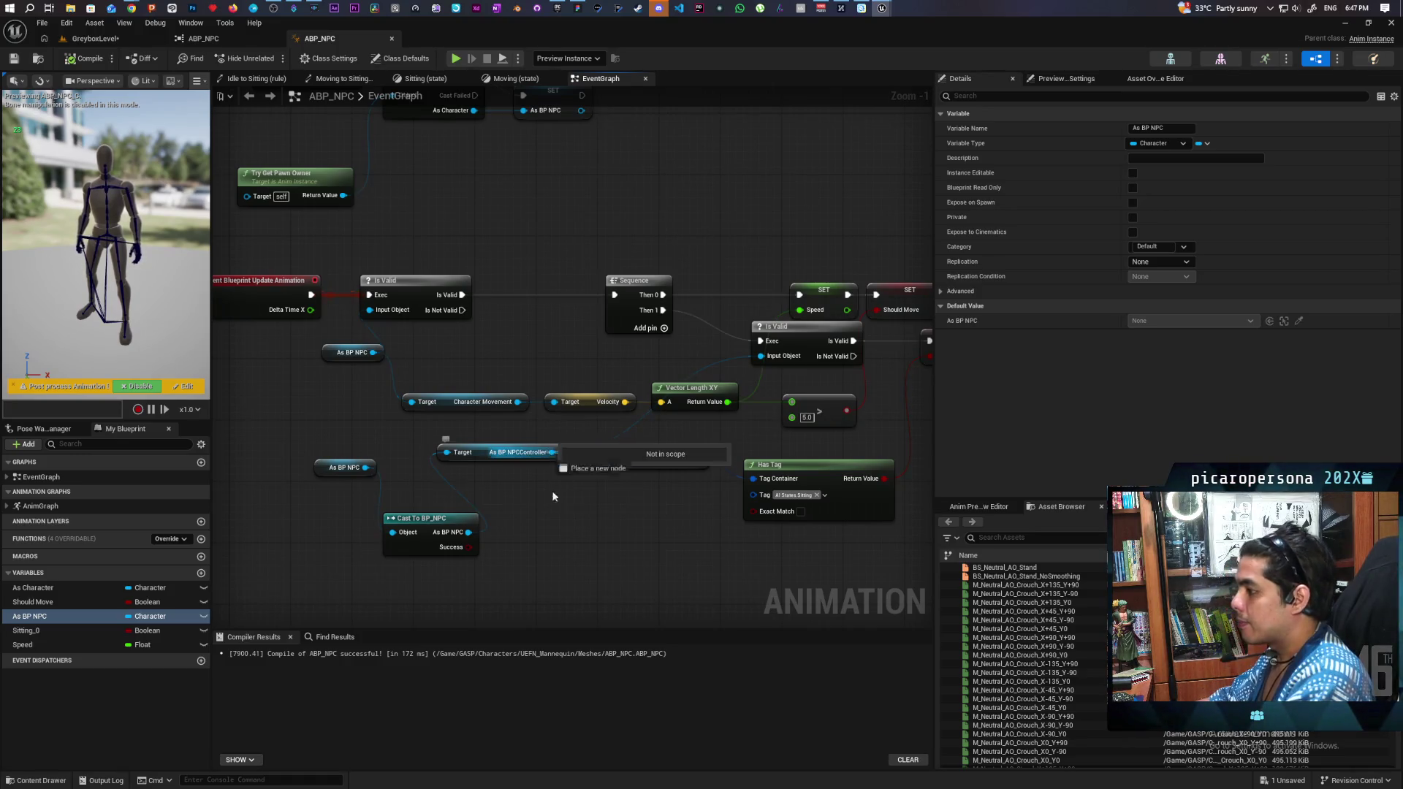
pyautogui.moveTo(552, 453); pyautogui.dragTo(562, 542)
pyautogui.write('gameplay tag')
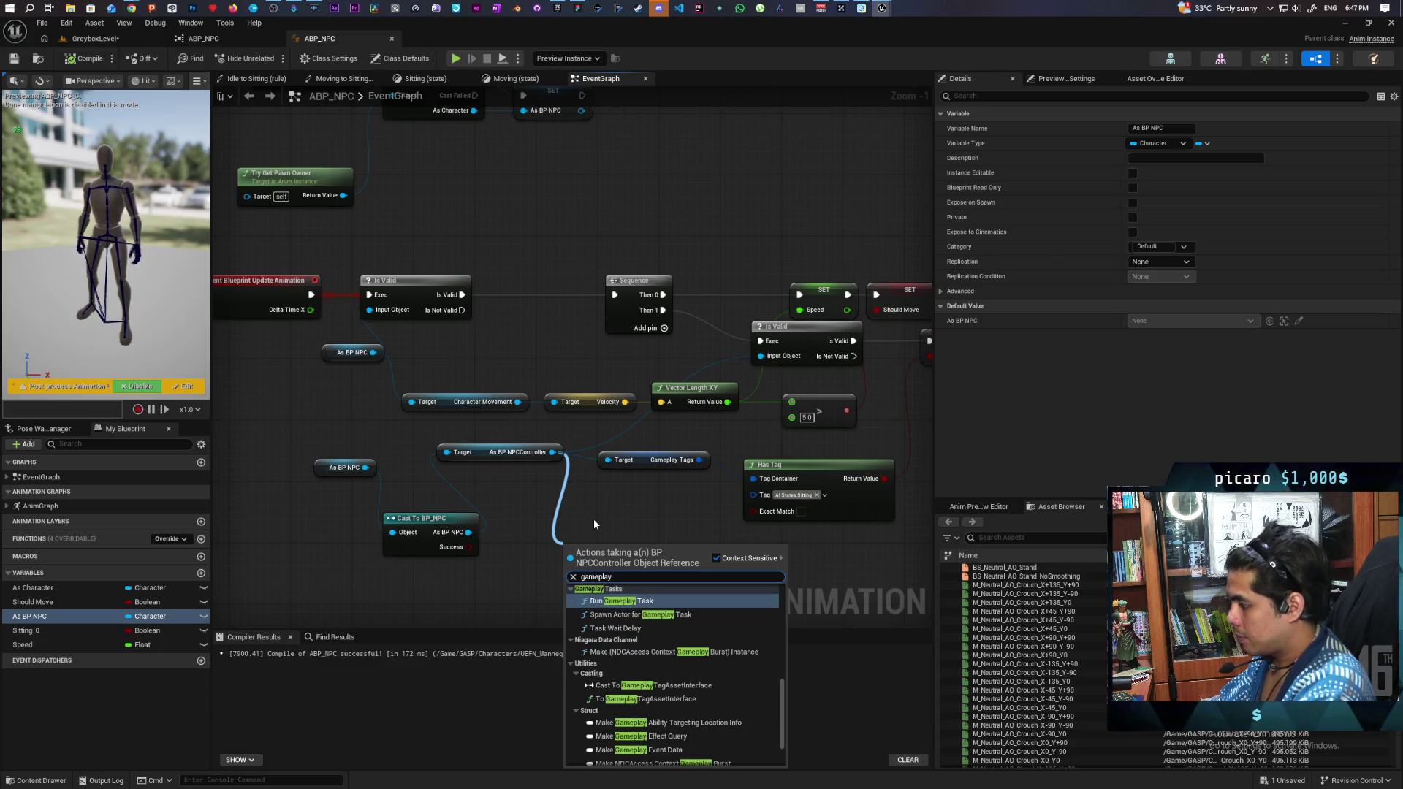
pyautogui.write('s')
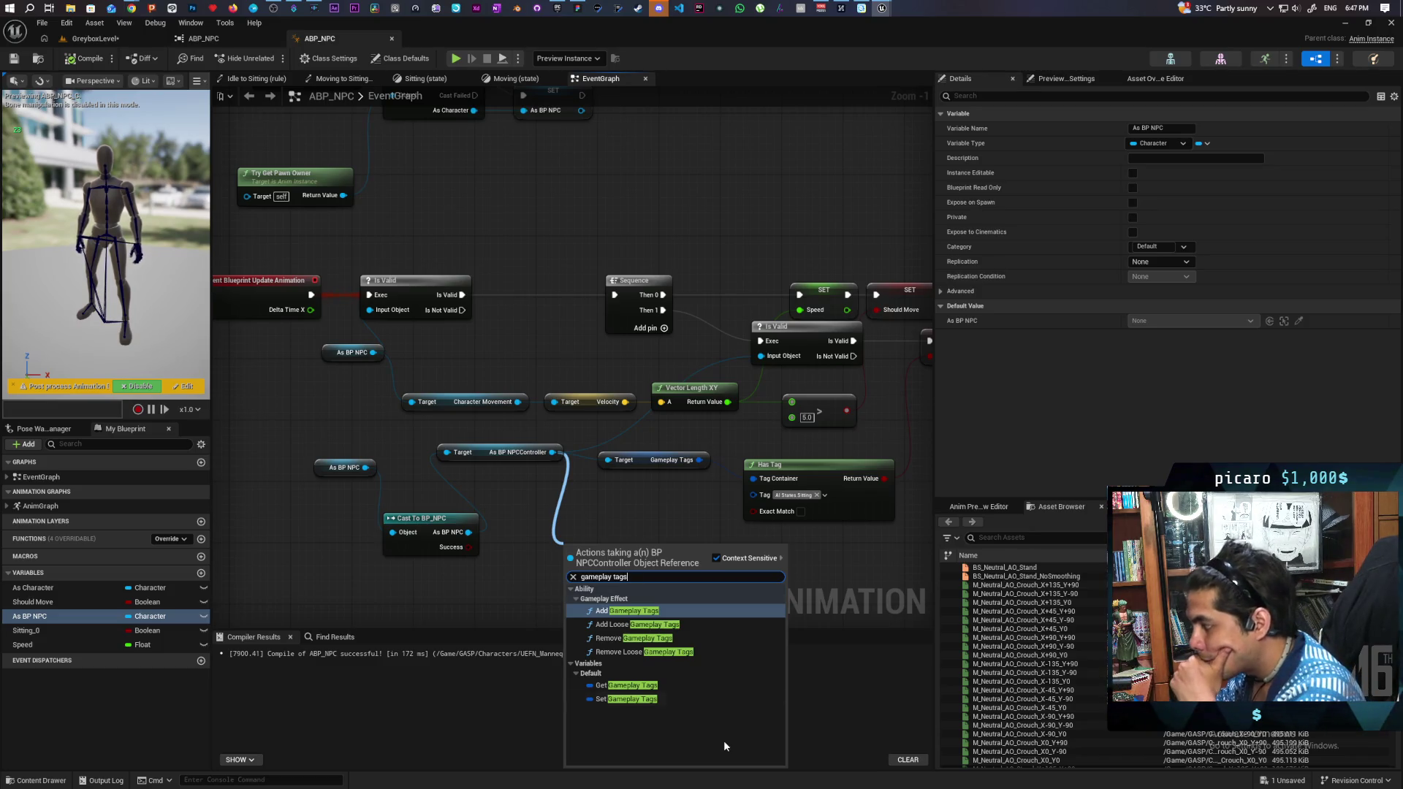
pyautogui.click(514, 538)
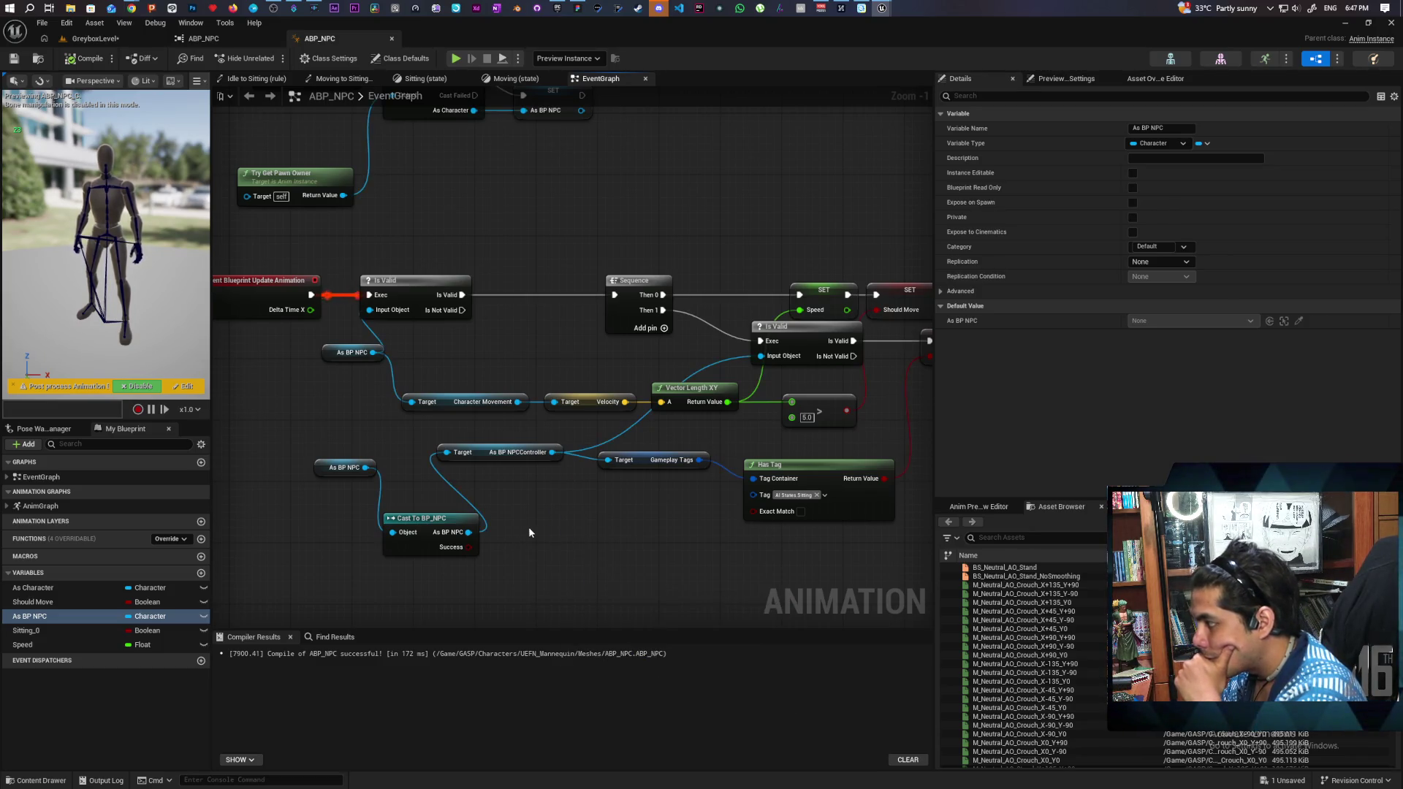
pyautogui.scroll(-1, 558, 516)
pyautogui.scroll(-1, 597, 511)
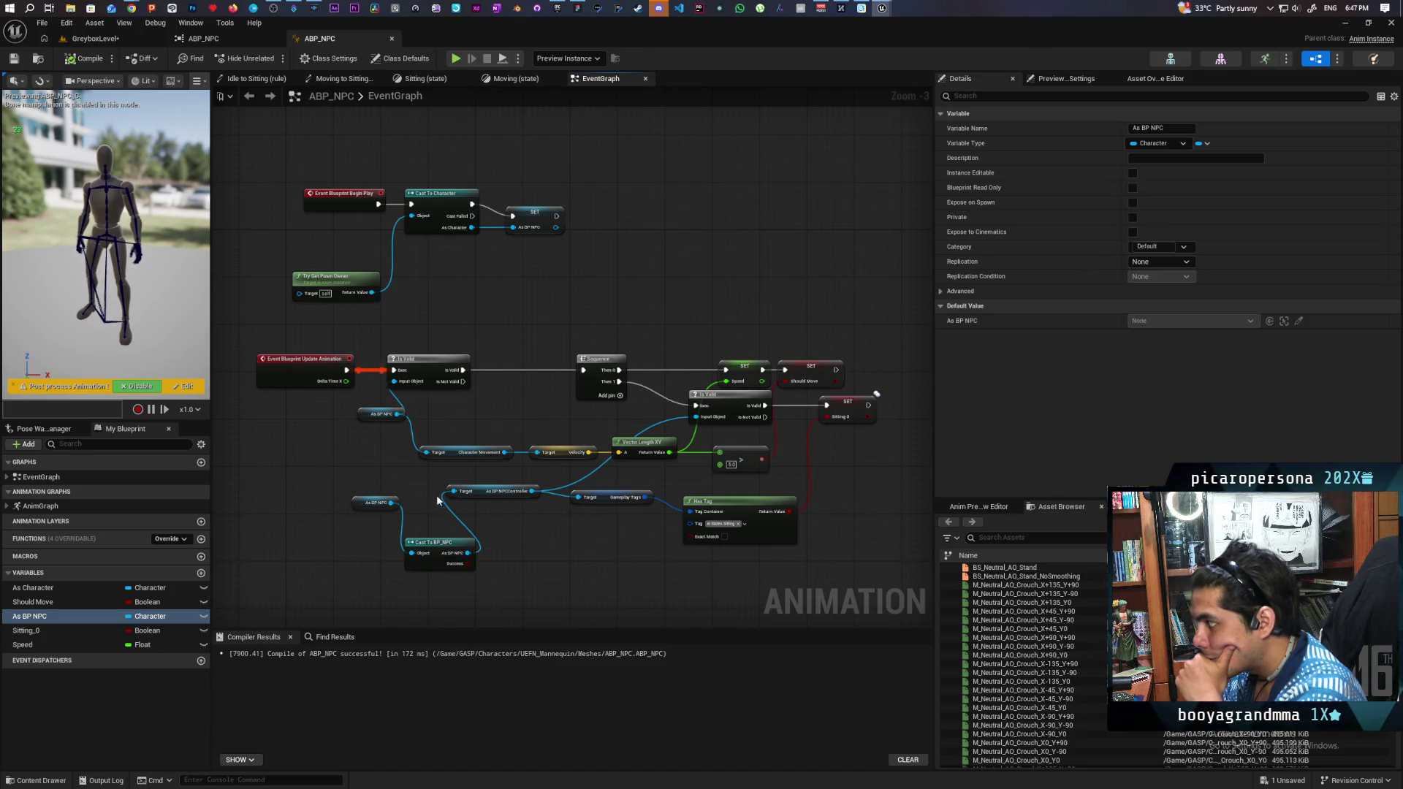
pyautogui.moveTo(431, 485); pyautogui.dragTo(498, 553)
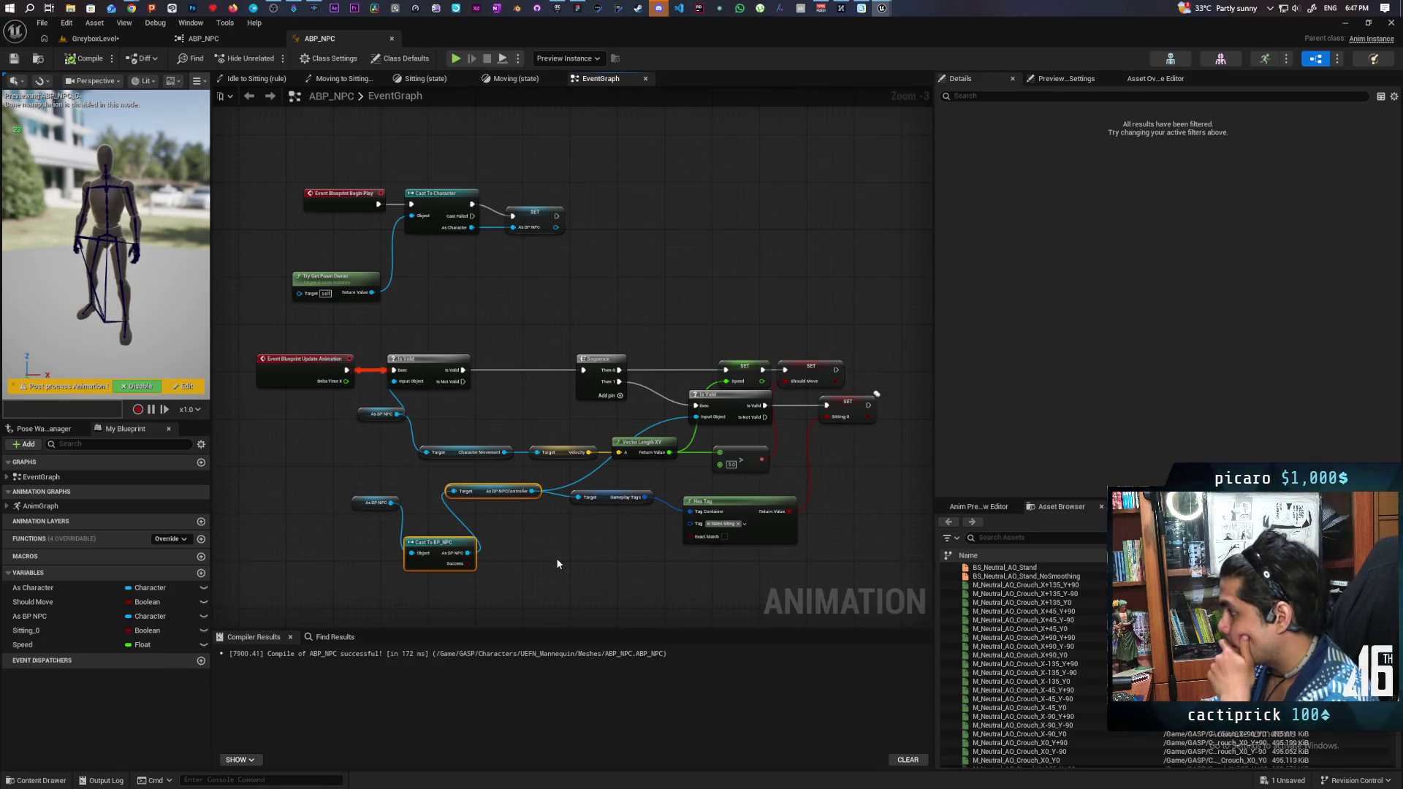
pyautogui.press('Delete')
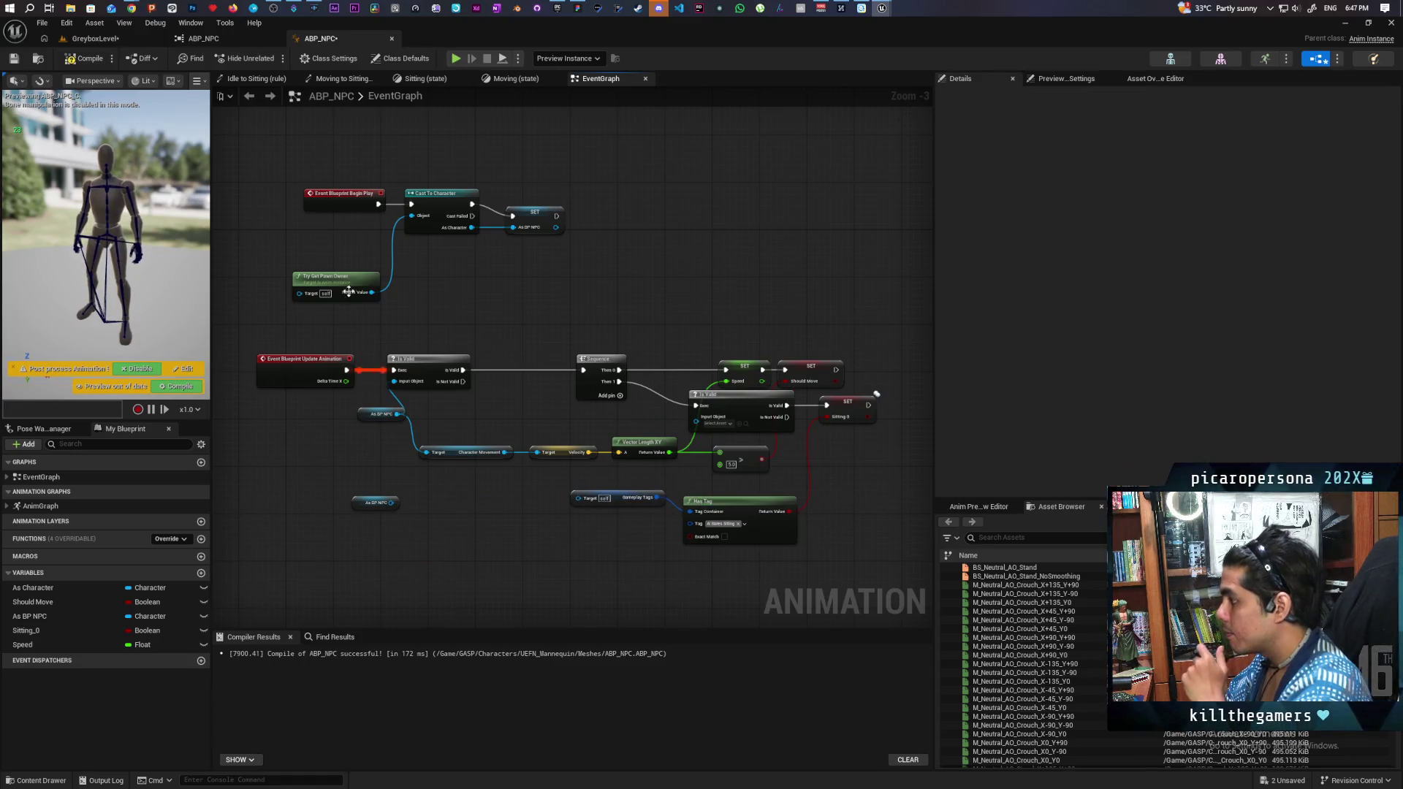
# Step: Disconnect and delete the Gameplay Tags getter node, recompile ABP_NPC and save it
pyautogui.click(89, 59)
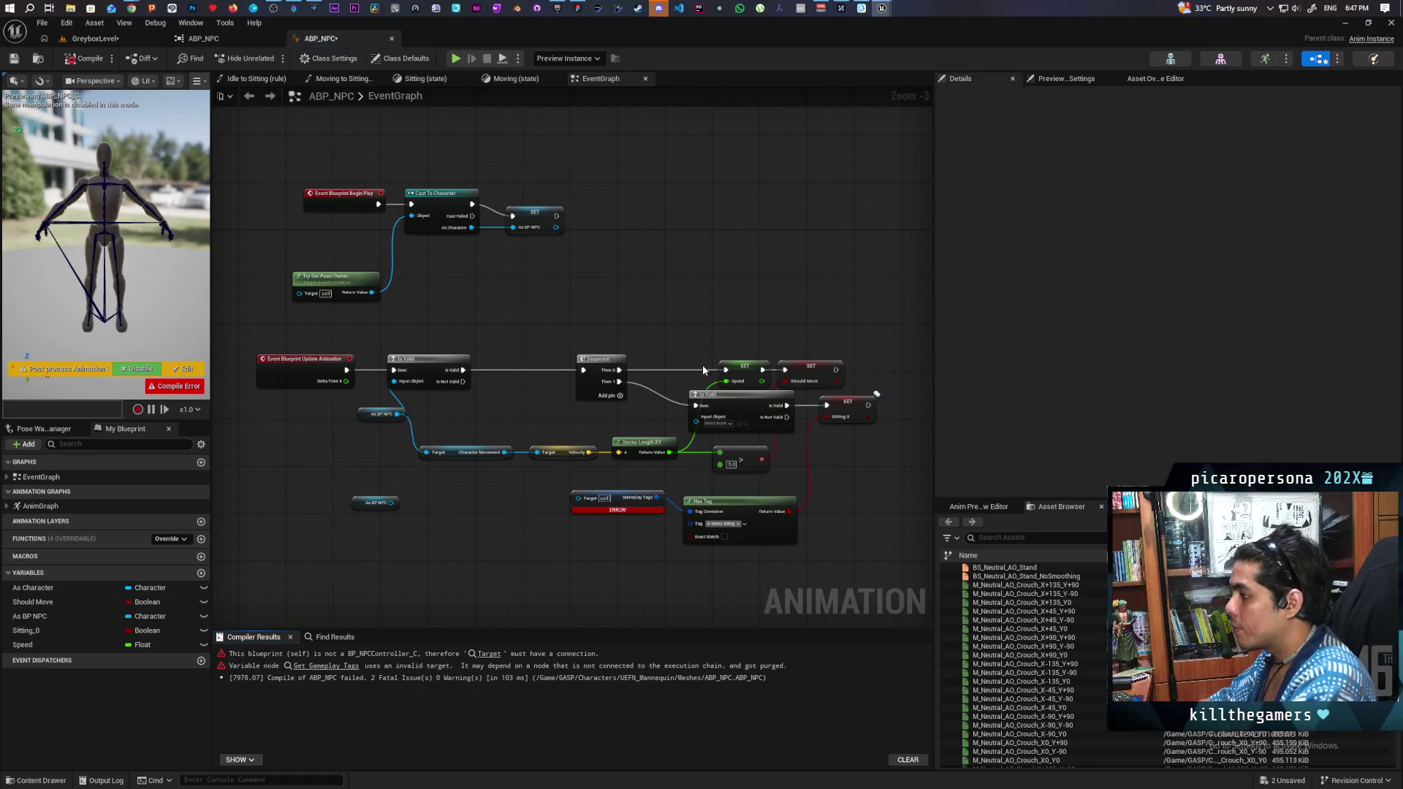
pyautogui.scroll(2, 643, 537)
pyautogui.keyDown('alt'); pyautogui.click(665, 486); pyautogui.keyUp('alt')
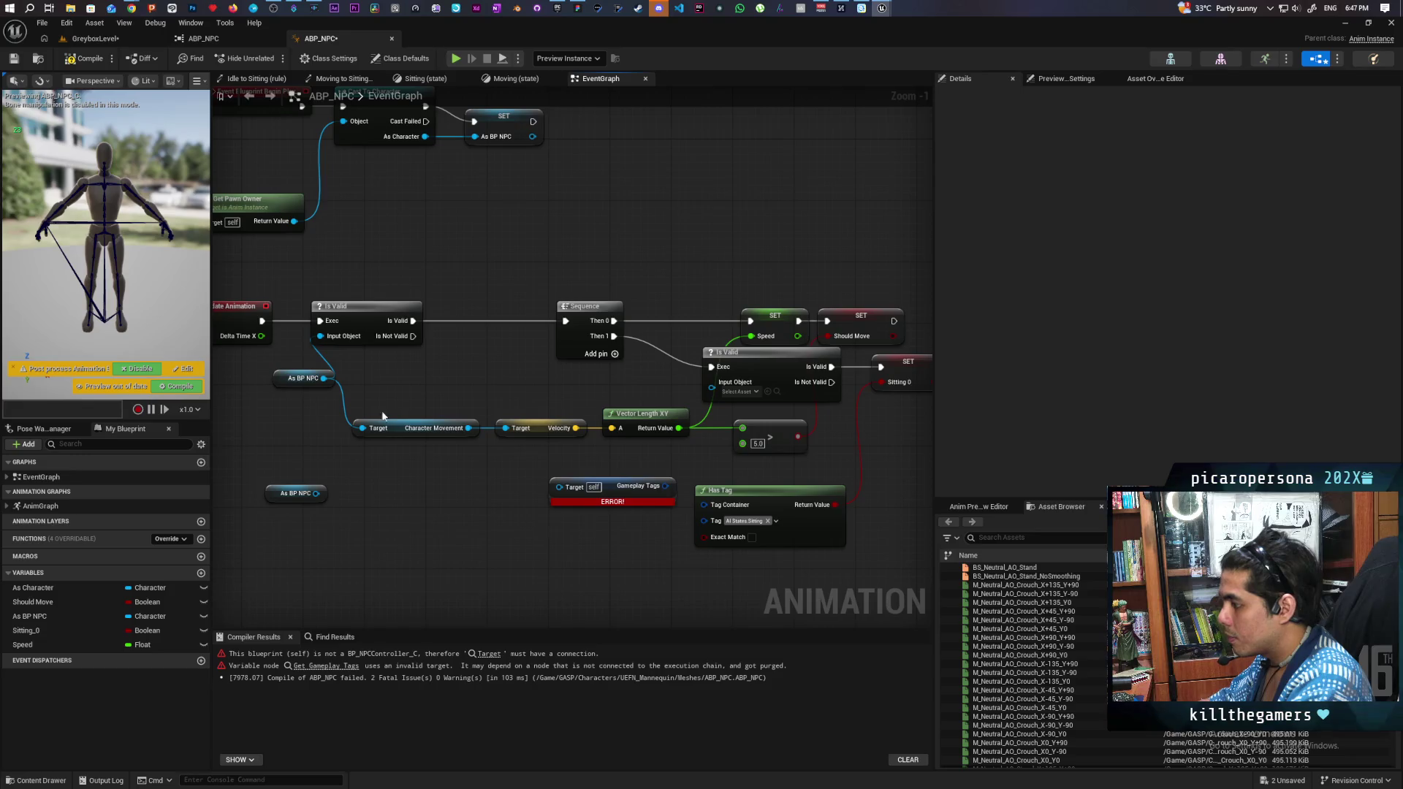
pyautogui.click(92, 61)
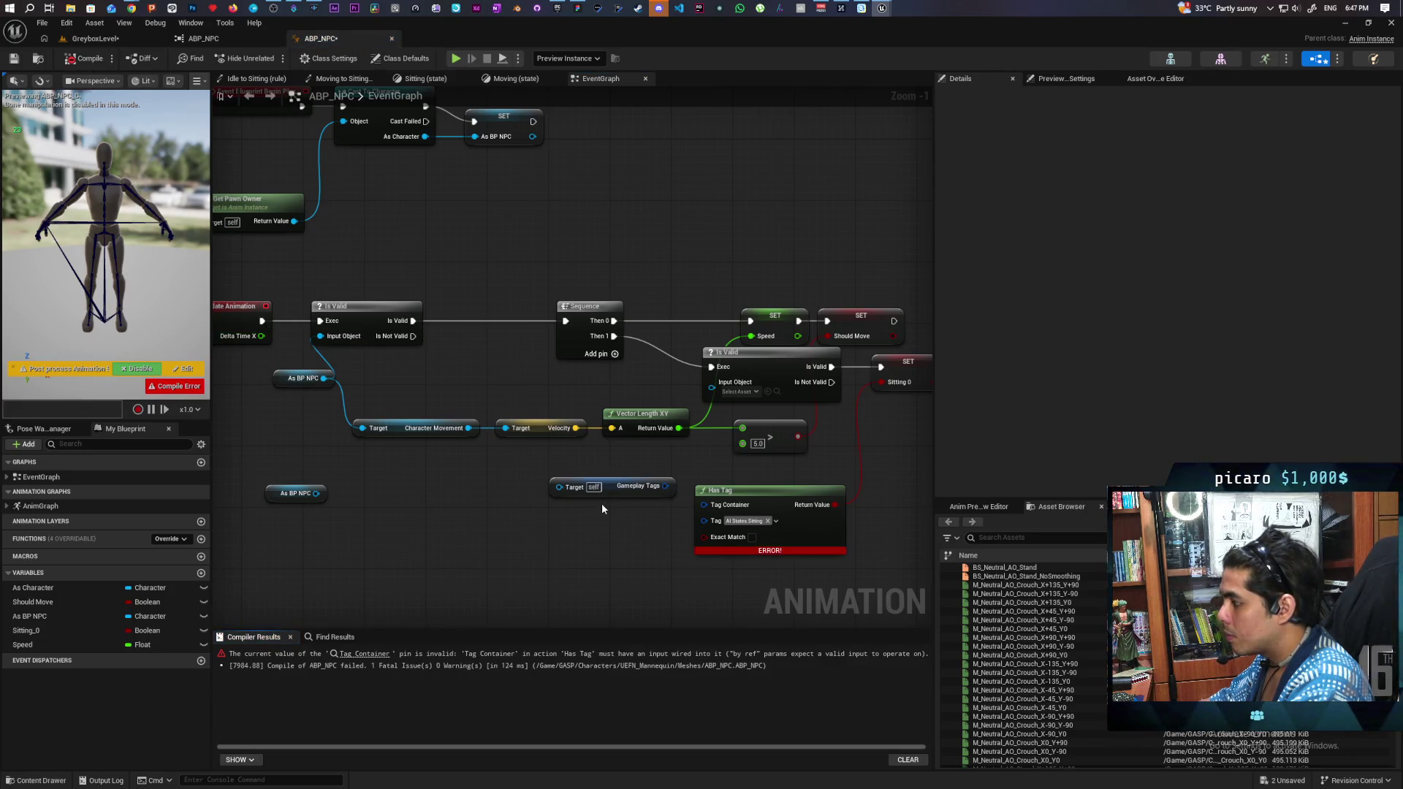
pyautogui.moveTo(618, 528); pyautogui.dragTo(602, 494)
pyautogui.click(581, 455)
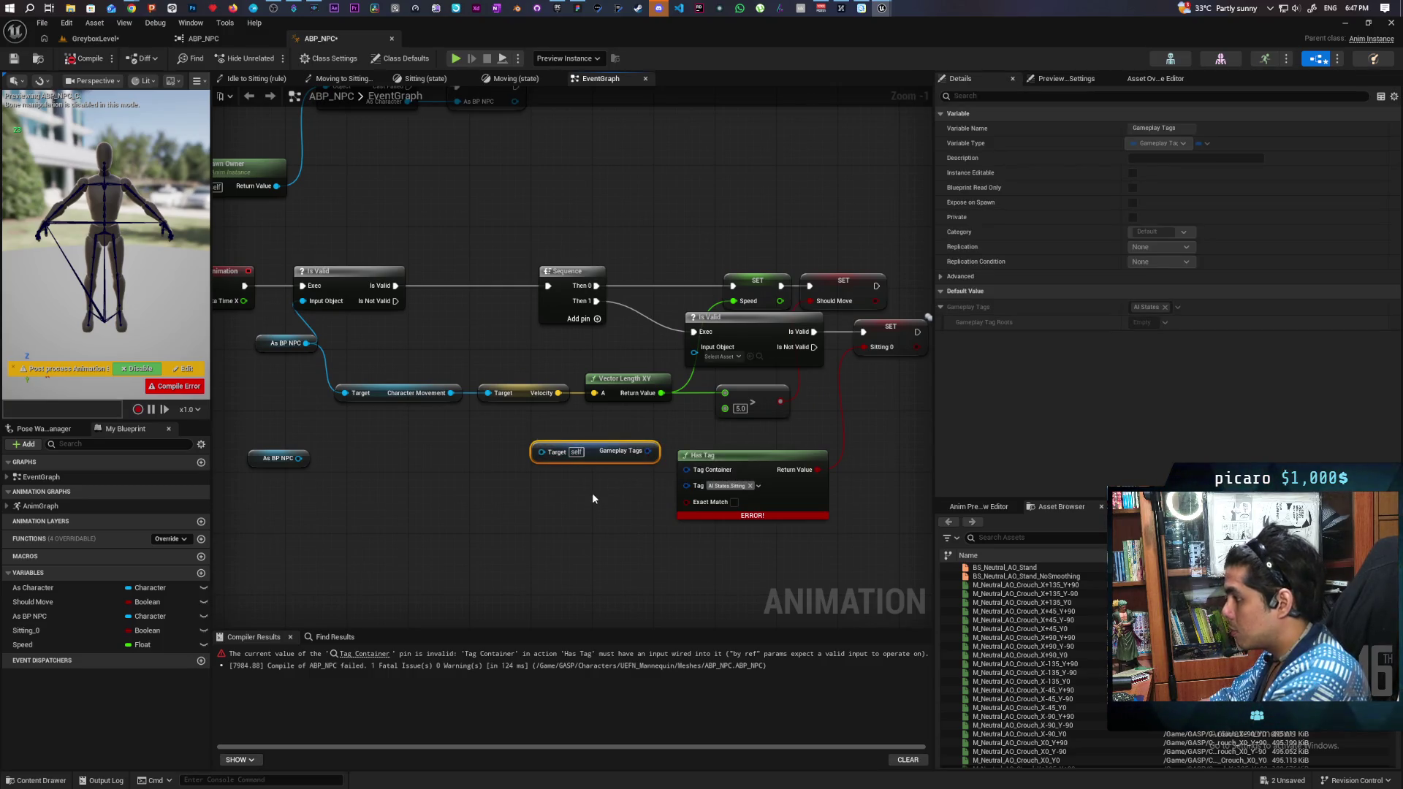
pyautogui.press('Delete')
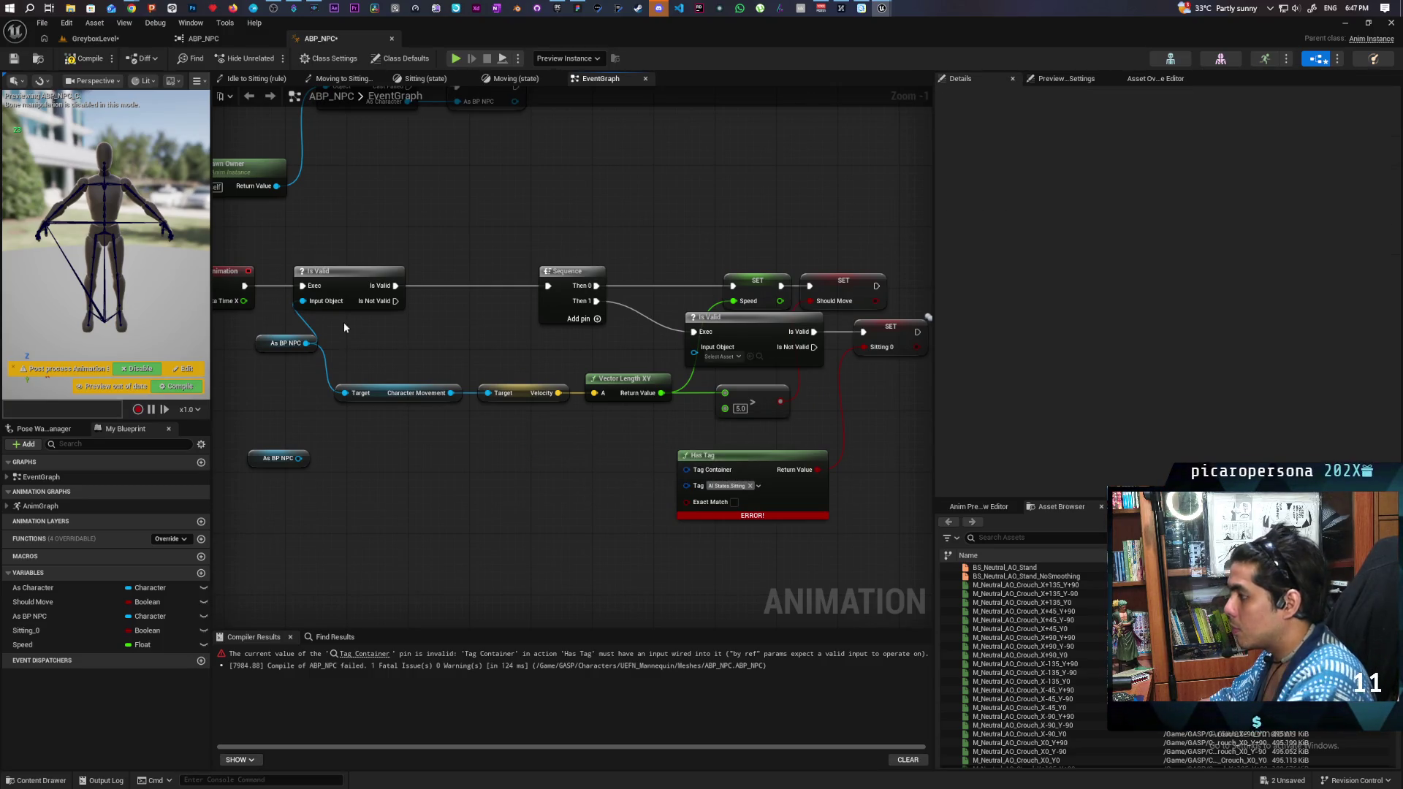
pyautogui.click(85, 58)
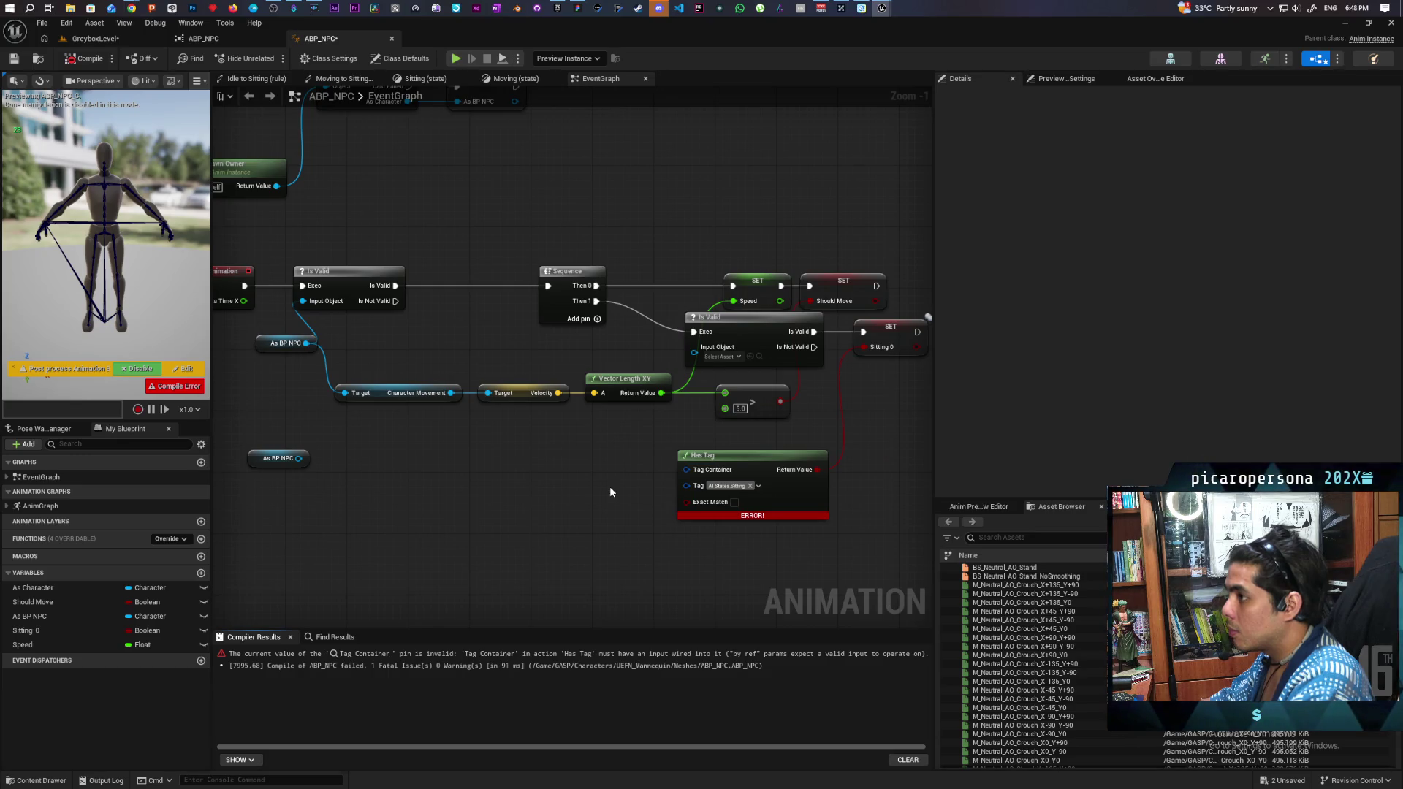
pyautogui.hotkey('ctrl', 's')
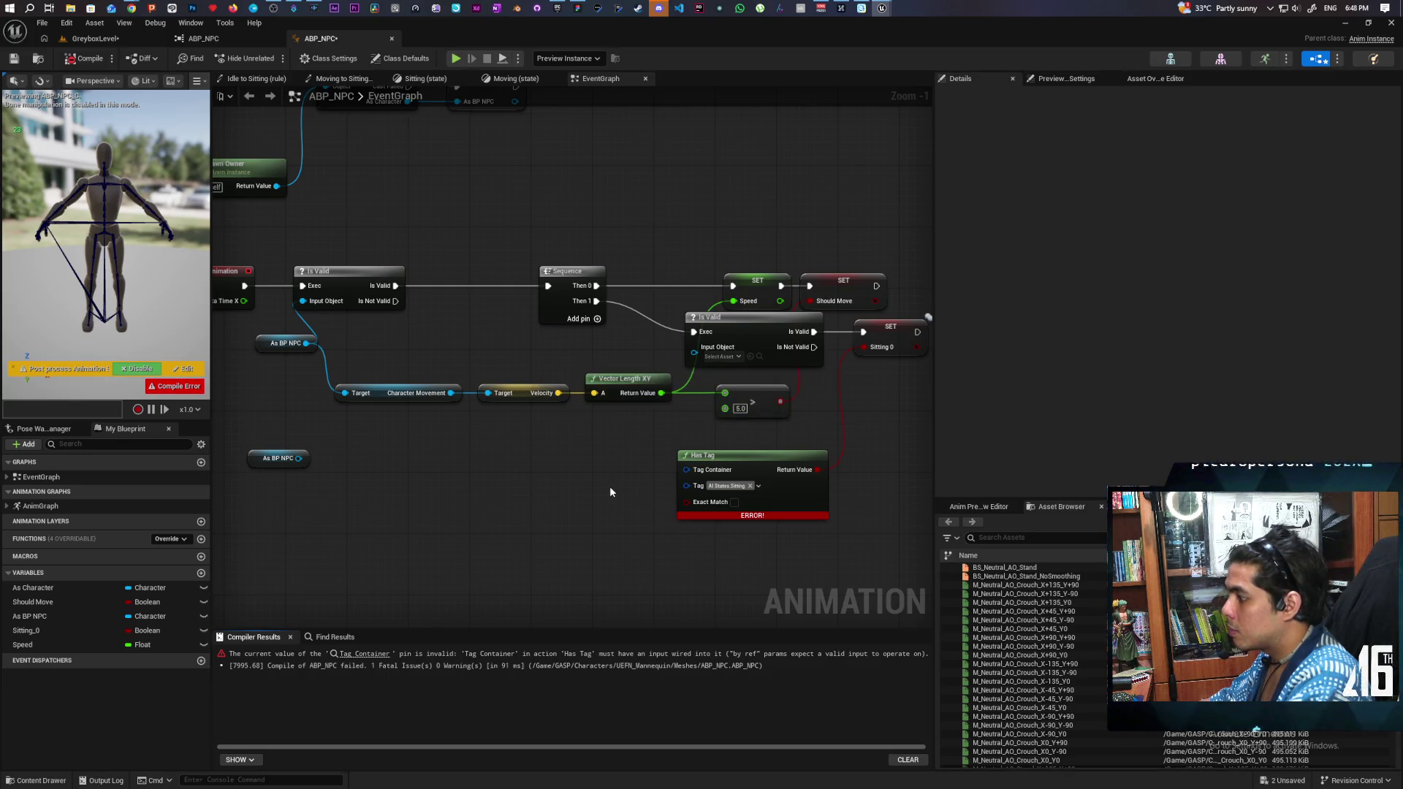
# Step: Delete the Has Tag node so ABP_NPC compiles successfully, then open its Reference Viewer
pyautogui.click(756, 485)
pyautogui.press('Escape')
pyautogui.press('Delete')
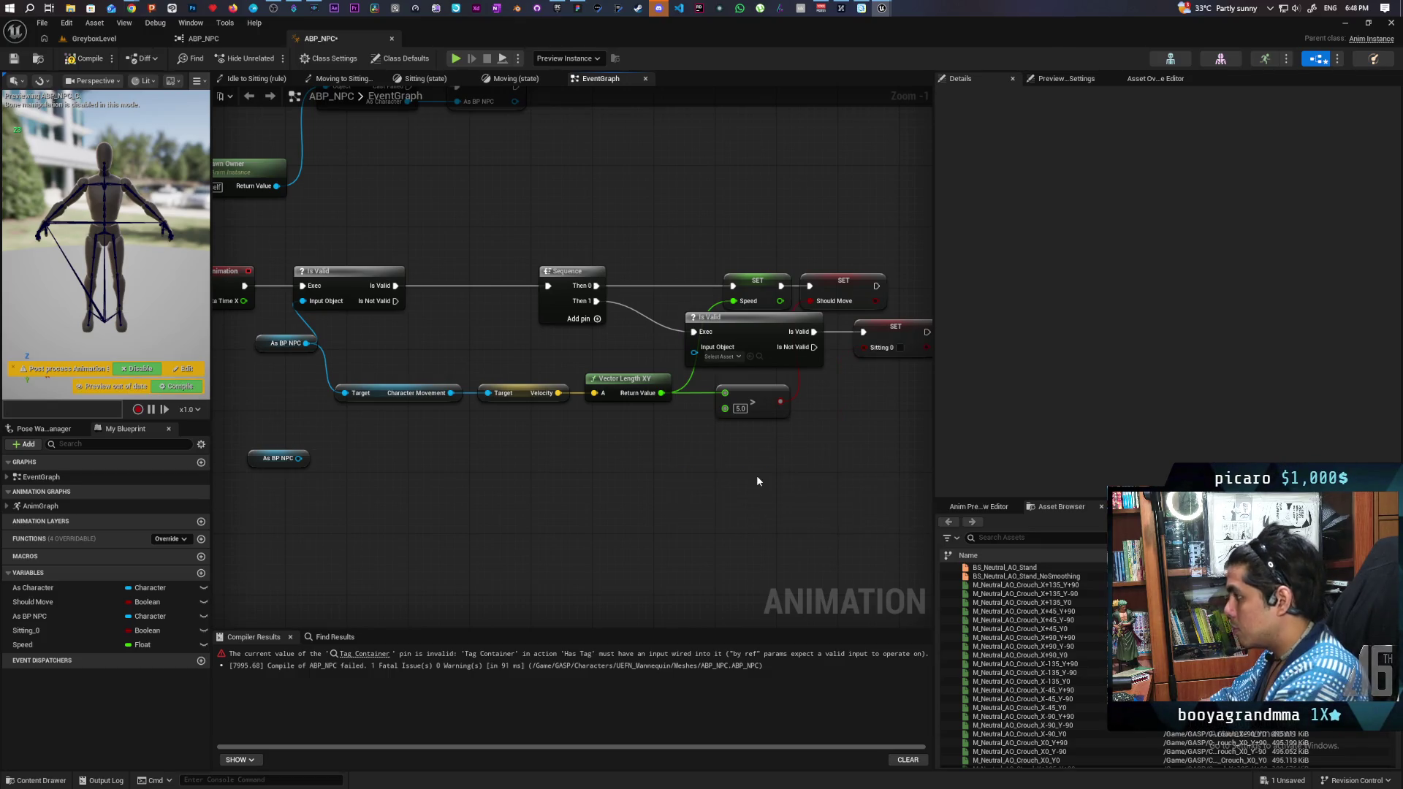
pyautogui.click(80, 59)
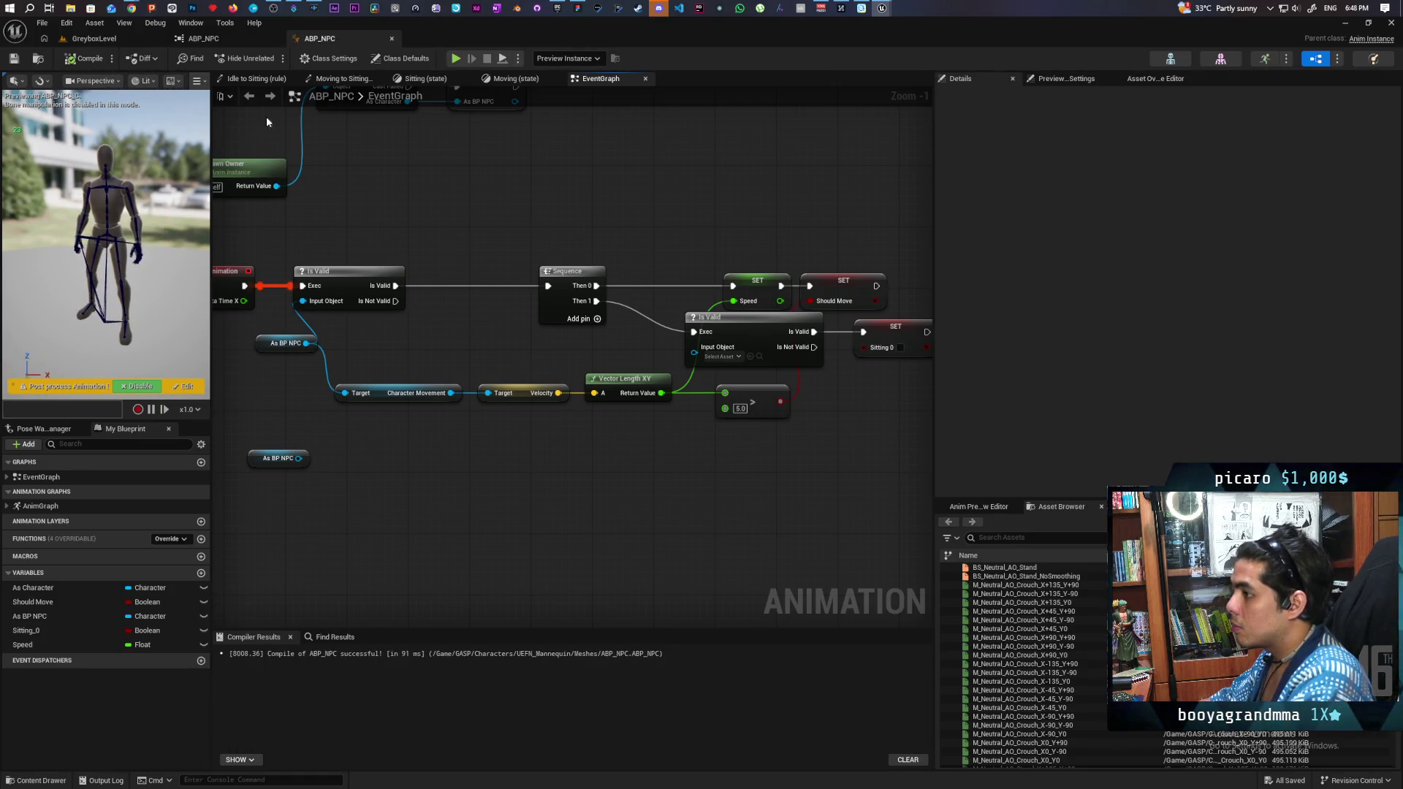
pyautogui.hotkey('alt', 'shift', 'r')
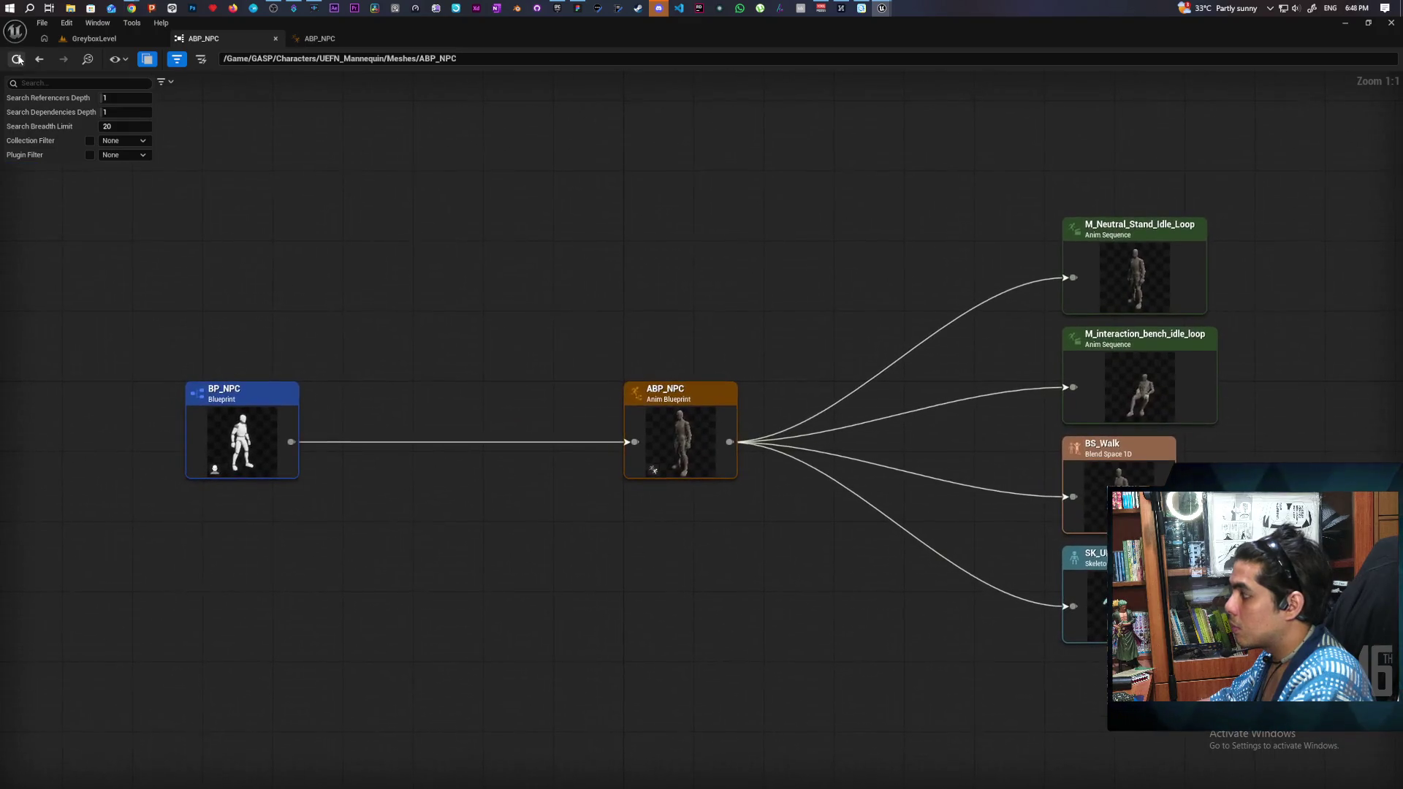
# Step: In GreyboxLevel's Content Drawer, bring up ABP_NPC's Asset Actions menu showing Migrate
pyautogui.click(106, 38)
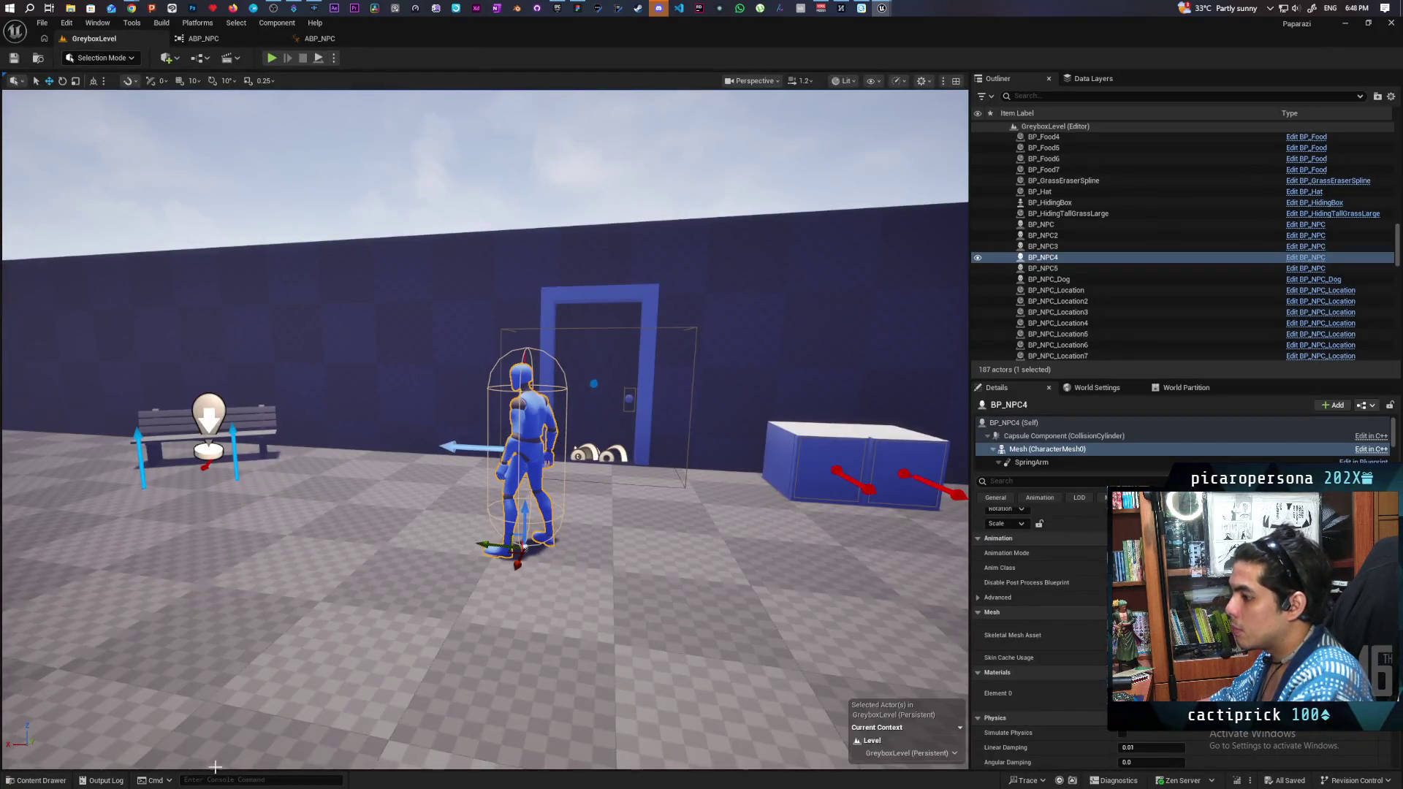
pyautogui.click(61, 776)
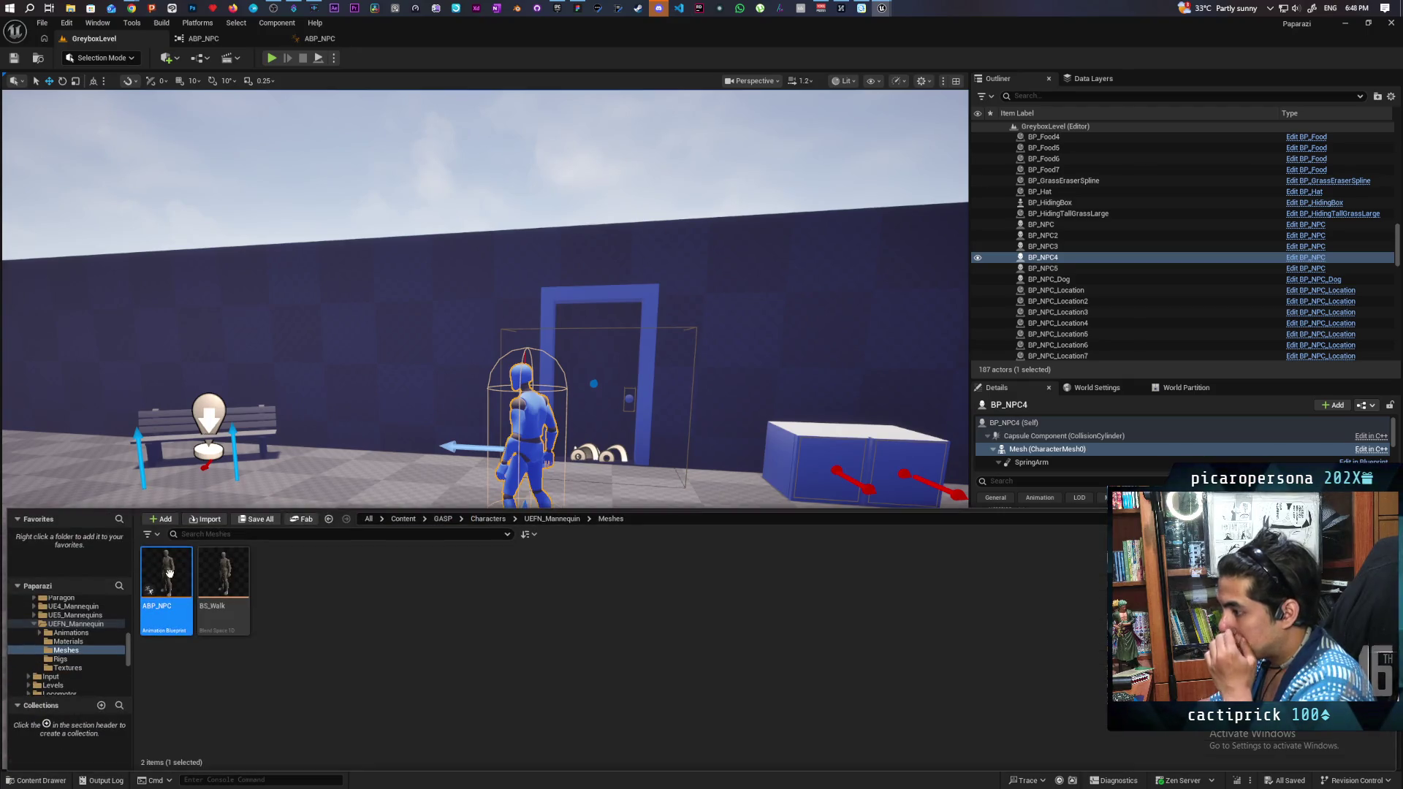
pyautogui.rightClick(167, 588)
pyautogui.moveTo(280, 355)
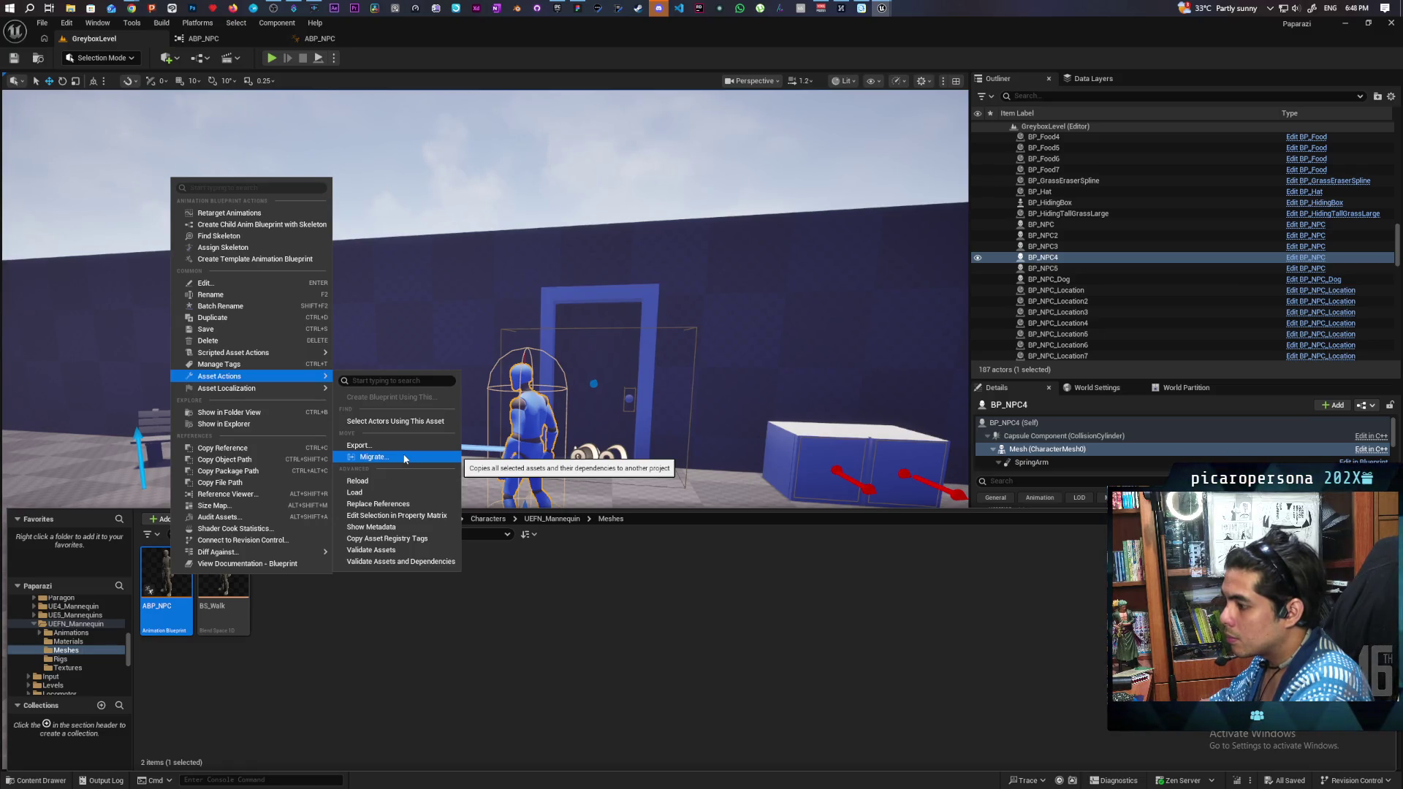
# Step: Migrate ABP_NPC, review its dependency list in the Asset Report and confirm it
pyautogui.click(404, 457)
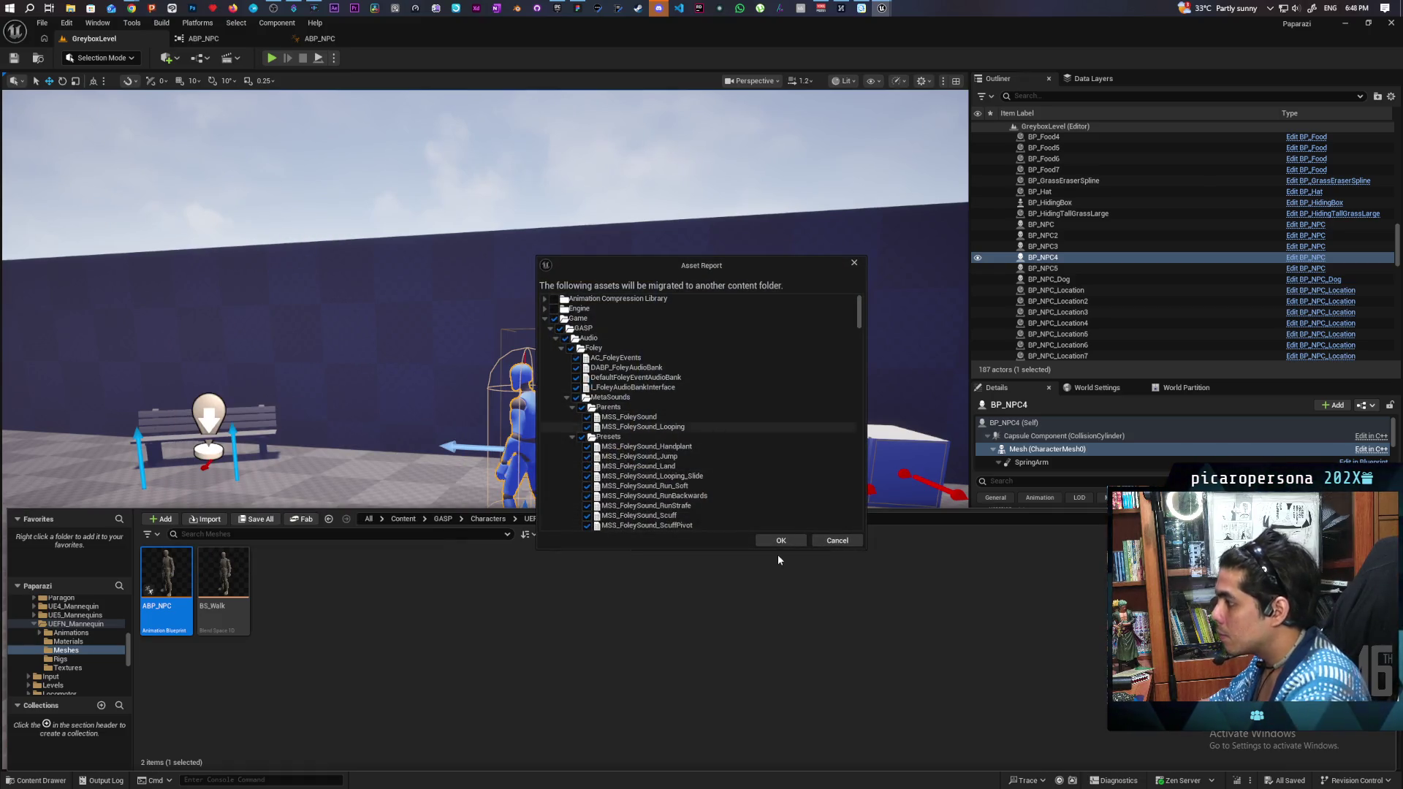
pyautogui.scroll(-10, 731, 430)
pyautogui.scroll(-10, 731, 427)
pyautogui.scroll(-3, 731, 430)
pyautogui.moveTo(857, 358); pyautogui.dragTo(871, 514)
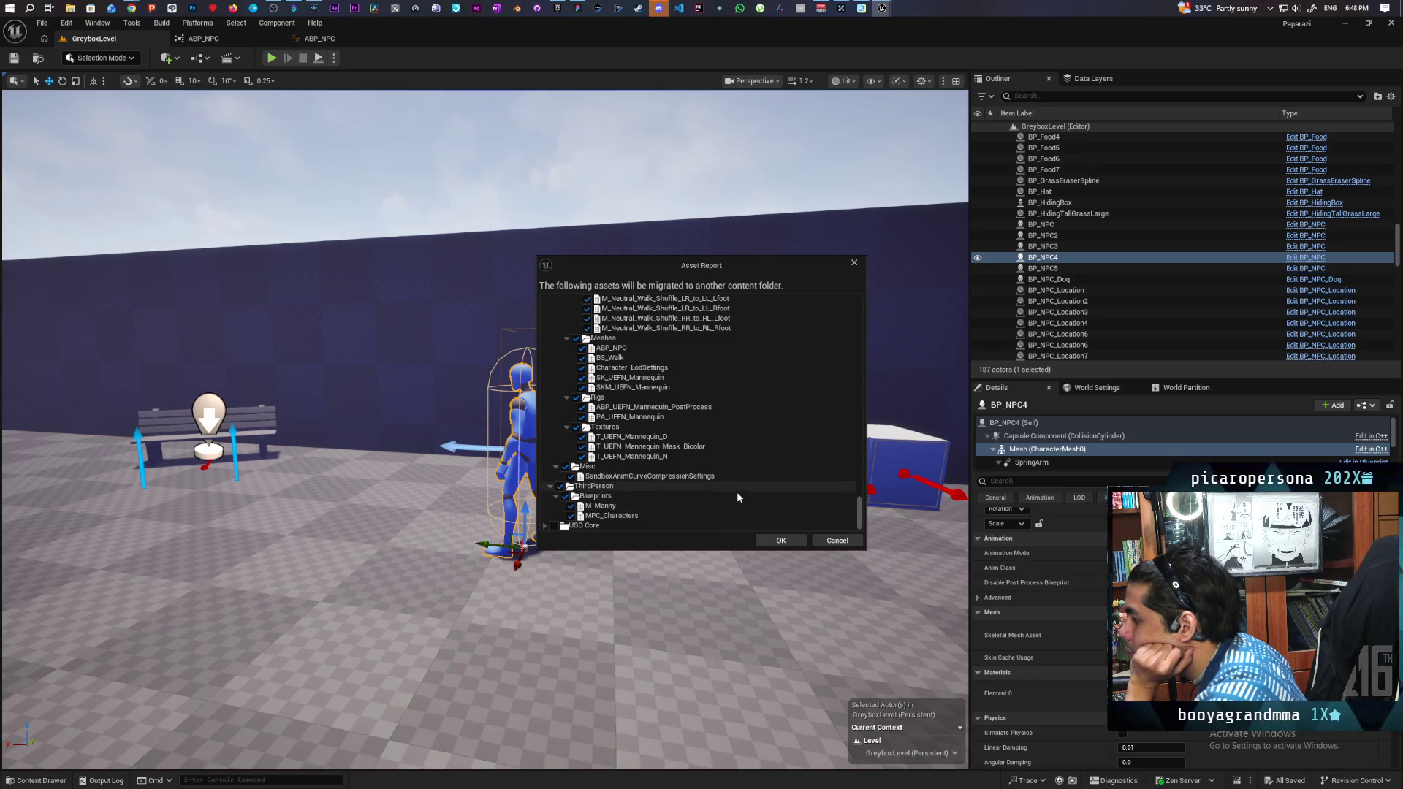
pyautogui.click(780, 540)
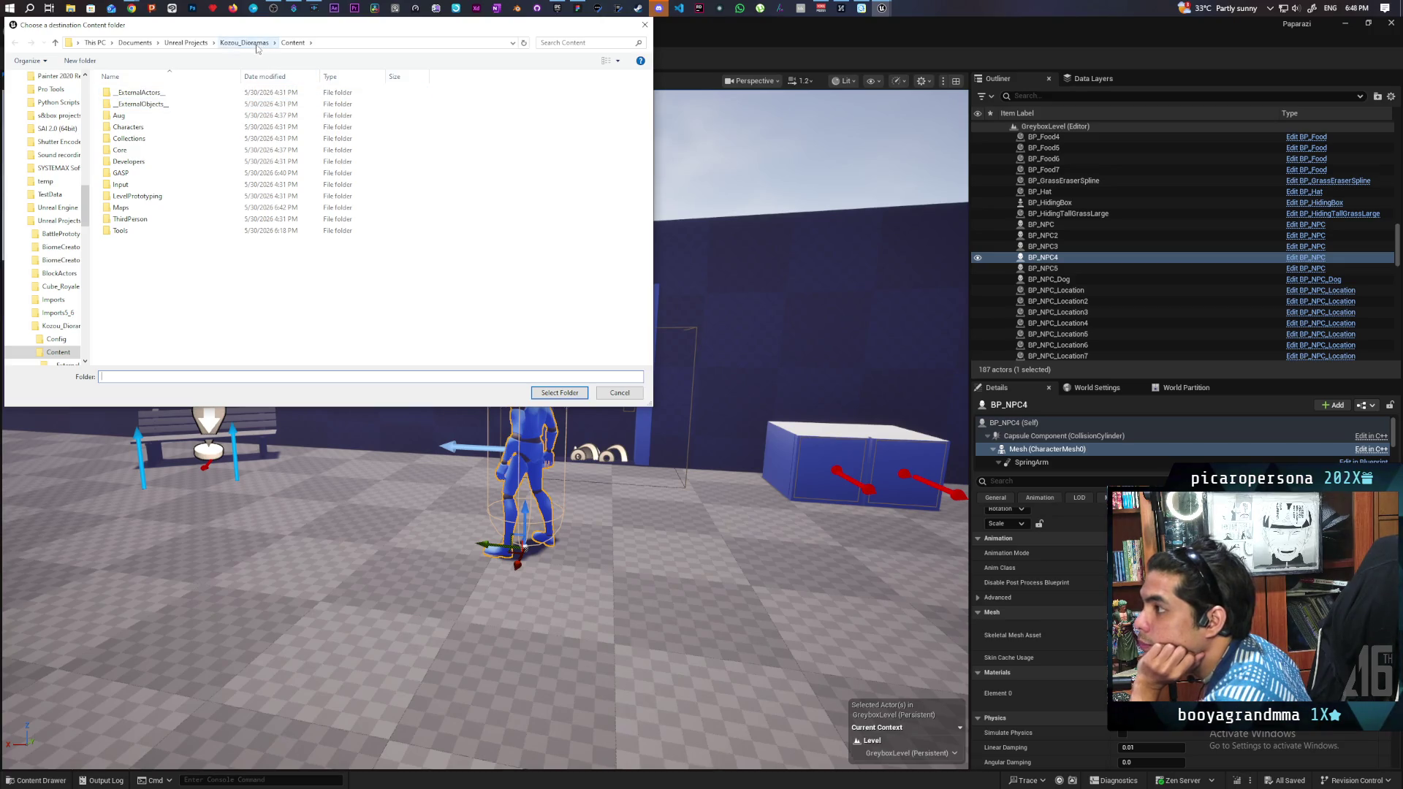
# Step: Migrate into Kozou_Dioramas' Content folder keeping the existing mannequin mesh, then close Paparazi without saving
pyautogui.click(559, 392)
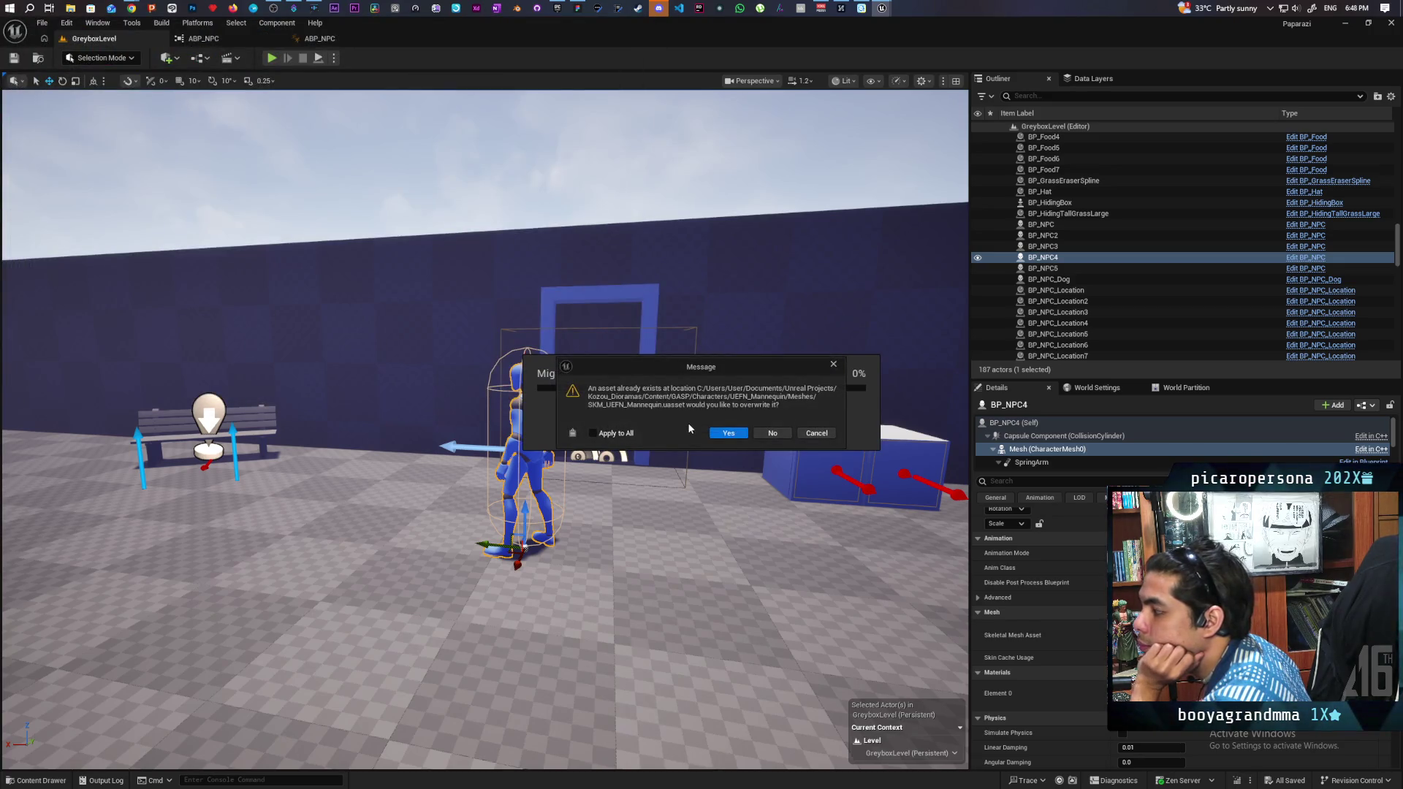
pyautogui.click(775, 432)
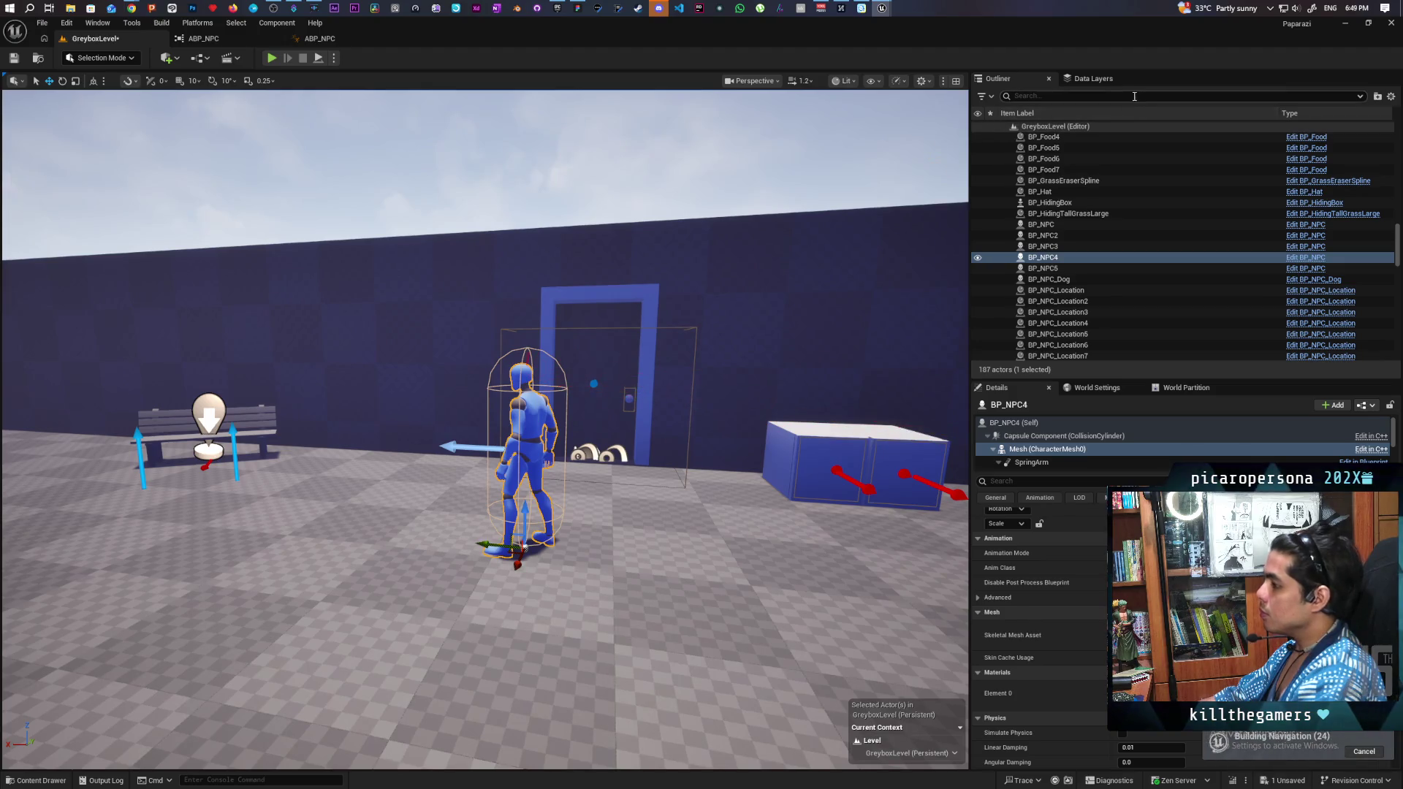
pyautogui.click(1390, 23)
pyautogui.click(793, 531)
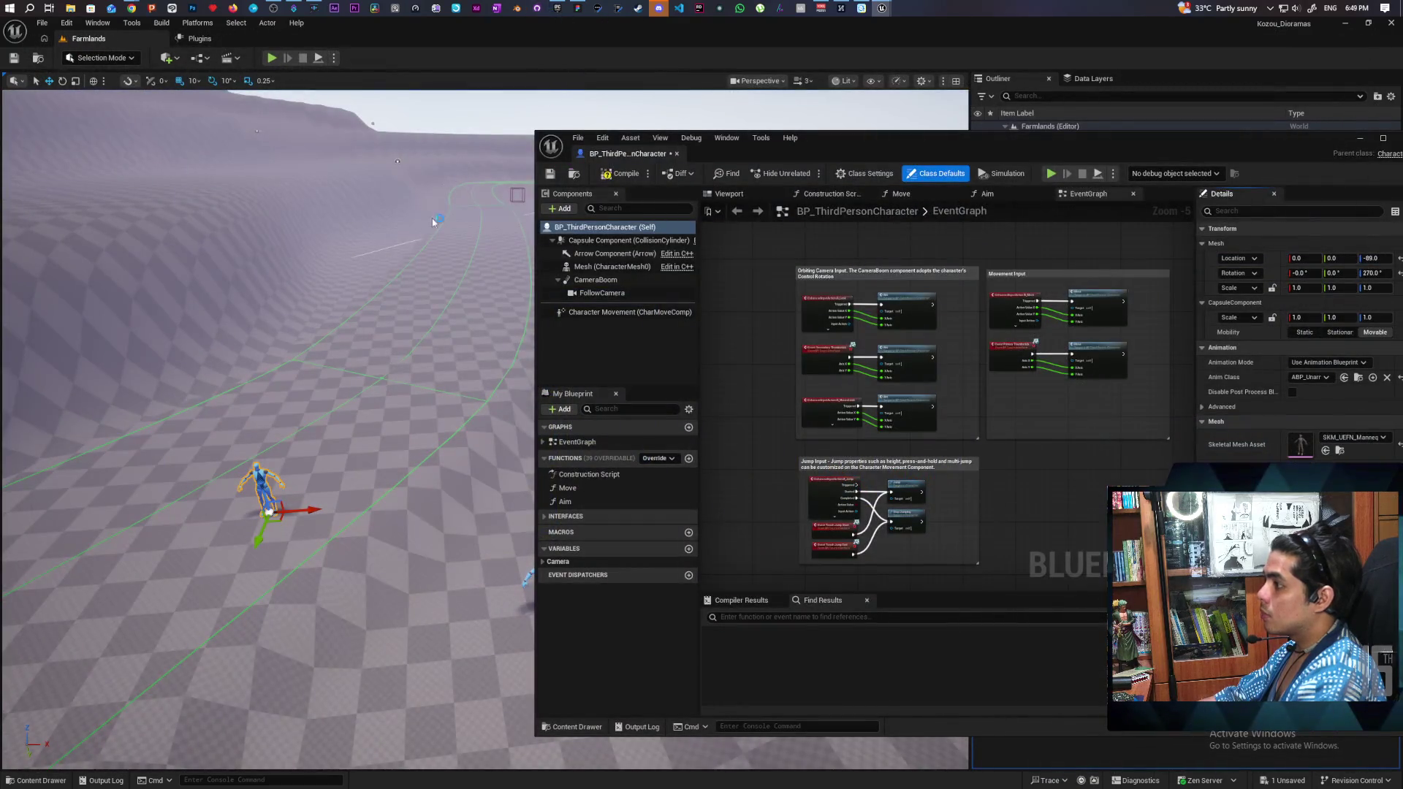
# Step: Discard all three local changes in the Paparazi repository
pyautogui.hotkey('alt', 'Tab')
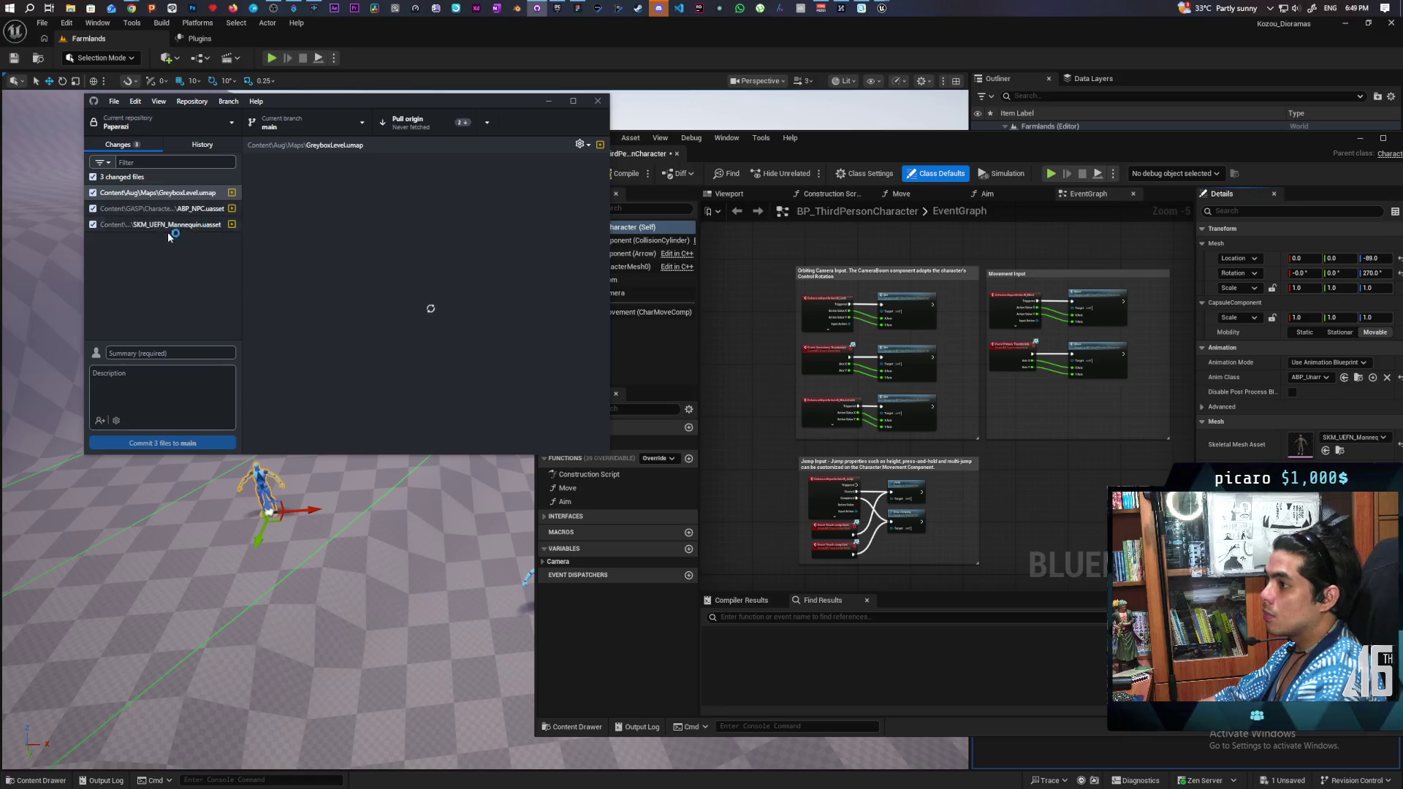
pyautogui.rightClick(137, 178)
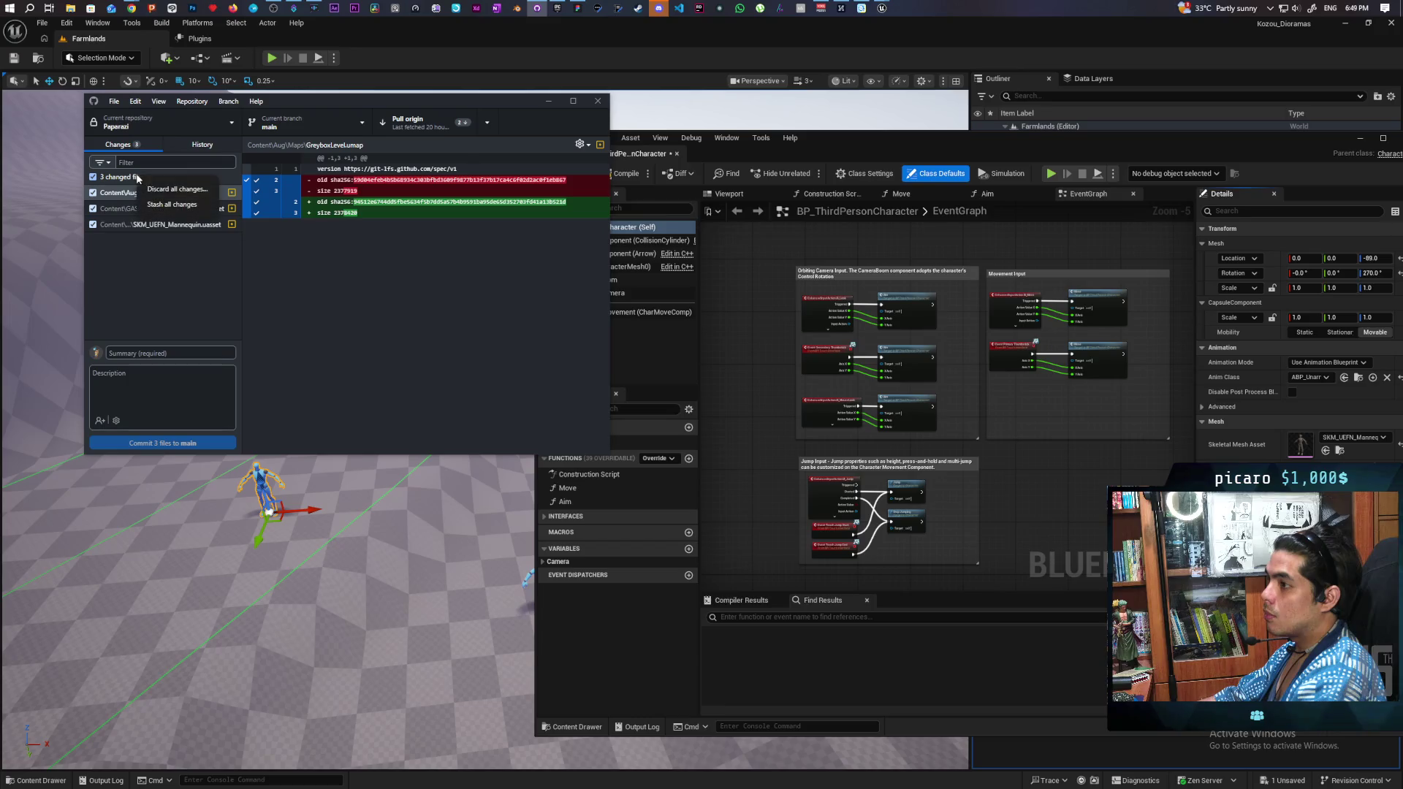
pyautogui.click(185, 192)
pyautogui.click(386, 332)
# Step: Pull the 2 new commits from origin, check the History, and go back to Unreal
pyautogui.click(443, 126)
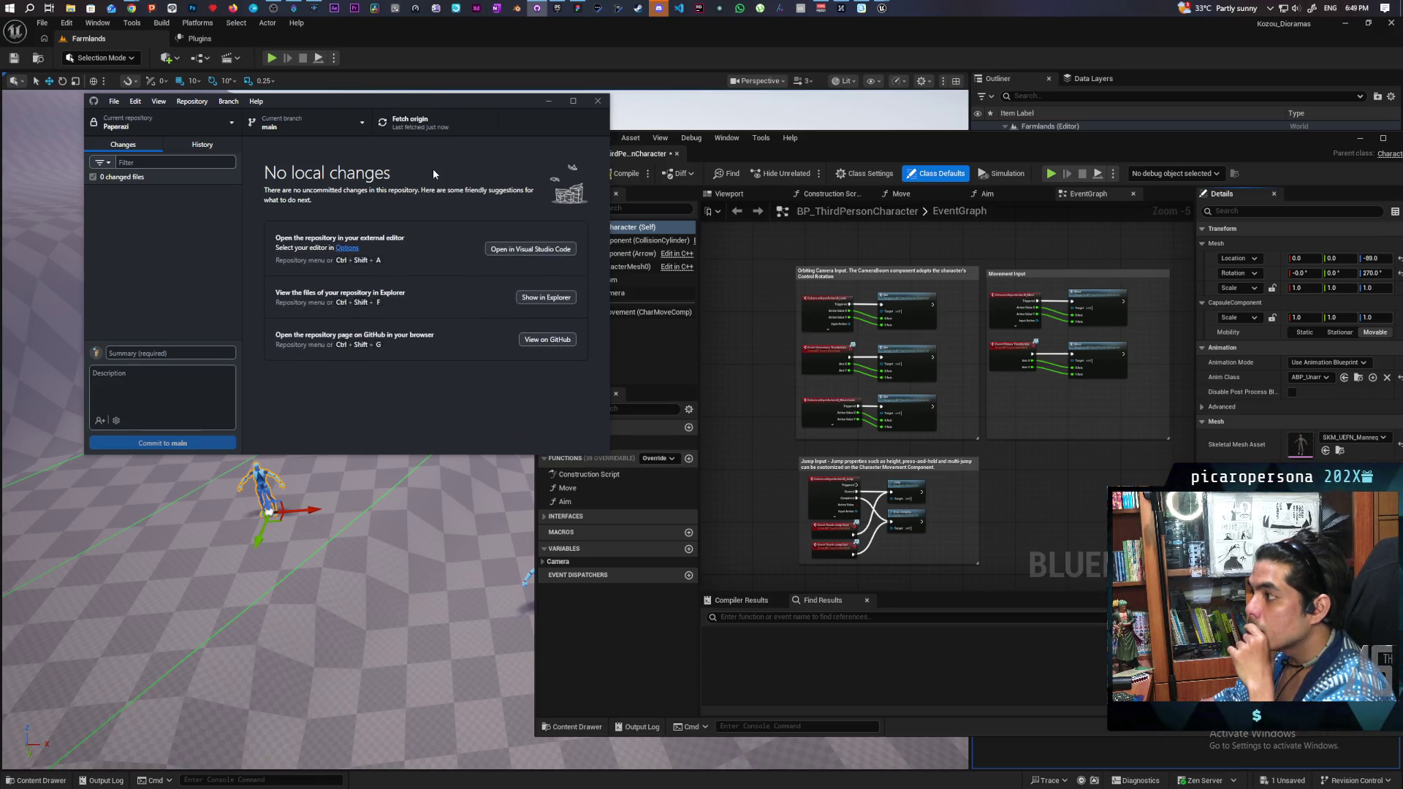
pyautogui.click(202, 145)
pyautogui.click(230, 244)
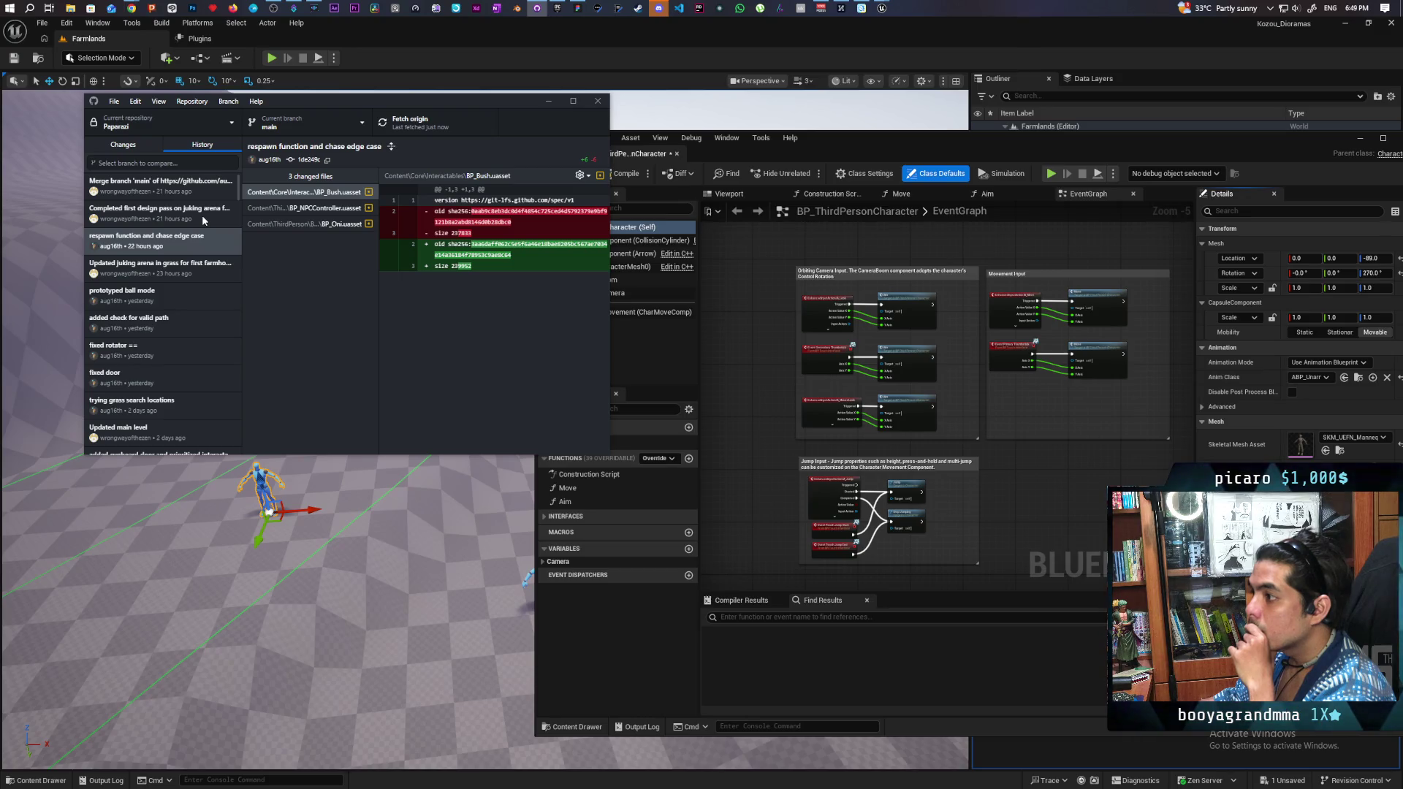
pyautogui.click(123, 145)
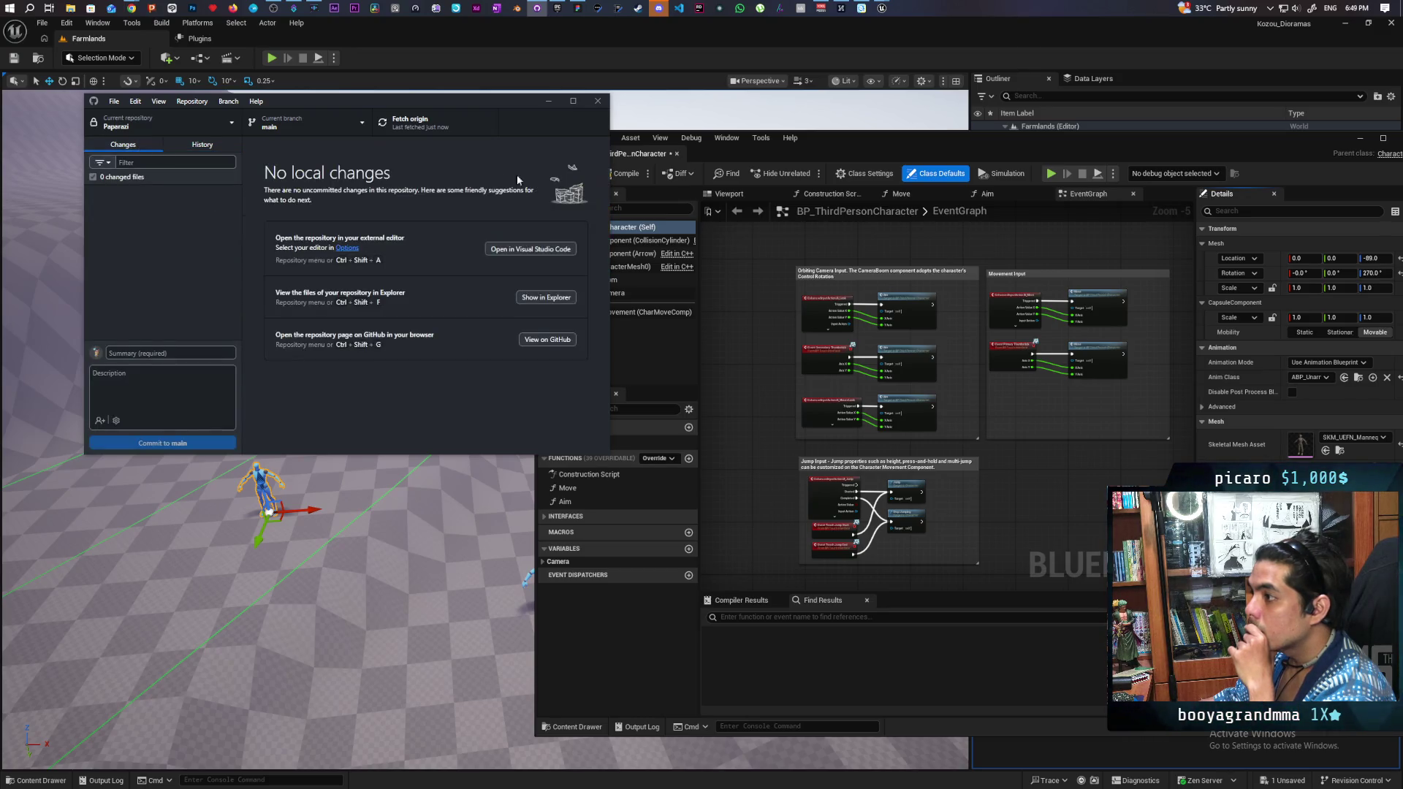
pyautogui.moveTo(879, 10)
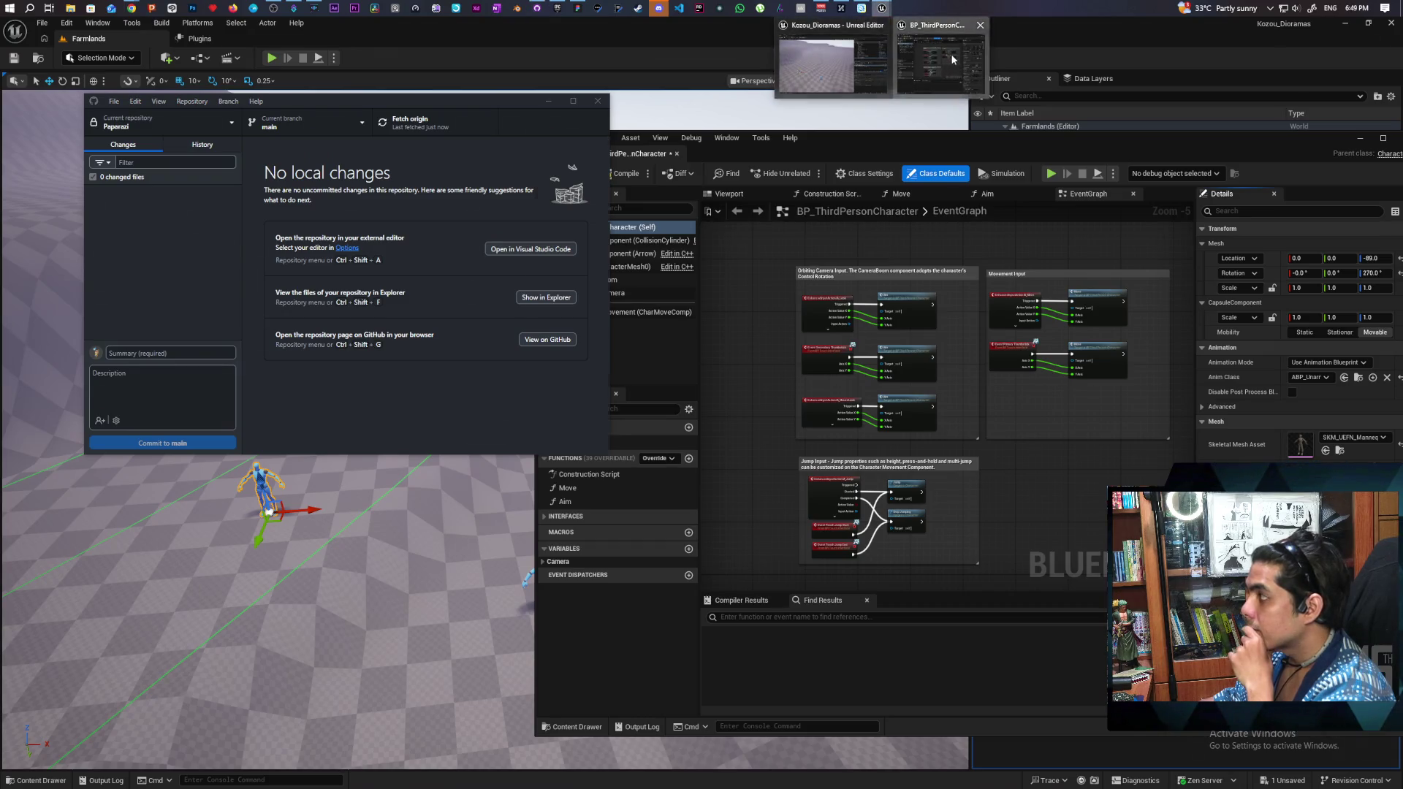
pyautogui.click(950, 54)
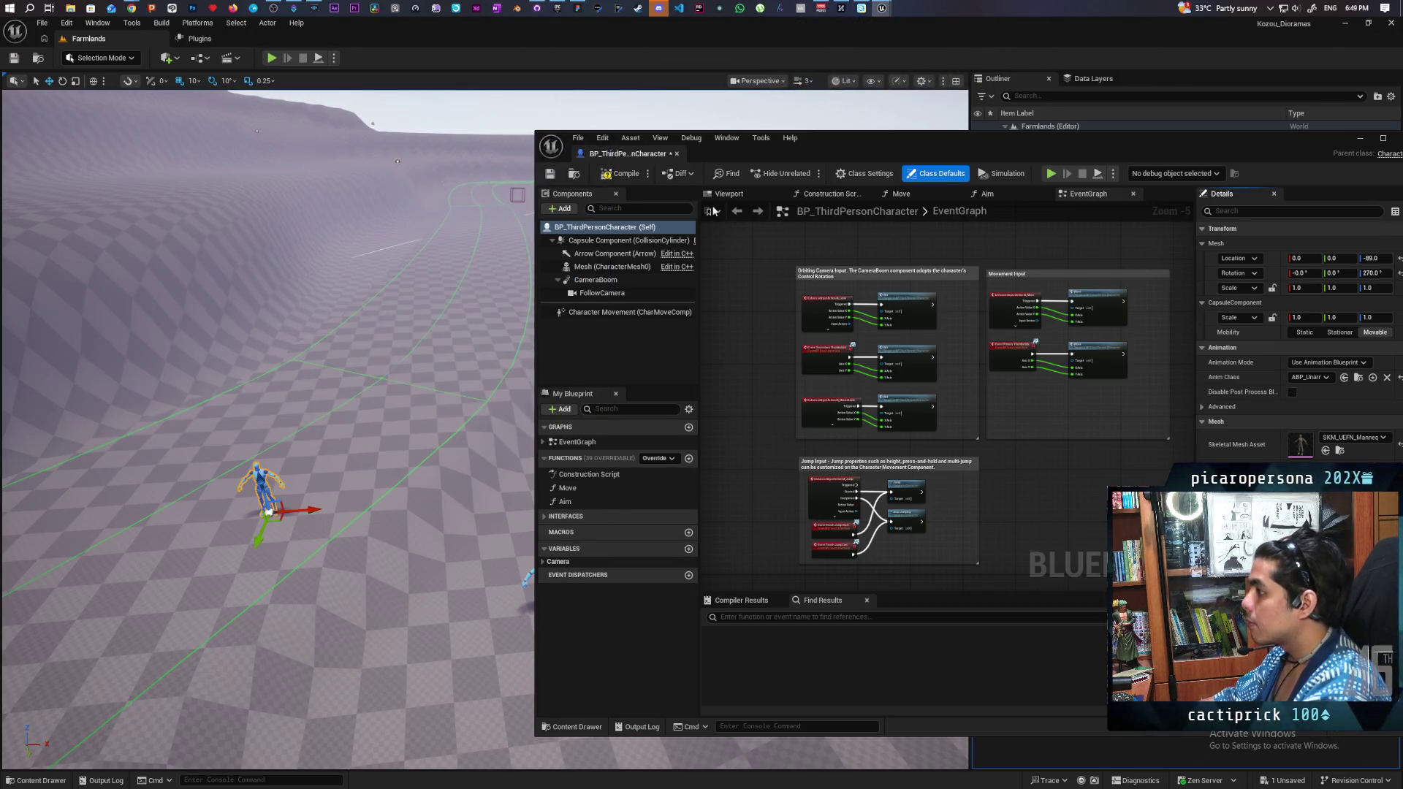
# Step: Set BP_ThirdPersonCharacter's Anim Class to ABP_NPC, then compile and save the blueprint
pyautogui.moveTo(1106, 151)
pyautogui.mouseDown()
pyautogui.moveTo(646, 175)
pyautogui.moveTo(738, 177)
pyautogui.mouseUp()
pyautogui.click(983, 409)
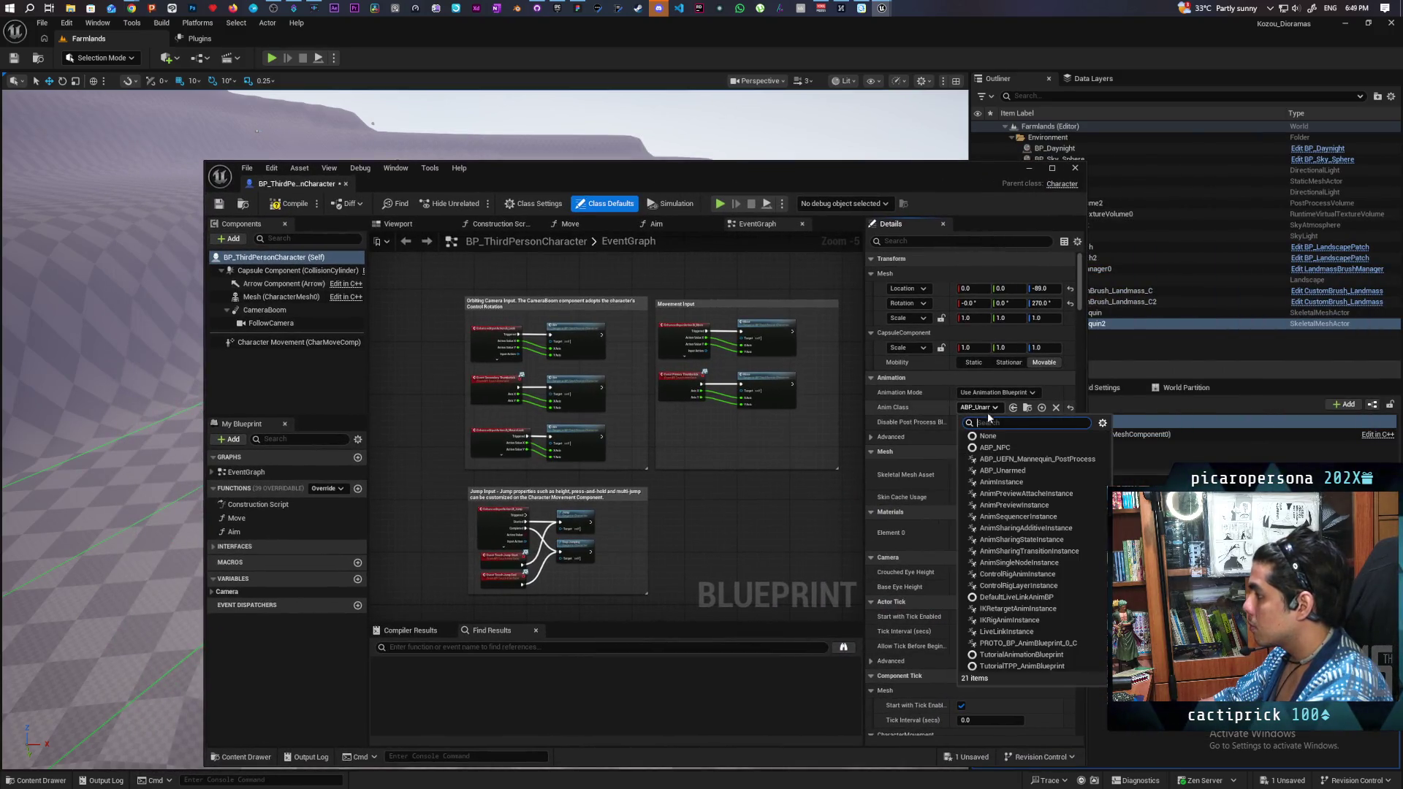
pyautogui.click(1021, 446)
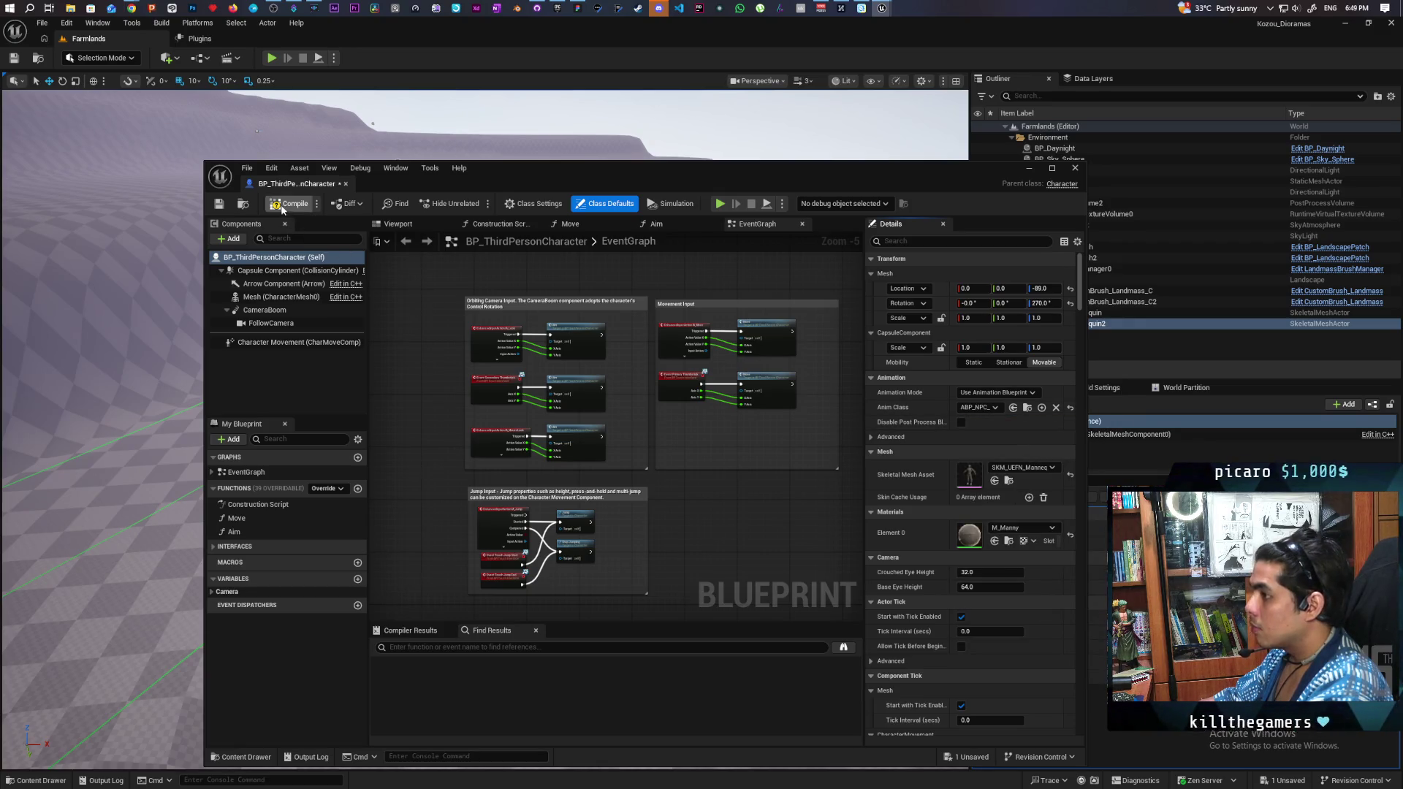
pyautogui.hotkey('ctrl', 's')
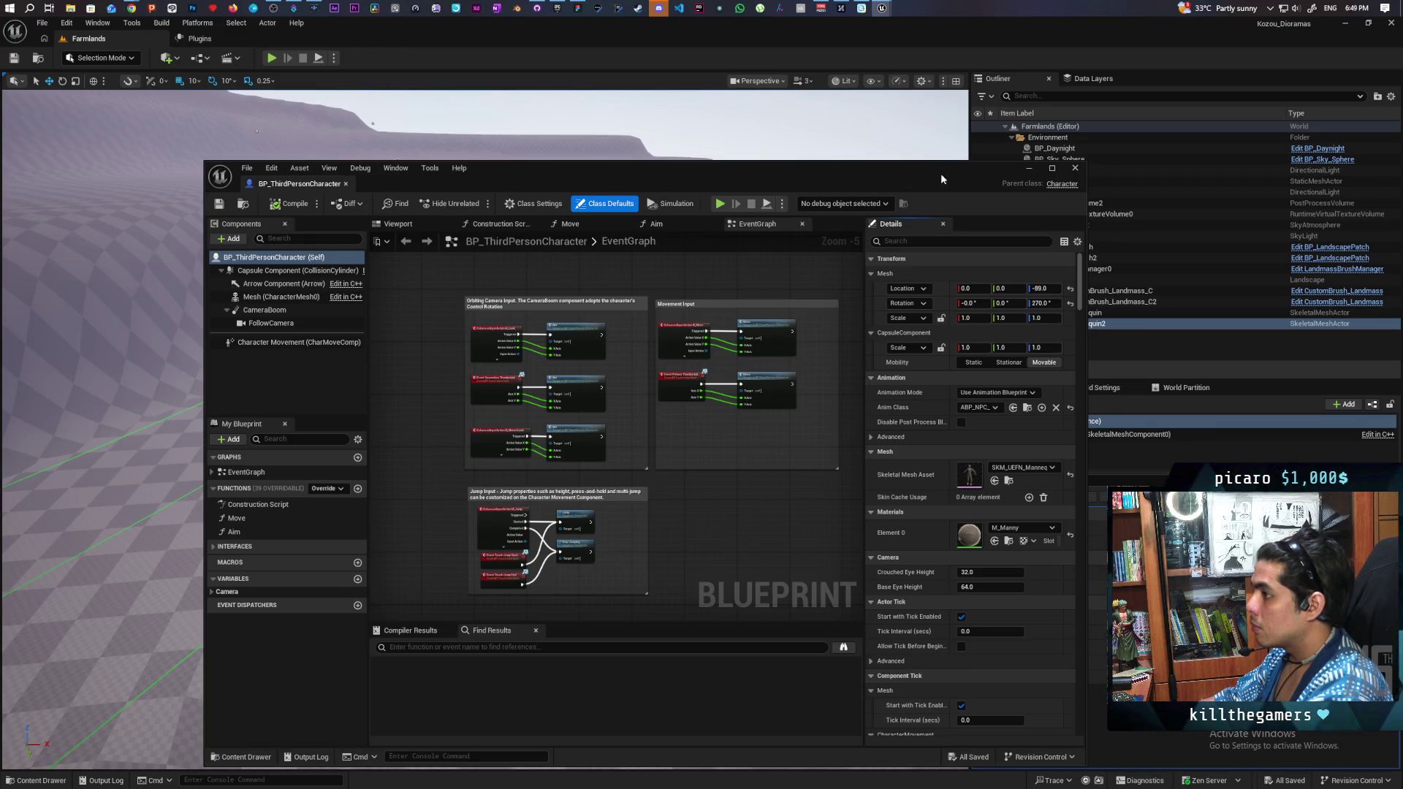
pyautogui.click(1025, 171)
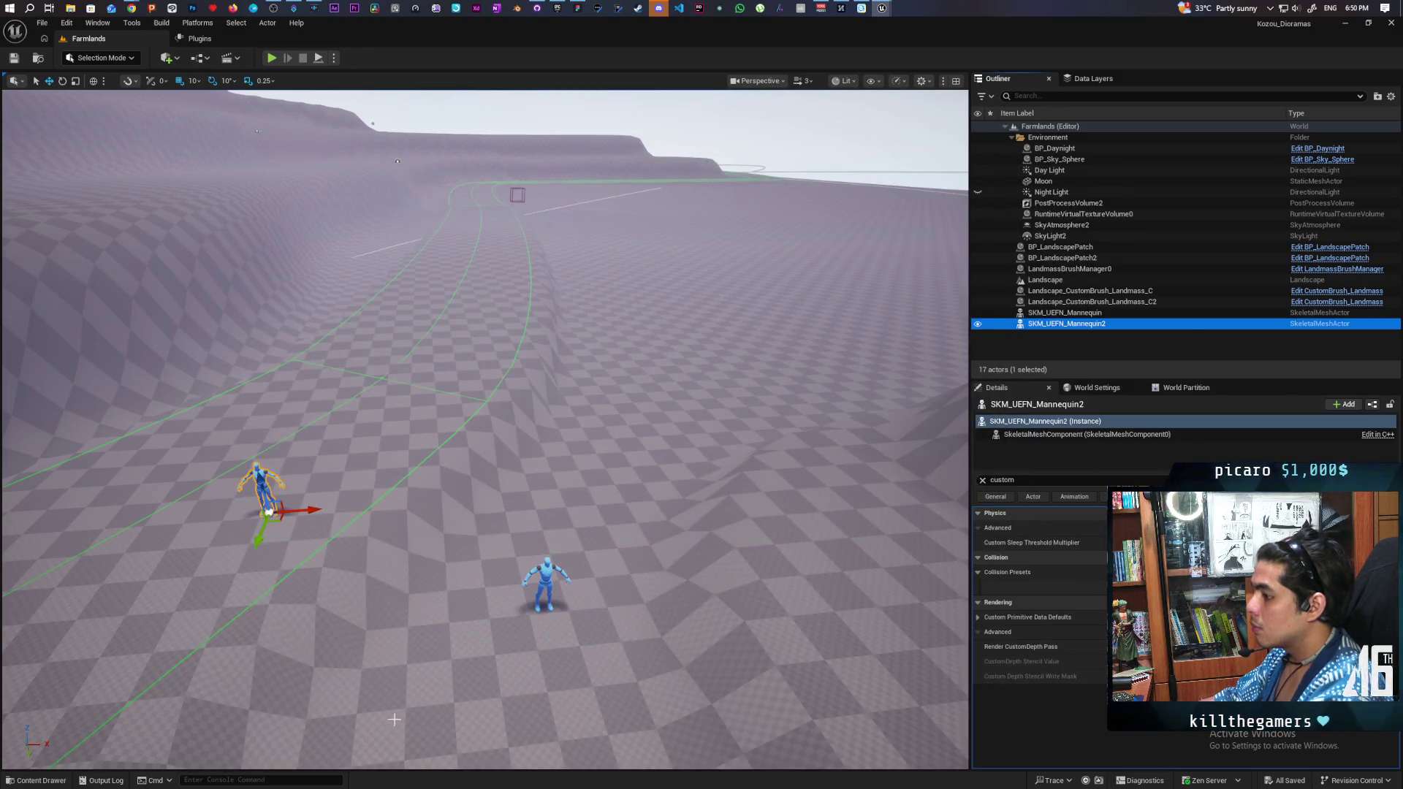
# Step: Play Farmlands from a viewport spot, run the character forward past the NPCs, then stop
pyautogui.rightClick(421, 715)
pyautogui.click(454, 704)
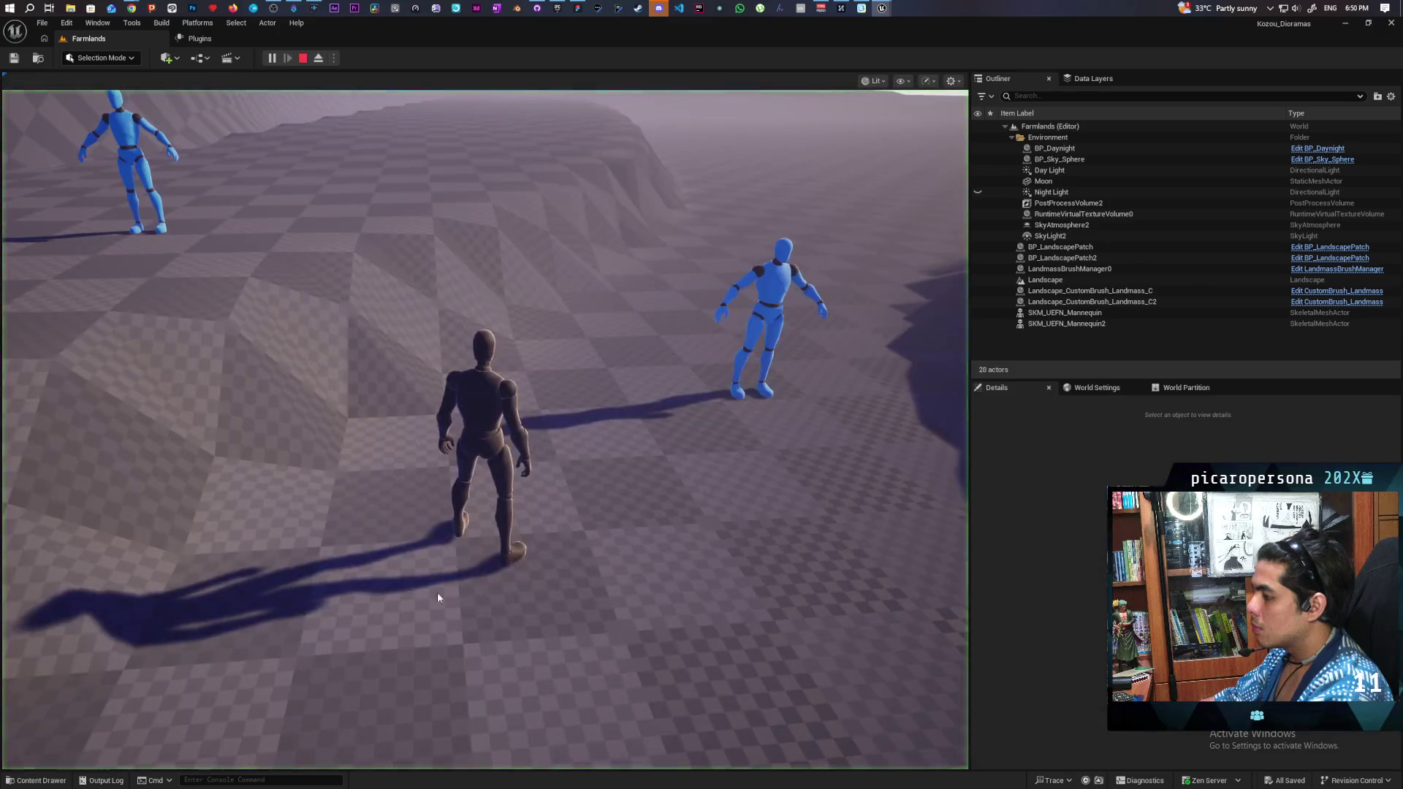
pyautogui.press('w')
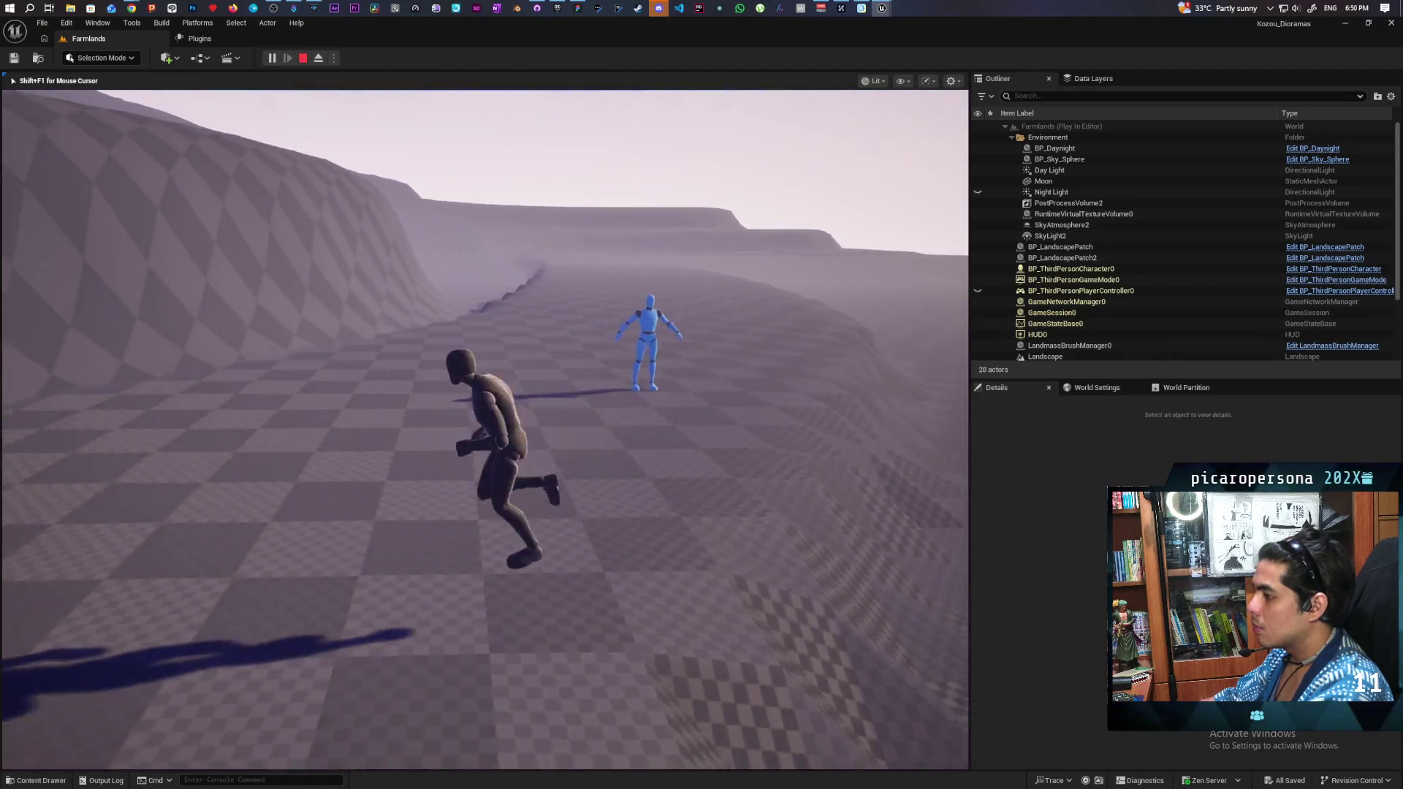
pyautogui.press('w')
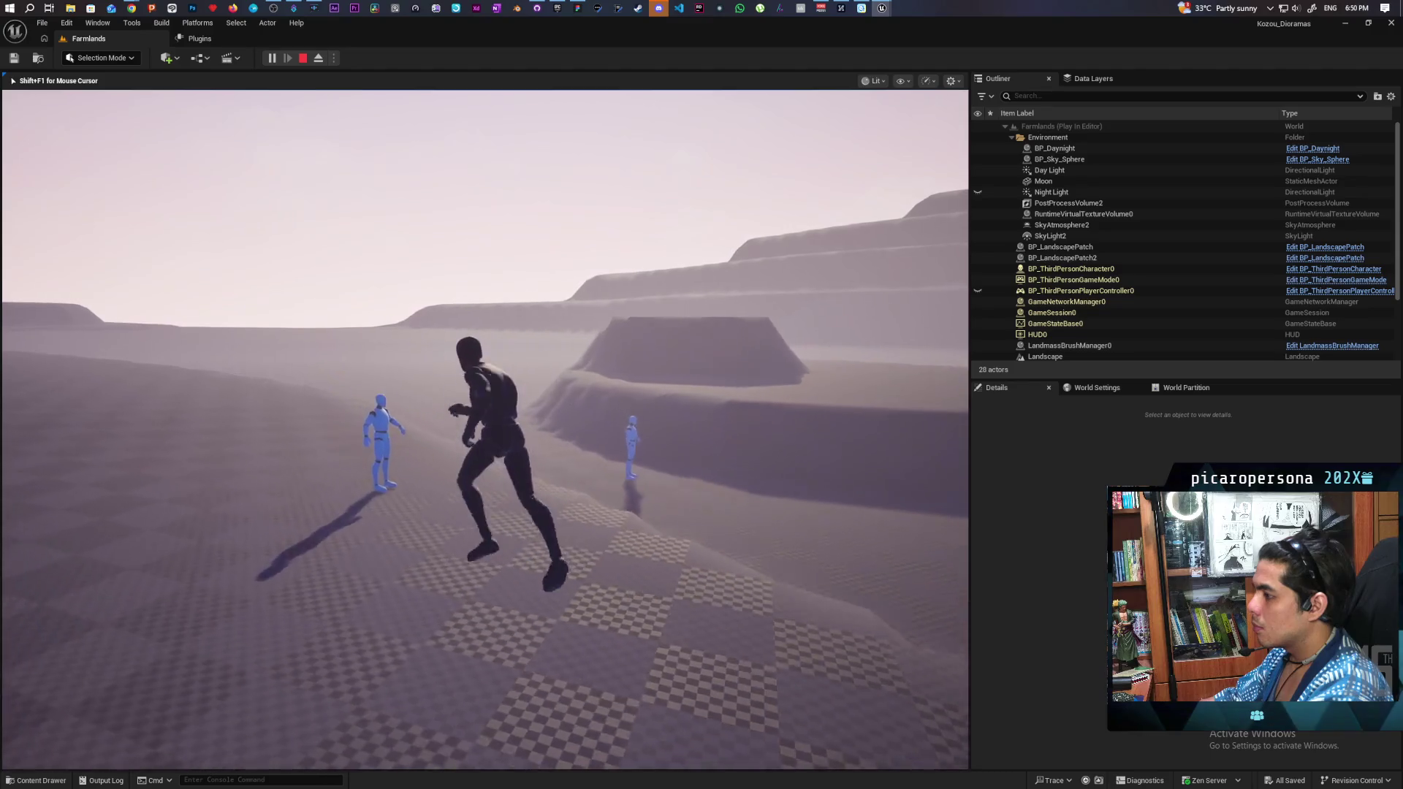
pyautogui.press('w')
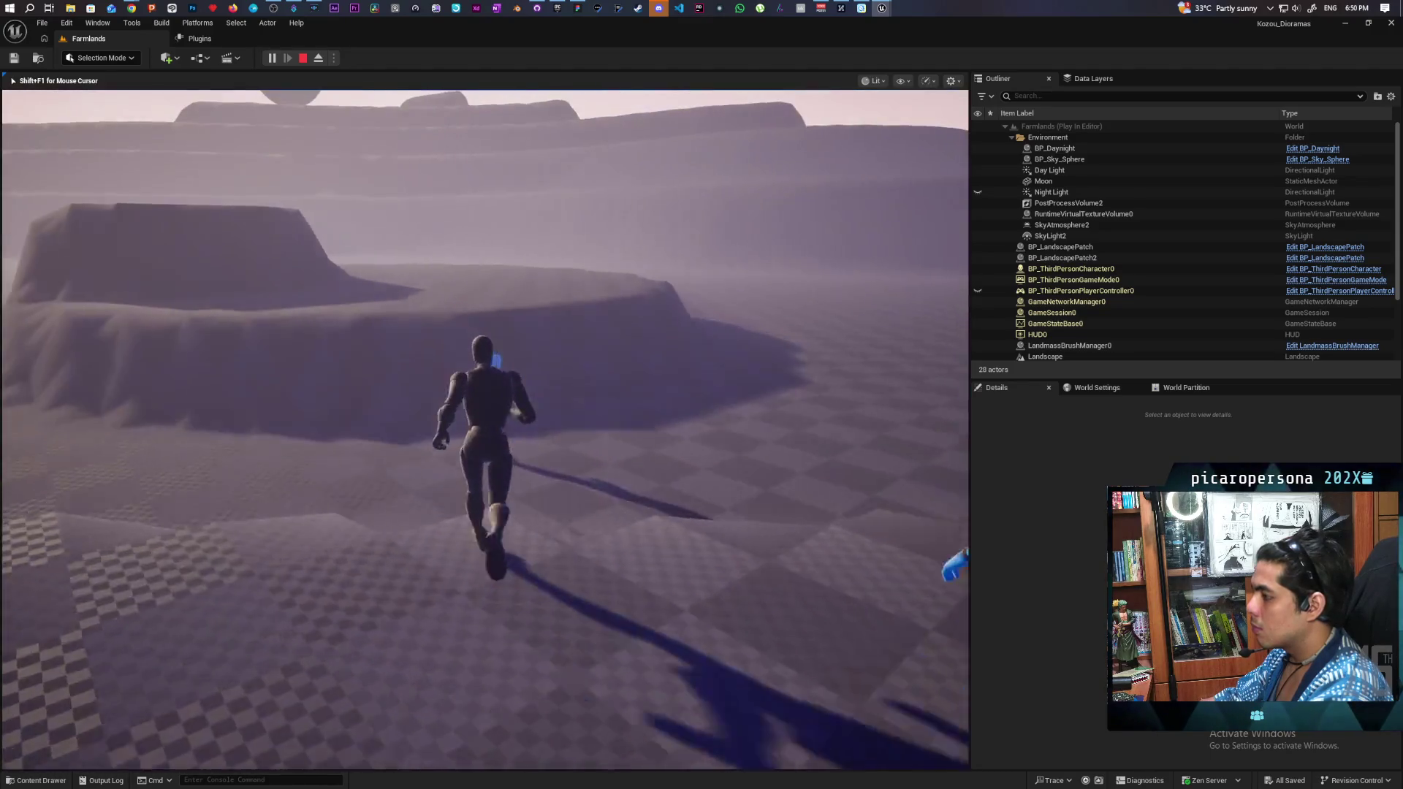
pyautogui.press('w')
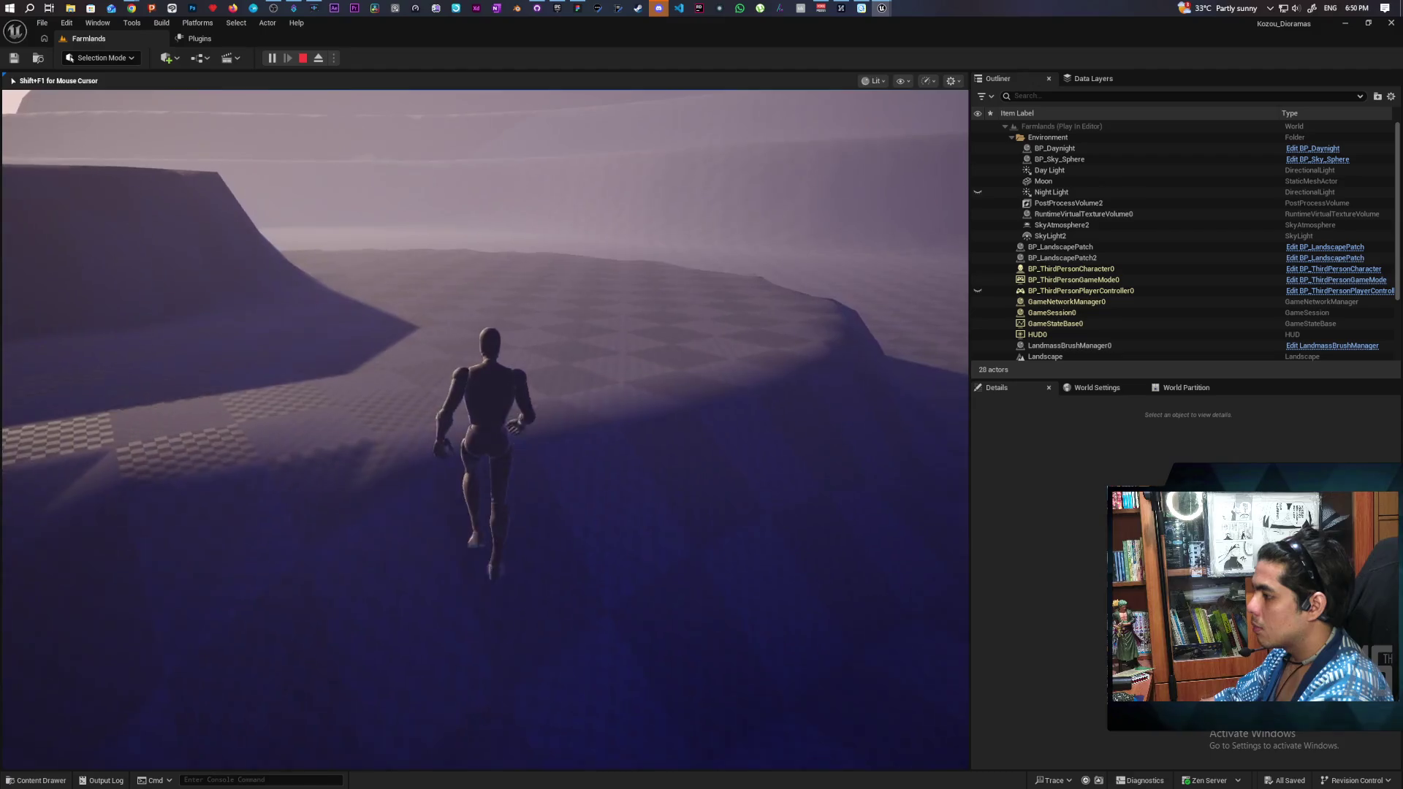
pyautogui.press('w')
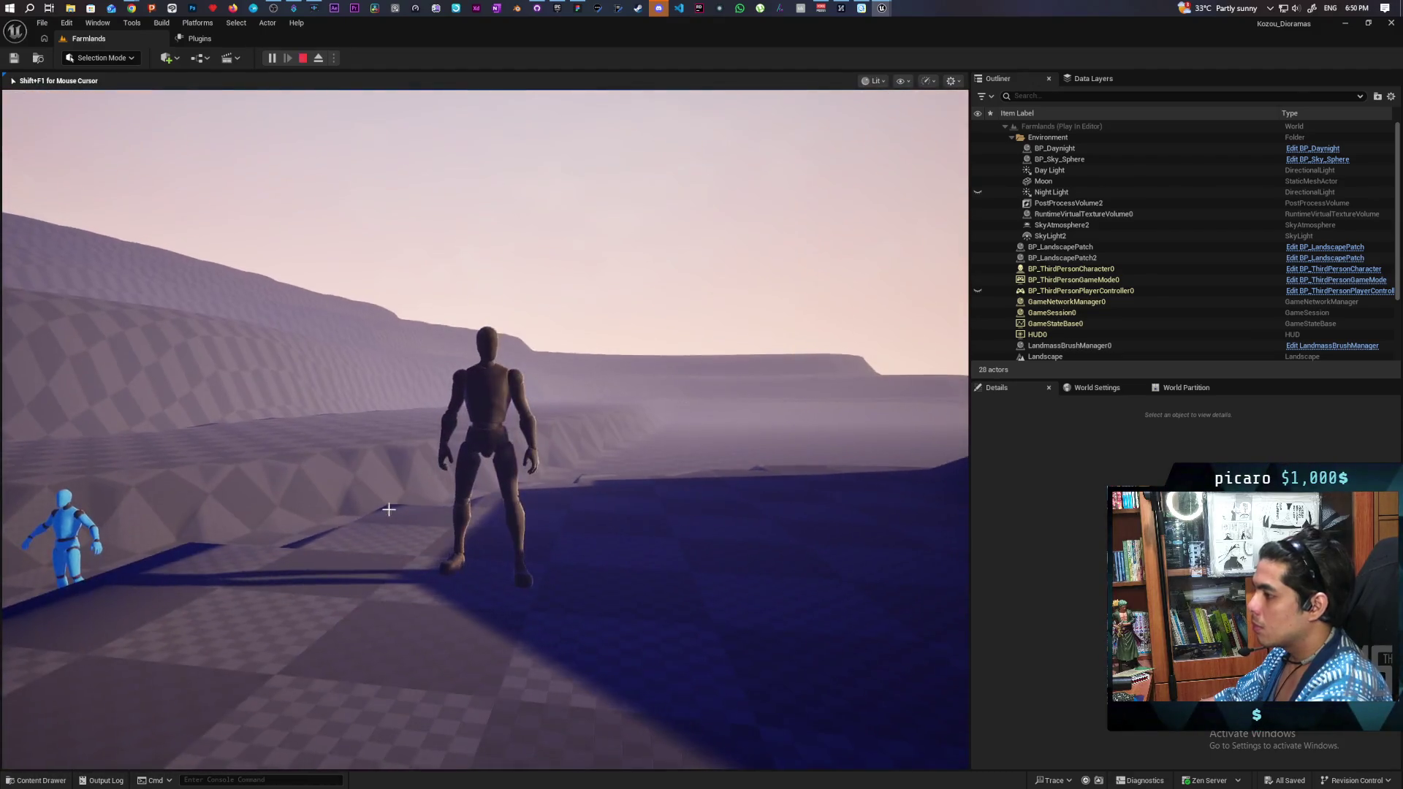
pyautogui.press('Escape')
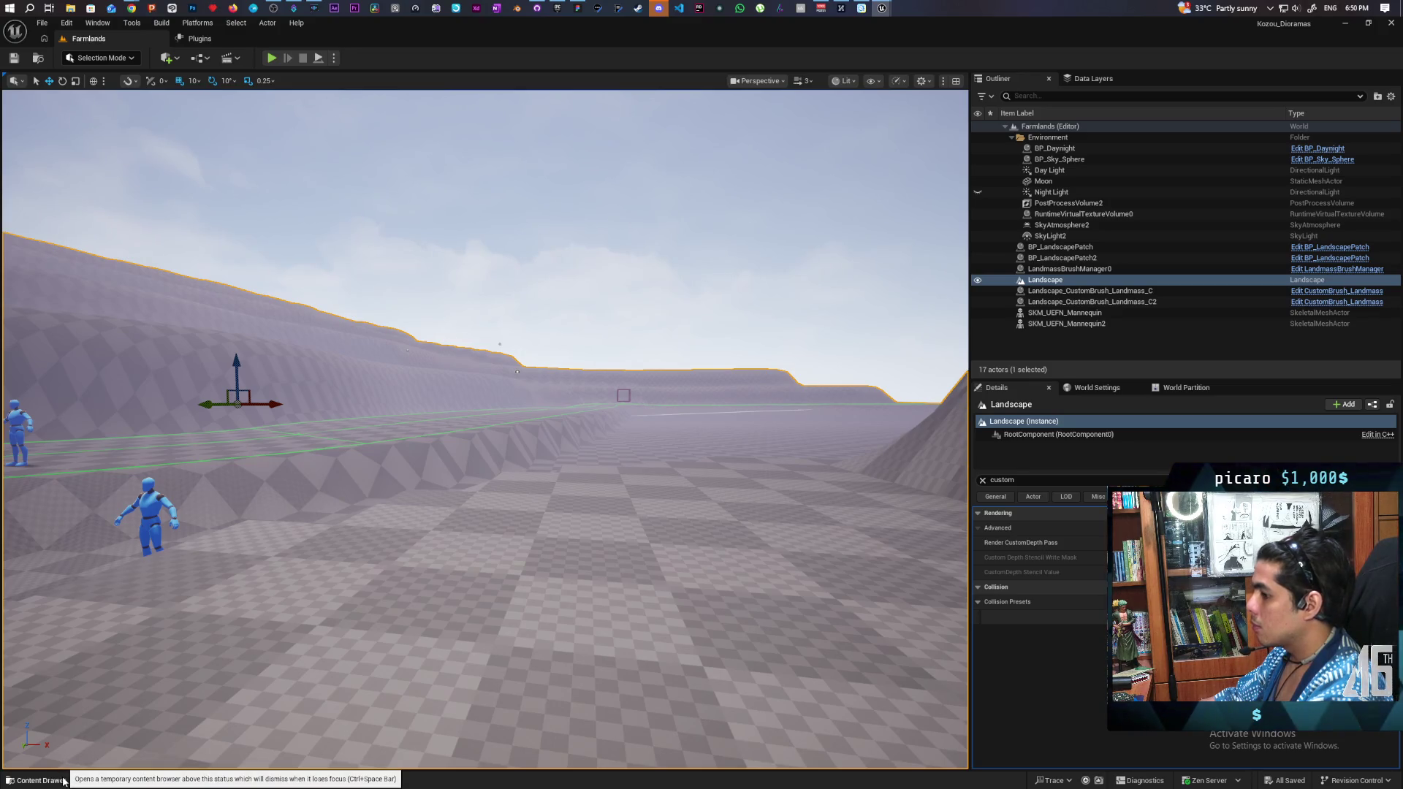
pyautogui.click(40, 781)
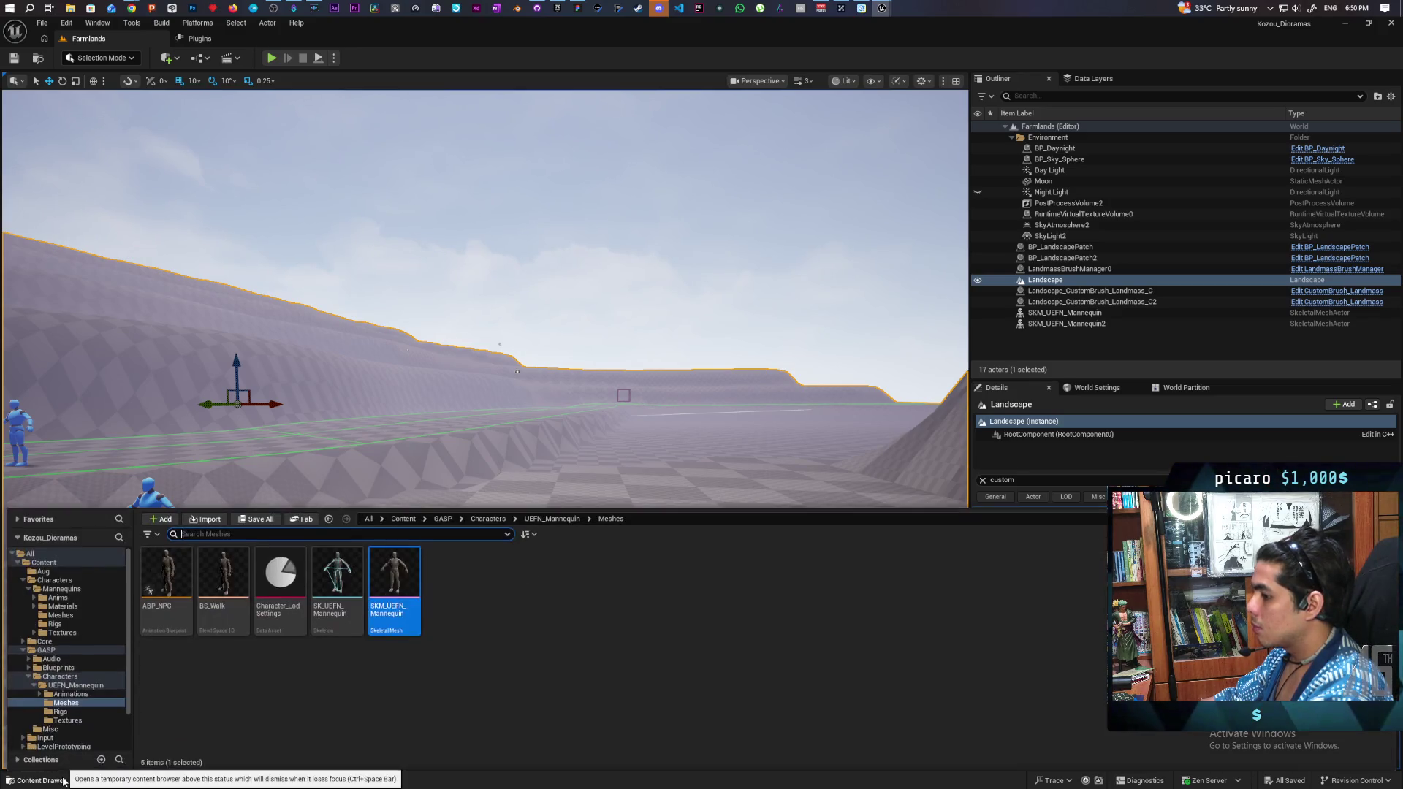
# Step: Open ABP_NPC and browse its EventGraph, searching 'is fallin' off Character Movement without adding a node
pyautogui.doubleClick(166, 585)
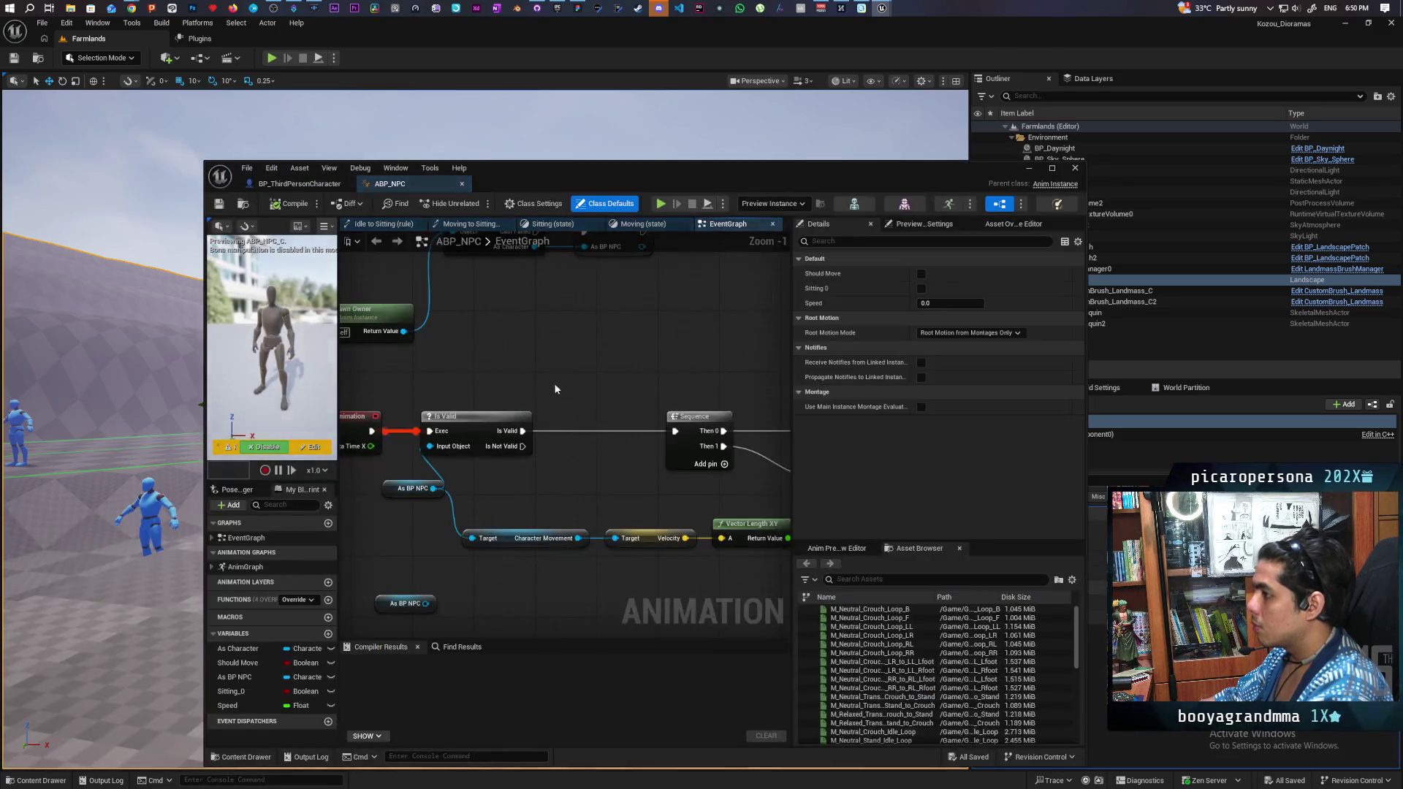
pyautogui.scroll(-2, 463, 326)
pyautogui.moveTo(639, 496)
pyautogui.mouseDown()
pyautogui.moveTo(664, 463)
pyautogui.moveTo(544, 516)
pyautogui.mouseUp()
pyautogui.moveTo(530, 437); pyautogui.dragTo(539, 486)
pyautogui.write('is fallin')
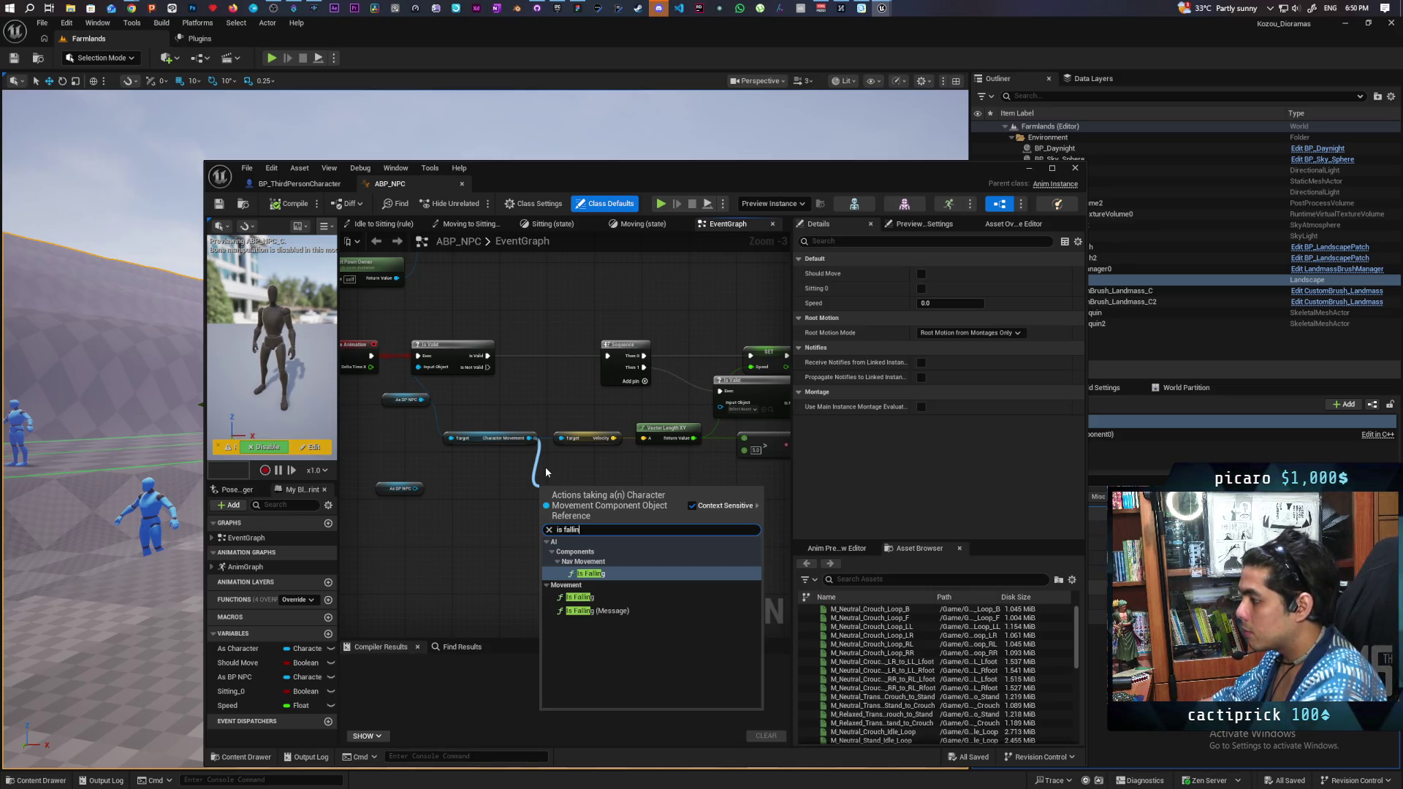
pyautogui.click(488, 483)
pyautogui.scroll(-2, 554, 605)
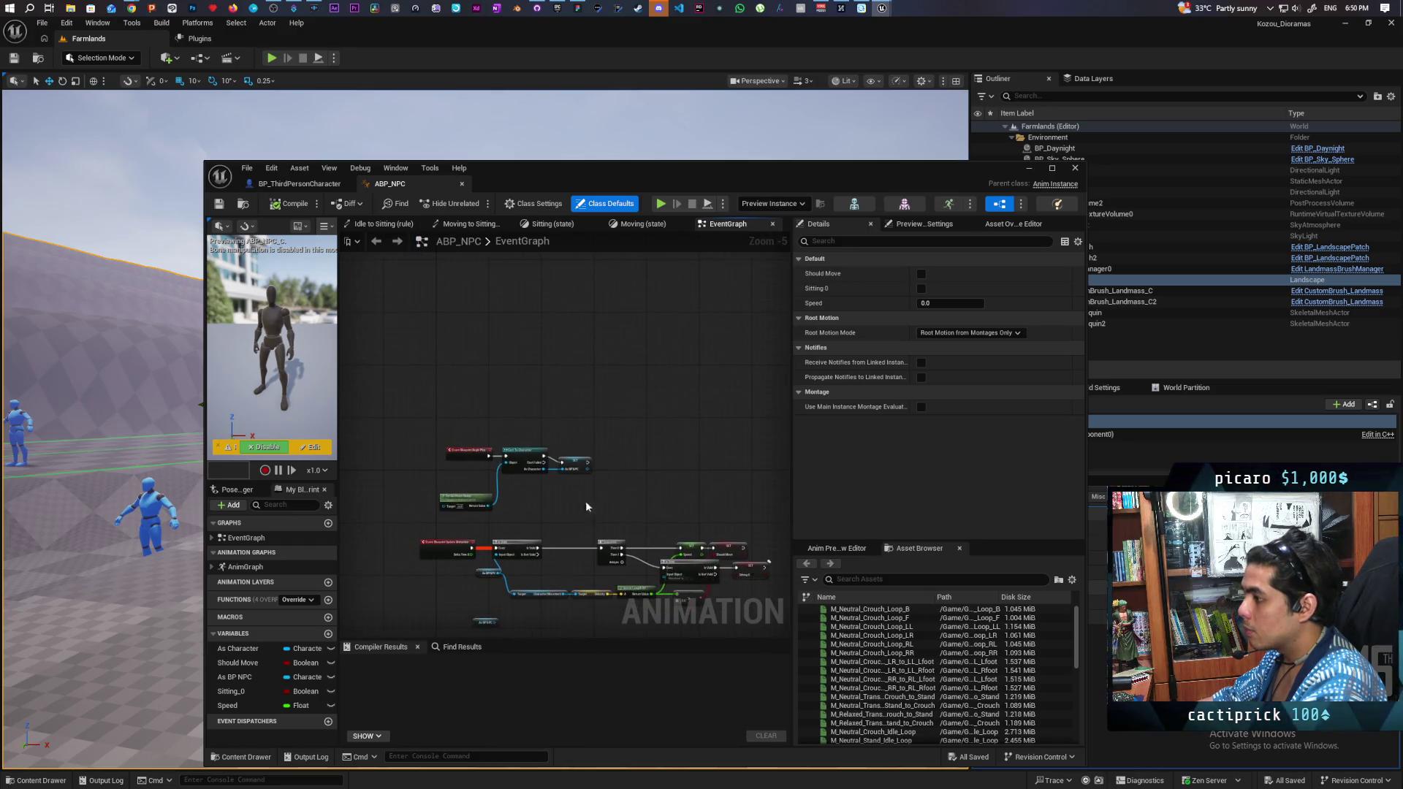
# Step: Inspect the Sitting and Moving state graphs and the Idle to Sitting rule, then return to AnimGraph
pyautogui.click(550, 224)
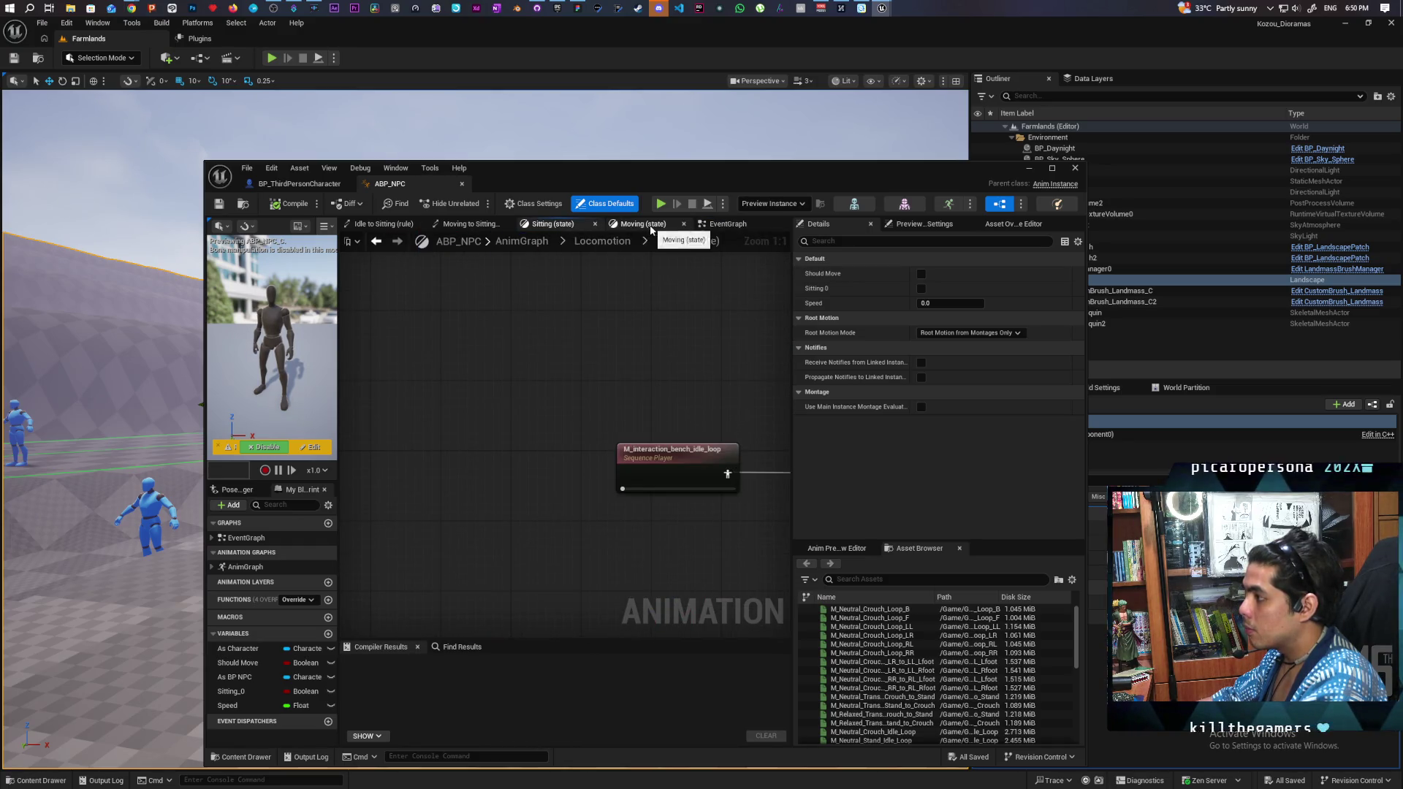
pyautogui.click(634, 224)
pyautogui.scroll(1, 601, 358)
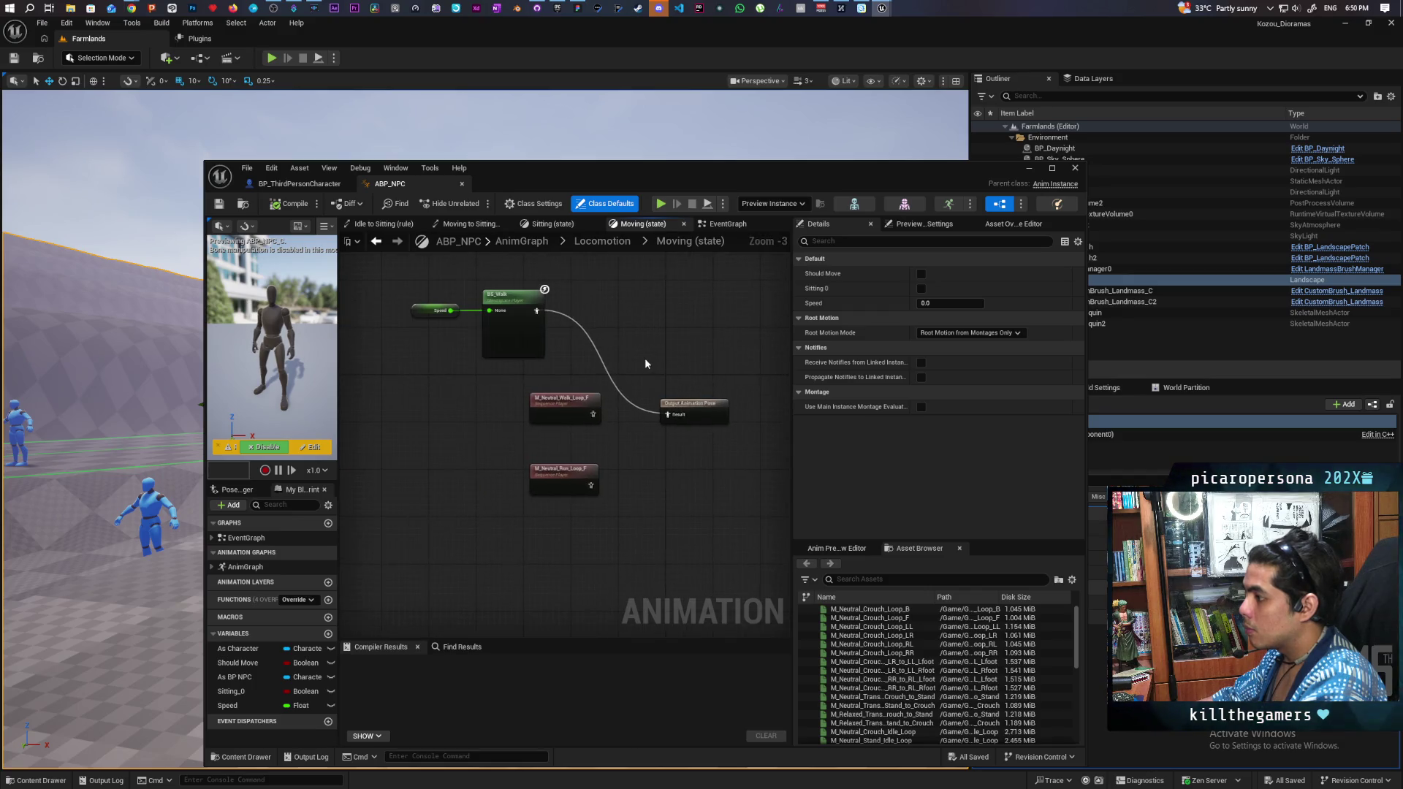
pyautogui.click(544, 224)
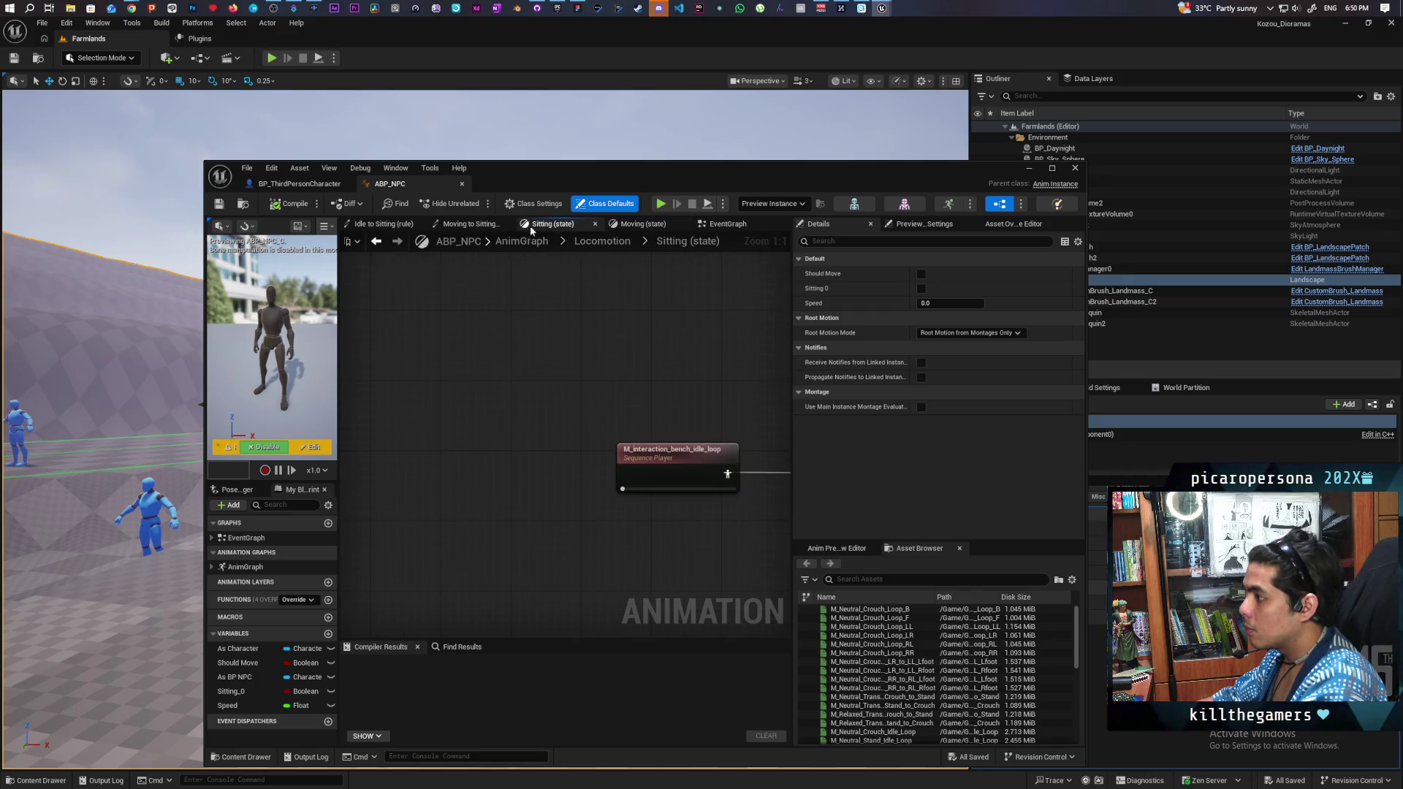
pyautogui.click(468, 226)
pyautogui.click(401, 228)
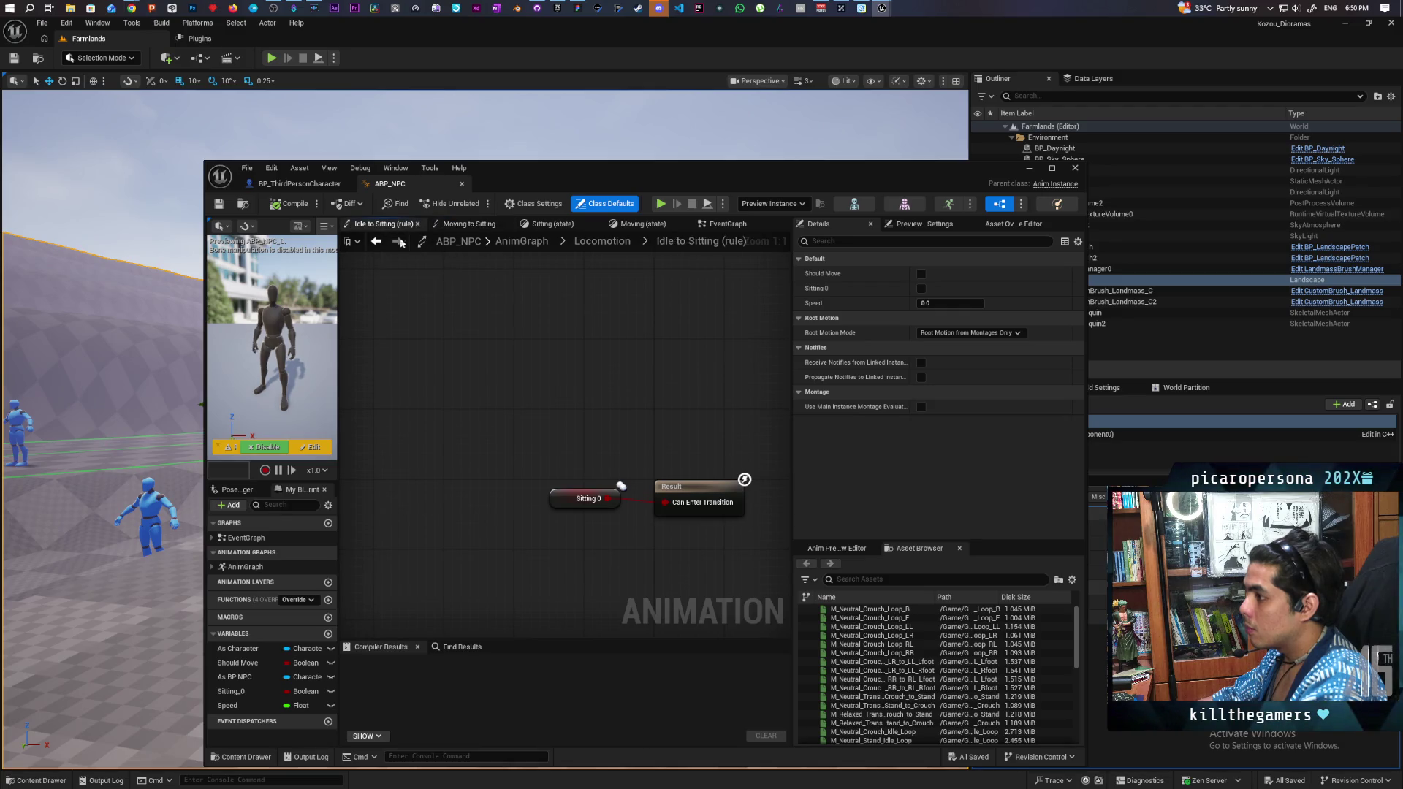
pyautogui.click(521, 241)
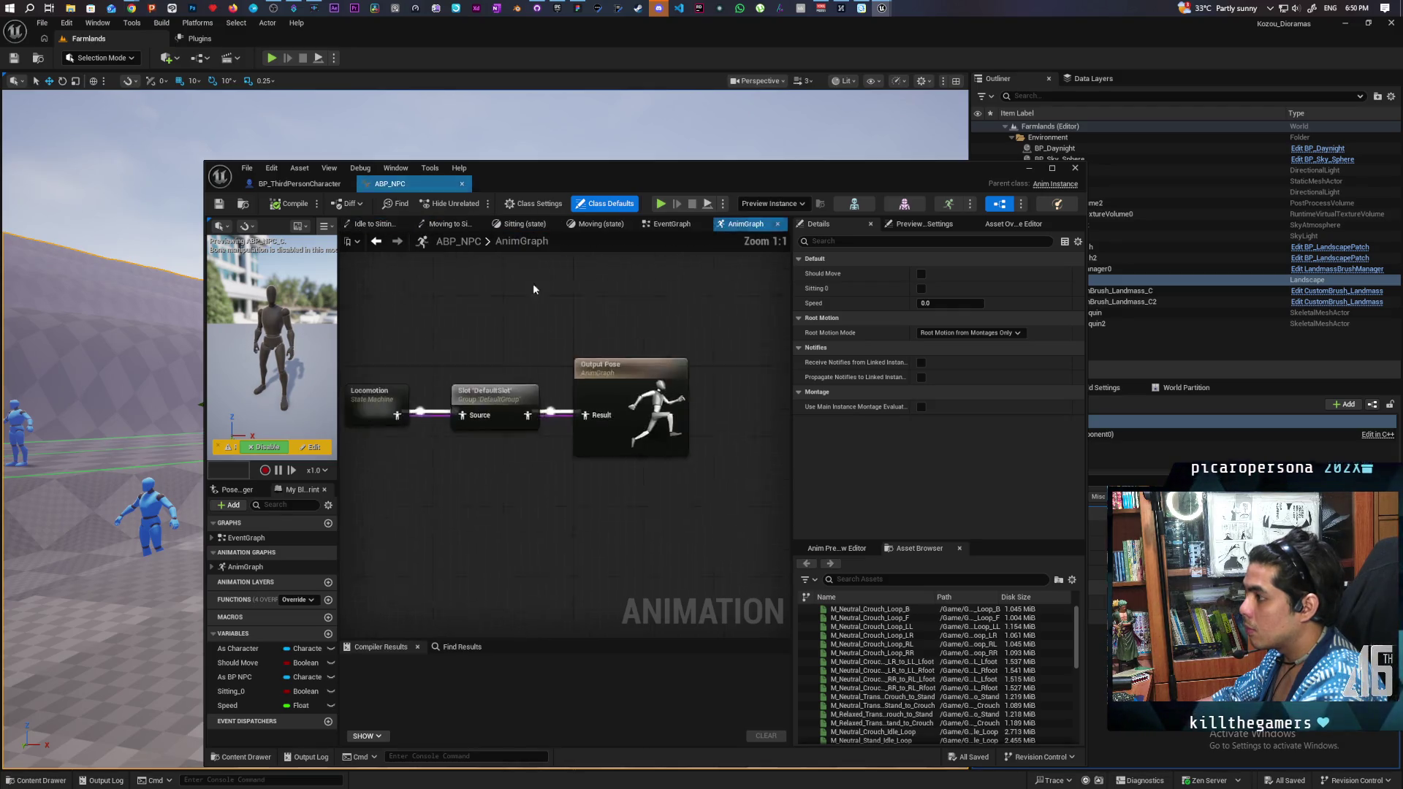
# Step: Inside the Locomotion state machine, add a new state named Jumping
pyautogui.doubleClick(403, 398)
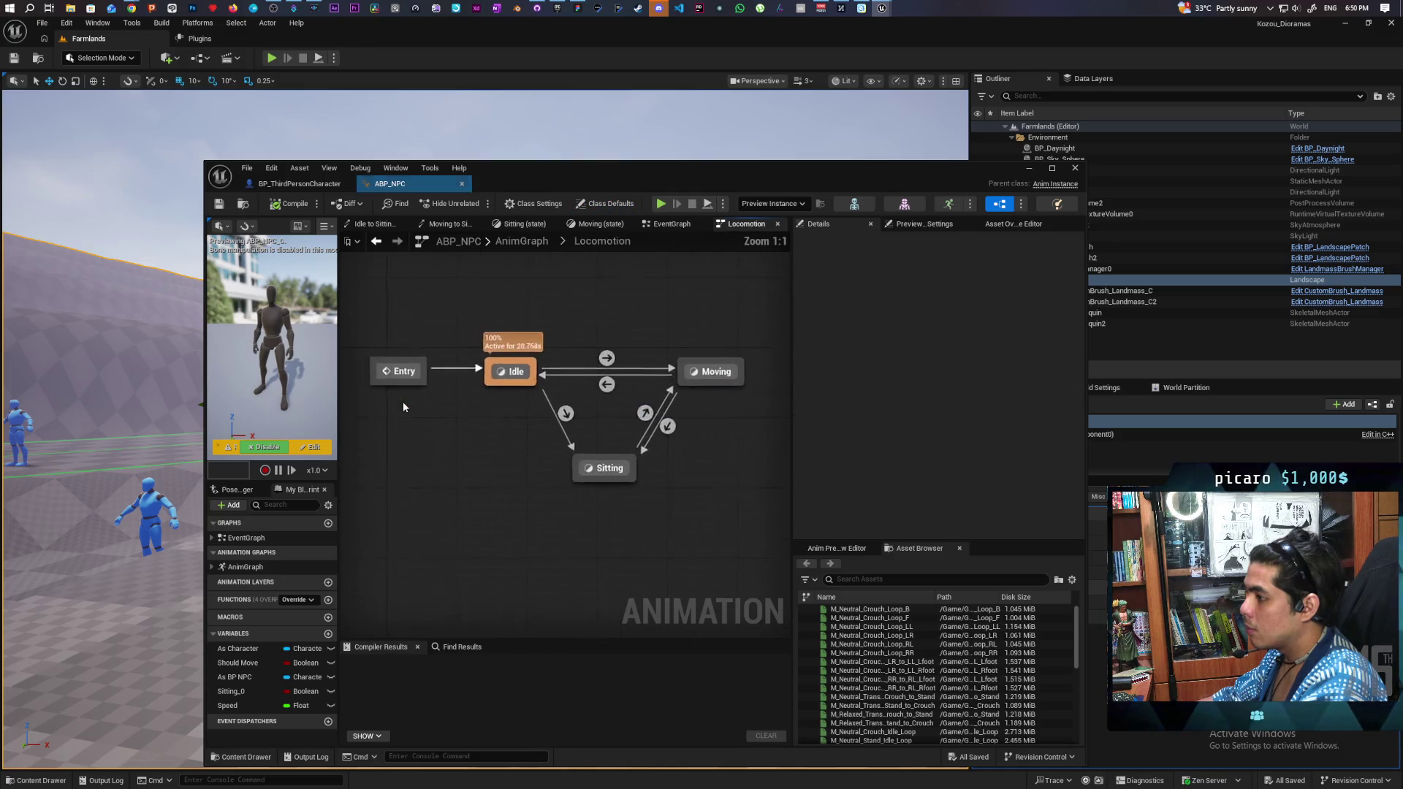
pyautogui.moveTo(564, 411)
pyautogui.mouseDown()
pyautogui.moveTo(514, 440)
pyautogui.moveTo(462, 396)
pyautogui.mouseUp()
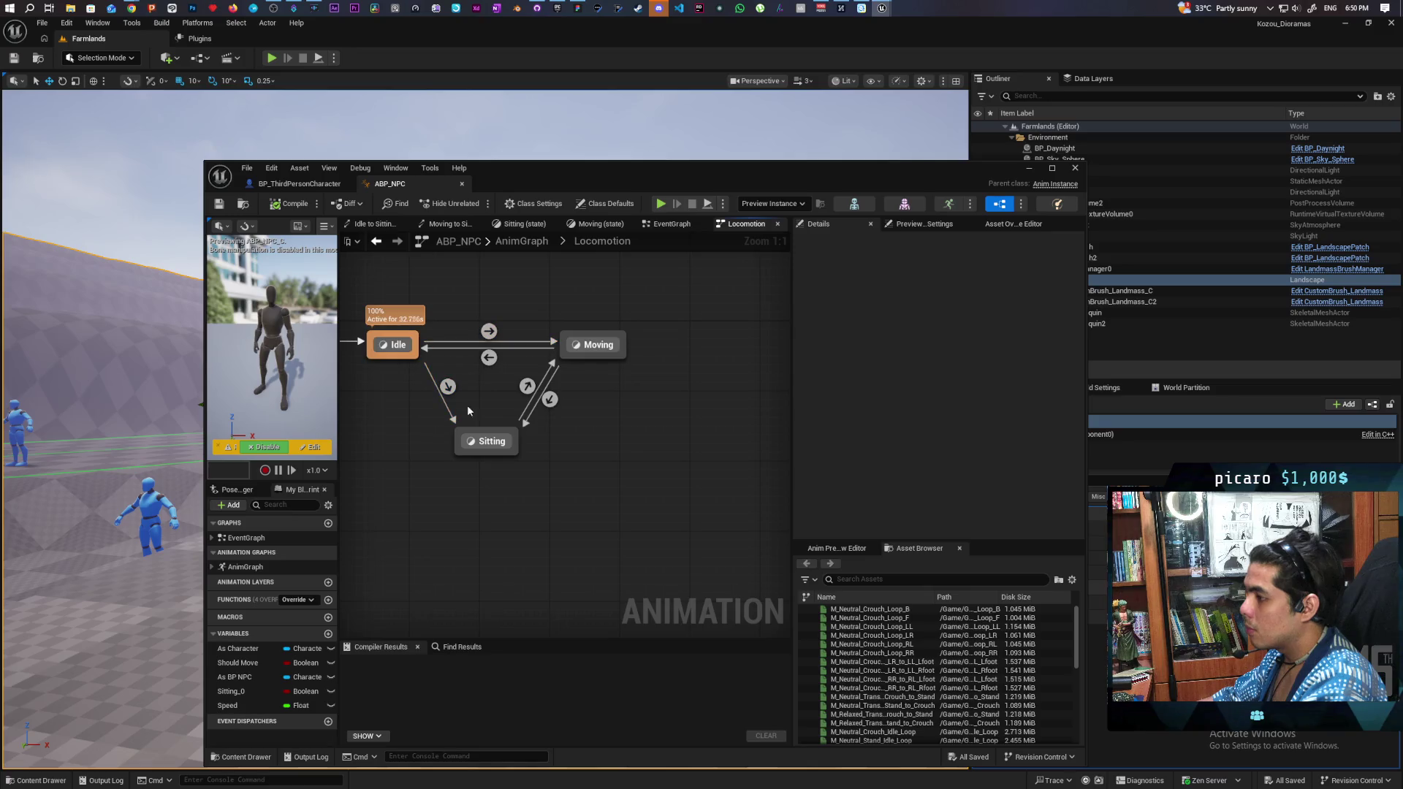
pyautogui.moveTo(509, 526); pyautogui.dragTo(532, 592)
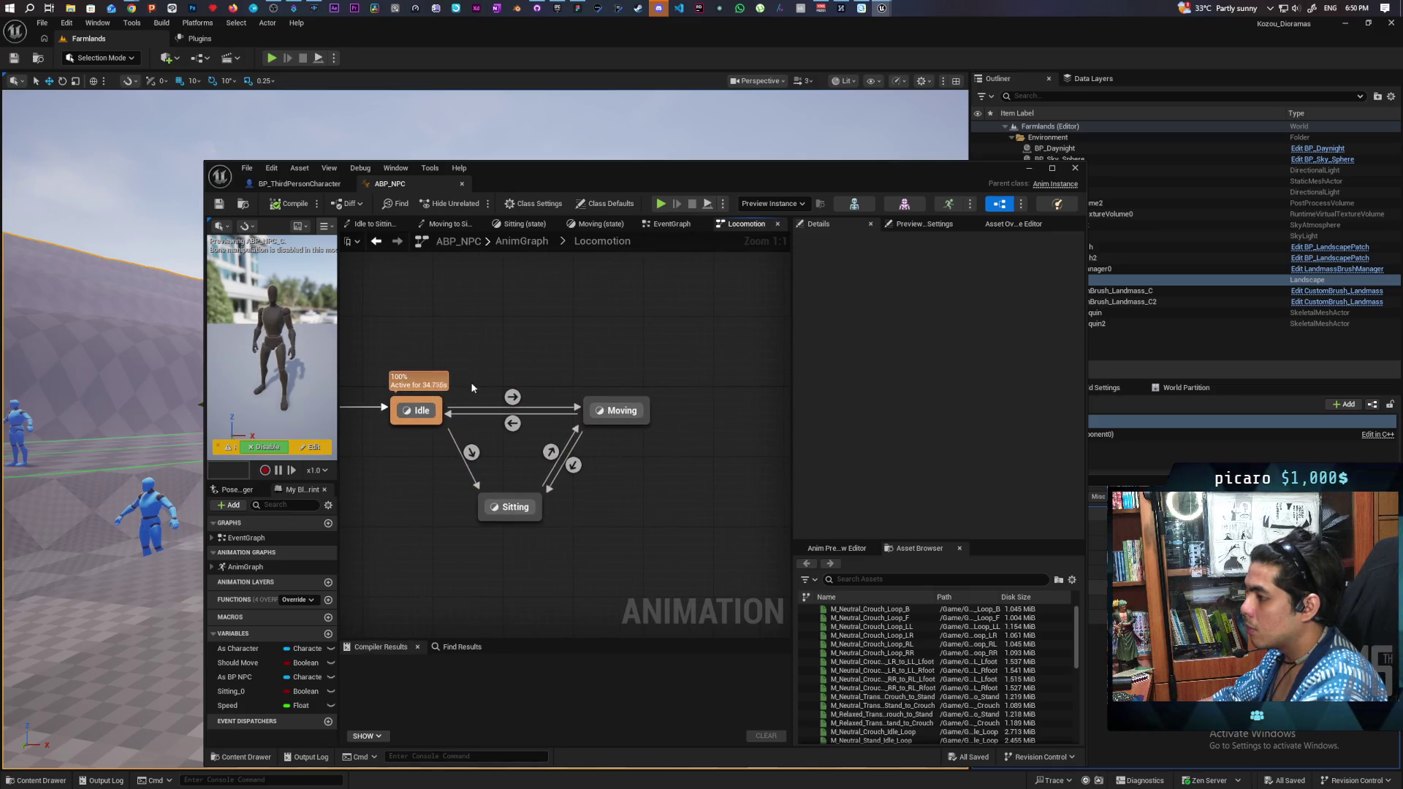
pyautogui.rightClick(463, 317)
pyautogui.click(458, 326)
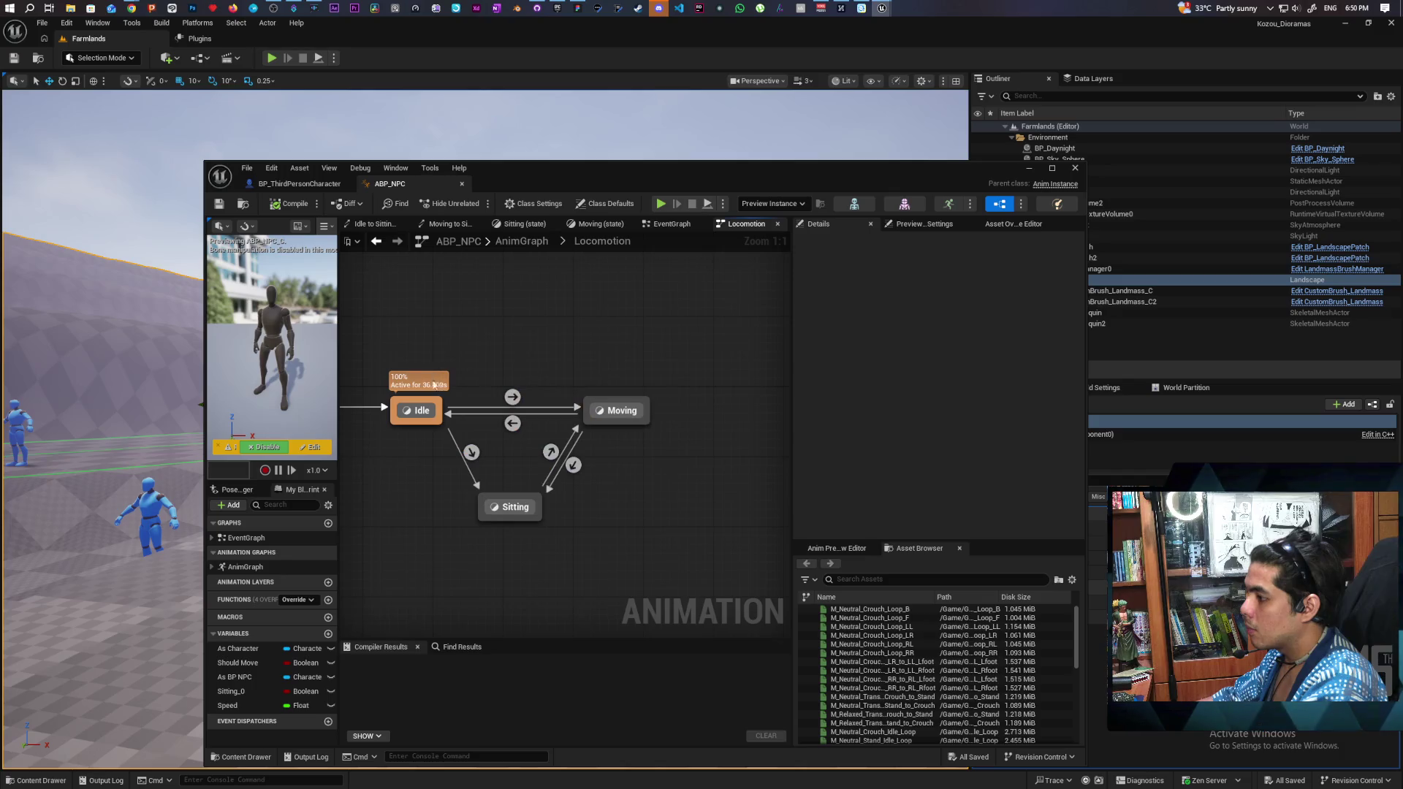
pyautogui.rightClick(459, 317)
pyautogui.click(516, 358)
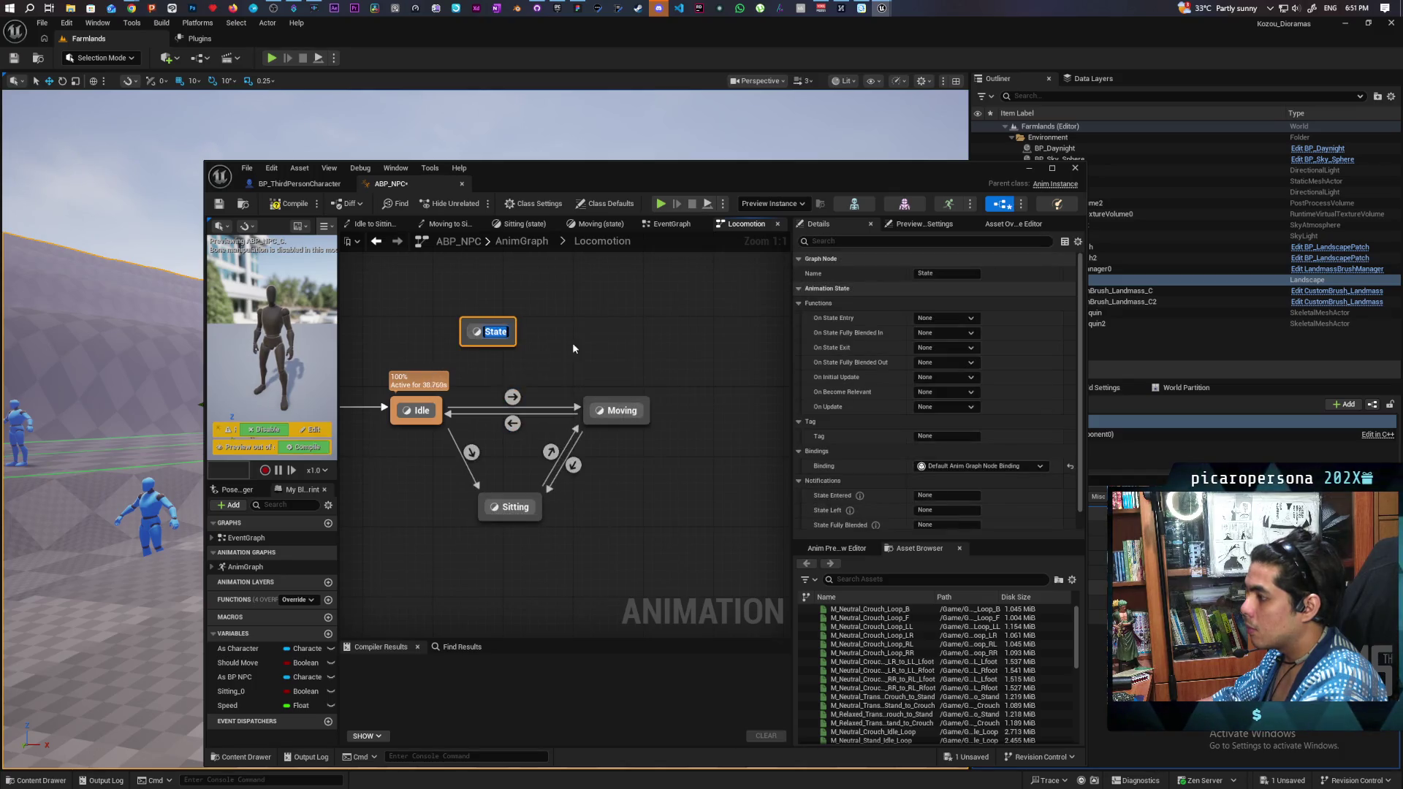
pyautogui.write('Jumping')
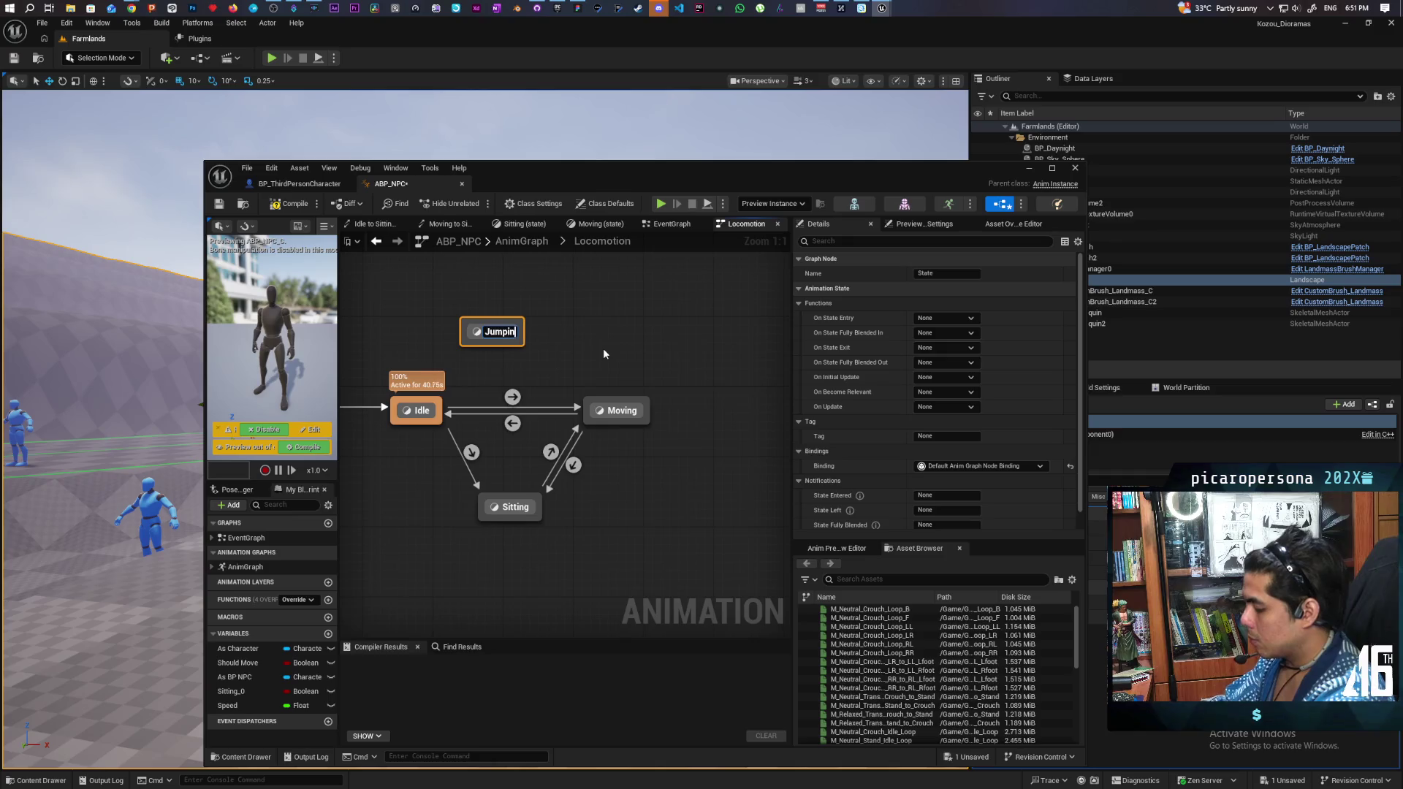
pyautogui.click(603, 348)
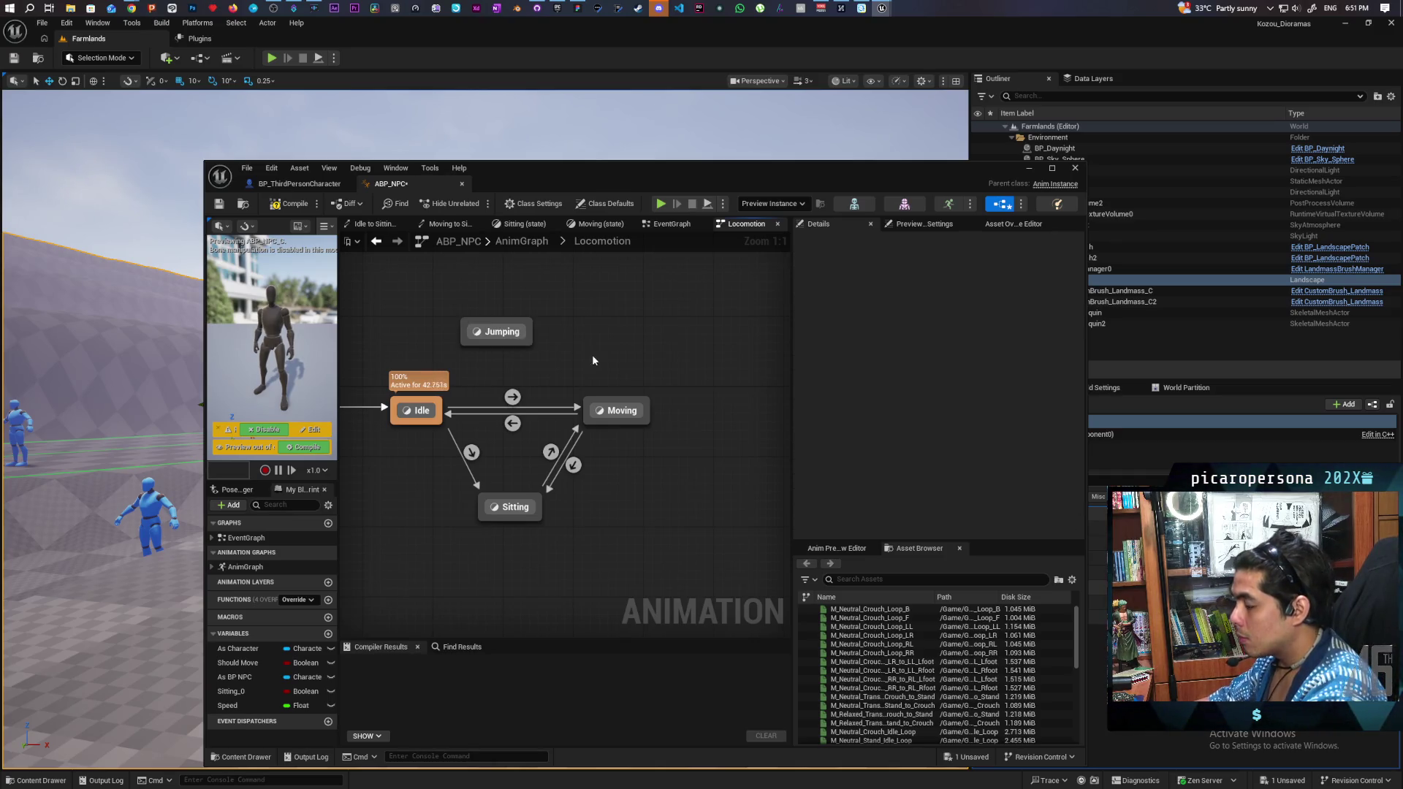
# Step: Draw a transition from Idle into a new state and delete the unconnected Jumping state
pyautogui.moveTo(434, 405)
pyautogui.mouseDown()
pyautogui.moveTo(521, 334)
pyautogui.moveTo(467, 336)
pyautogui.mouseUp()
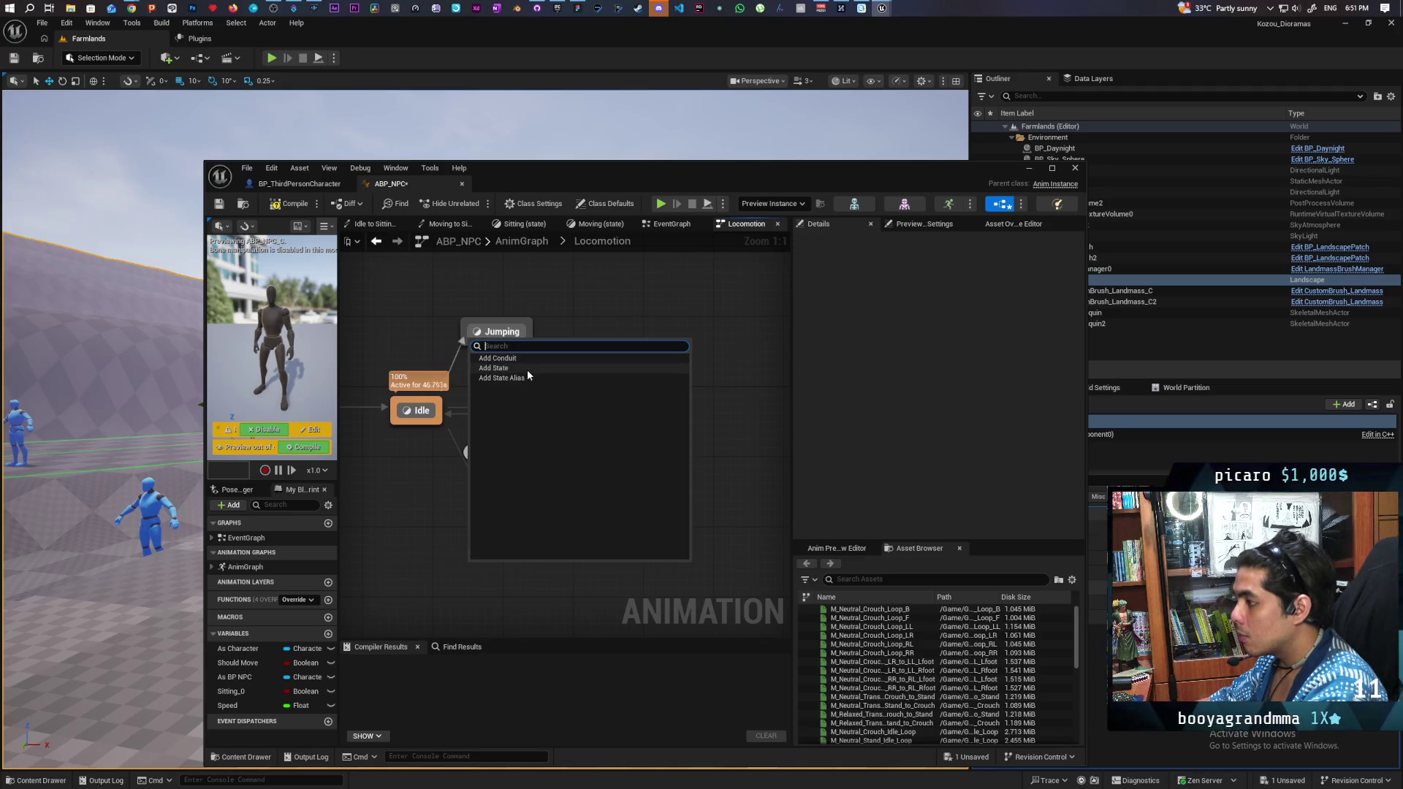
pyautogui.press('Escape')
pyautogui.moveTo(436, 399)
pyautogui.mouseDown()
pyautogui.moveTo(502, 314)
pyautogui.moveTo(444, 390)
pyautogui.moveTo(482, 388)
pyautogui.moveTo(471, 377)
pyautogui.moveTo(501, 340)
pyautogui.mouseUp()
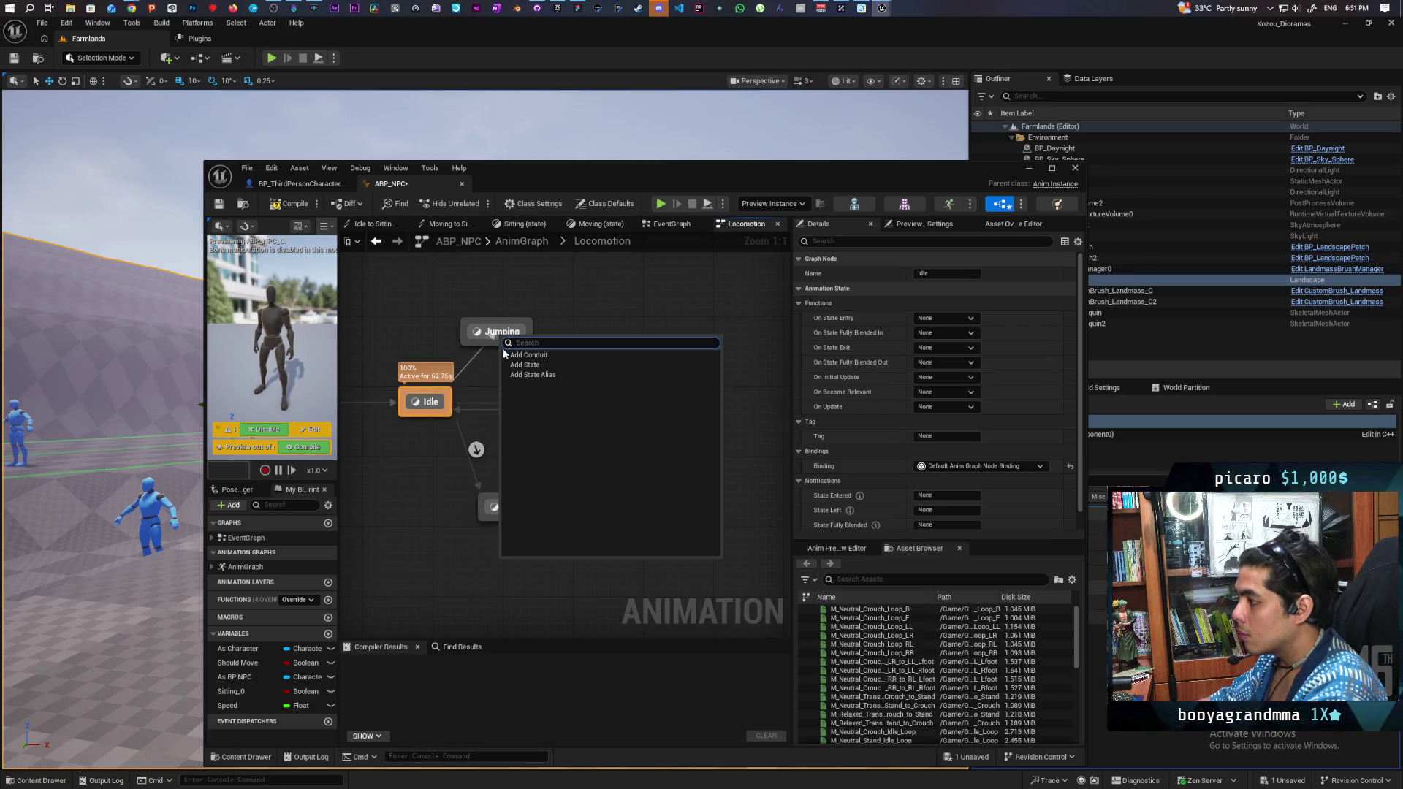
pyautogui.click(524, 364)
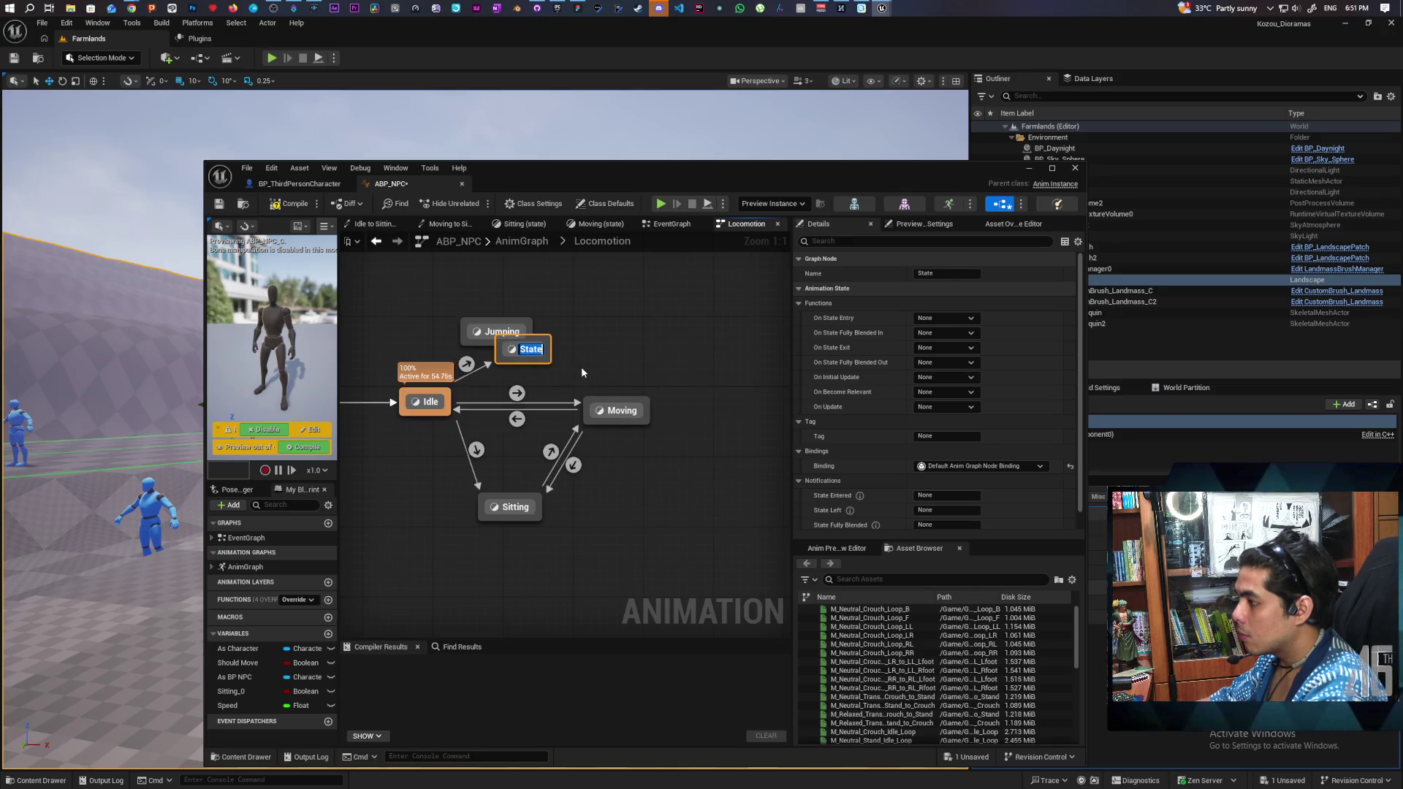
pyautogui.write('Jumping')
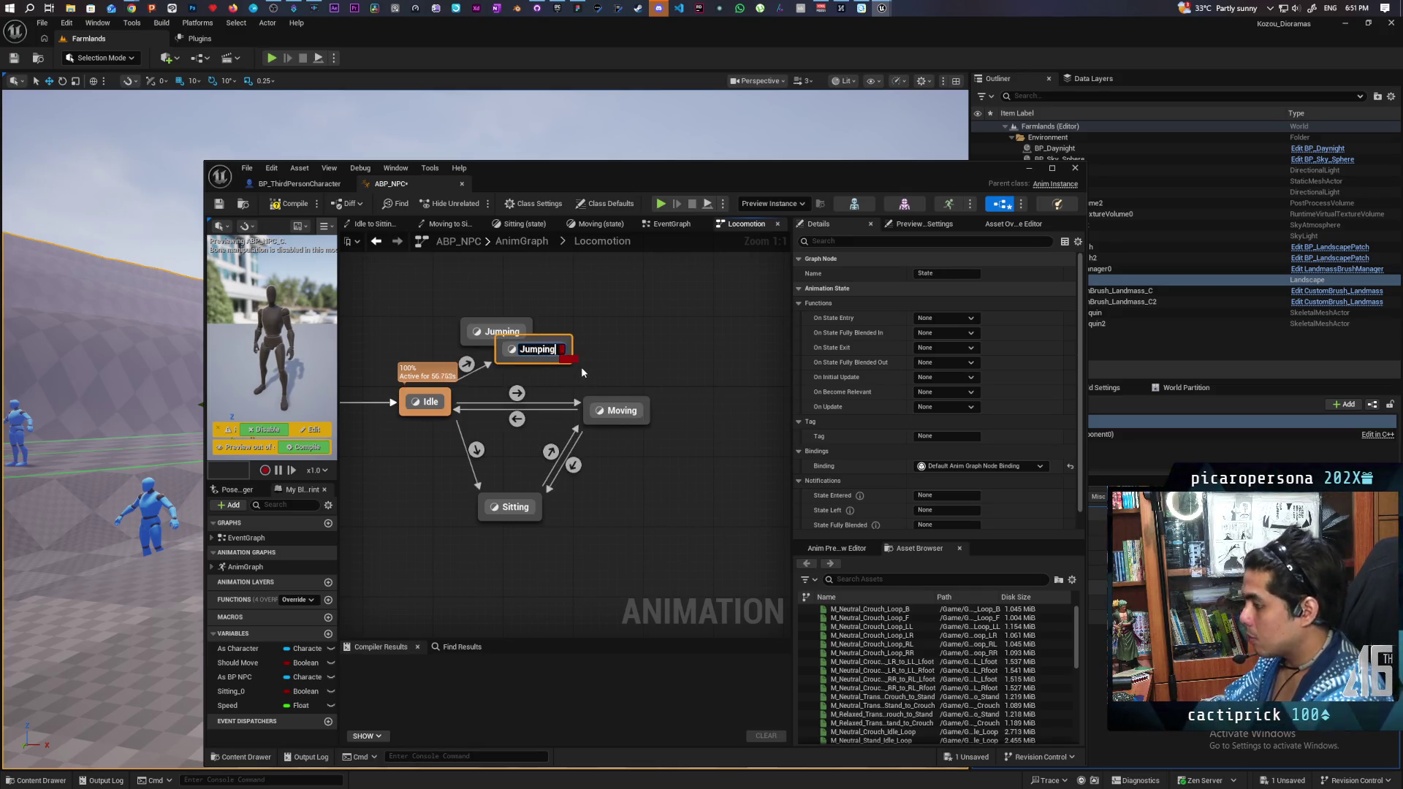
pyautogui.click(488, 304)
pyautogui.click(477, 331)
pyautogui.press('Delete')
# Step: Rename the state linked from Idle to Jumping
pyautogui.click(526, 351)
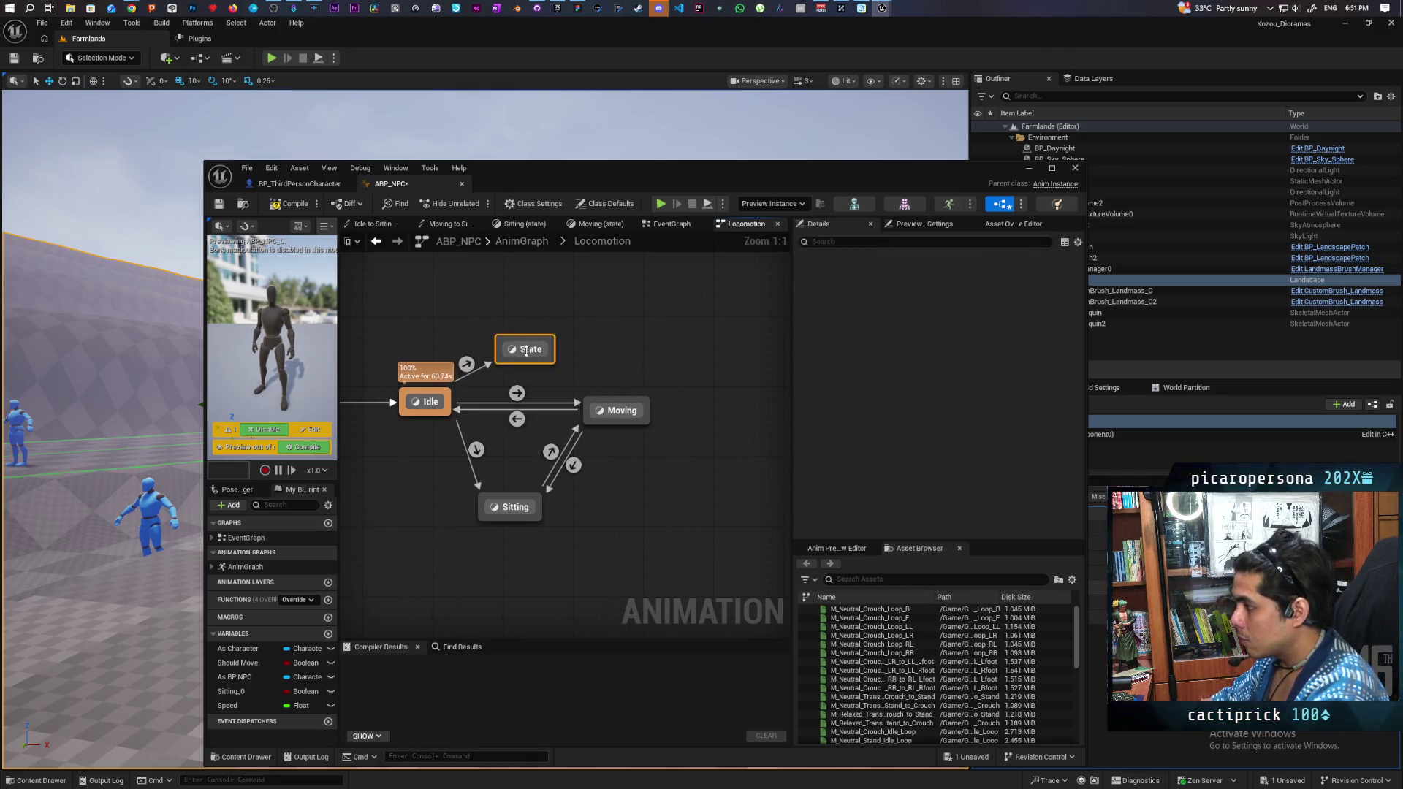
pyautogui.doubleClick(526, 350)
pyautogui.click(376, 241)
pyautogui.click(531, 351)
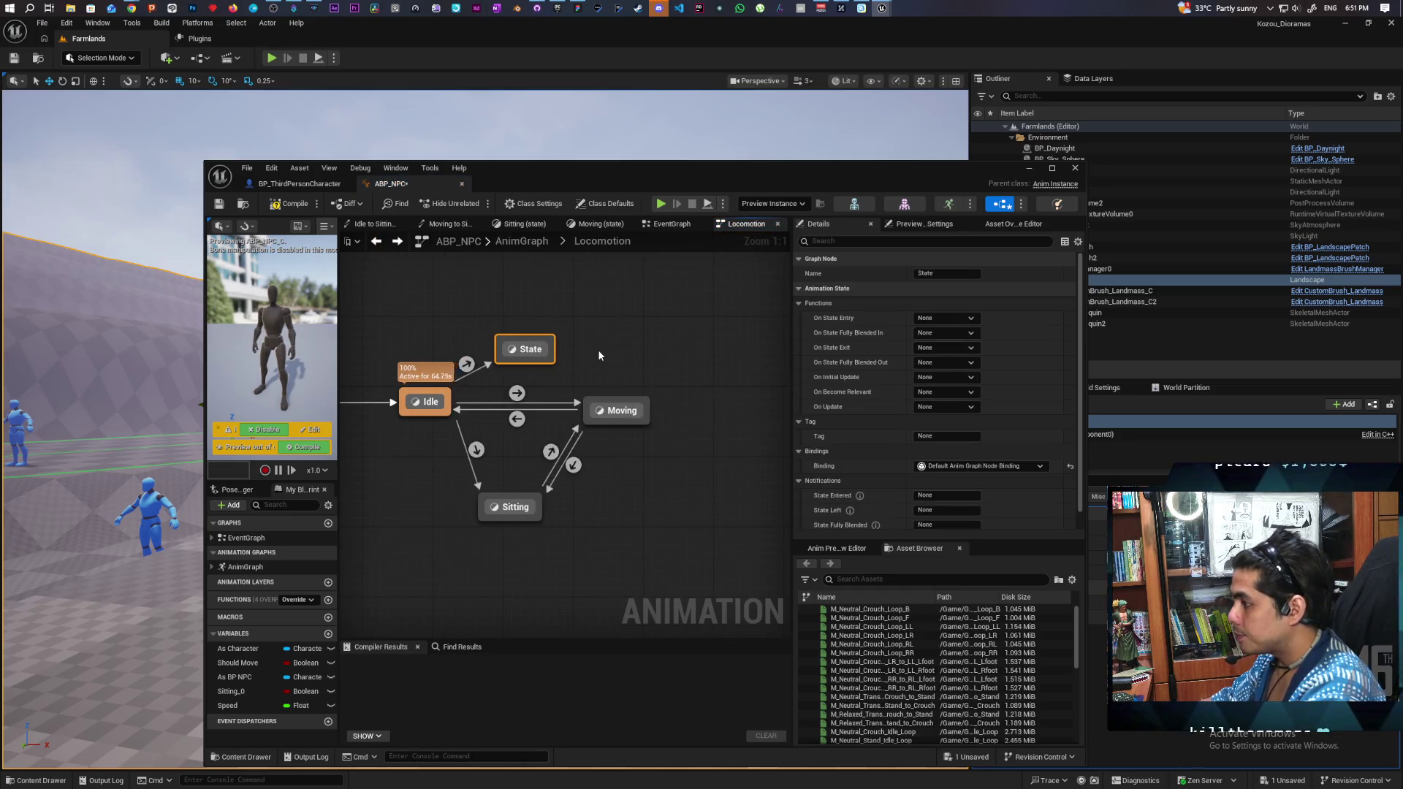
pyautogui.click(526, 349)
pyautogui.rightClick(530, 351)
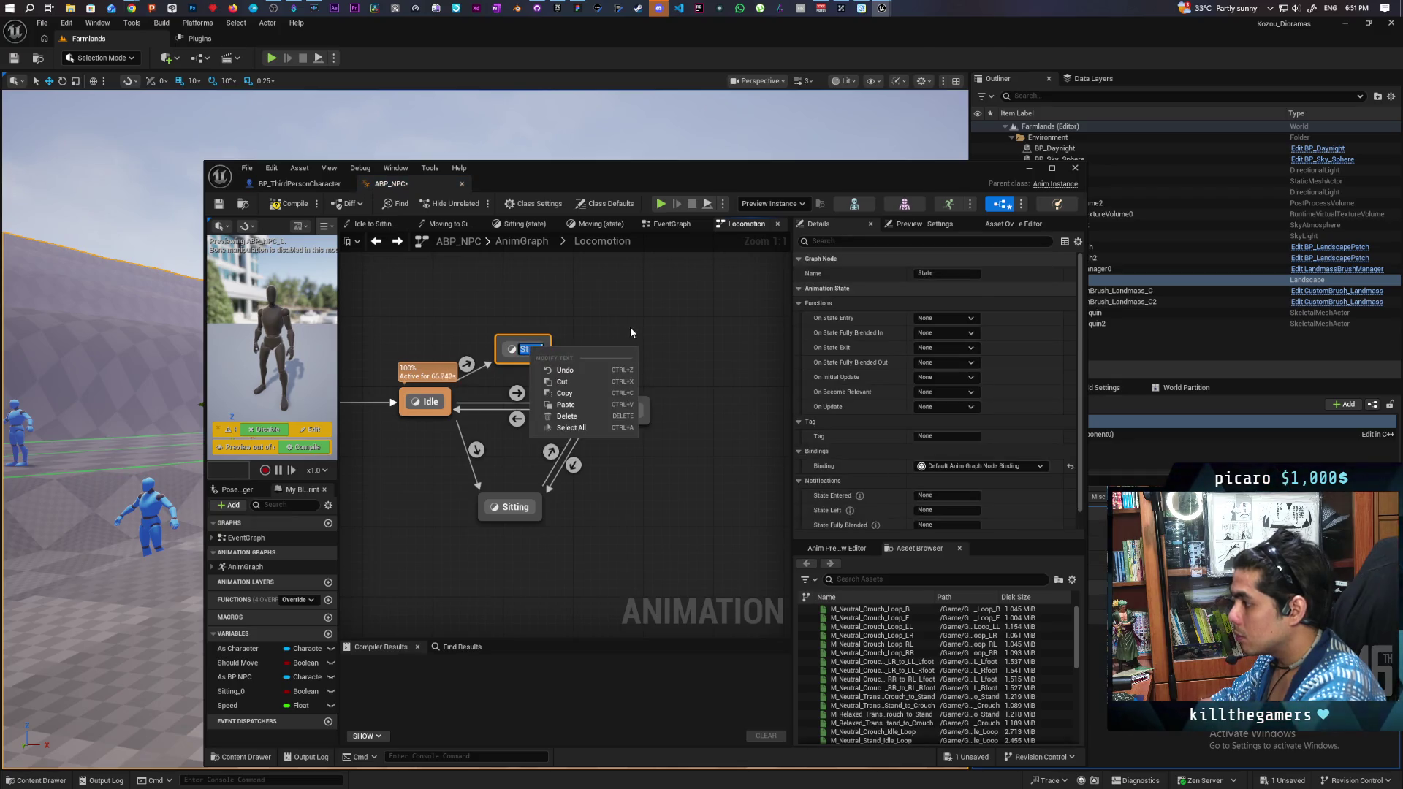
pyautogui.write('Ju')
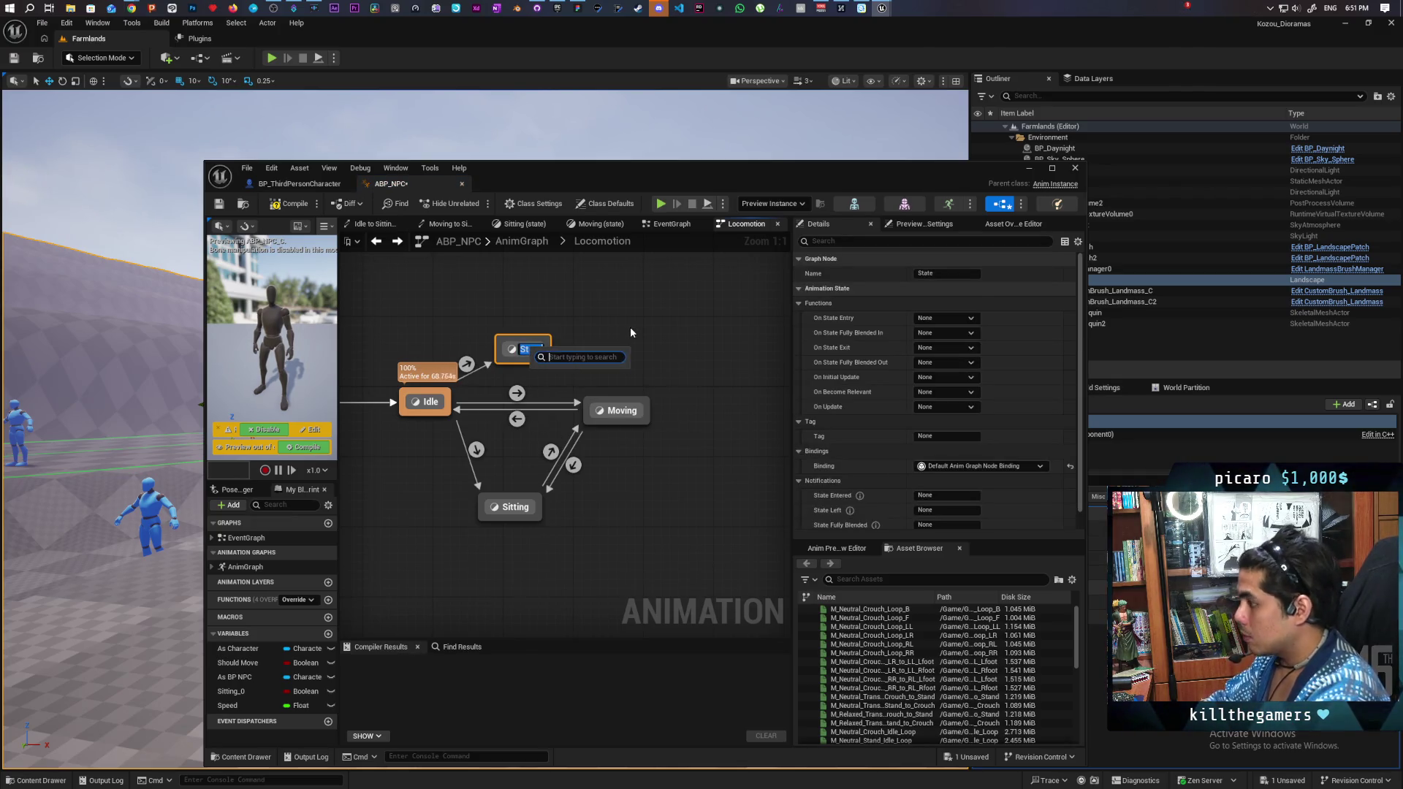
pyautogui.click(543, 346)
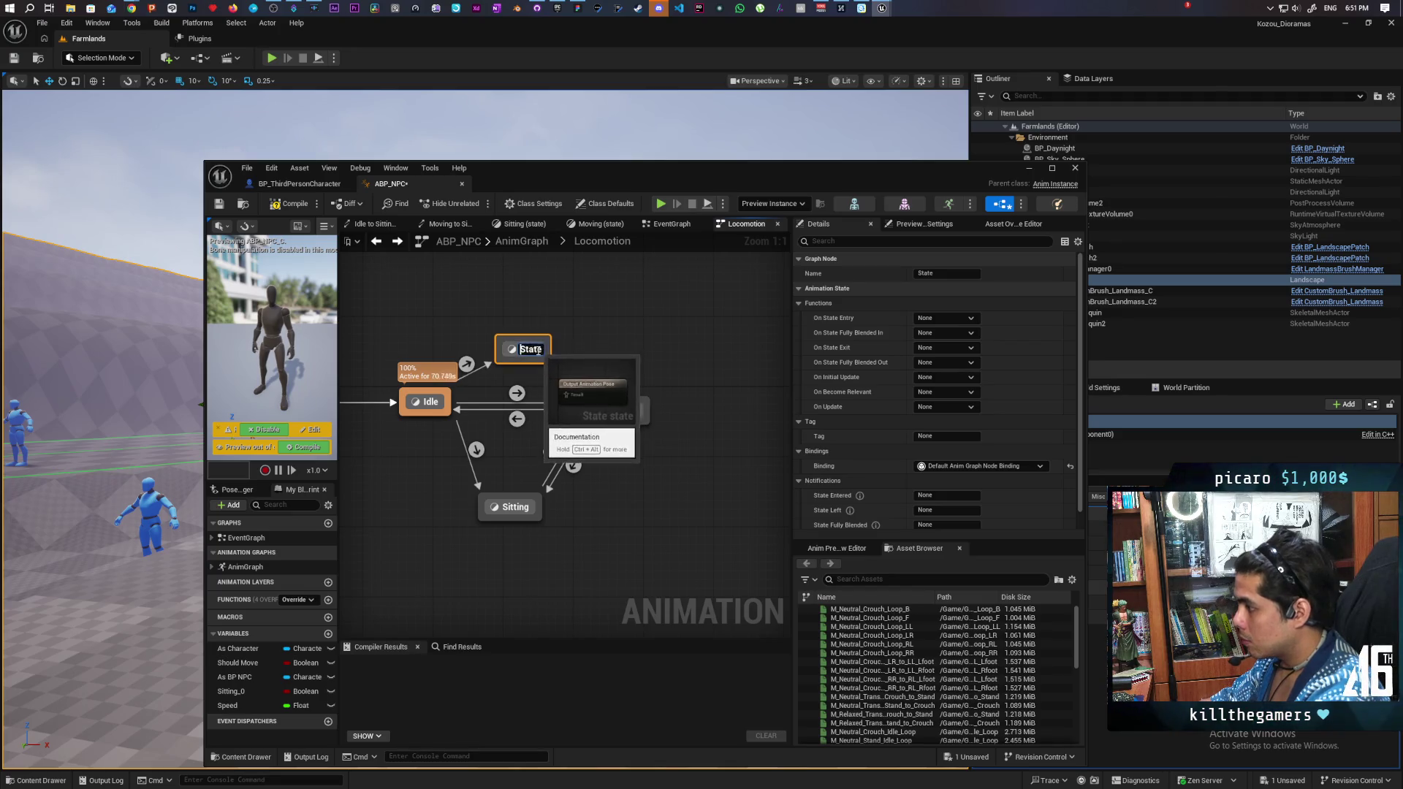
pyautogui.write('Jumping')
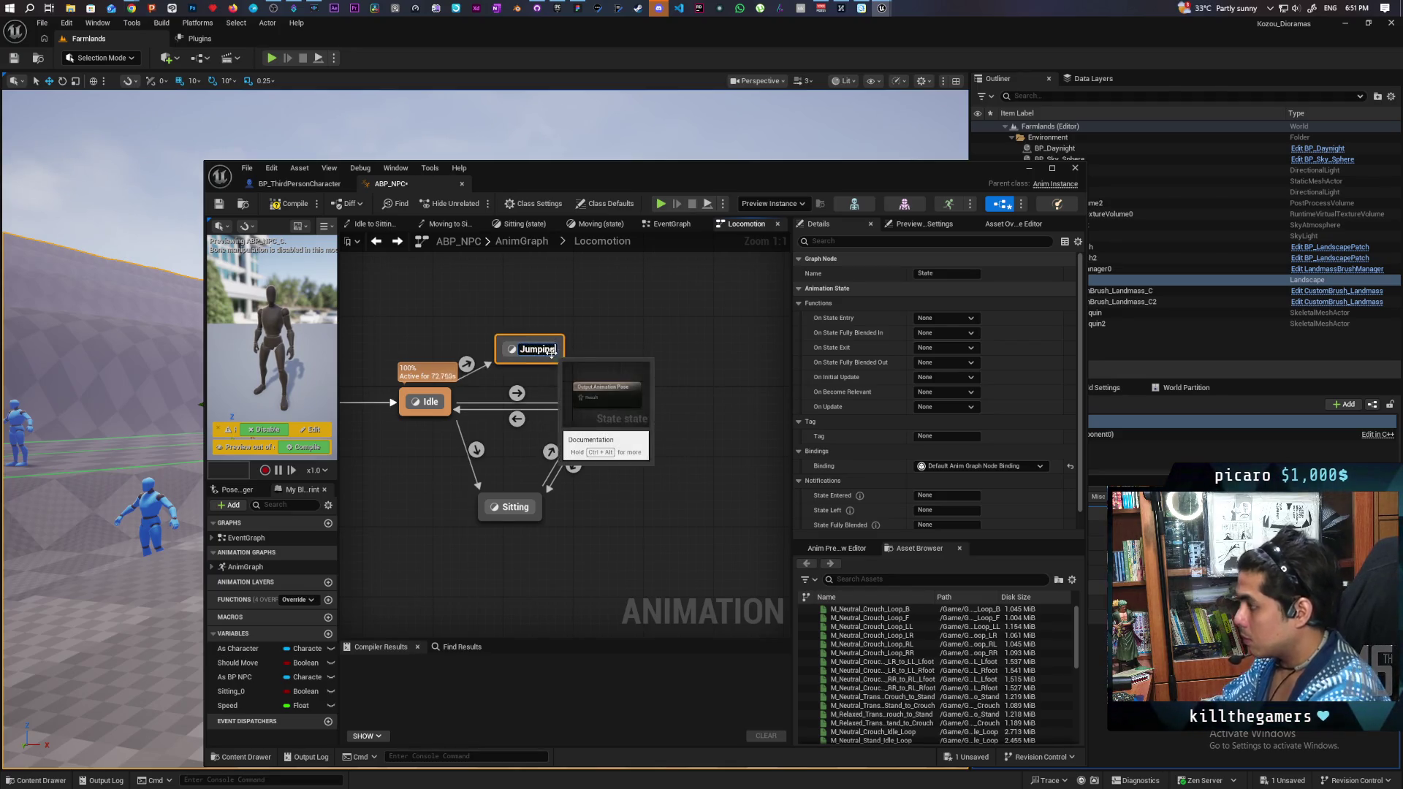
pyautogui.click(577, 318)
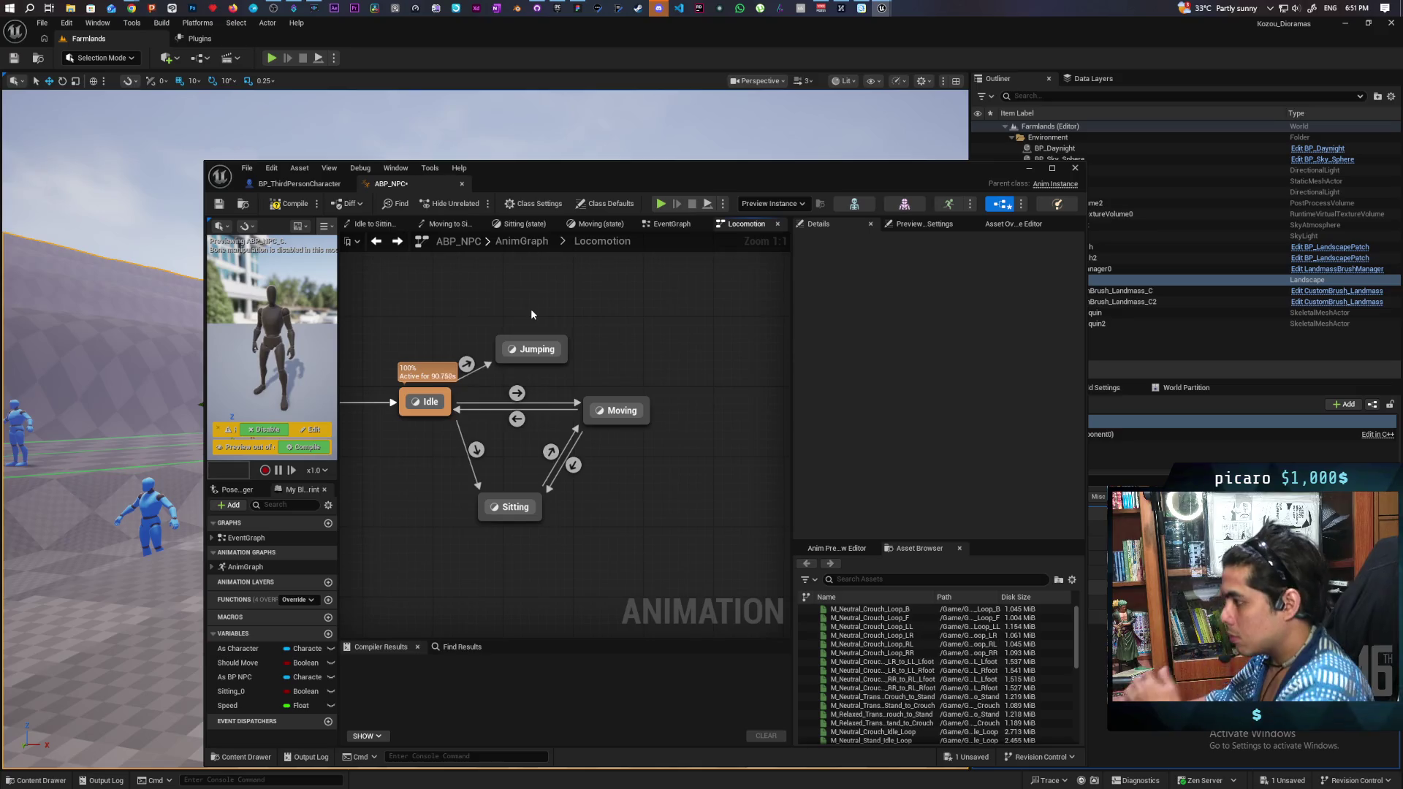
pyautogui.moveTo(506, 289)
pyautogui.mouseDown()
pyautogui.moveTo(636, 281)
pyautogui.moveTo(578, 316)
pyautogui.mouseUp()
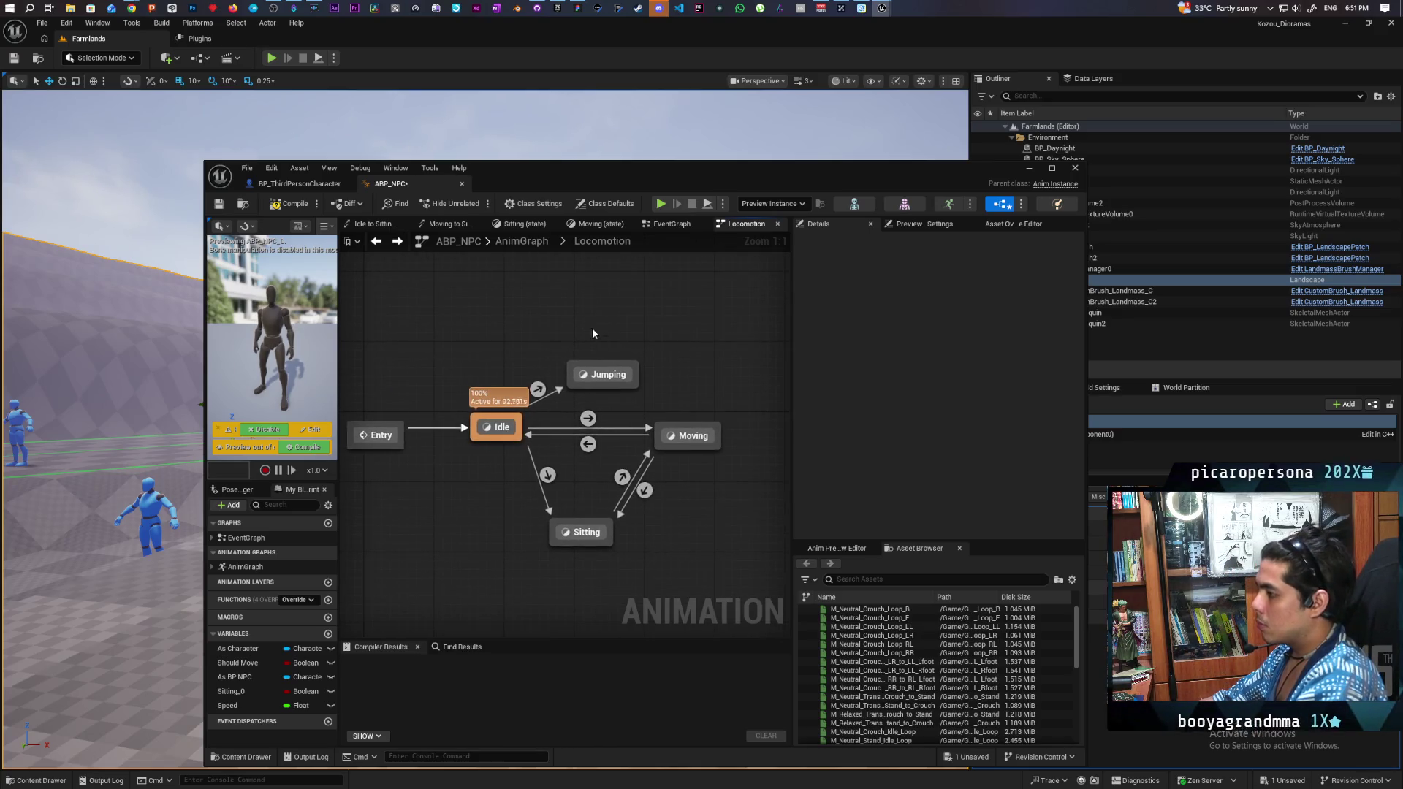
# Step: Add Jumping→Idle and Moving→Jumping transitions, then open the Idle-to-Jumping rule with an As Character getter
pyautogui.moveTo(609, 367)
pyautogui.mouseDown()
pyautogui.moveTo(595, 308)
pyautogui.moveTo(569, 352)
pyautogui.moveTo(586, 359)
pyautogui.moveTo(563, 330)
pyautogui.mouseUp()
pyautogui.press('Escape')
pyautogui.moveTo(594, 381); pyautogui.dragTo(586, 319)
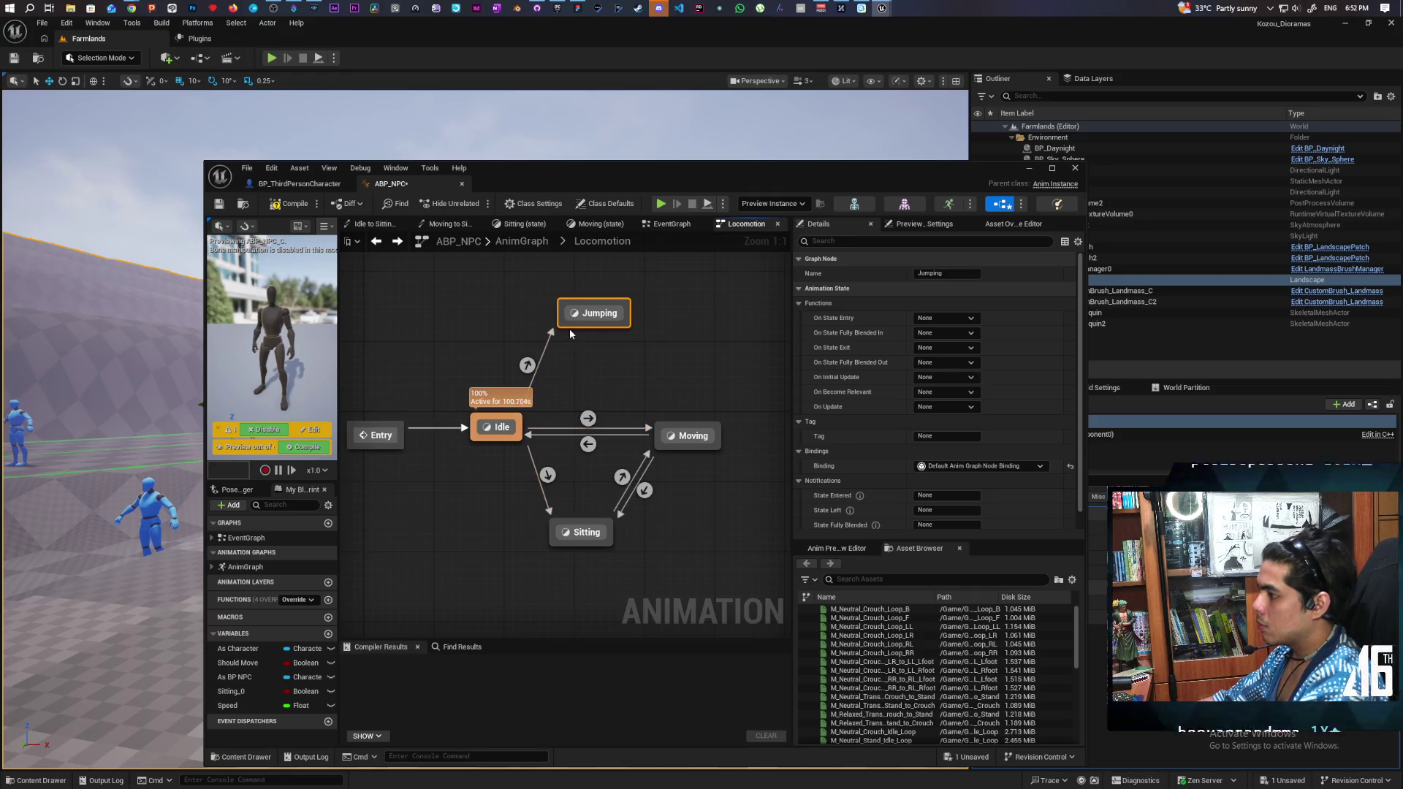
pyautogui.moveTo(522, 425)
pyautogui.mouseDown()
pyautogui.moveTo(504, 428)
pyautogui.moveTo(594, 314)
pyautogui.mouseUp()
pyautogui.moveTo(678, 424)
pyautogui.mouseDown()
pyautogui.moveTo(622, 326)
pyautogui.moveTo(643, 335)
pyautogui.moveTo(658, 424)
pyautogui.mouseUp()
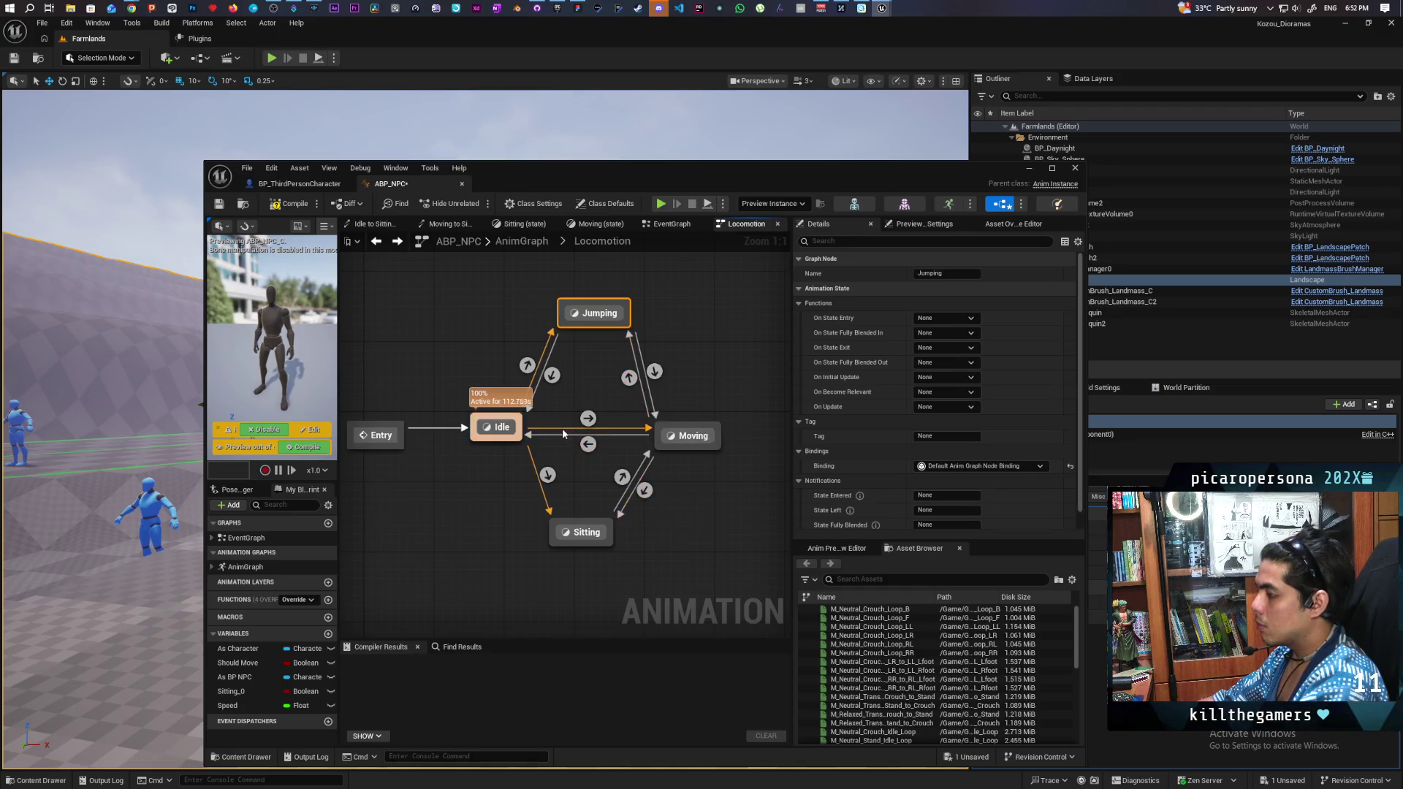
pyautogui.doubleClick(527, 365)
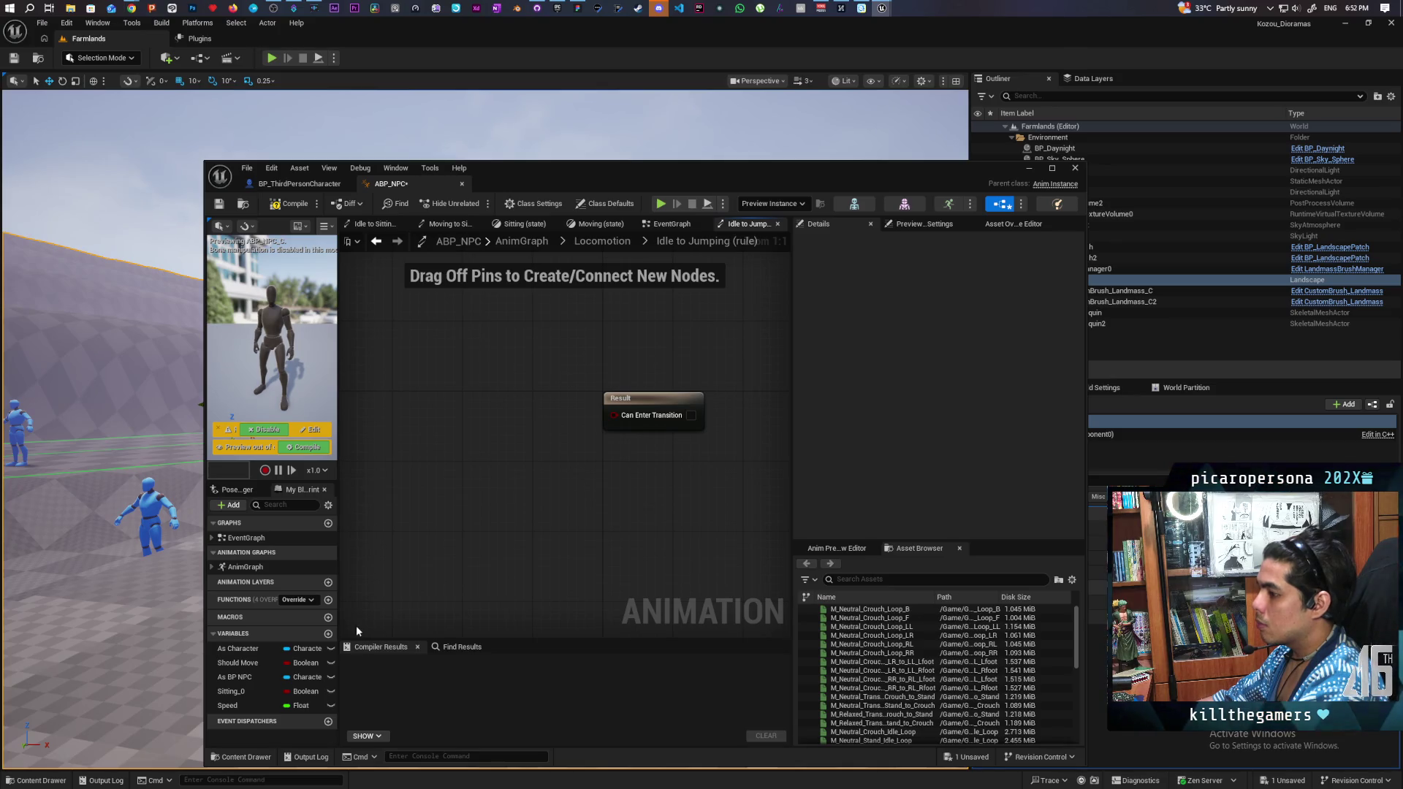
pyautogui.moveTo(234, 648)
pyautogui.mouseDown()
pyautogui.moveTo(401, 347)
pyautogui.moveTo(460, 418)
pyautogui.mouseUp()
# Step: Wire Character Movement's Is Falling into Can Enter Transition and compile ABP_NPC
pyautogui.write('get movemen')
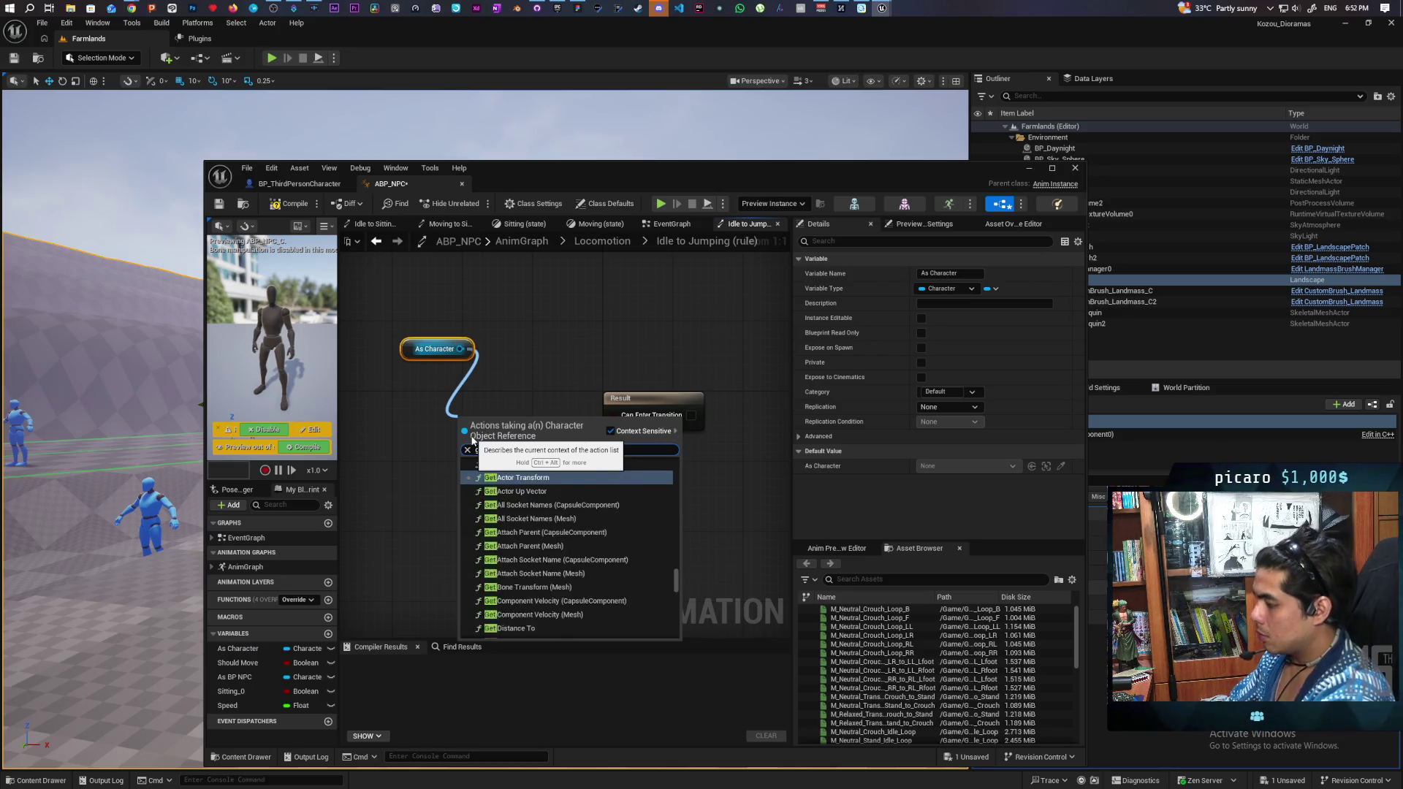
pyautogui.click(559, 478)
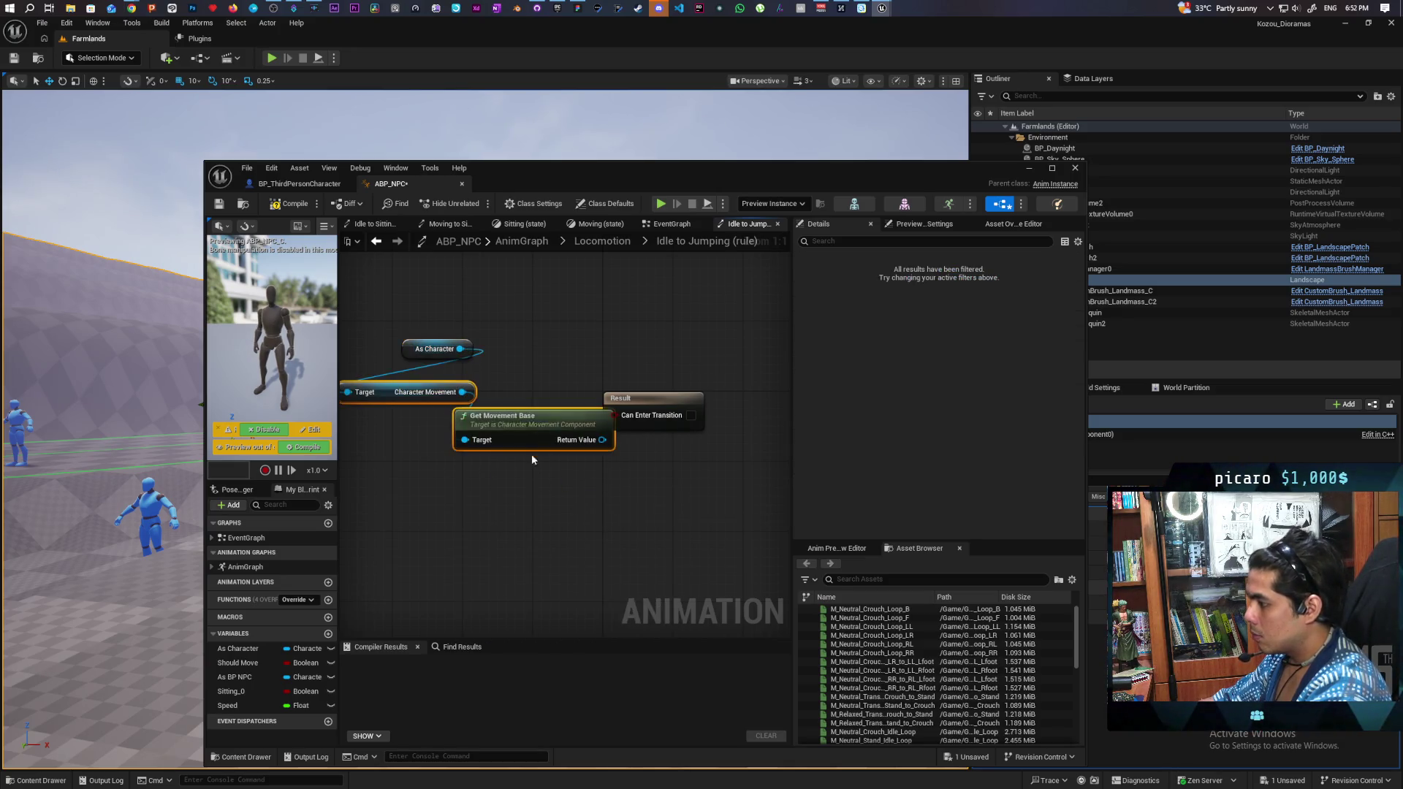
pyautogui.press('Delete')
pyautogui.moveTo(462, 392); pyautogui.dragTo(461, 438)
pyautogui.write('is fallin')
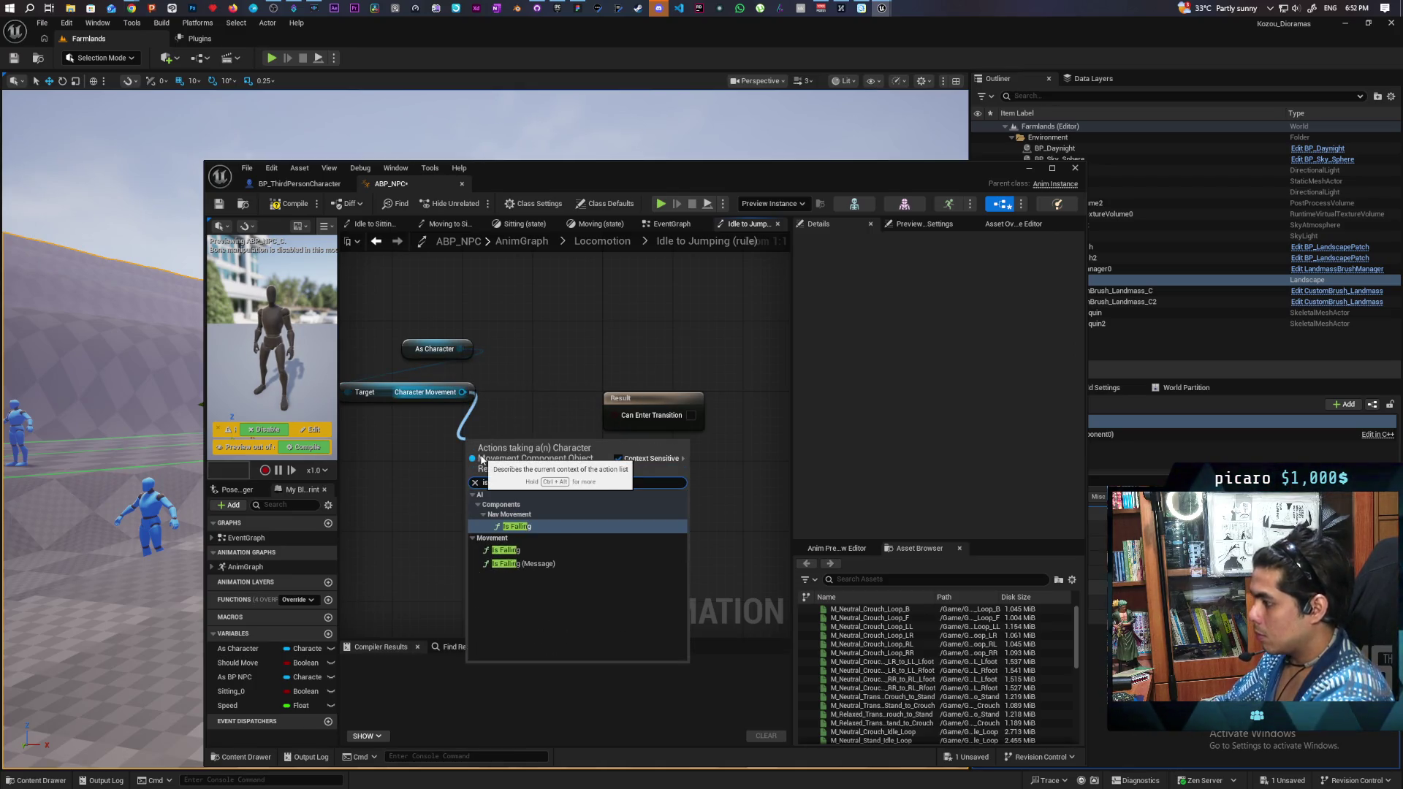
pyautogui.press('Return')
pyautogui.moveTo(598, 466); pyautogui.dragTo(619, 415)
pyautogui.moveTo(511, 443); pyautogui.dragTo(434, 417)
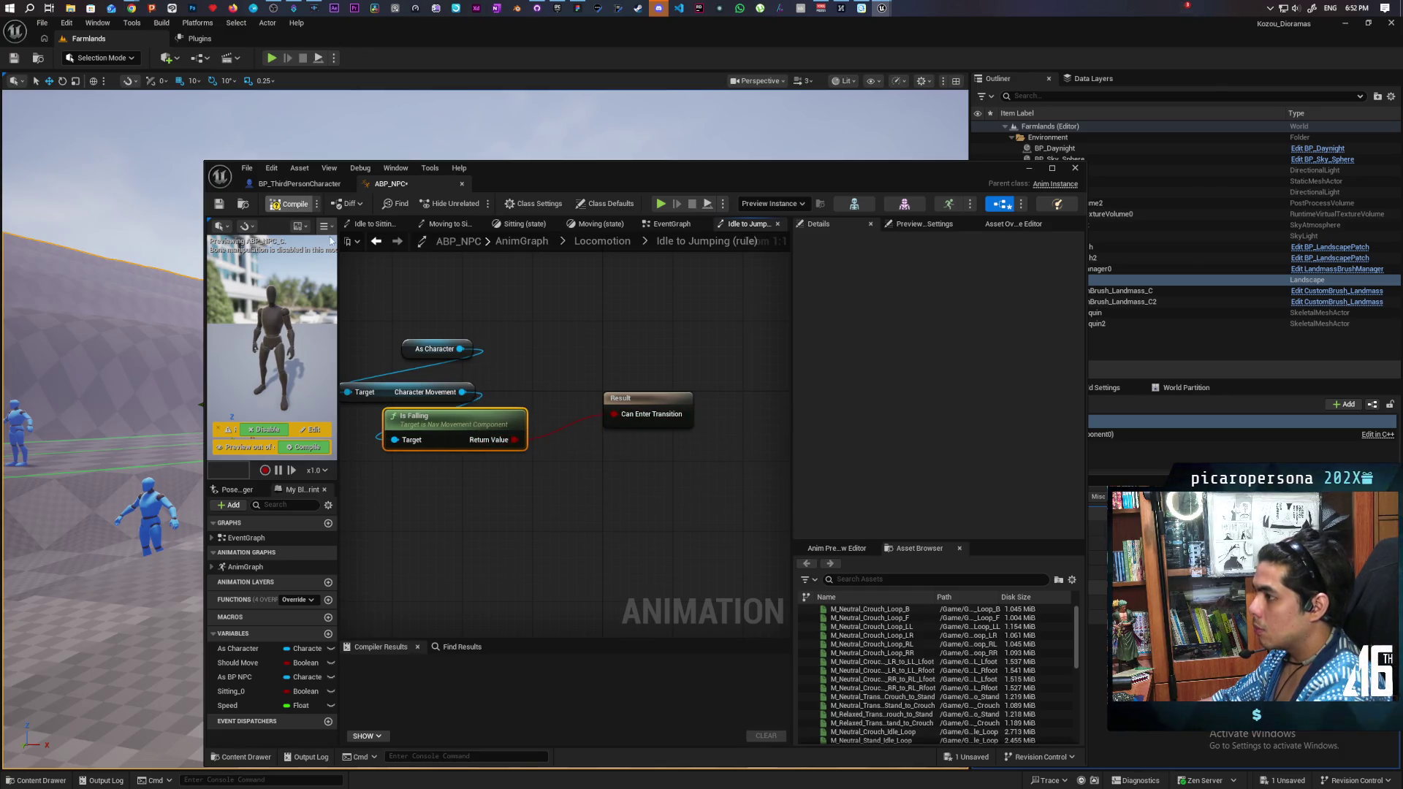
pyautogui.click(292, 204)
# Step: Recompile, then delete the As Character, Character Movement and Is Falling nodes from the rule
pyautogui.moveTo(562, 366); pyautogui.dragTo(587, 330)
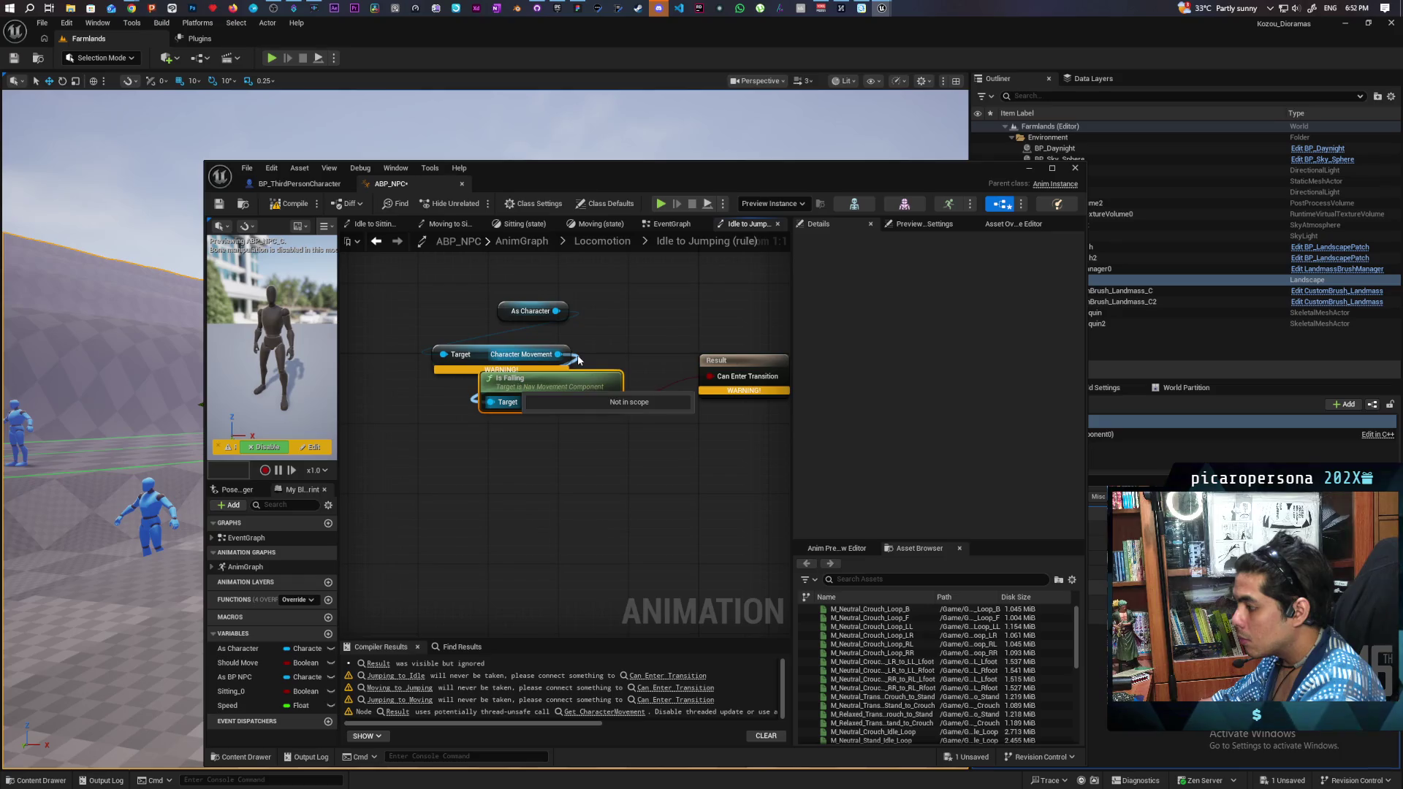
pyautogui.press('F7')
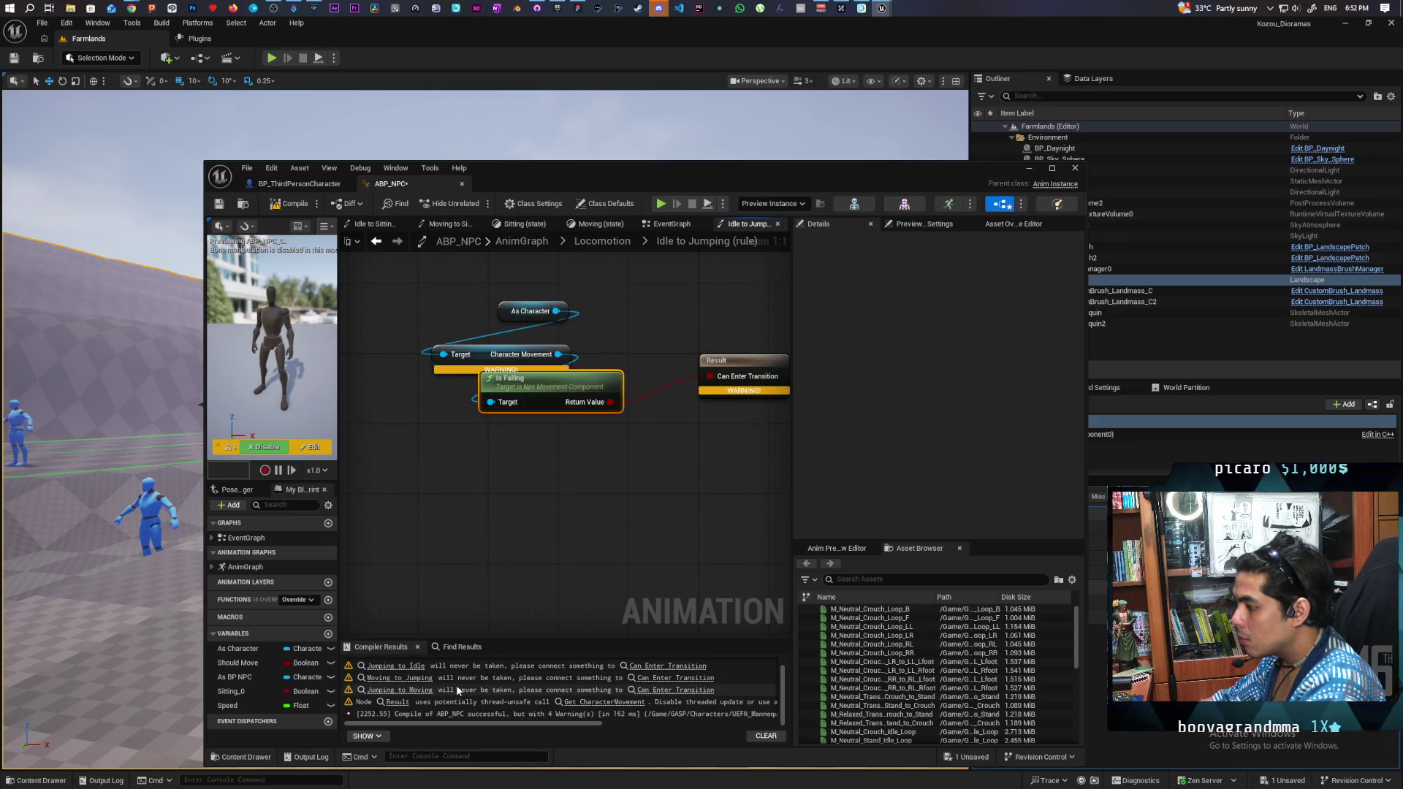
pyautogui.click(538, 435)
pyautogui.moveTo(464, 313); pyautogui.dragTo(575, 443)
pyautogui.press('Delete')
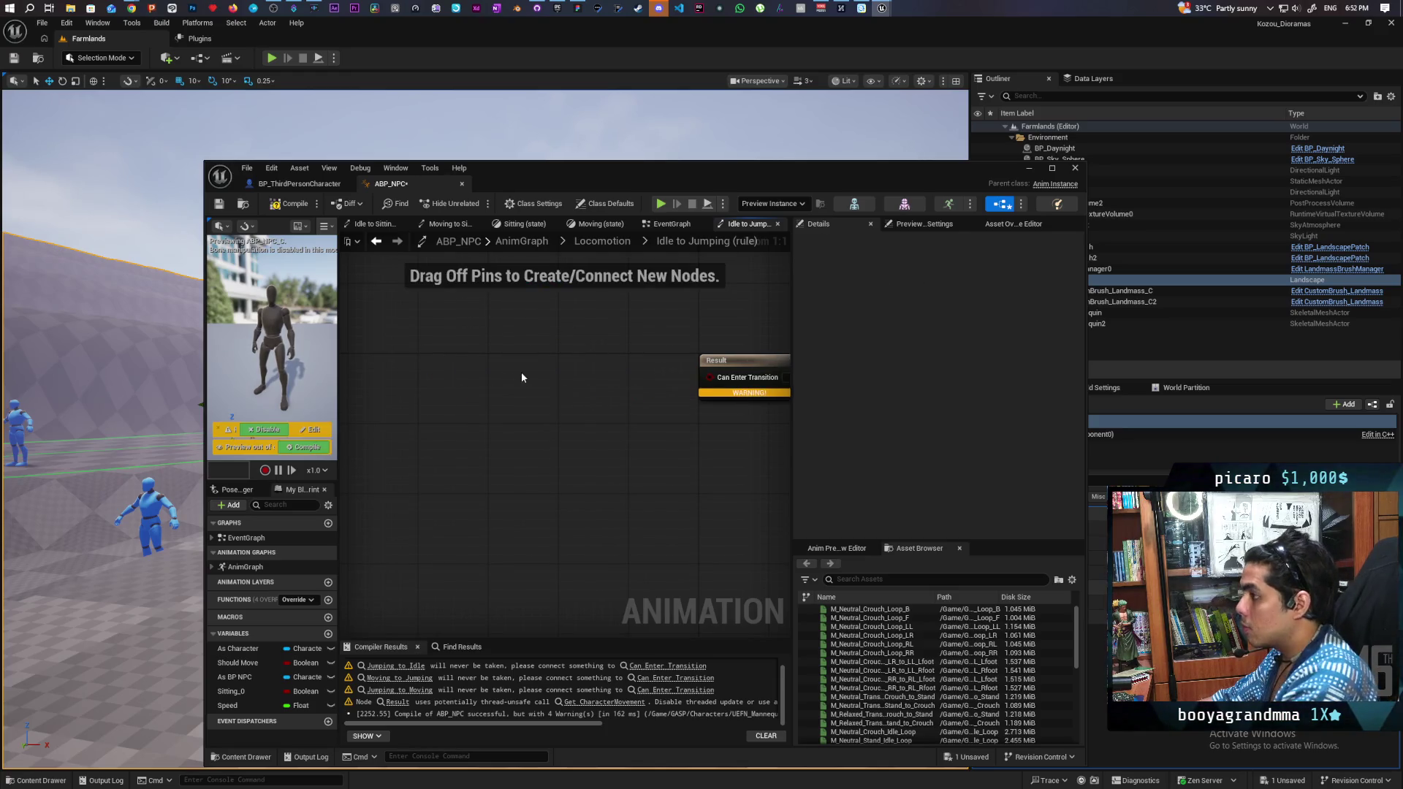
# Step: In the EventGraph, add Is Falling off Character Movement and promote its result to a variable
pyautogui.click(671, 223)
pyautogui.scroll(2, 570, 388)
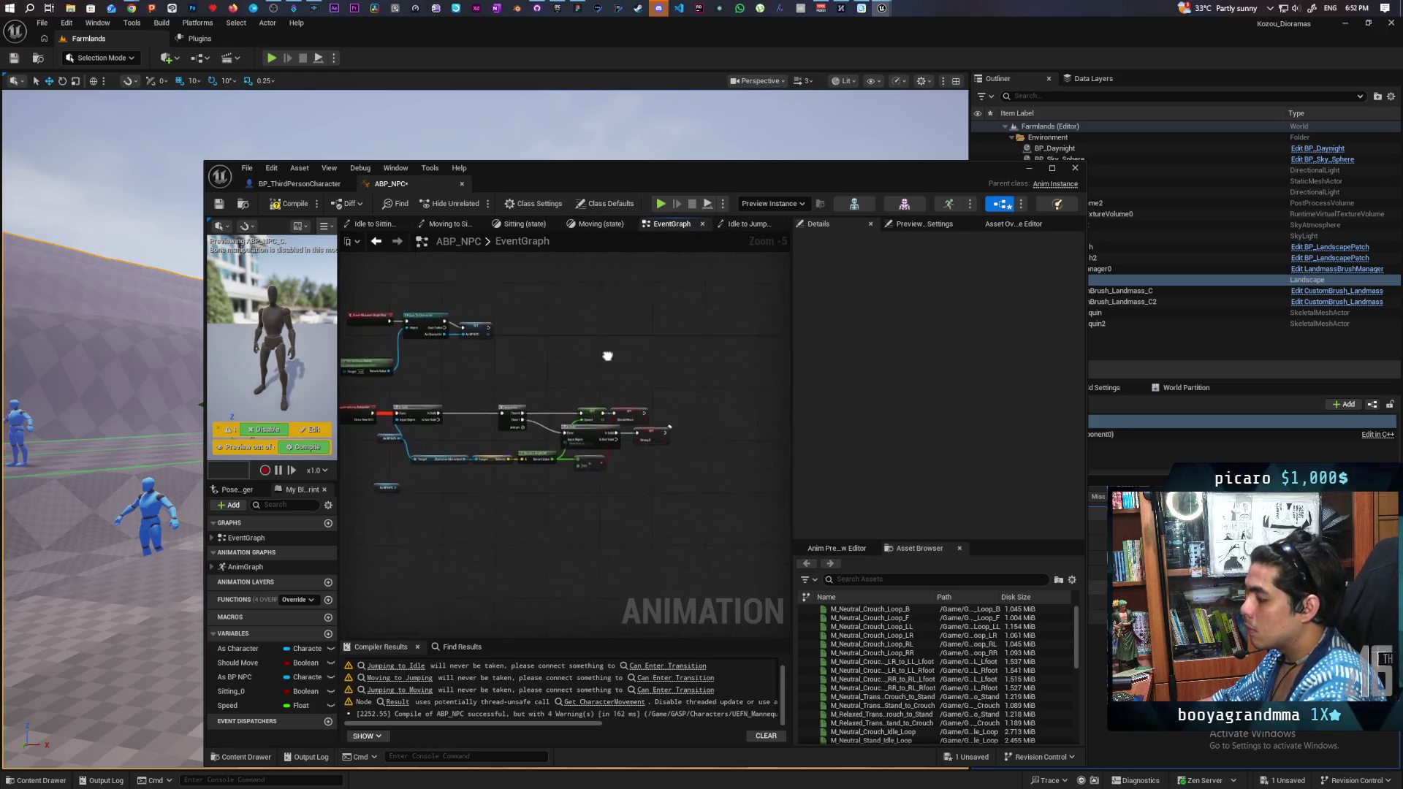
pyautogui.moveTo(570, 390)
pyautogui.mouseDown()
pyautogui.moveTo(583, 319)
pyautogui.moveTo(545, 479)
pyautogui.moveTo(639, 495)
pyautogui.mouseUp()
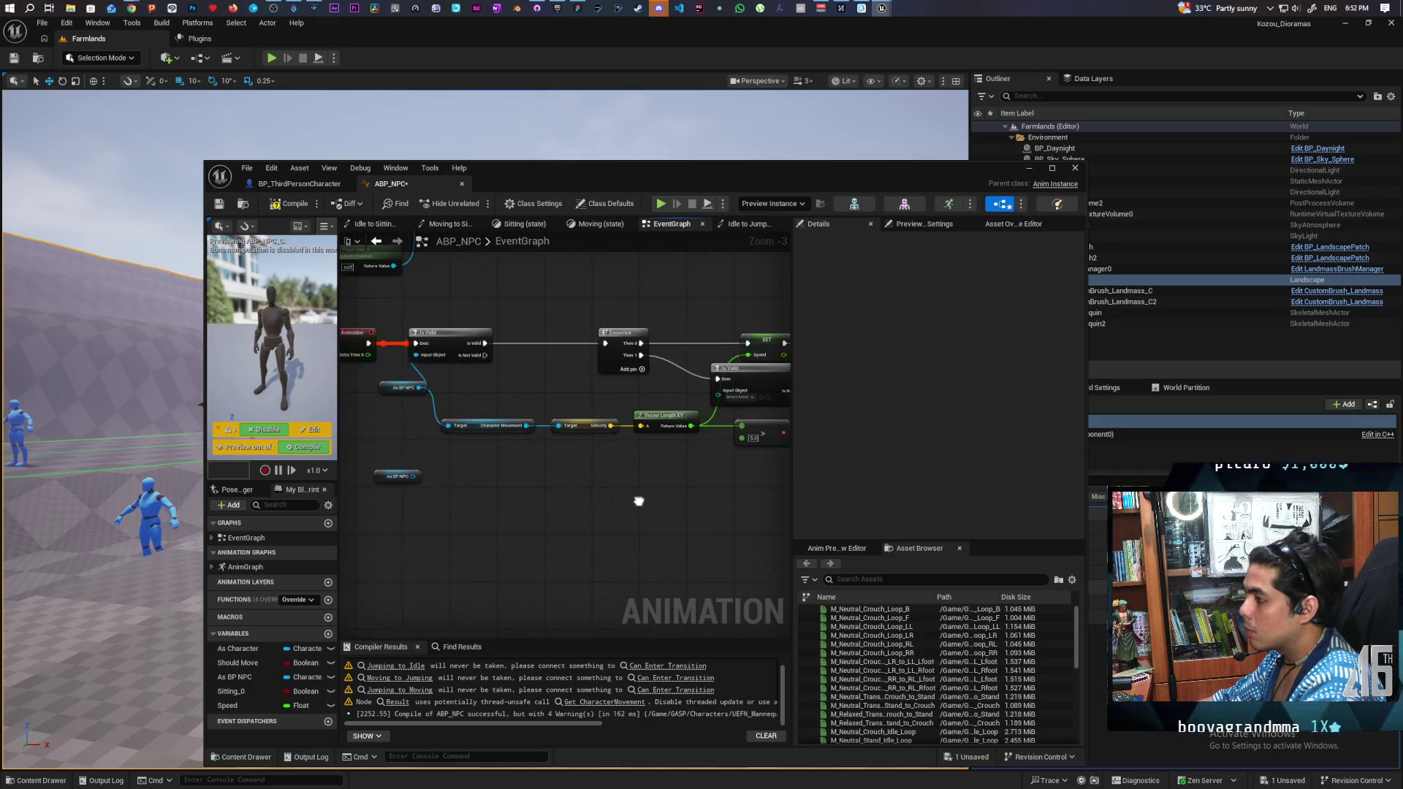
pyautogui.moveTo(525, 425); pyautogui.dragTo(543, 480)
pyautogui.write('is falling')
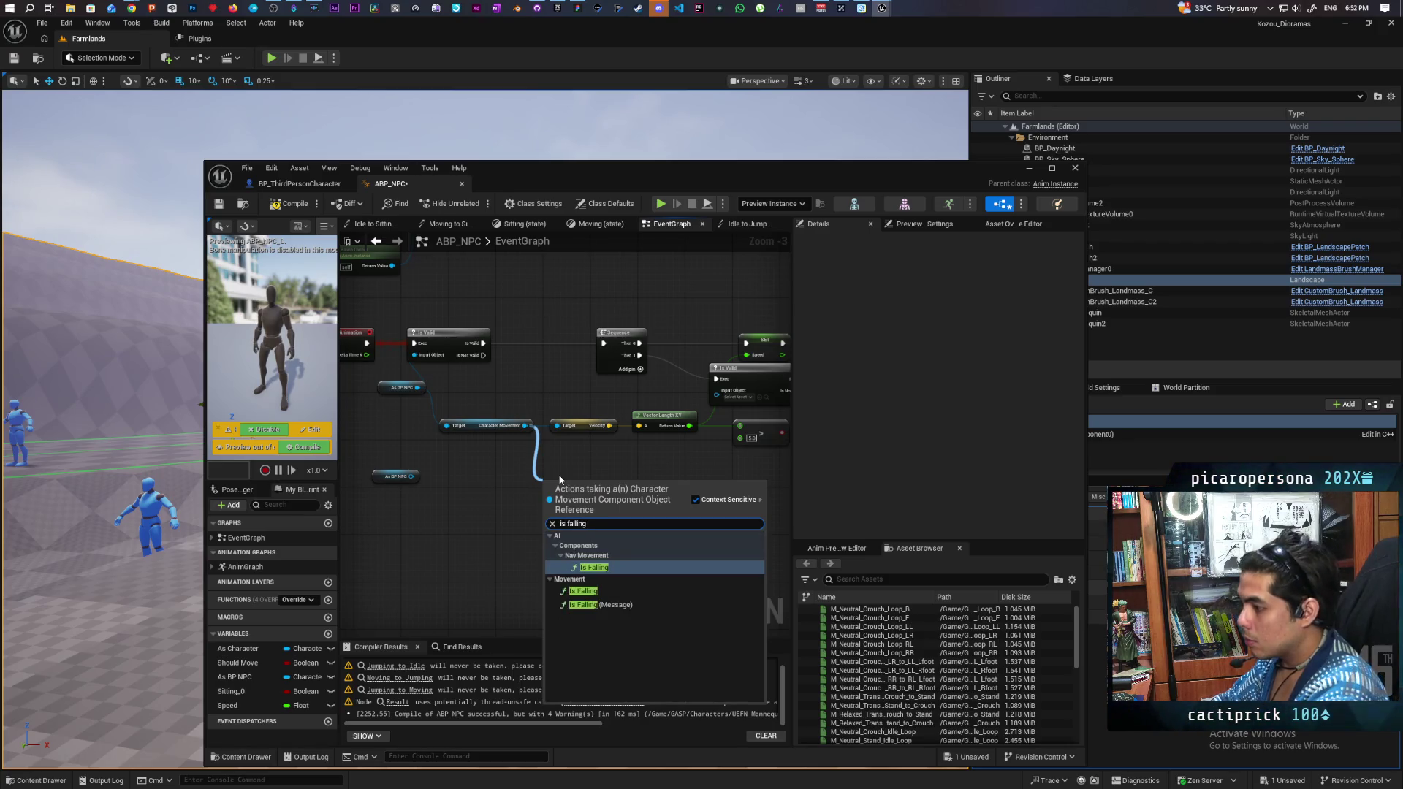
pyautogui.press('Return')
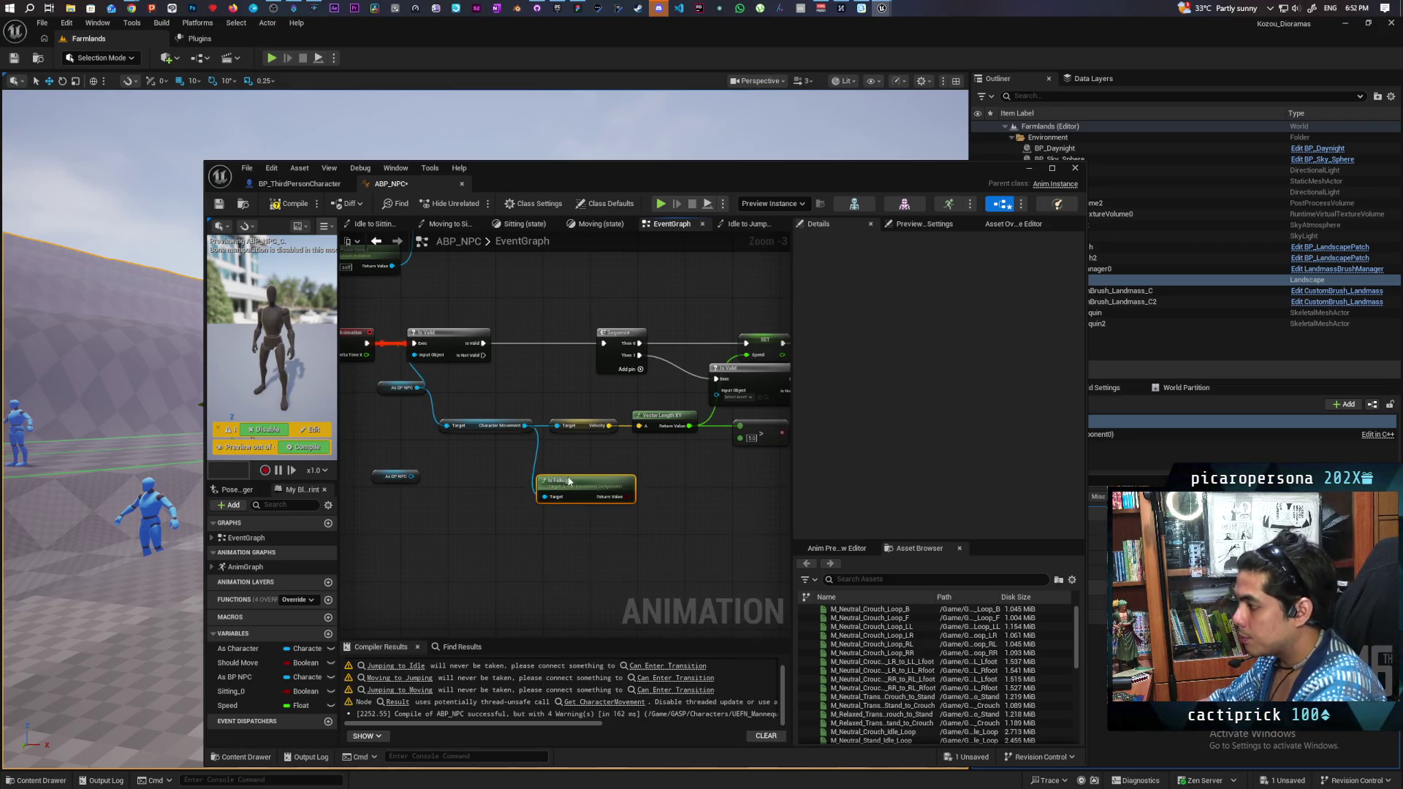
pyautogui.moveTo(523, 510)
pyautogui.mouseDown()
pyautogui.moveTo(695, 515)
pyautogui.moveTo(581, 520)
pyautogui.mouseUp()
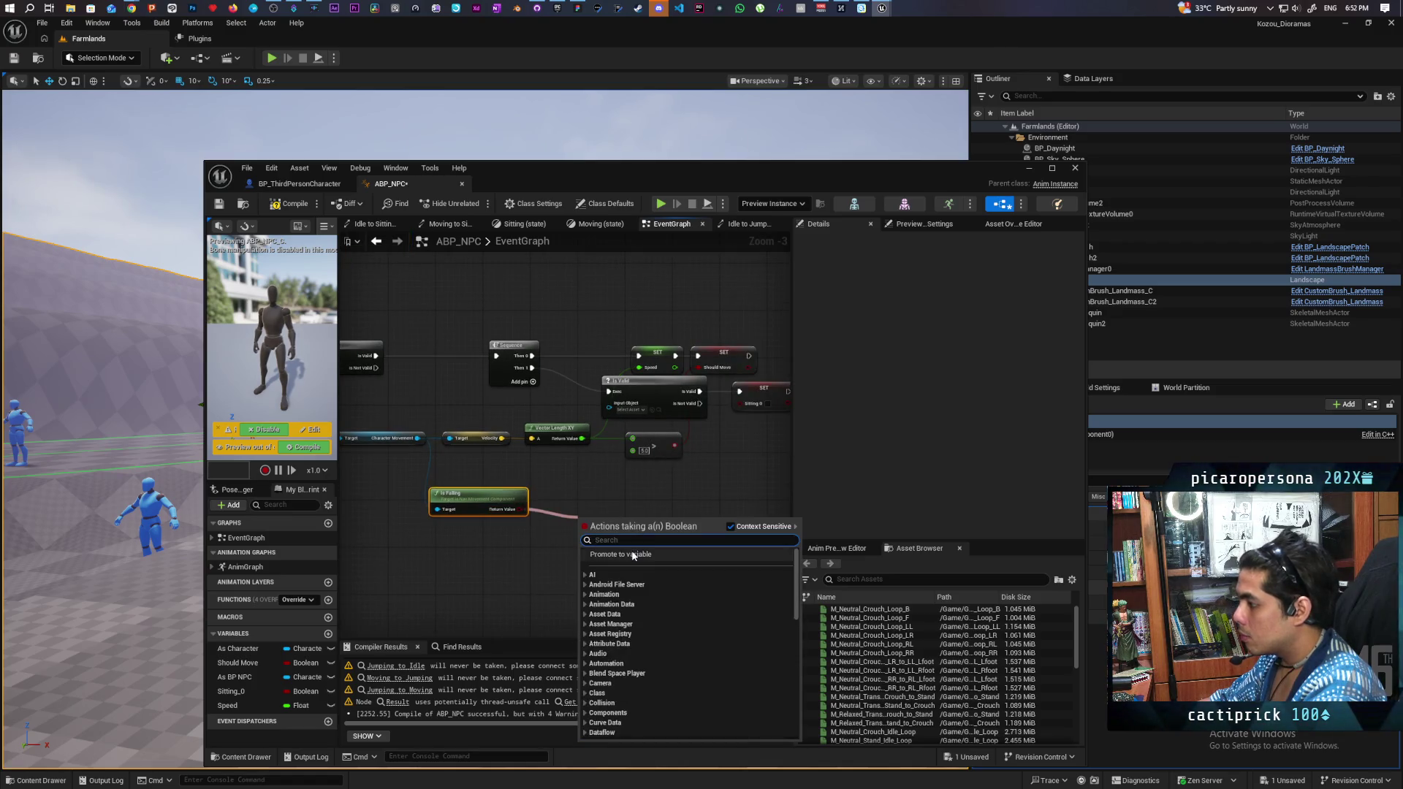
pyautogui.click(632, 555)
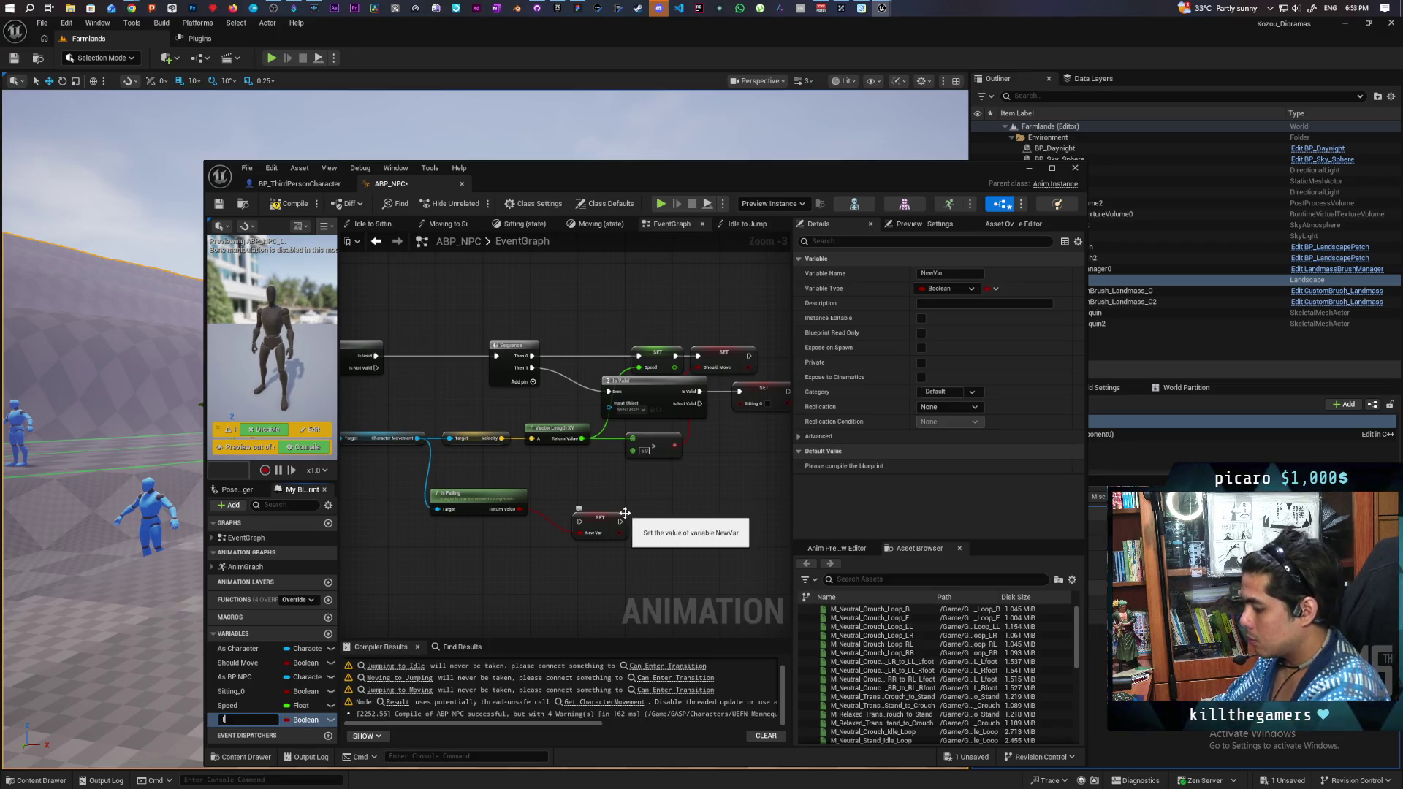
# Step: Name the variable 'Is falling', wire its SET node into the execution chain and compile
pyautogui.write('s falling')
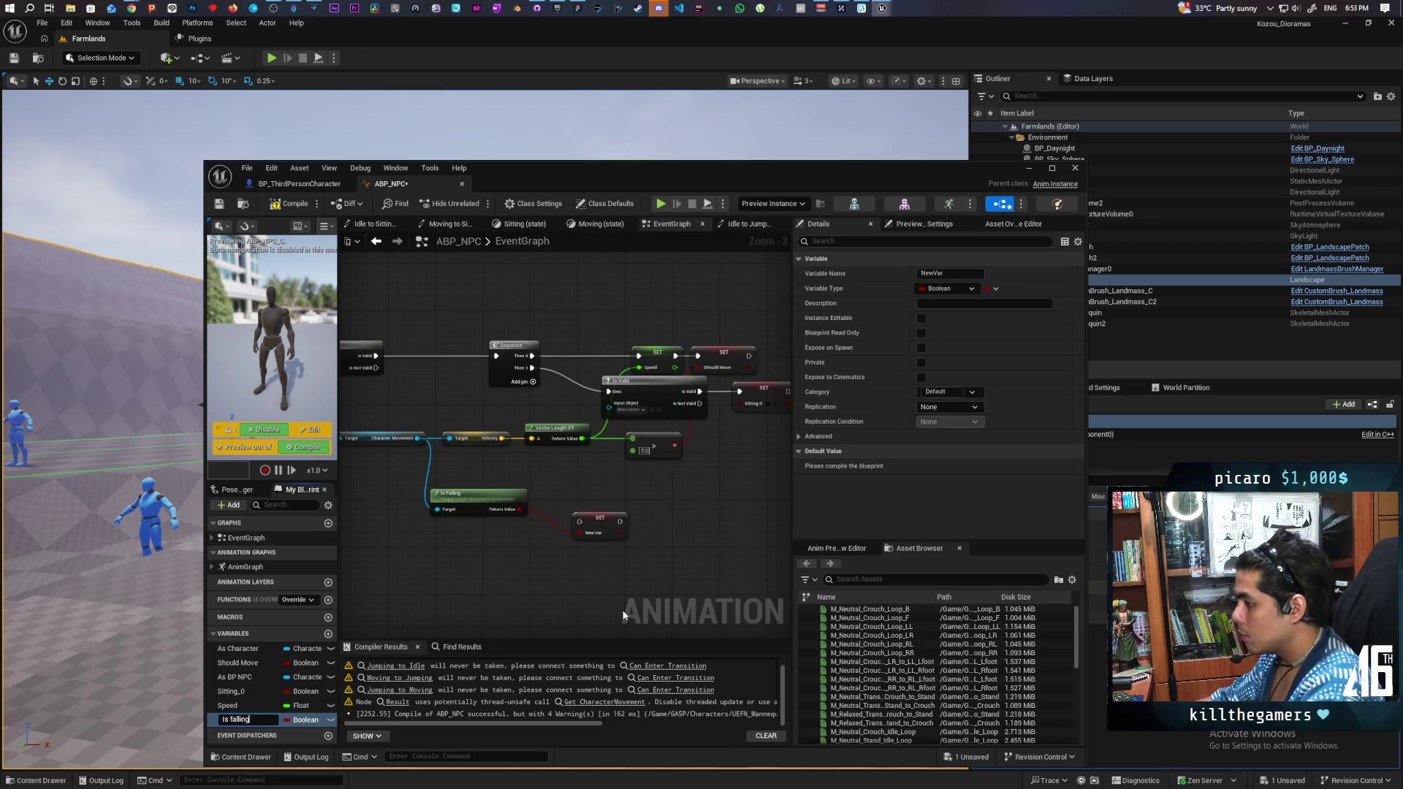
pyautogui.moveTo(608, 599); pyautogui.dragTo(549, 634)
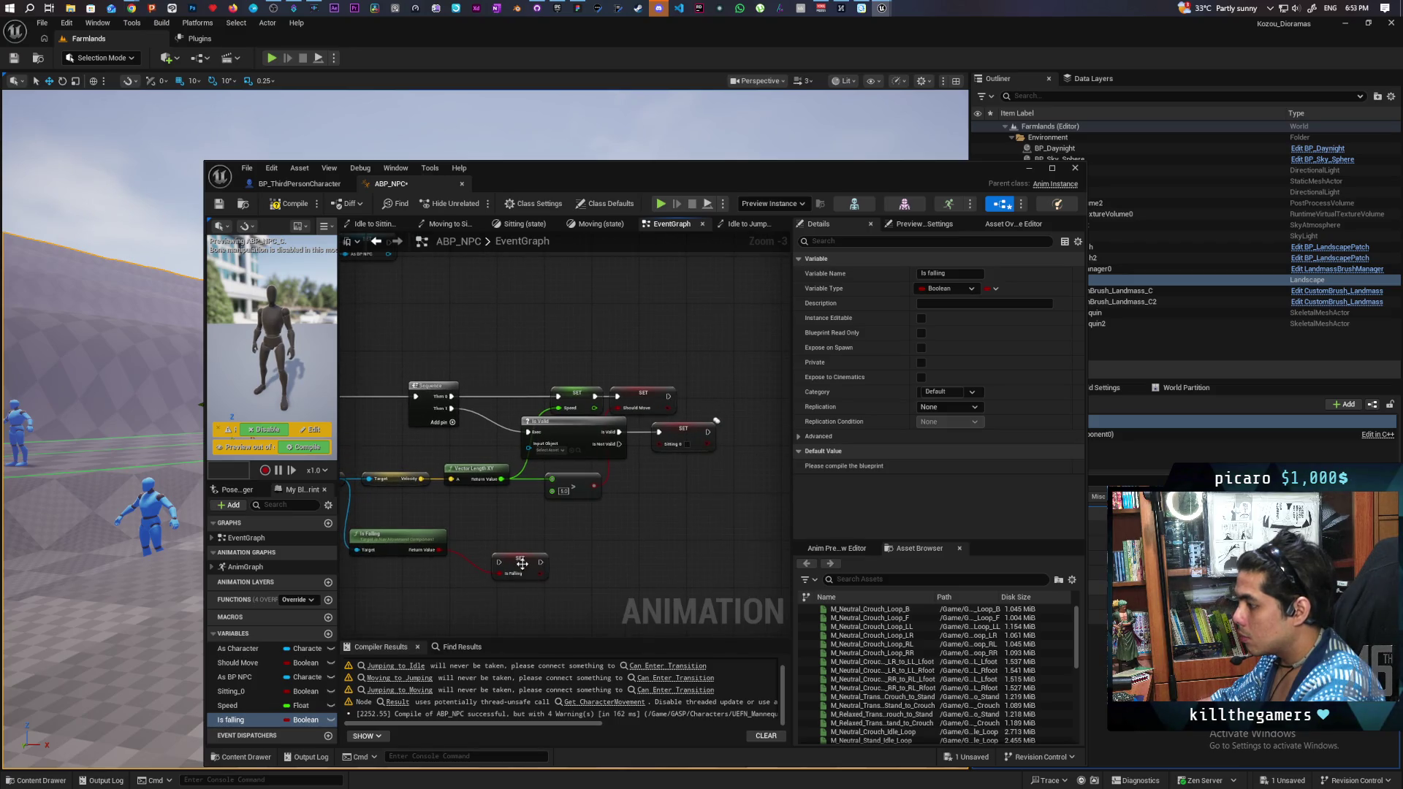
pyautogui.moveTo(522, 565); pyautogui.dragTo(687, 479)
pyautogui.moveTo(620, 444)
pyautogui.mouseDown()
pyautogui.moveTo(664, 473)
pyautogui.moveTo(729, 432)
pyautogui.mouseUp()
pyautogui.moveTo(679, 479)
pyautogui.mouseDown()
pyautogui.moveTo(661, 444)
pyautogui.moveTo(481, 444)
pyautogui.mouseUp()
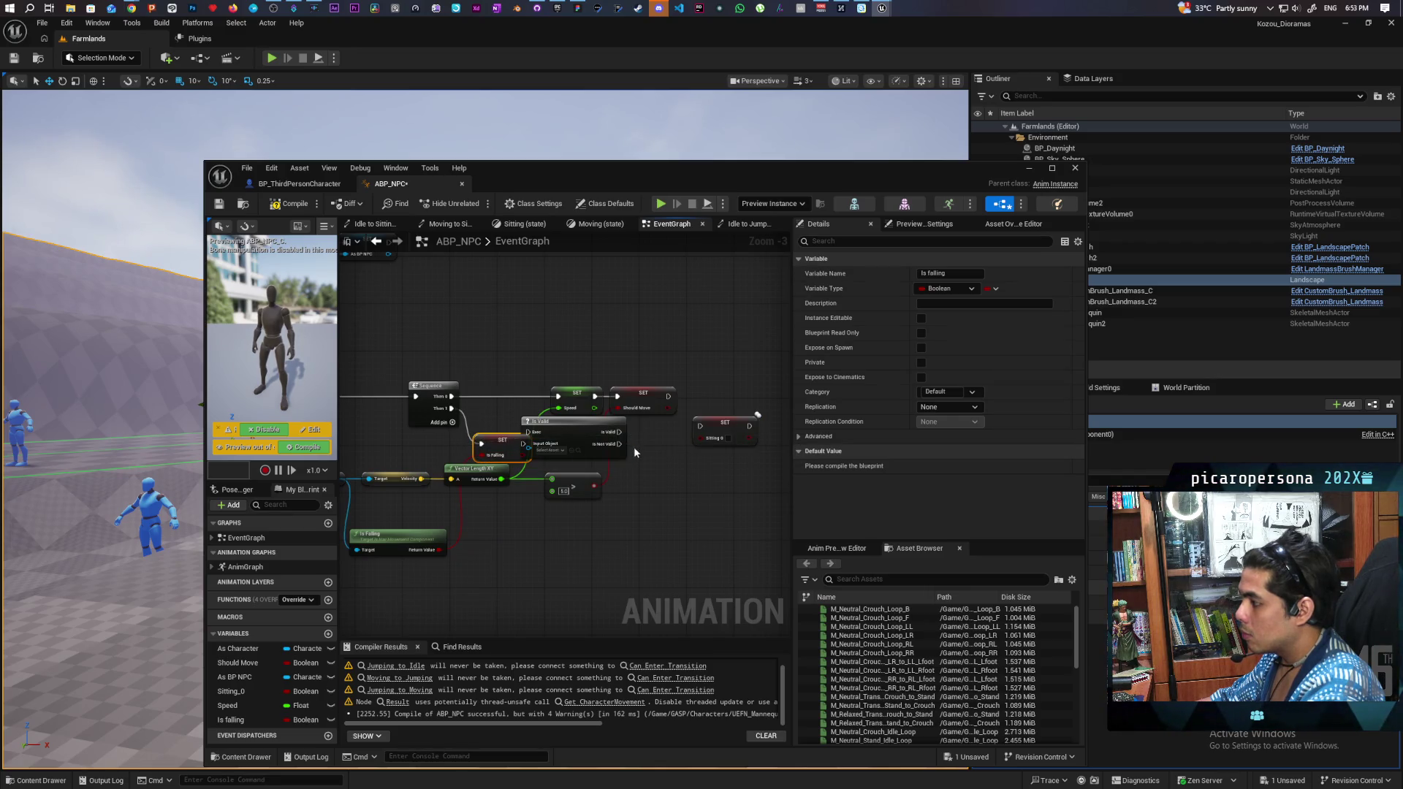
pyautogui.click(290, 204)
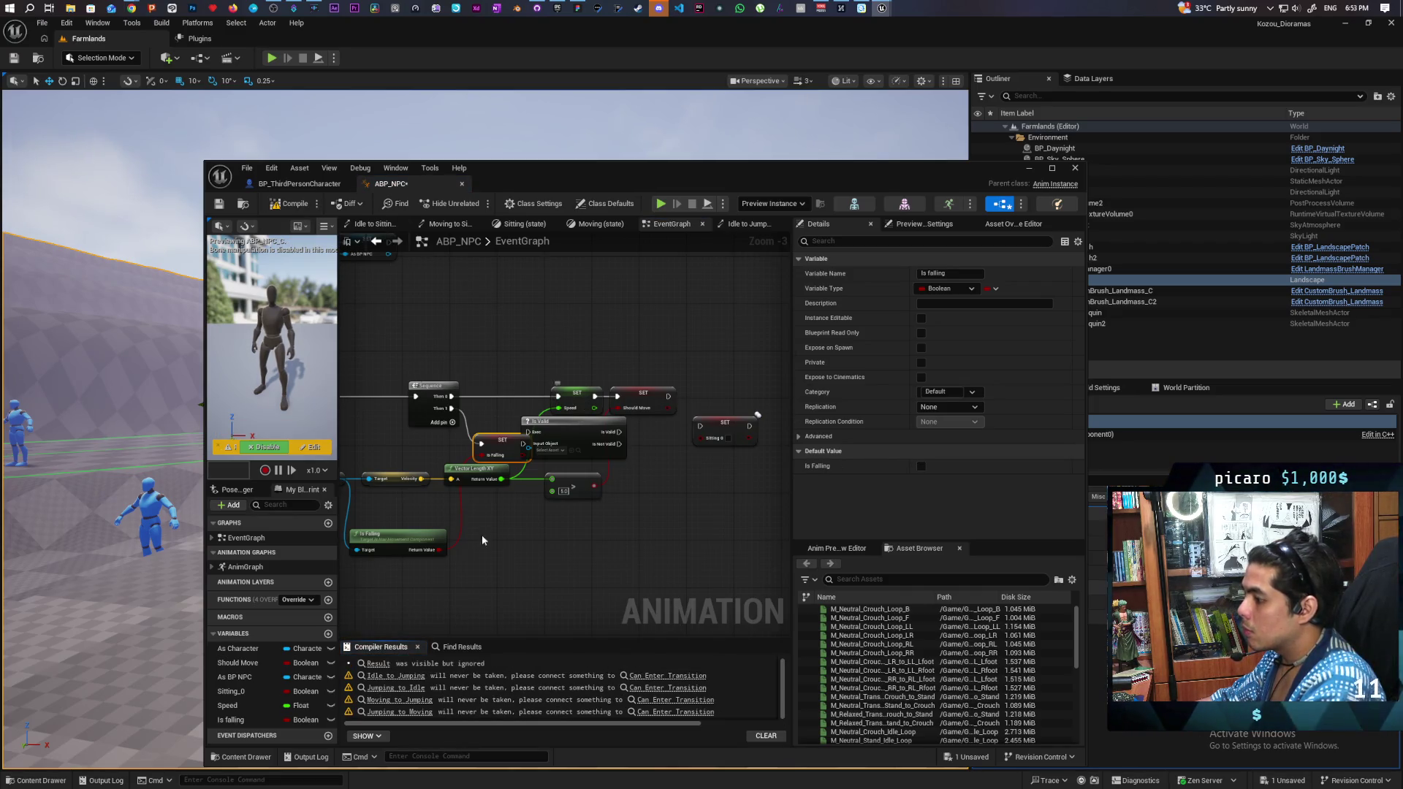
pyautogui.click(747, 224)
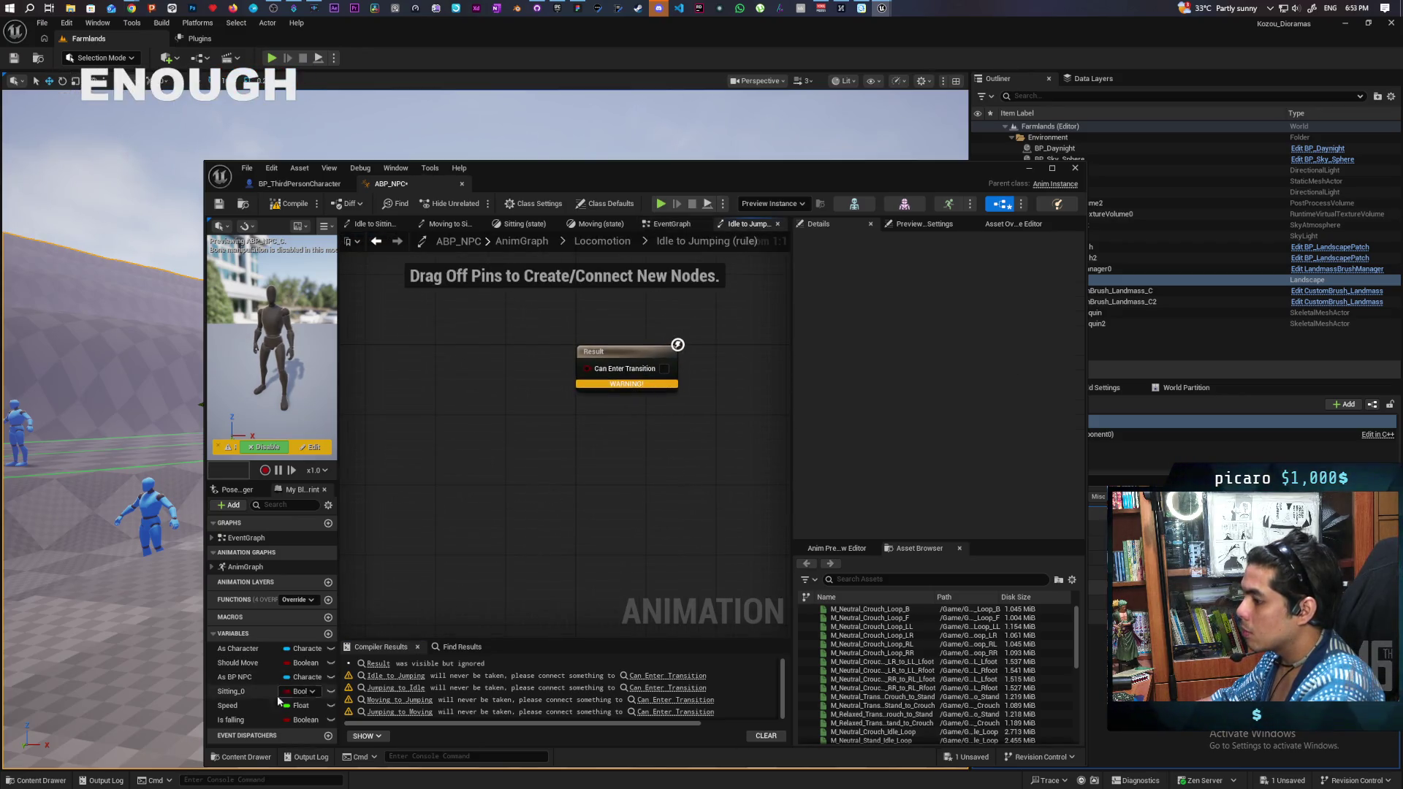
# Step: Feed an Is falling getter into the Idle-to-Jumping and Moving-to-Jumping rules and compile
pyautogui.moveTo(241, 720)
pyautogui.mouseDown()
pyautogui.moveTo(619, 356)
pyautogui.moveTo(589, 367)
pyautogui.mouseUp()
pyautogui.press('F7')
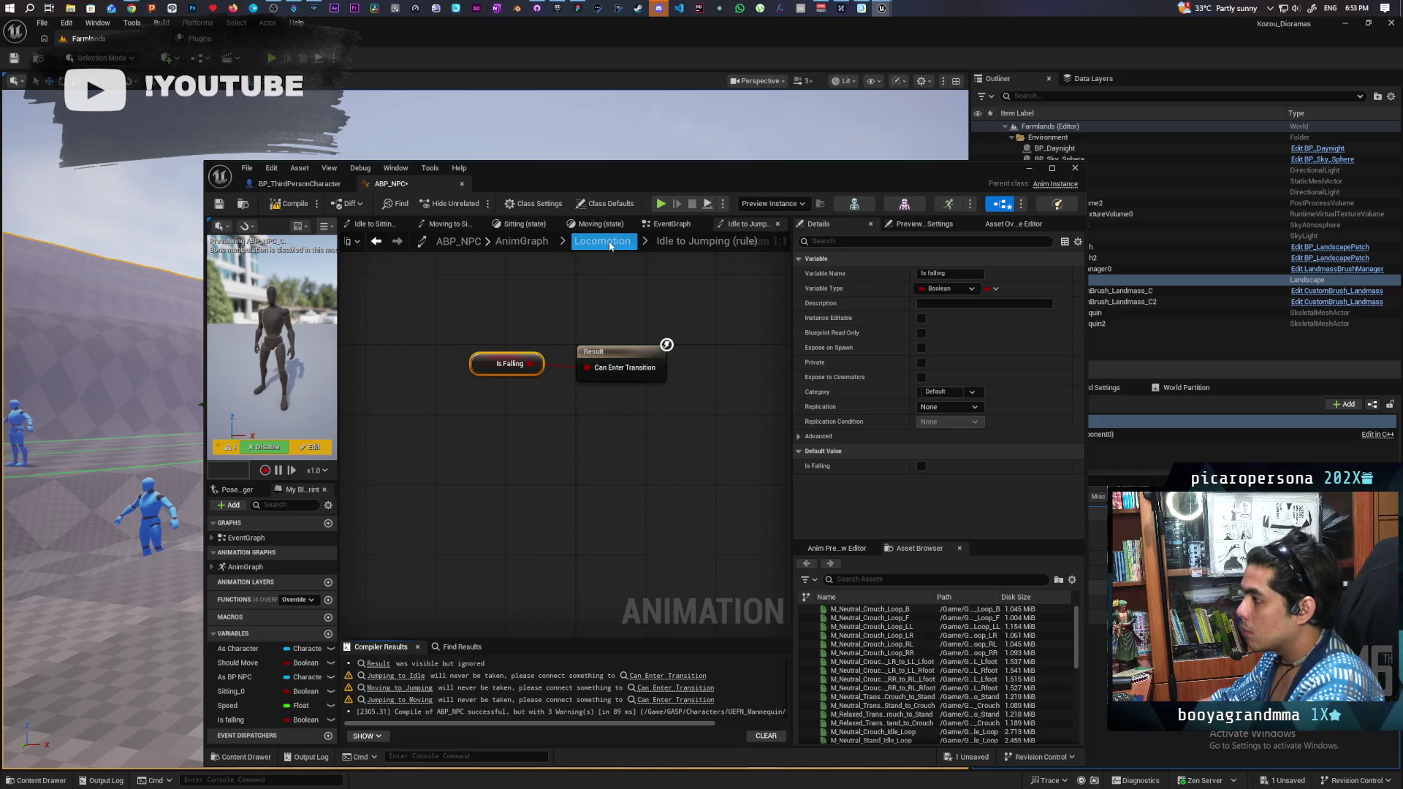
pyautogui.click(609, 243)
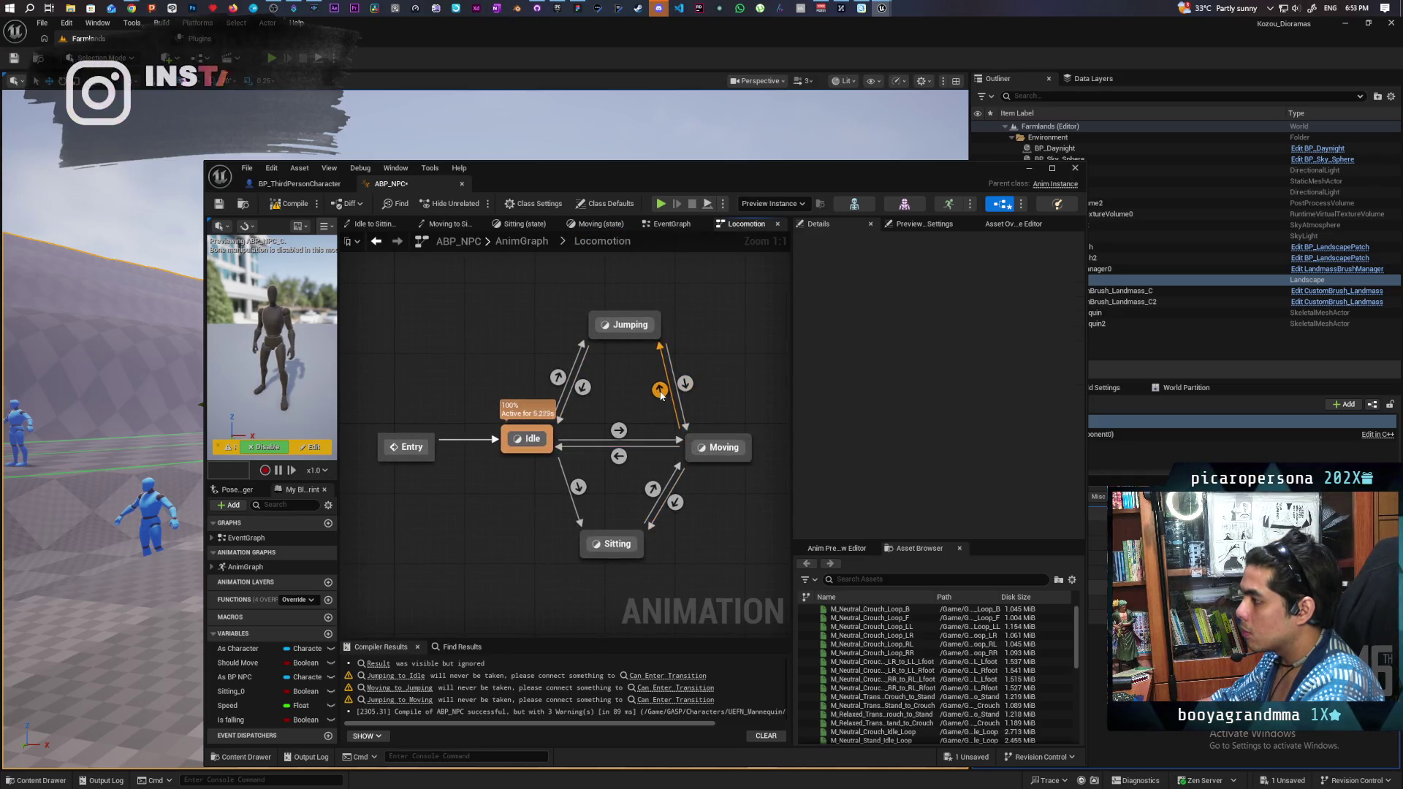
pyautogui.doubleClick(686, 386)
pyautogui.click(235, 722)
pyautogui.moveTo(235, 722); pyautogui.dragTo(532, 434)
pyautogui.click(289, 207)
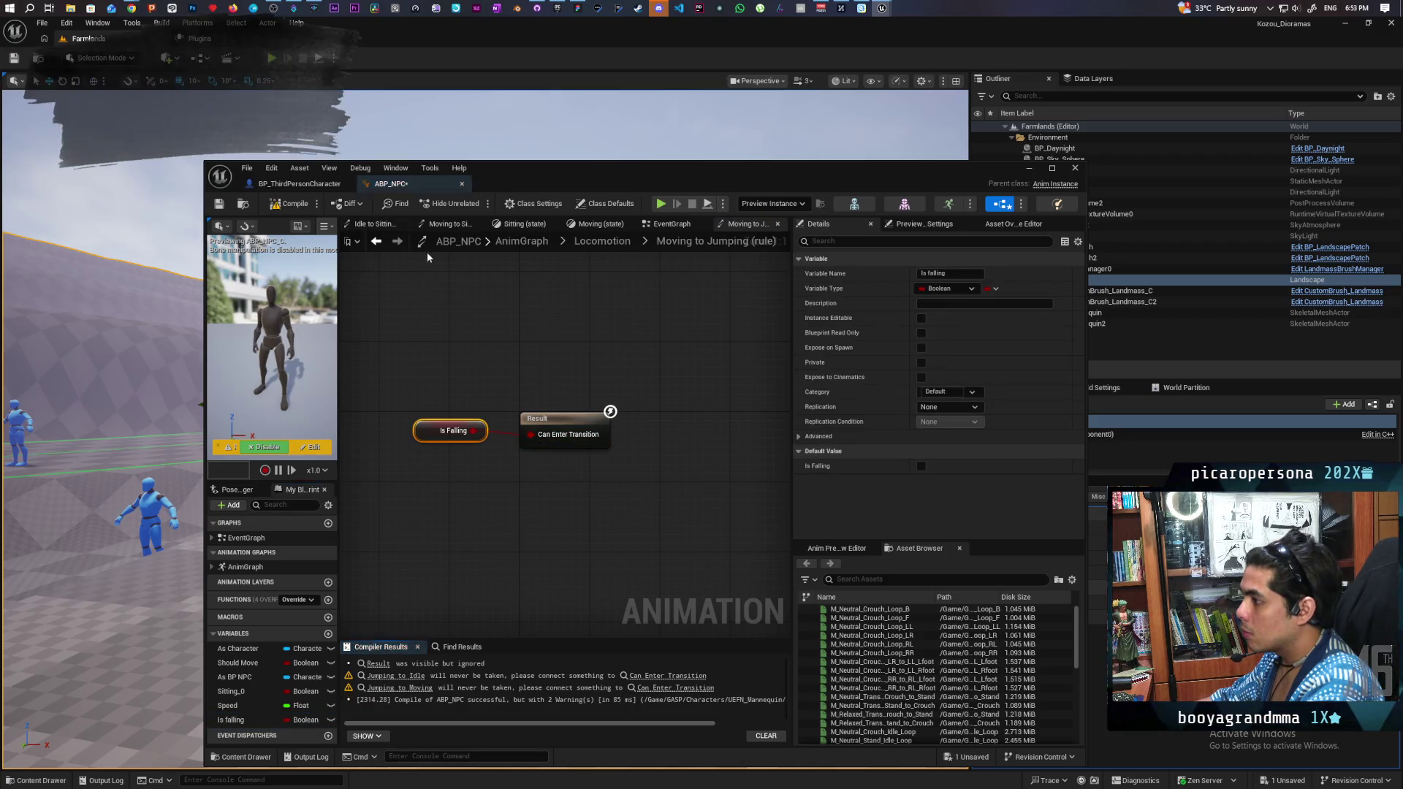
# Step: In the Jumping-to-Idle rule, add an Is falling getter feeding a NOT node
pyautogui.click(603, 241)
pyautogui.doubleClick(582, 387)
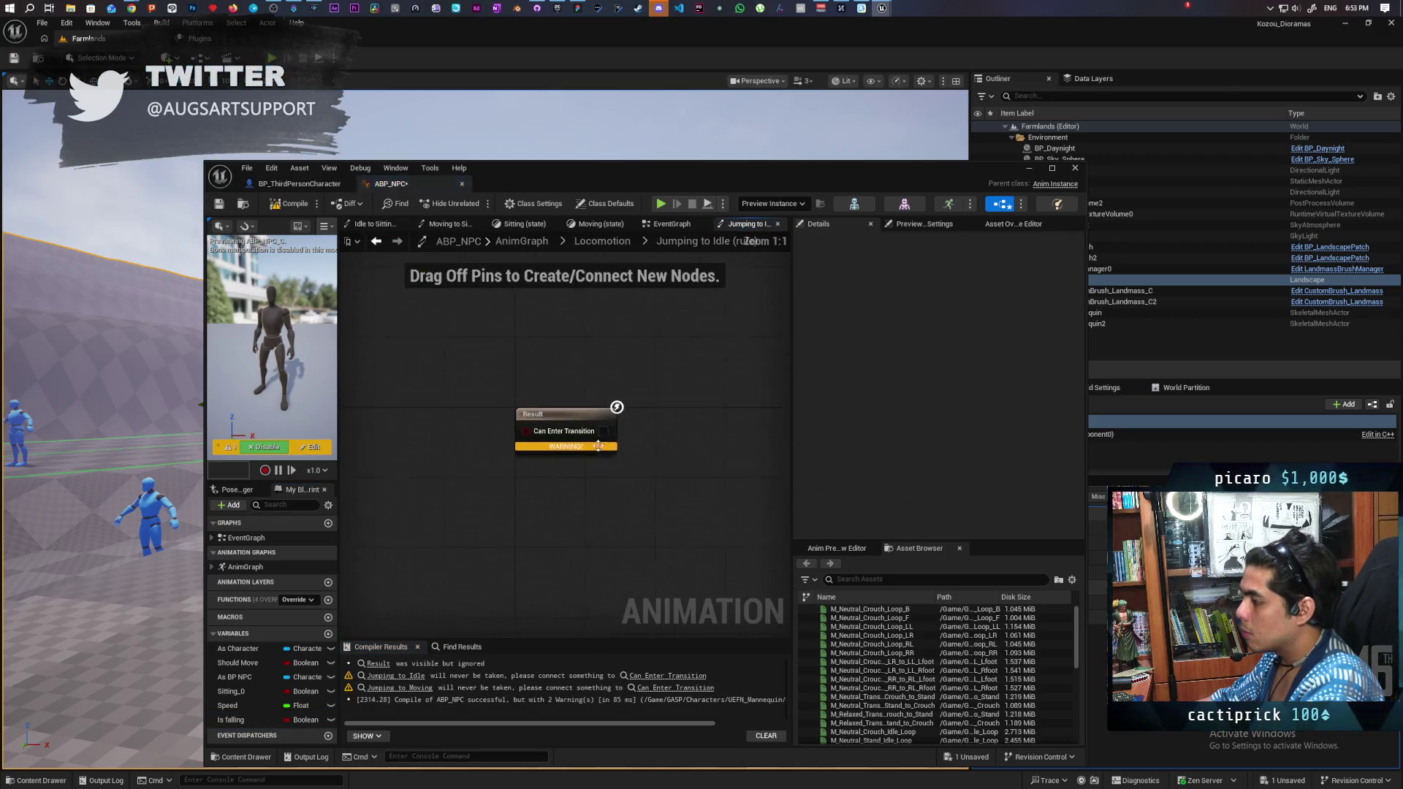
pyautogui.moveTo(244, 718)
pyautogui.mouseDown()
pyautogui.moveTo(416, 445)
pyautogui.moveTo(387, 422)
pyautogui.moveTo(443, 481)
pyautogui.moveTo(502, 486)
pyautogui.moveTo(432, 454)
pyautogui.mouseUp()
pyautogui.press('Escape')
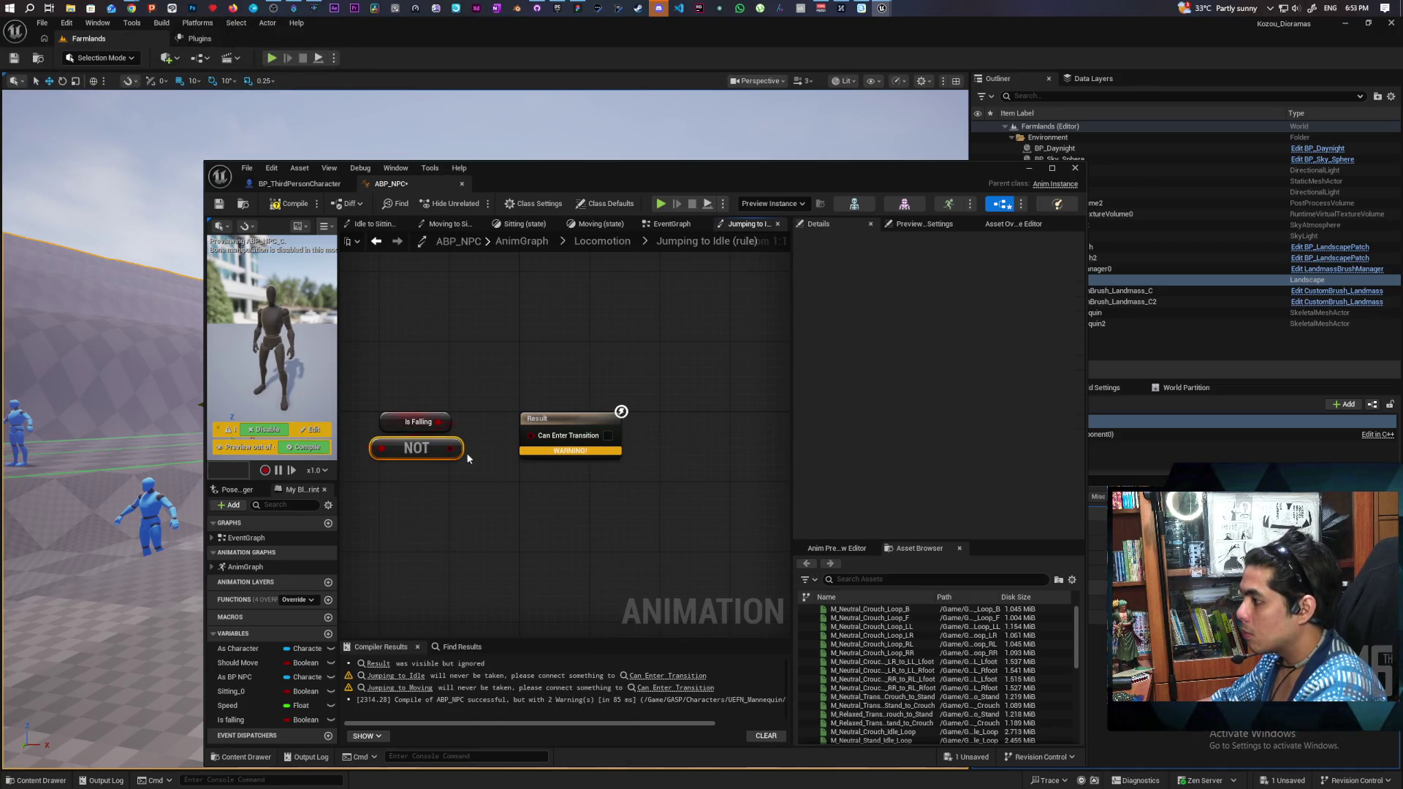
pyautogui.click(601, 241)
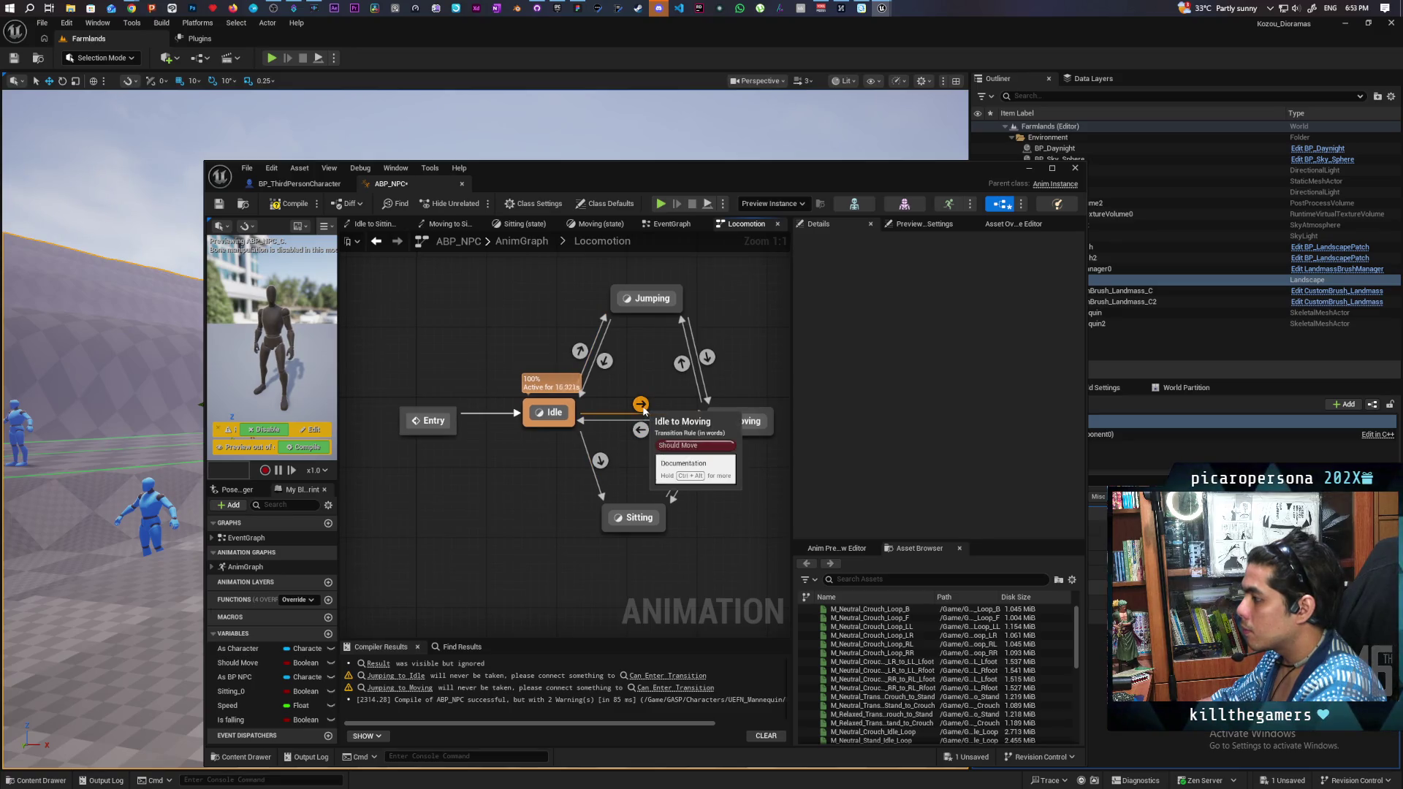
# Step: Check the Idle-to-Moving rule, then add an AND node after NOT Is falling in Jumping to Idle
pyautogui.doubleClick(642, 407)
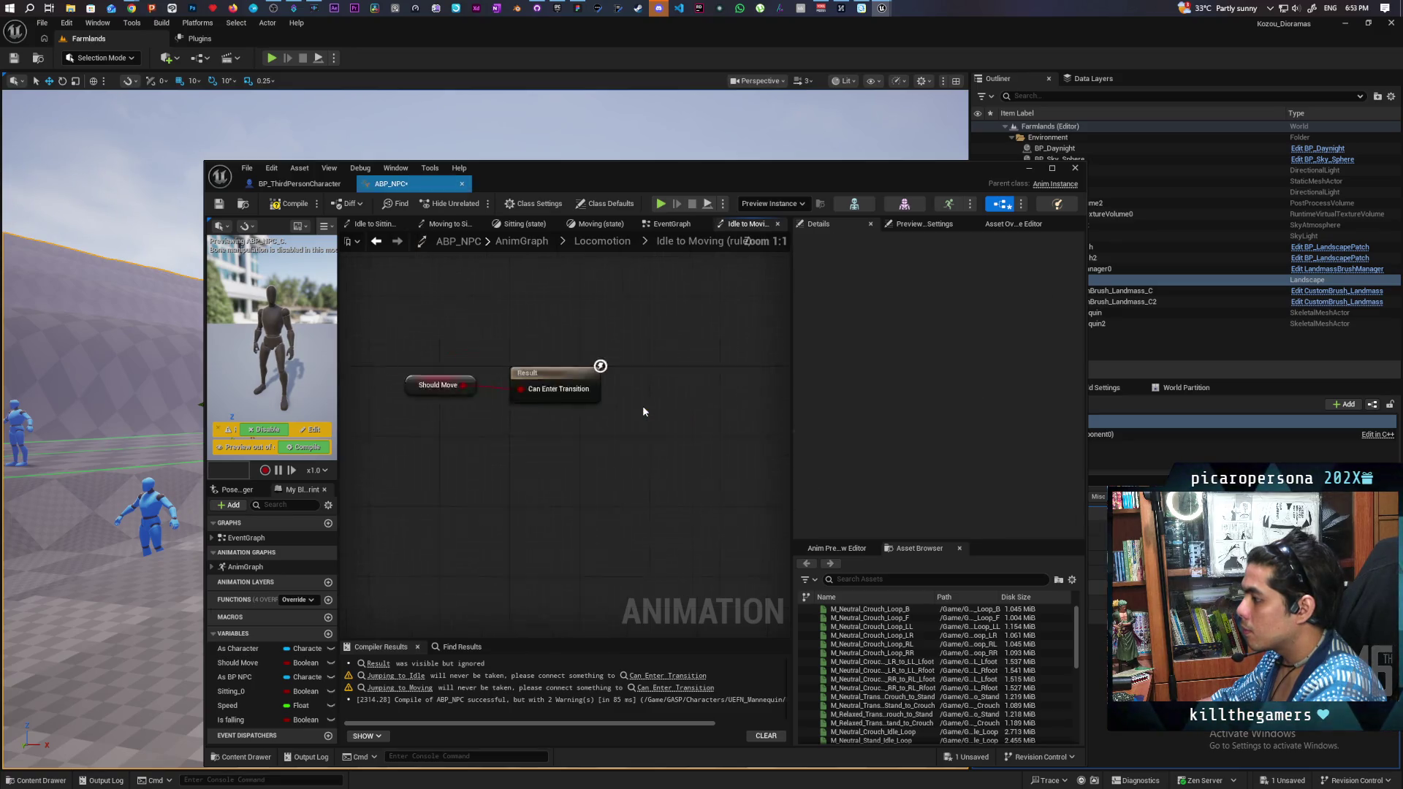
pyautogui.click(378, 242)
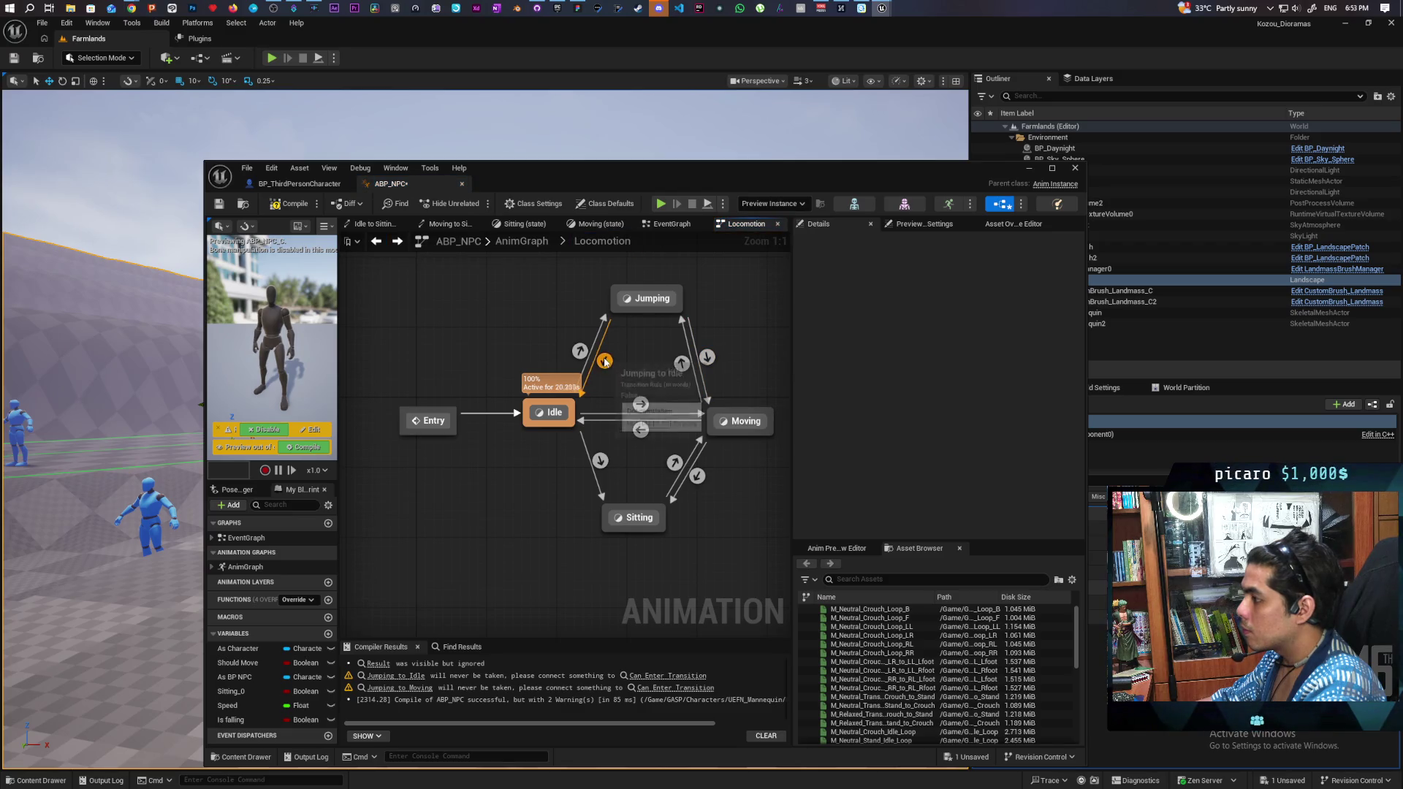
pyautogui.doubleClick(615, 397)
pyautogui.moveTo(529, 449)
pyautogui.mouseDown()
pyautogui.moveTo(448, 402)
pyautogui.moveTo(503, 440)
pyautogui.moveTo(479, 433)
pyautogui.moveTo(483, 455)
pyautogui.mouseUp()
pyautogui.write('and')
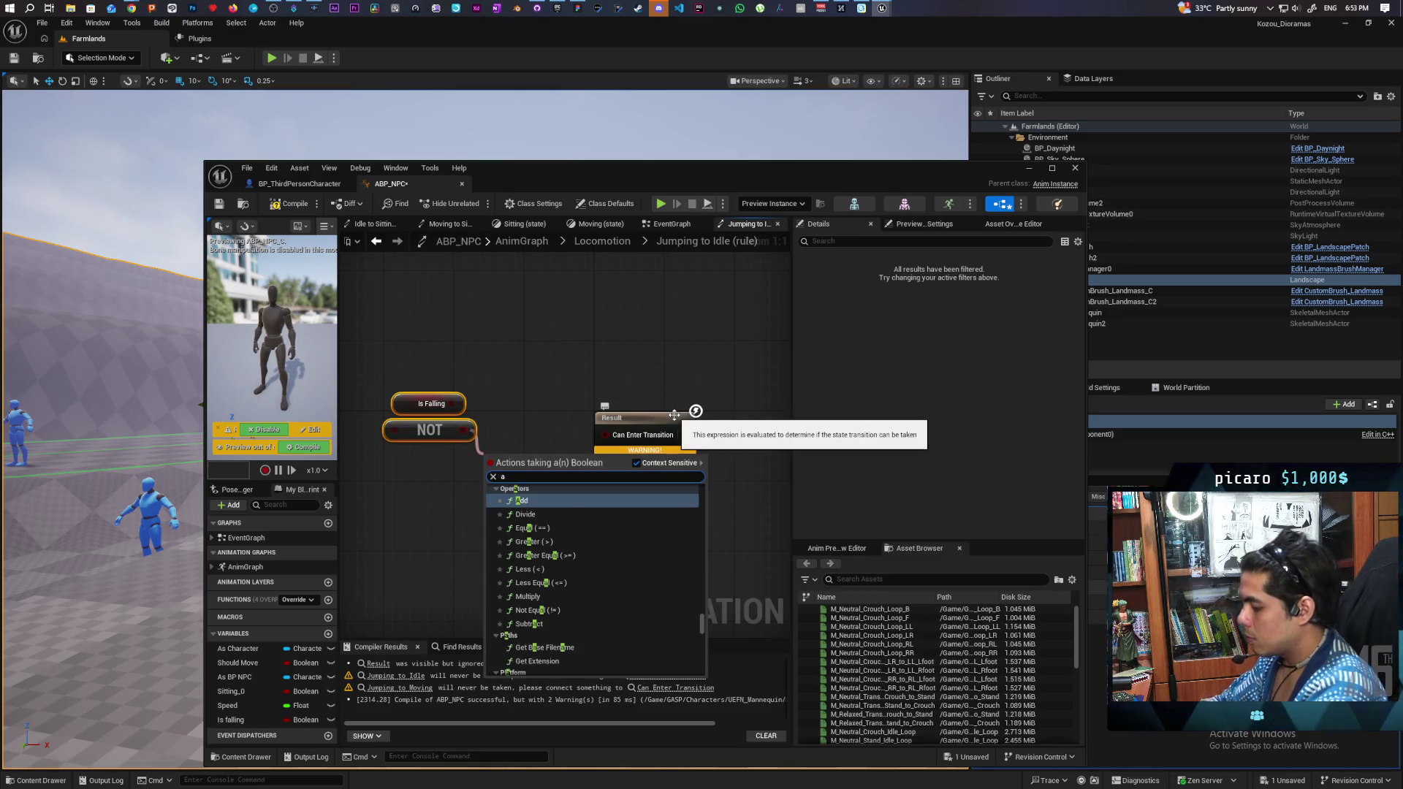
pyautogui.press('Return')
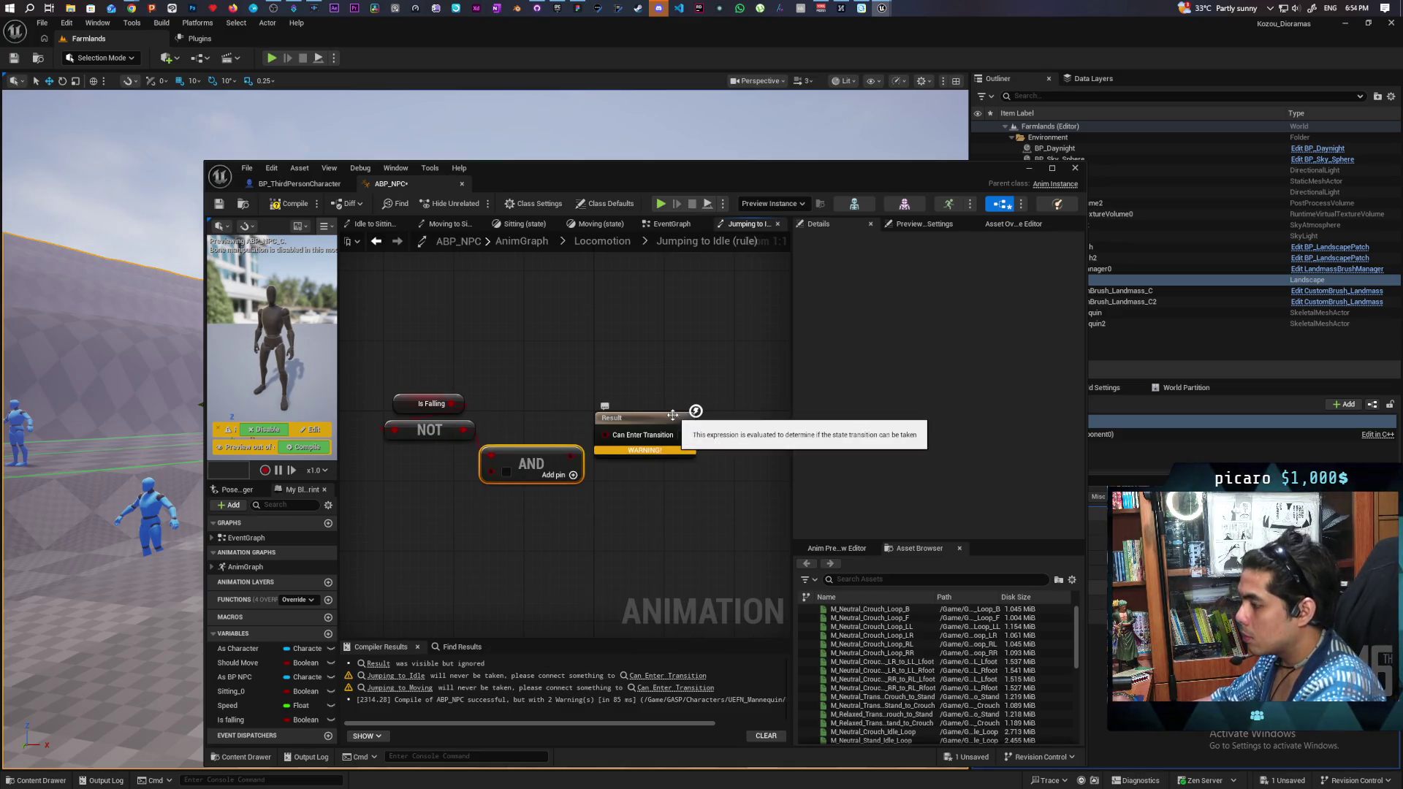
# Step: Add a Should Move getter through a NOT into the AND node and compile
pyautogui.moveTo(237, 663)
pyautogui.mouseDown()
pyautogui.moveTo(464, 533)
pyautogui.moveTo(402, 511)
pyautogui.moveTo(423, 502)
pyautogui.moveTo(447, 549)
pyautogui.mouseUp()
pyautogui.write('not bo')
pyautogui.press('Return')
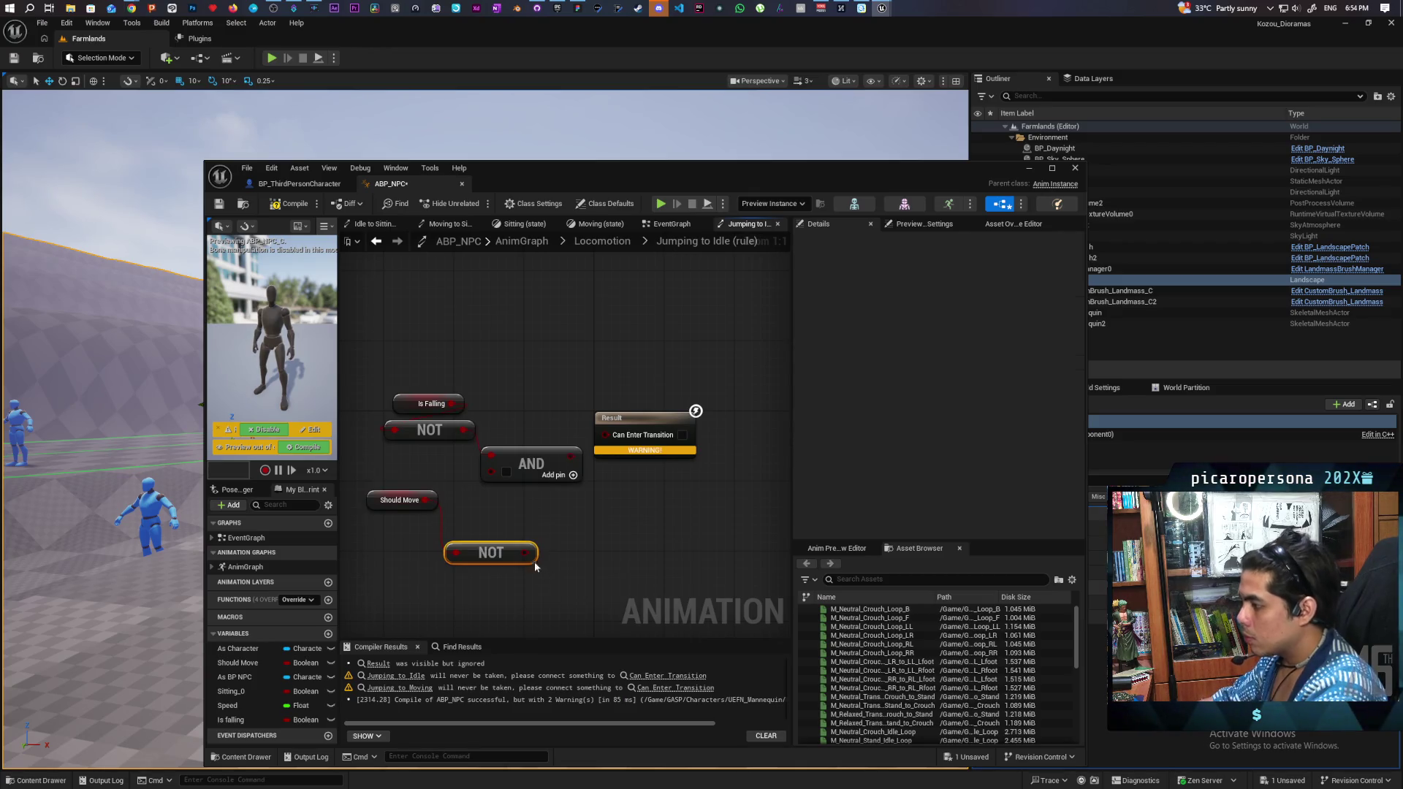
pyautogui.moveTo(533, 553)
pyautogui.mouseDown()
pyautogui.moveTo(493, 475)
pyautogui.moveTo(606, 434)
pyautogui.mouseUp()
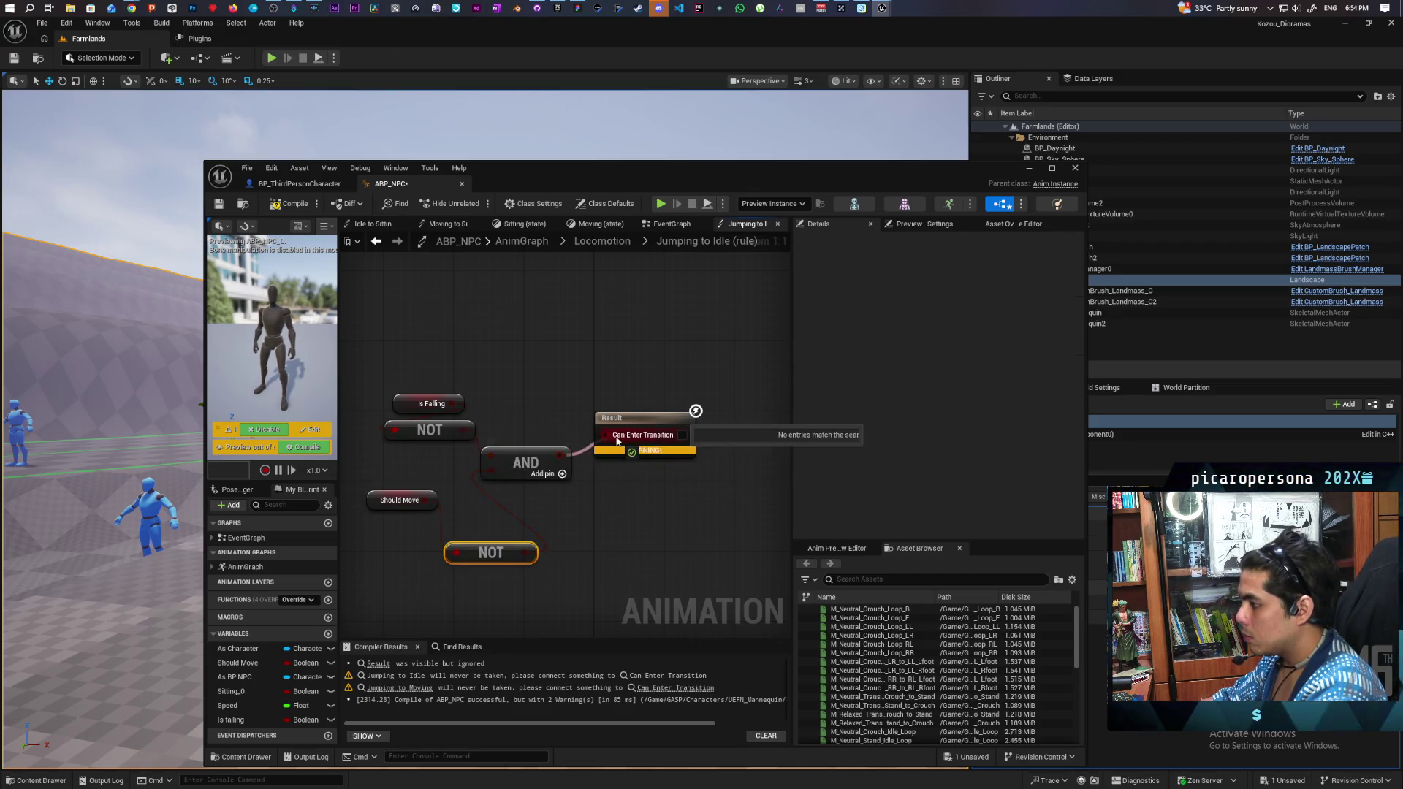
pyautogui.moveTo(480, 555); pyautogui.dragTo(478, 509)
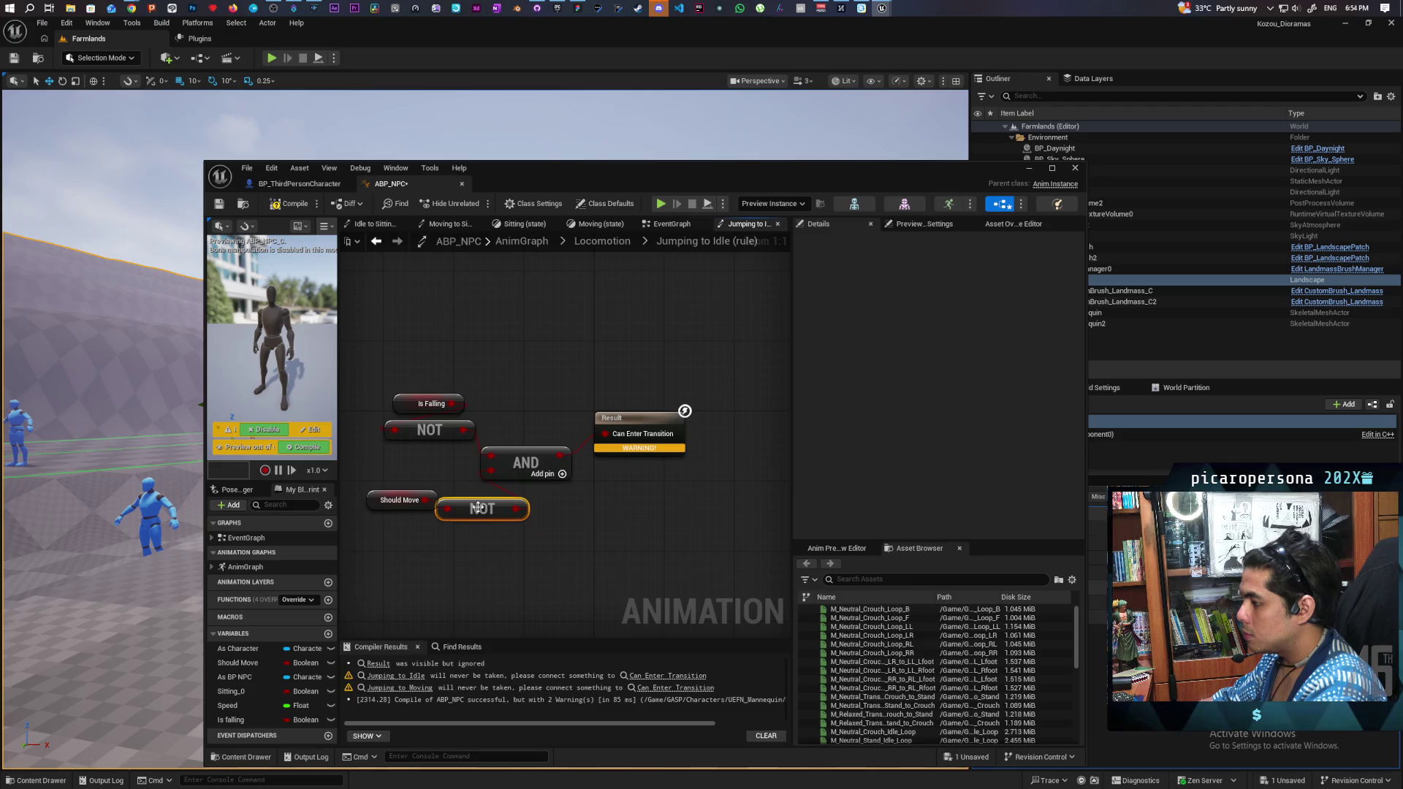
pyautogui.click(283, 205)
pyautogui.click(602, 241)
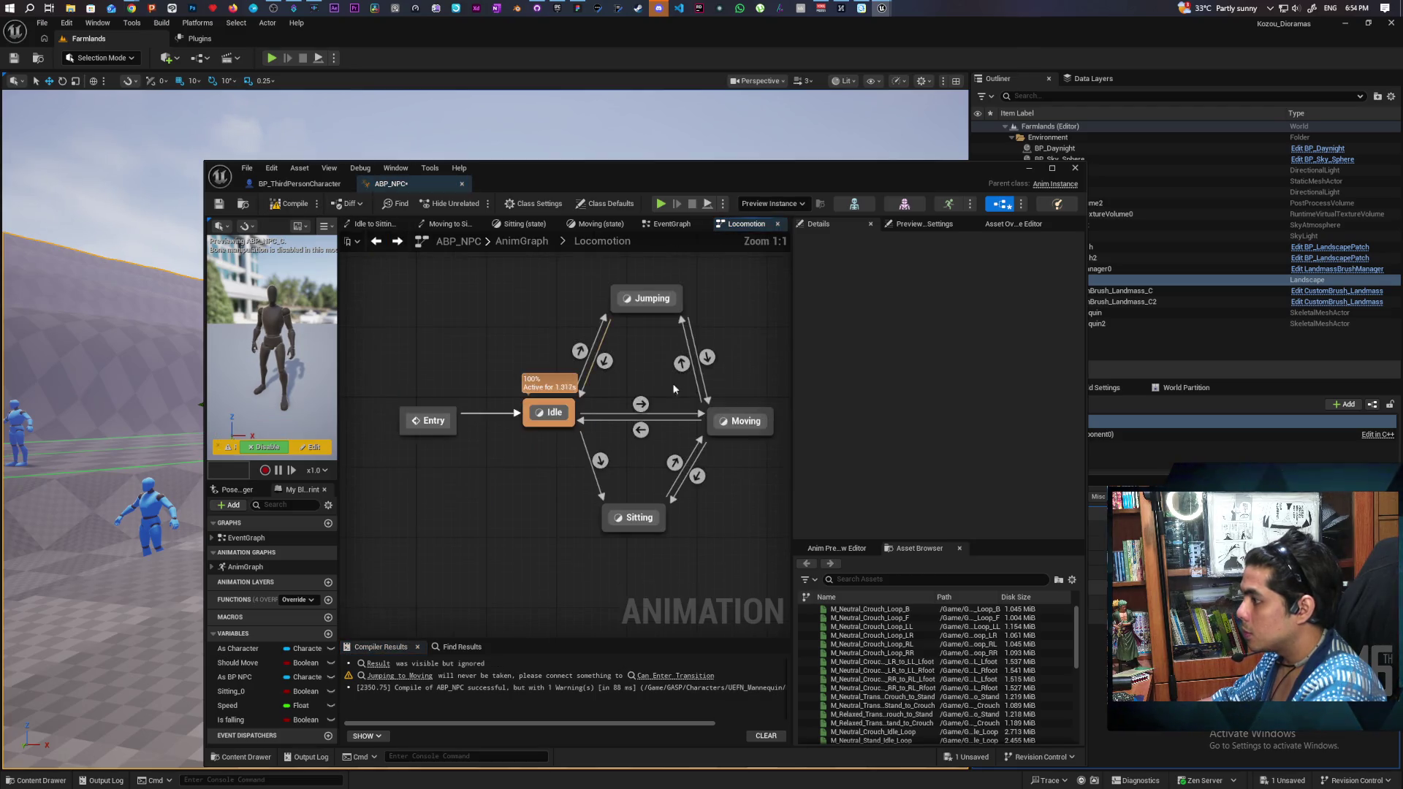
pyautogui.doubleClick(707, 357)
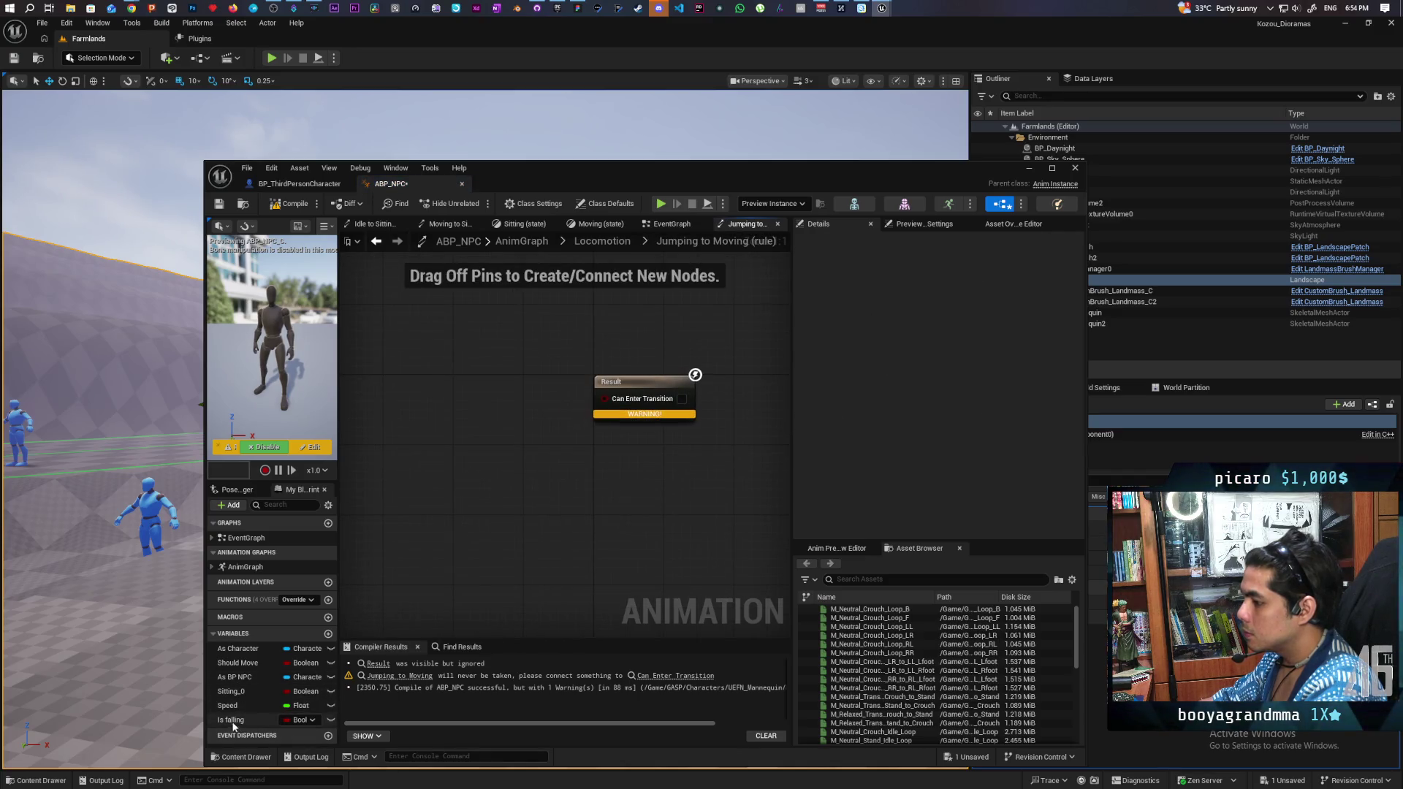
# Step: In Jumping to Moving, add NOT Is falling and a Should Move getter combined by an AND
pyautogui.moveTo(233, 720)
pyautogui.mouseDown()
pyautogui.moveTo(395, 336)
pyautogui.moveTo(433, 376)
pyautogui.mouseUp()
pyautogui.click(409, 337)
pyautogui.write('not boo')
pyautogui.press('Return')
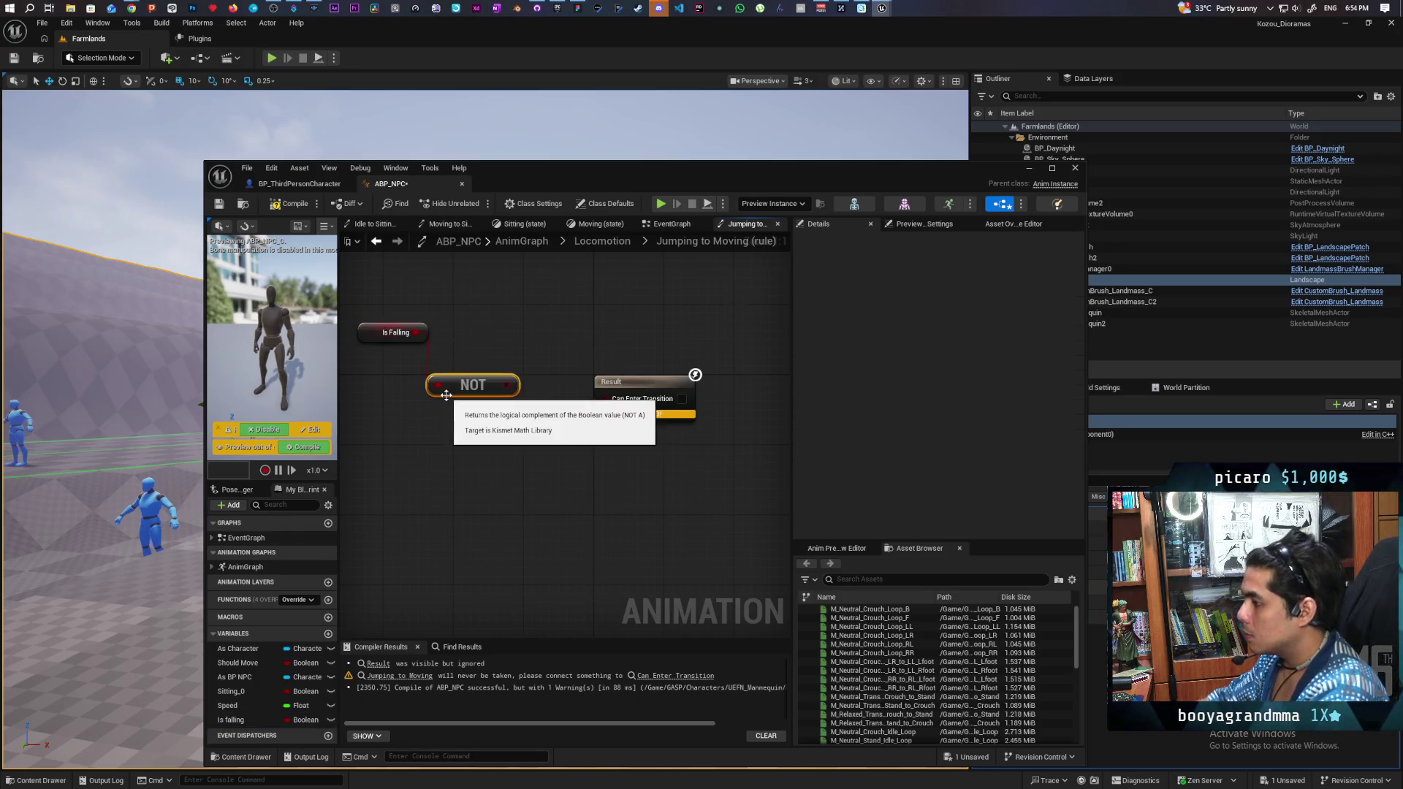
pyautogui.moveTo(233, 663)
pyautogui.mouseDown()
pyautogui.moveTo(425, 515)
pyautogui.moveTo(448, 454)
pyautogui.mouseUp()
pyautogui.click(454, 464)
pyautogui.moveTo(514, 385); pyautogui.dragTo(514, 437)
pyautogui.write('and boo')
pyautogui.press('Return')
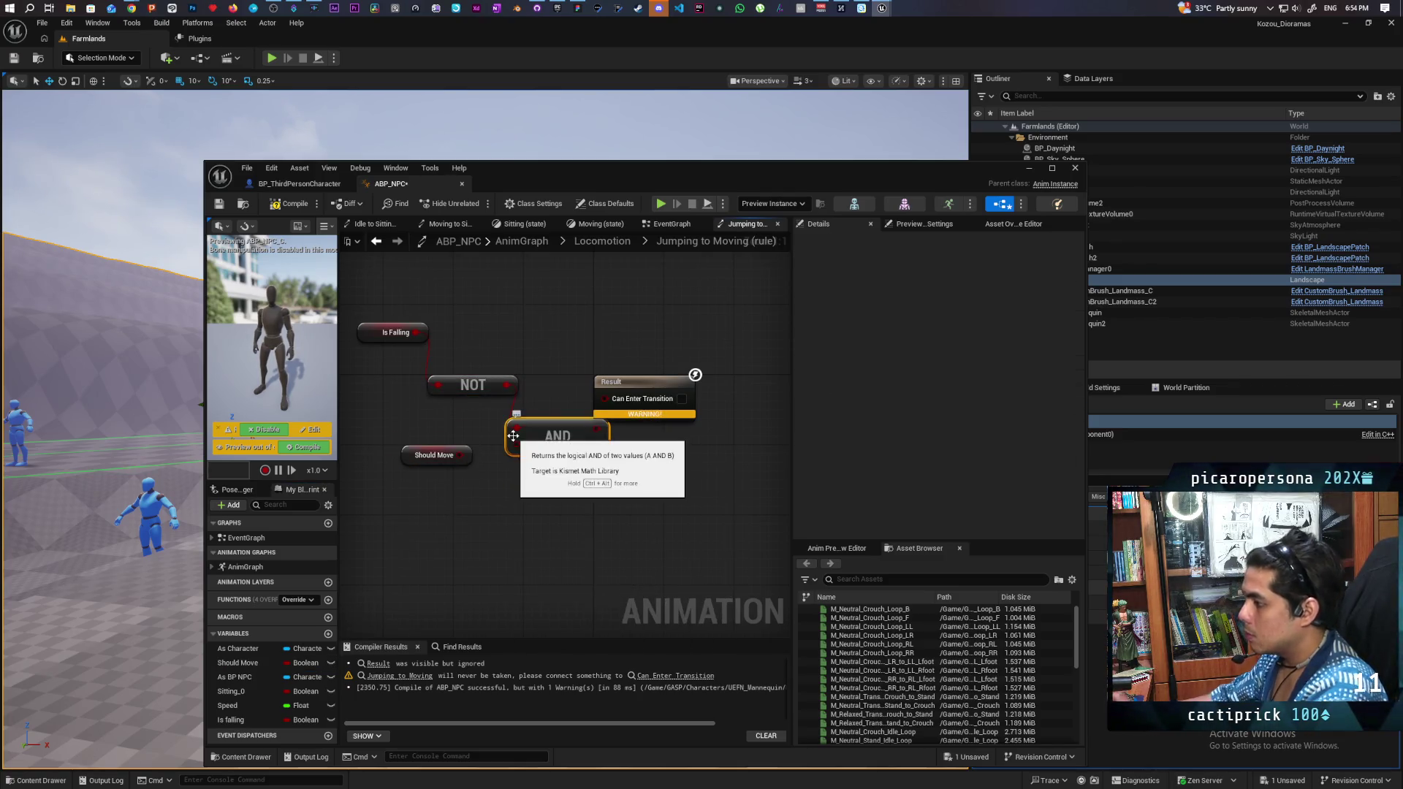
# Step: Wire Should Move and the AND result into Can Enter Transition, compile and save ABP_NPC
pyautogui.moveTo(465, 455)
pyautogui.mouseDown()
pyautogui.moveTo(516, 448)
pyautogui.moveTo(607, 399)
pyautogui.mouseUp()
pyautogui.moveTo(618, 382); pyautogui.dragTo(643, 382)
pyautogui.click(295, 204)
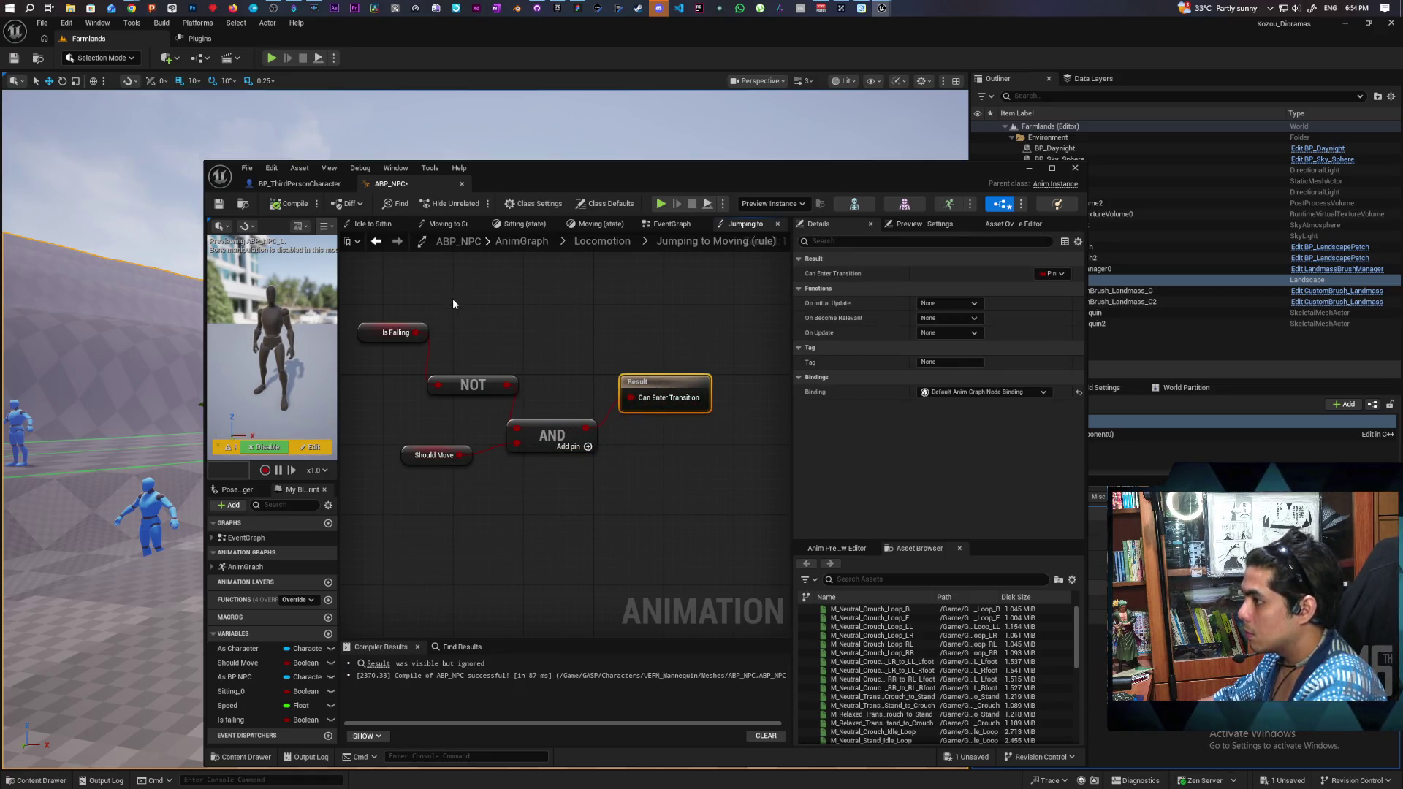
pyautogui.click(376, 241)
pyautogui.hotkey('ctrl', 's')
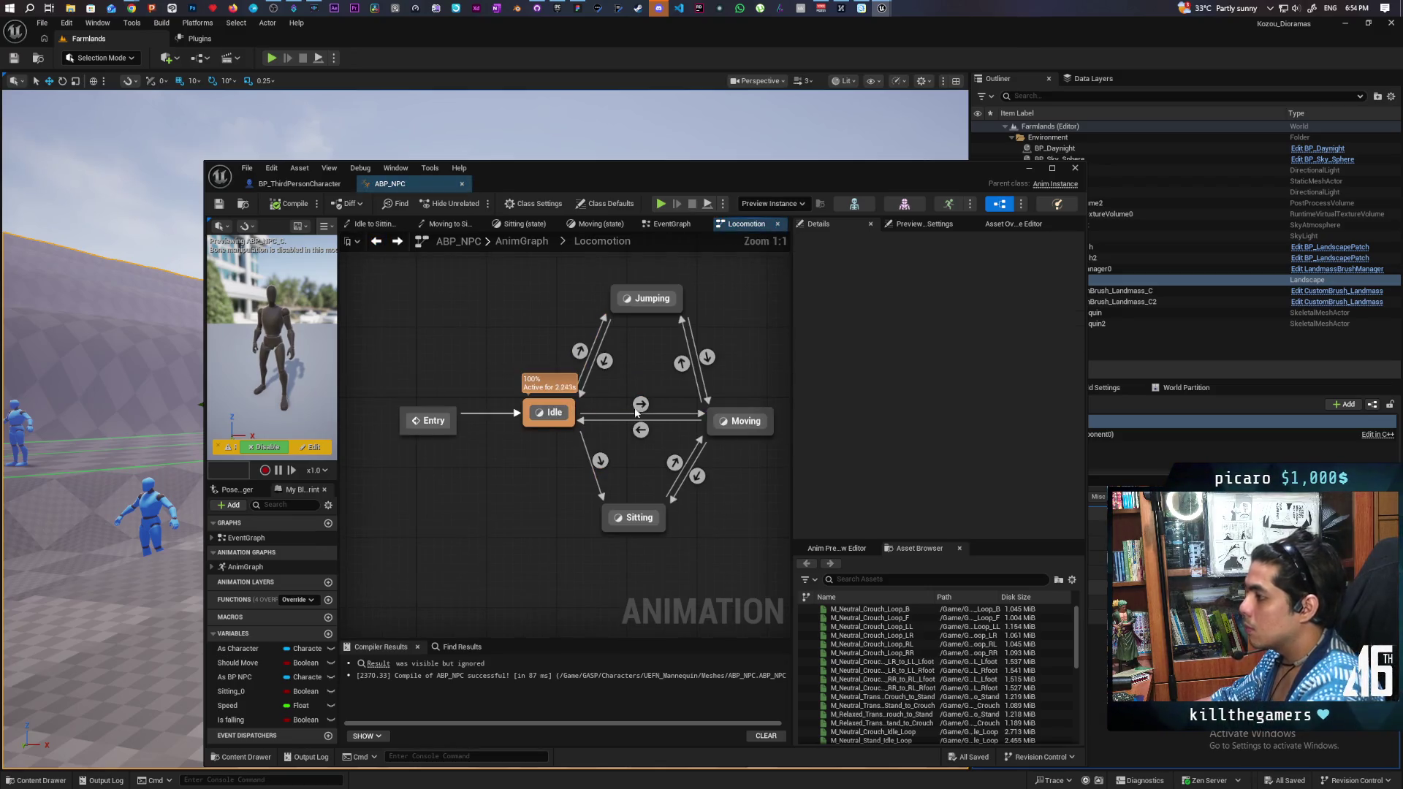
# Step: Open the Jumping state's graph and clear the Asset Browser's animation search
pyautogui.moveTo(620, 415); pyautogui.dragTo(550, 458)
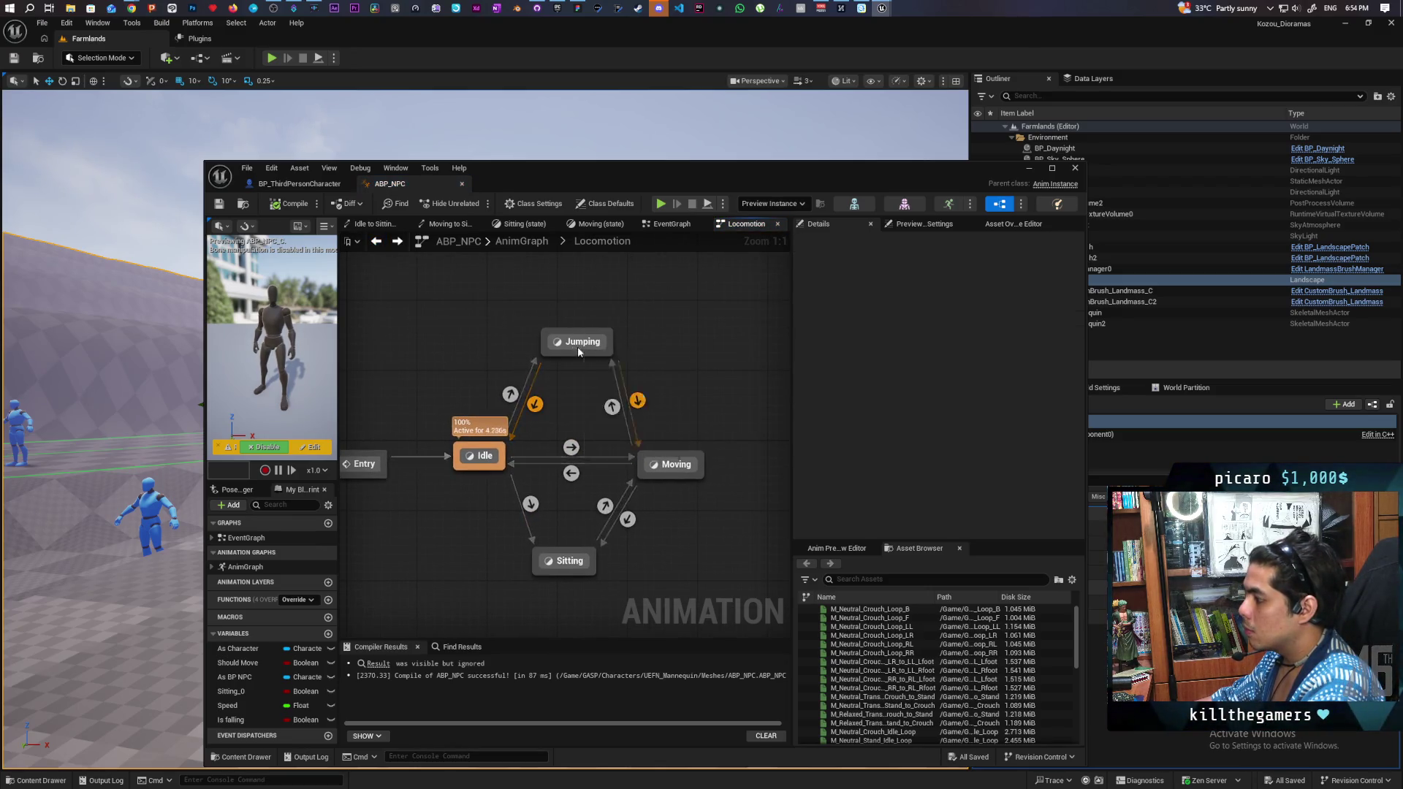
pyautogui.doubleClick(577, 345)
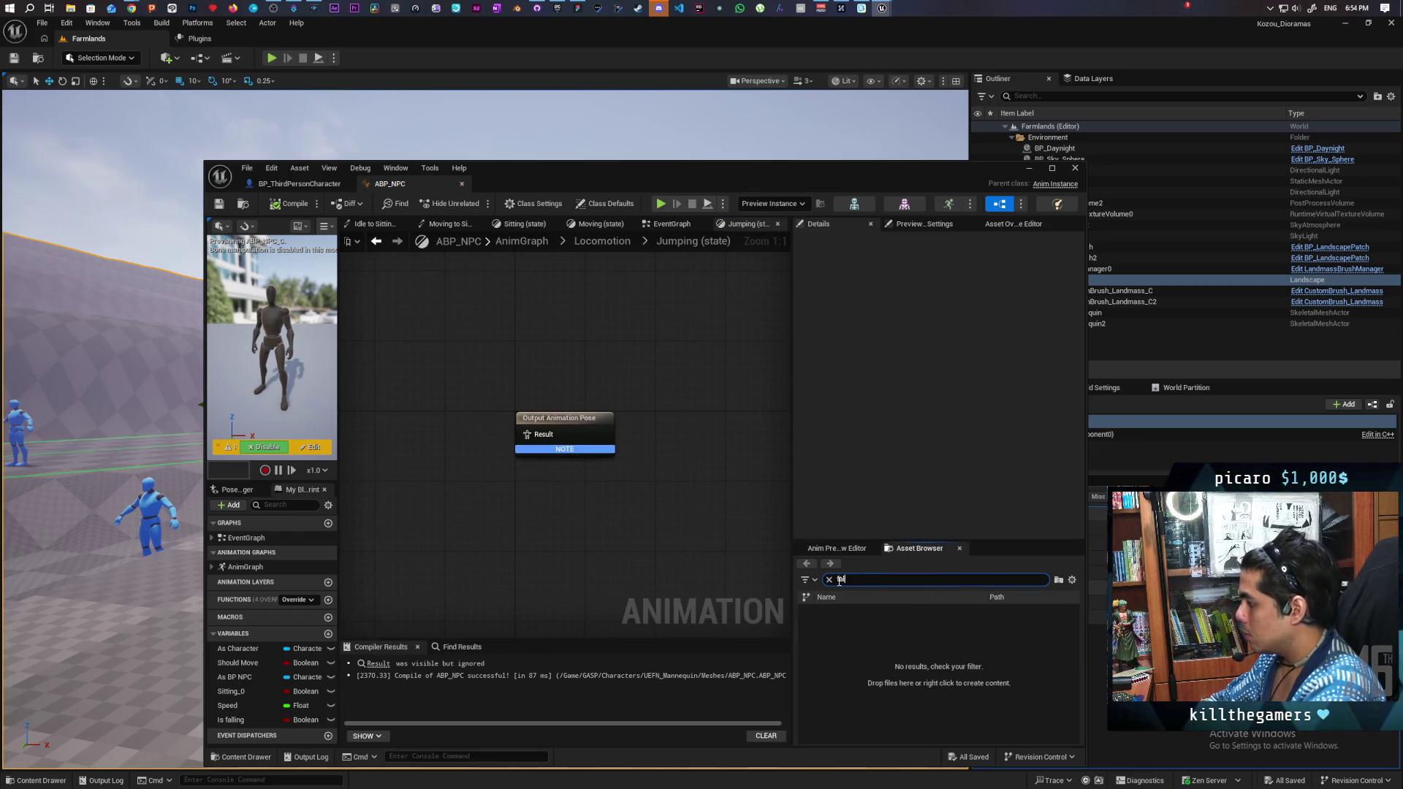
pyautogui.press('BackSpace')
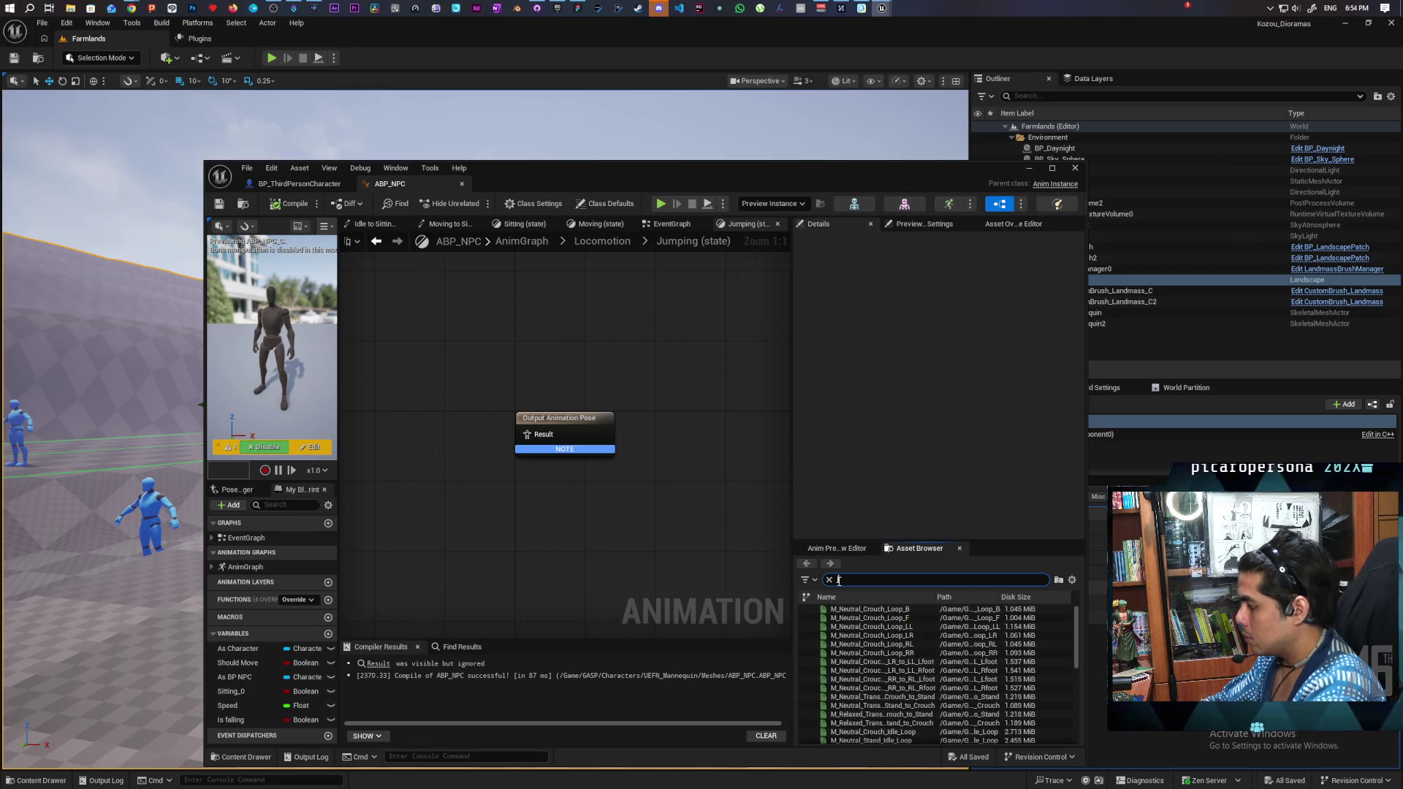
pyautogui.write('j')
pyautogui.press('BackSpace')
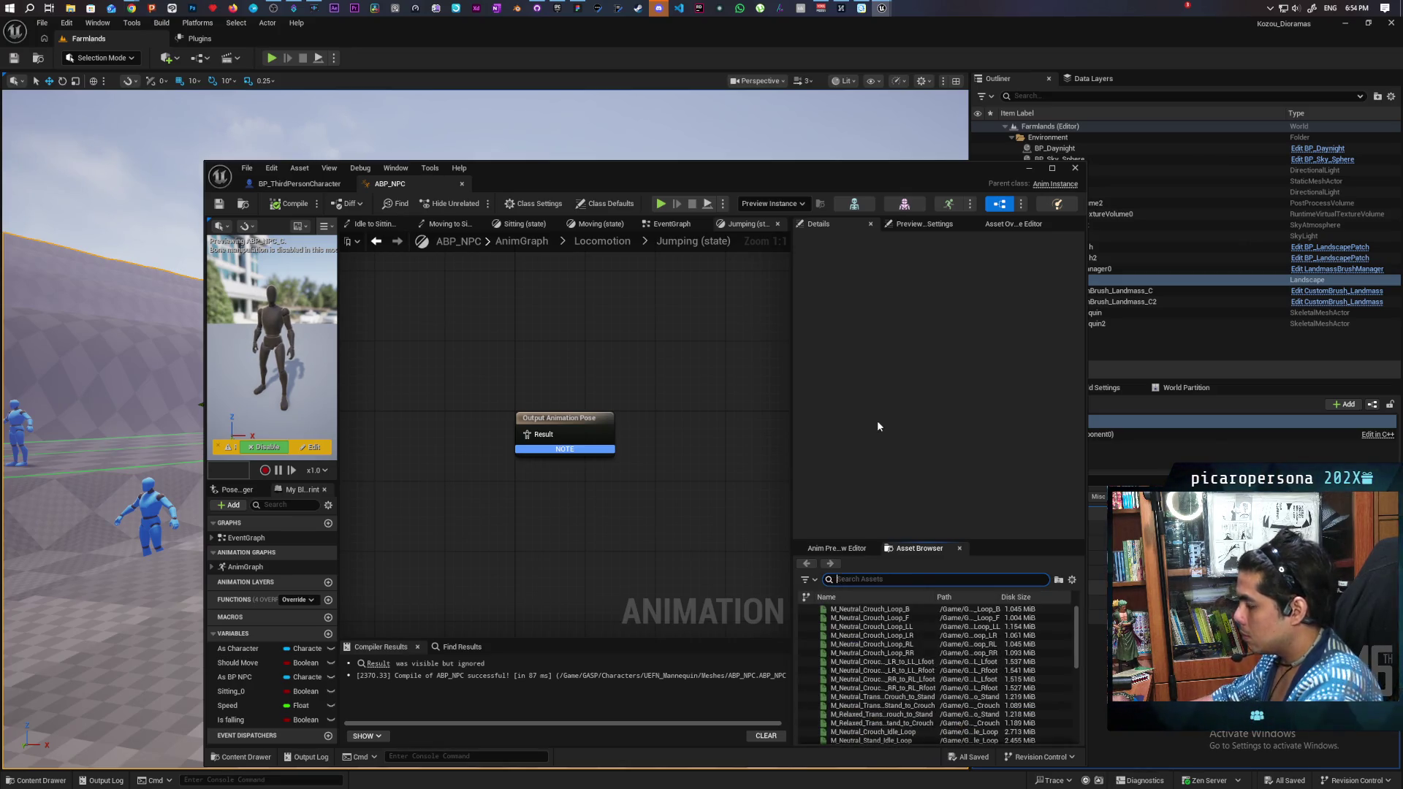
# Step: Browse the animation list, then bring the ABP_NPC editor window to the front
pyautogui.scroll(-3, 865, 627)
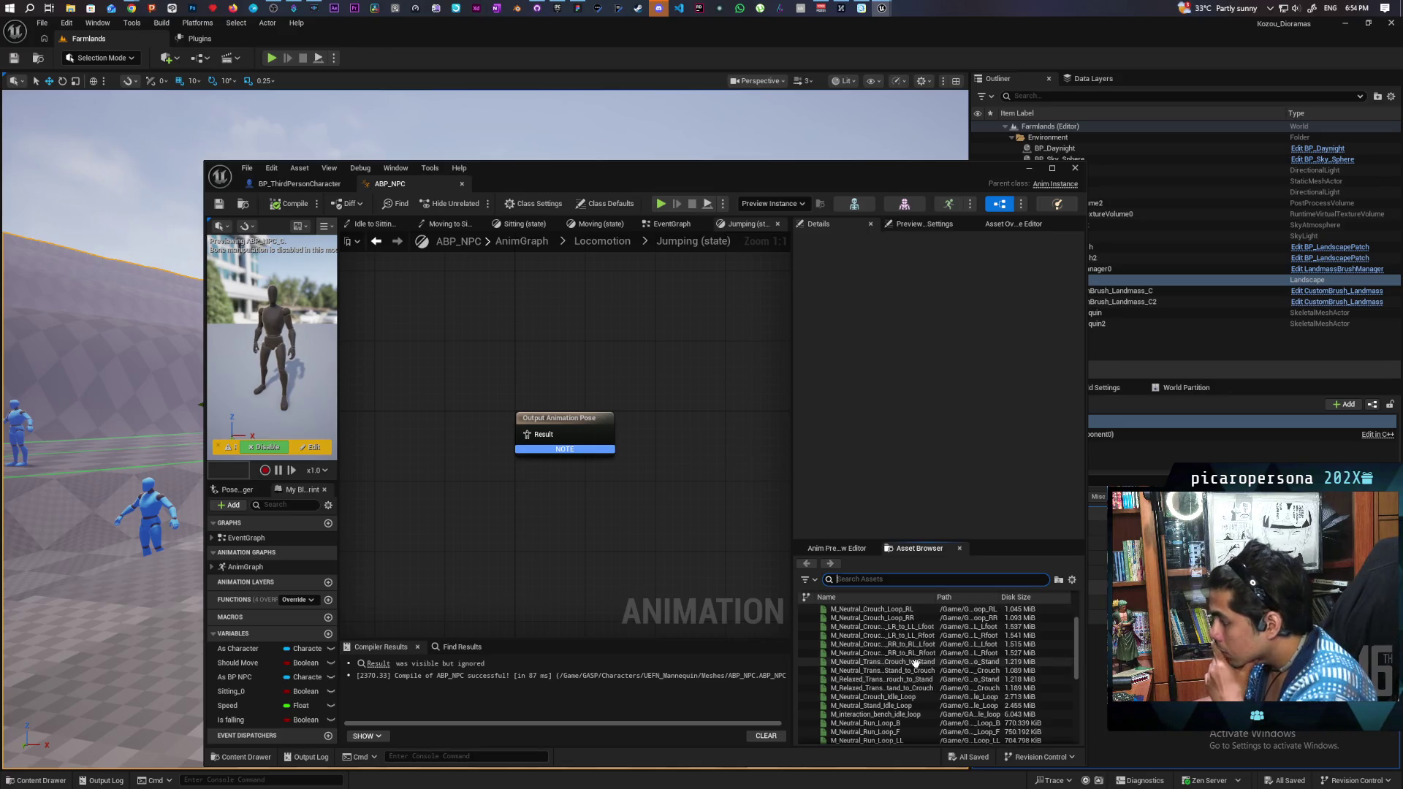
pyautogui.moveTo(915, 663)
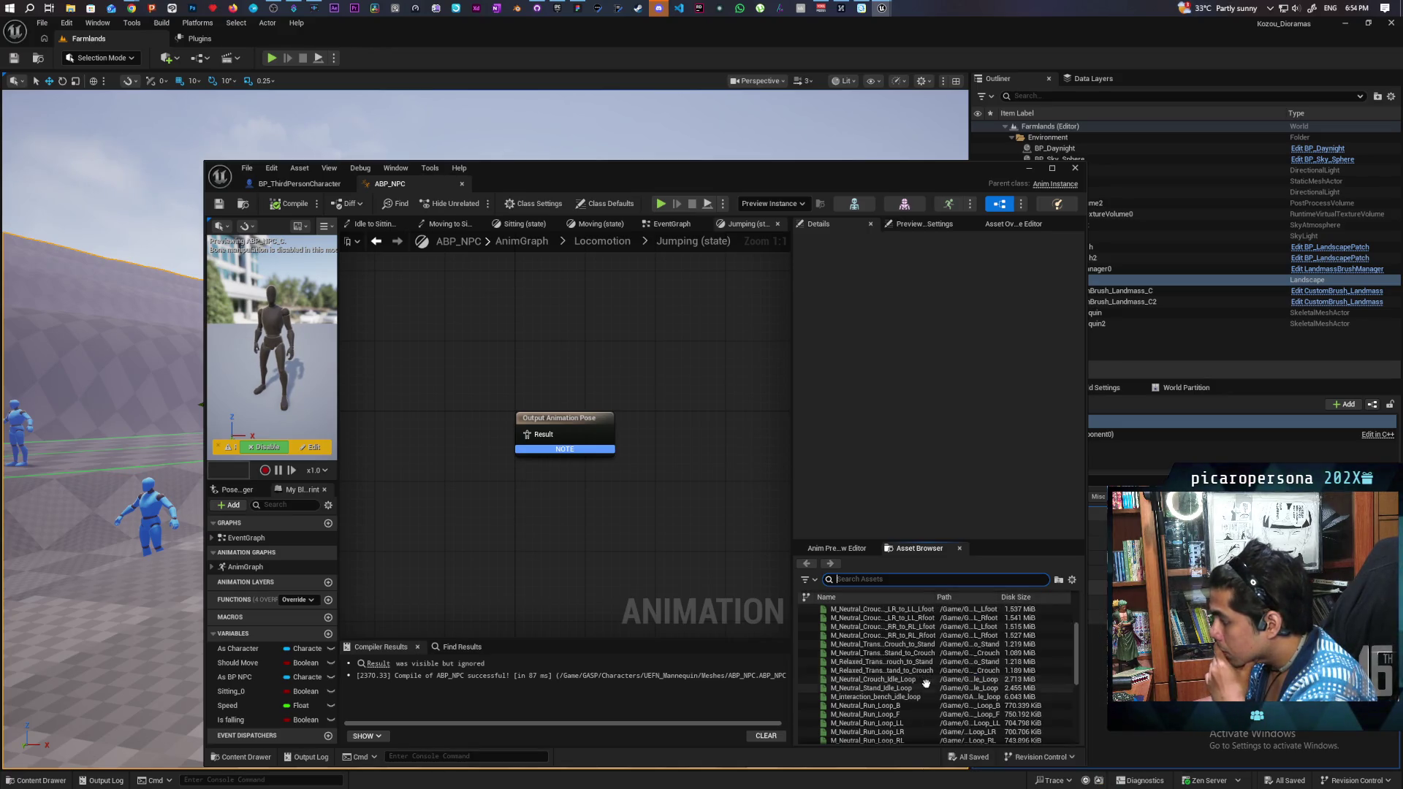
pyautogui.scroll(3, 926, 720)
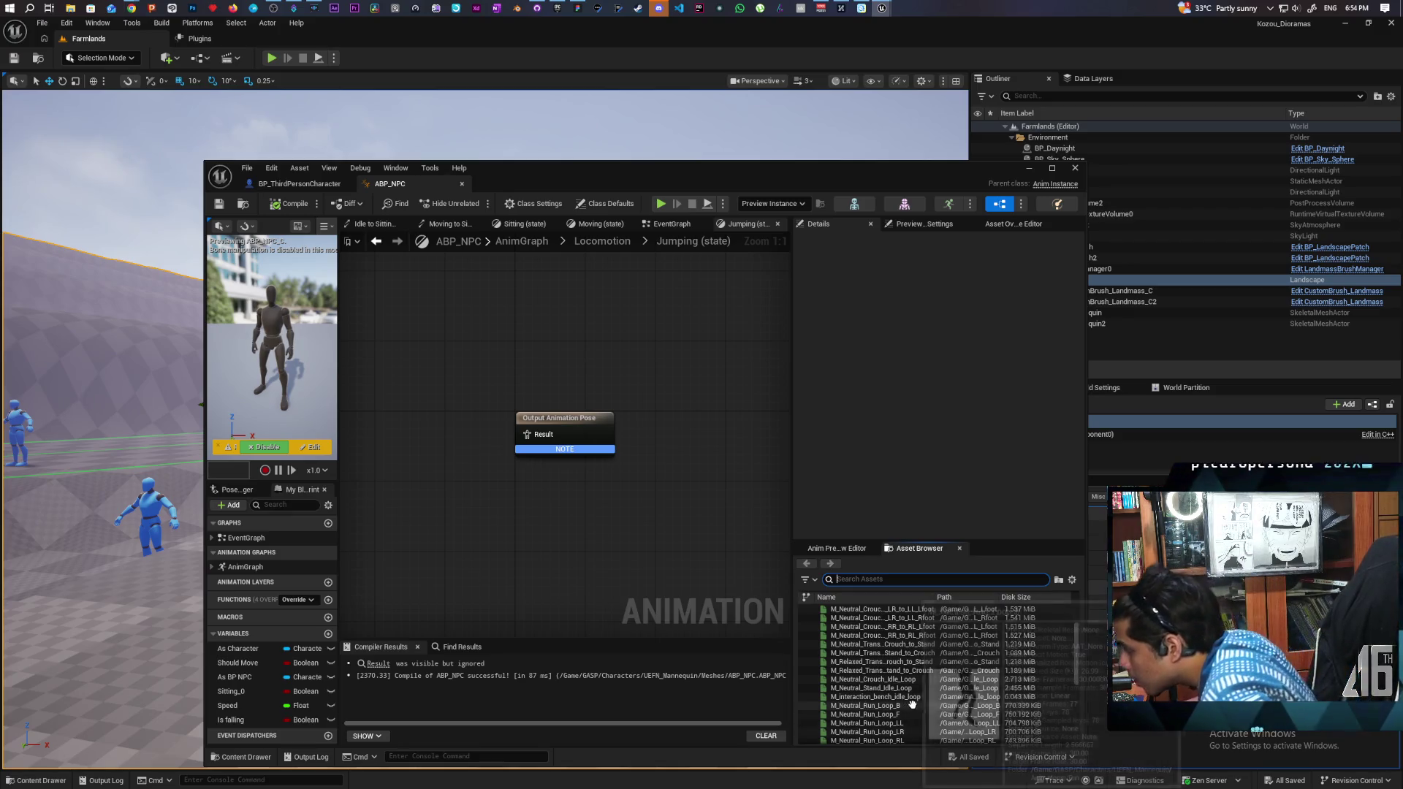
pyautogui.moveTo(924, 700)
pyautogui.scroll(-10, 940, 696)
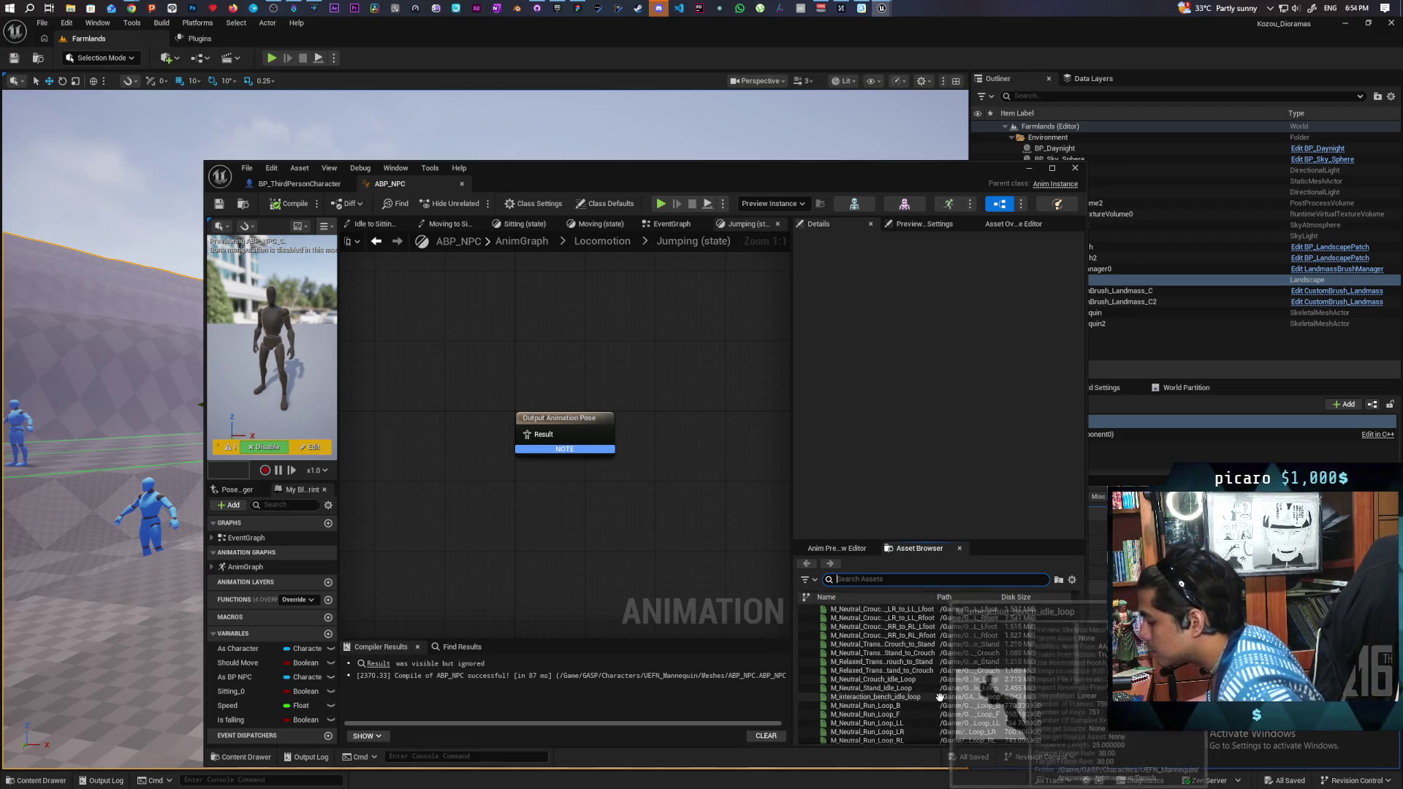
pyautogui.scroll(-3, 938, 689)
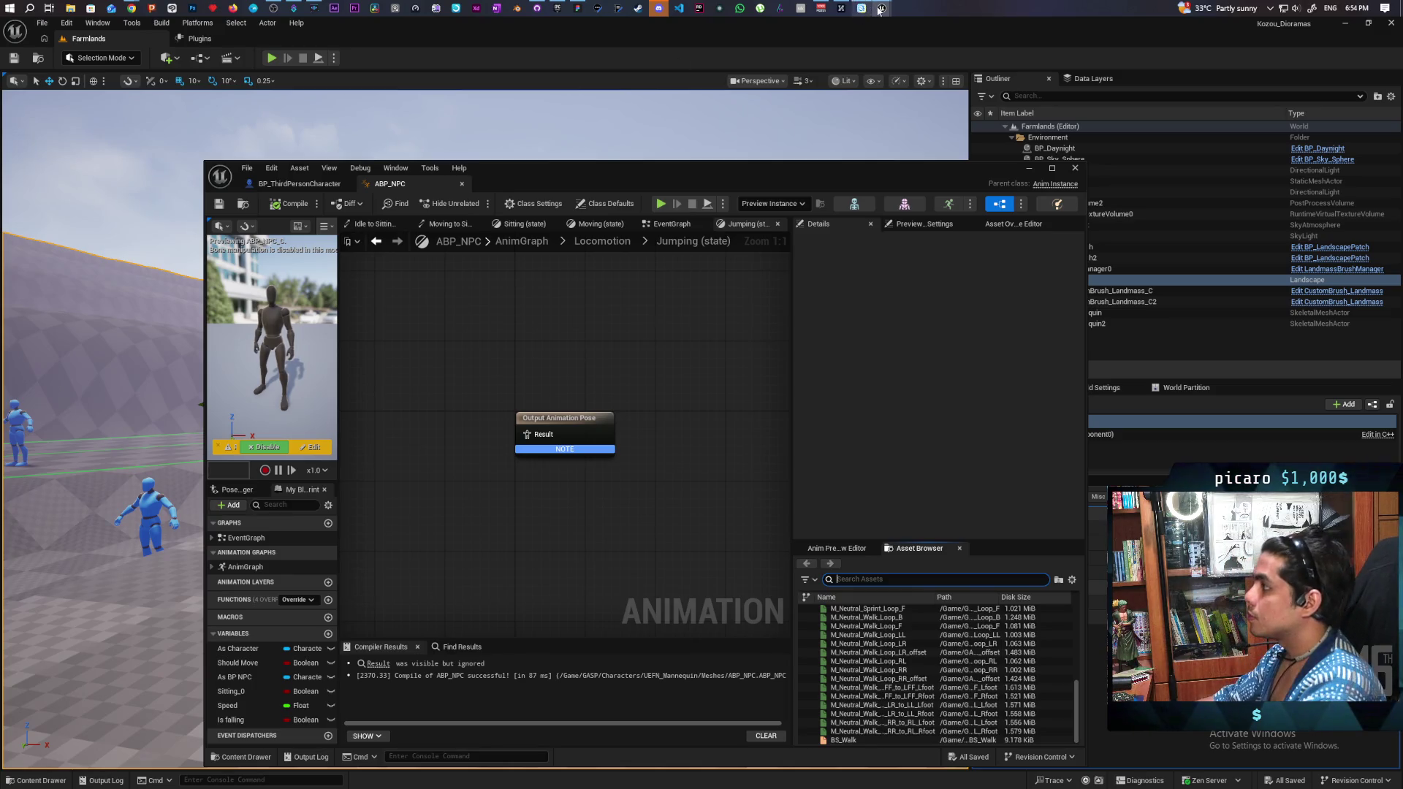
pyautogui.moveTo(880, 11)
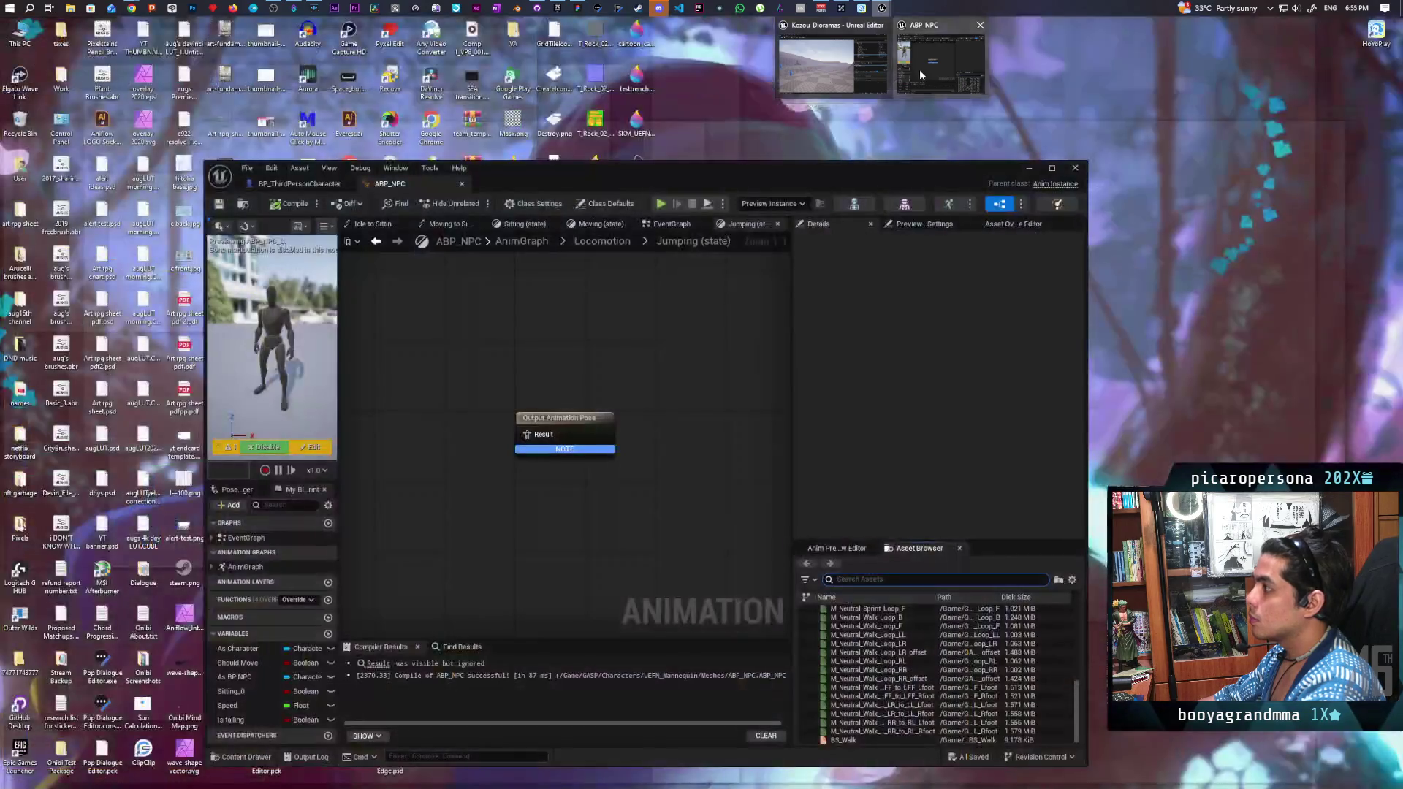
pyautogui.click(920, 69)
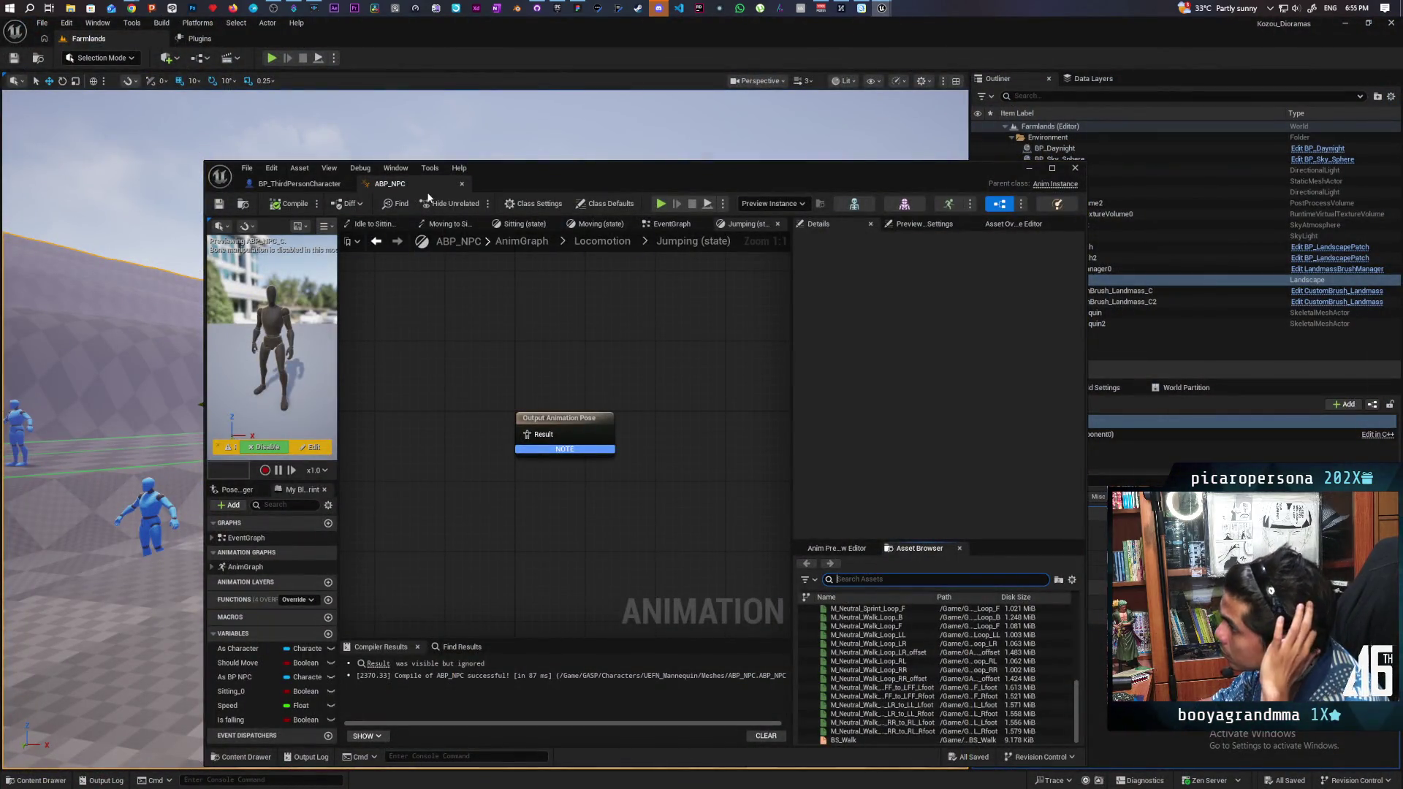
pyautogui.moveTo(878, 10)
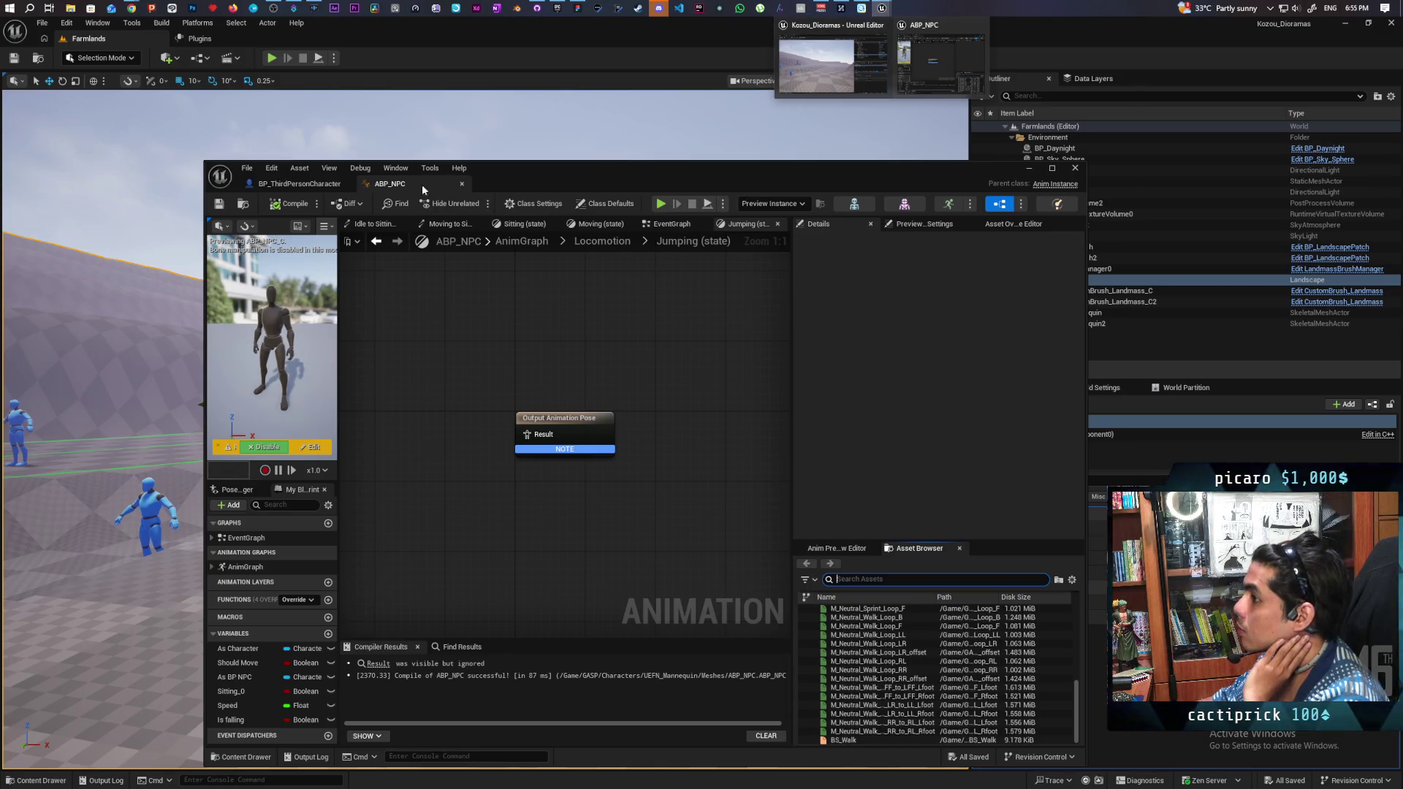
pyautogui.moveTo(293, 10)
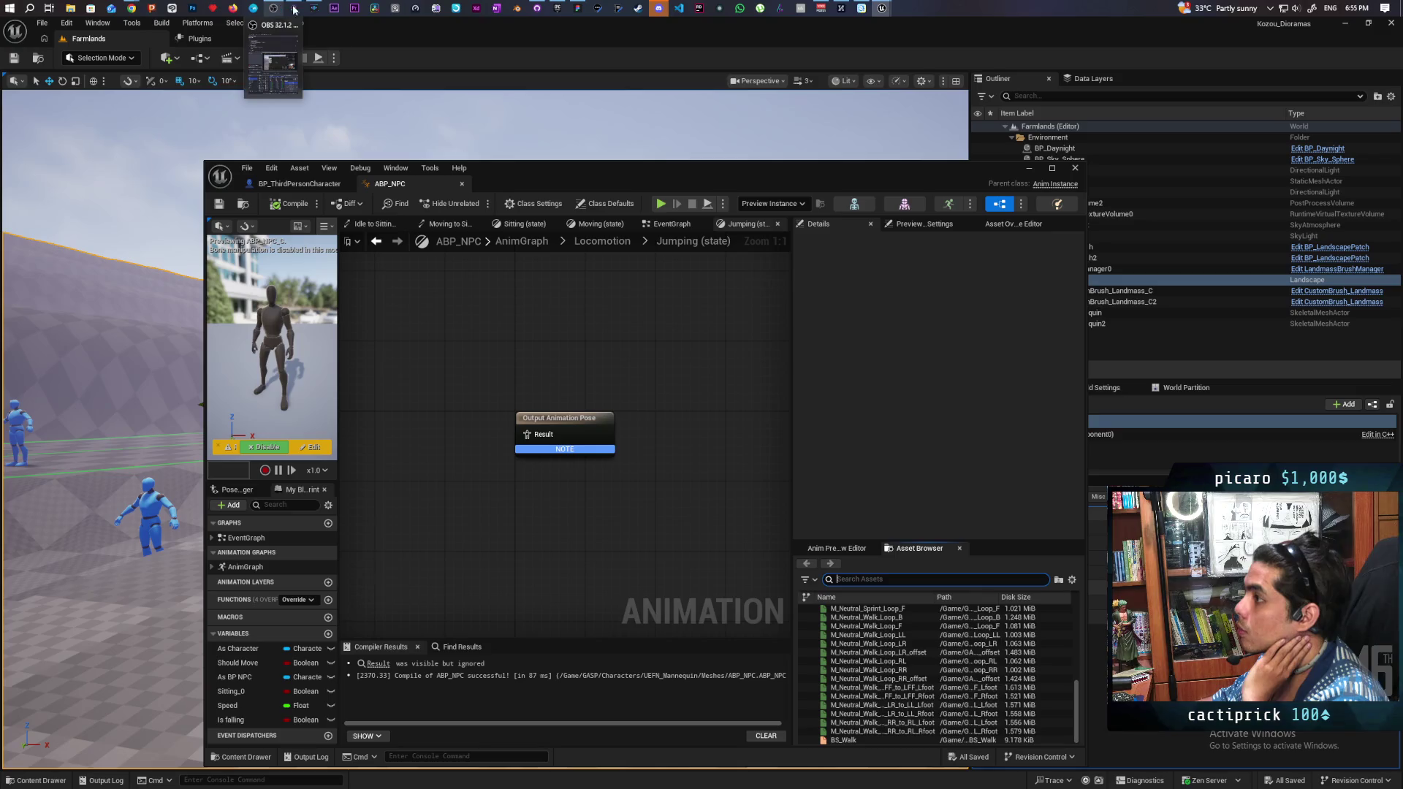
# Step: Launch the Paparazi project from the Epic Games Launcher library
pyautogui.click(545, 13)
pyautogui.click(557, 9)
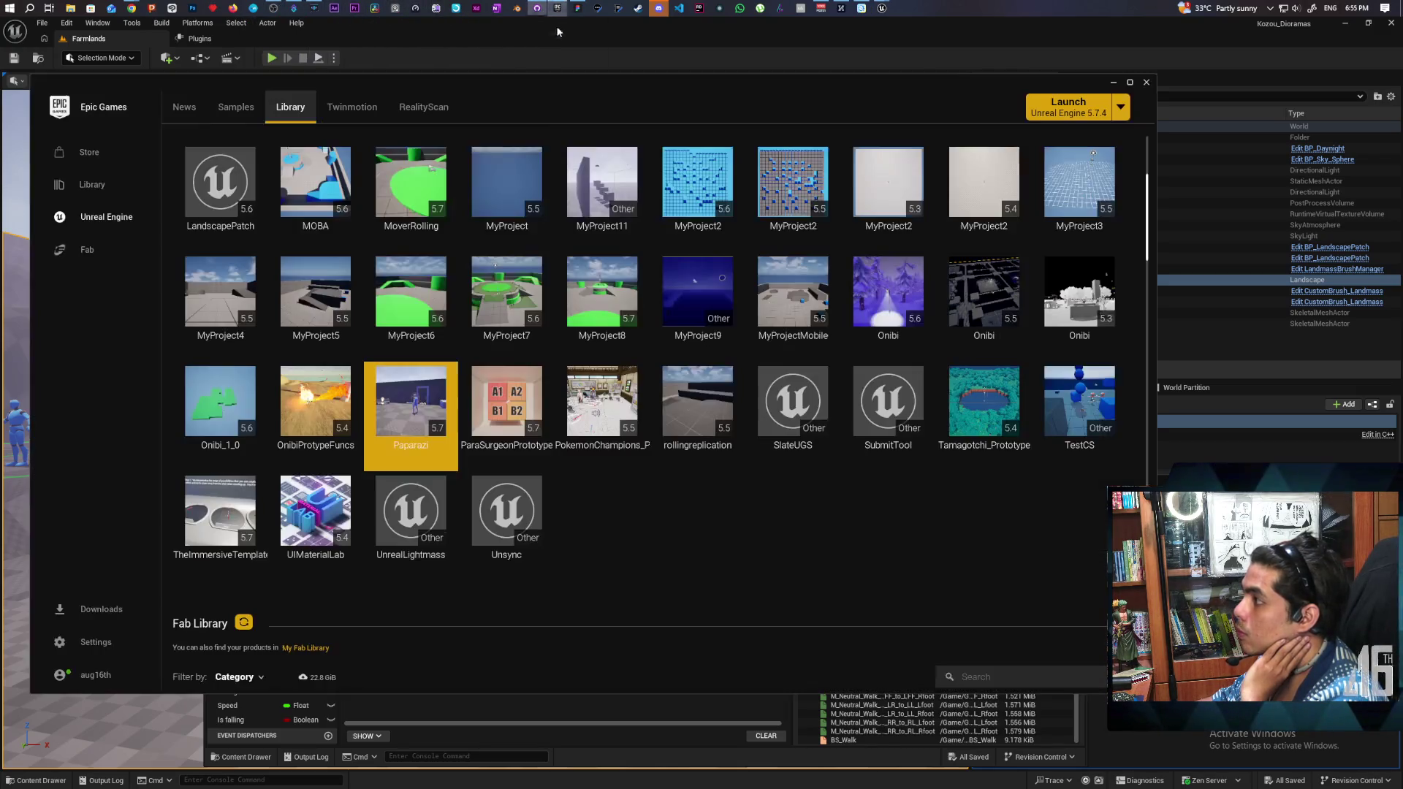
pyautogui.doubleClick(410, 401)
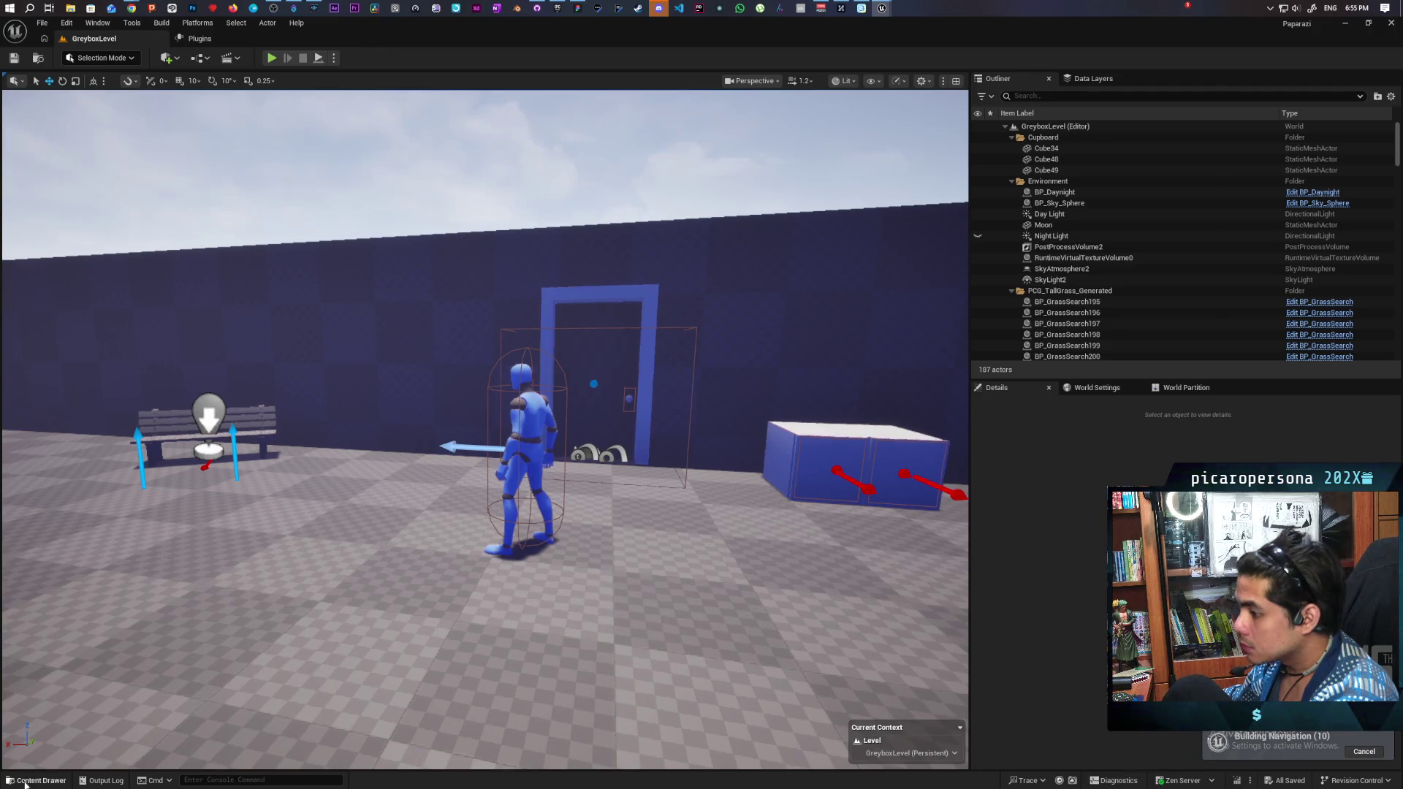
pyautogui.click(25, 781)
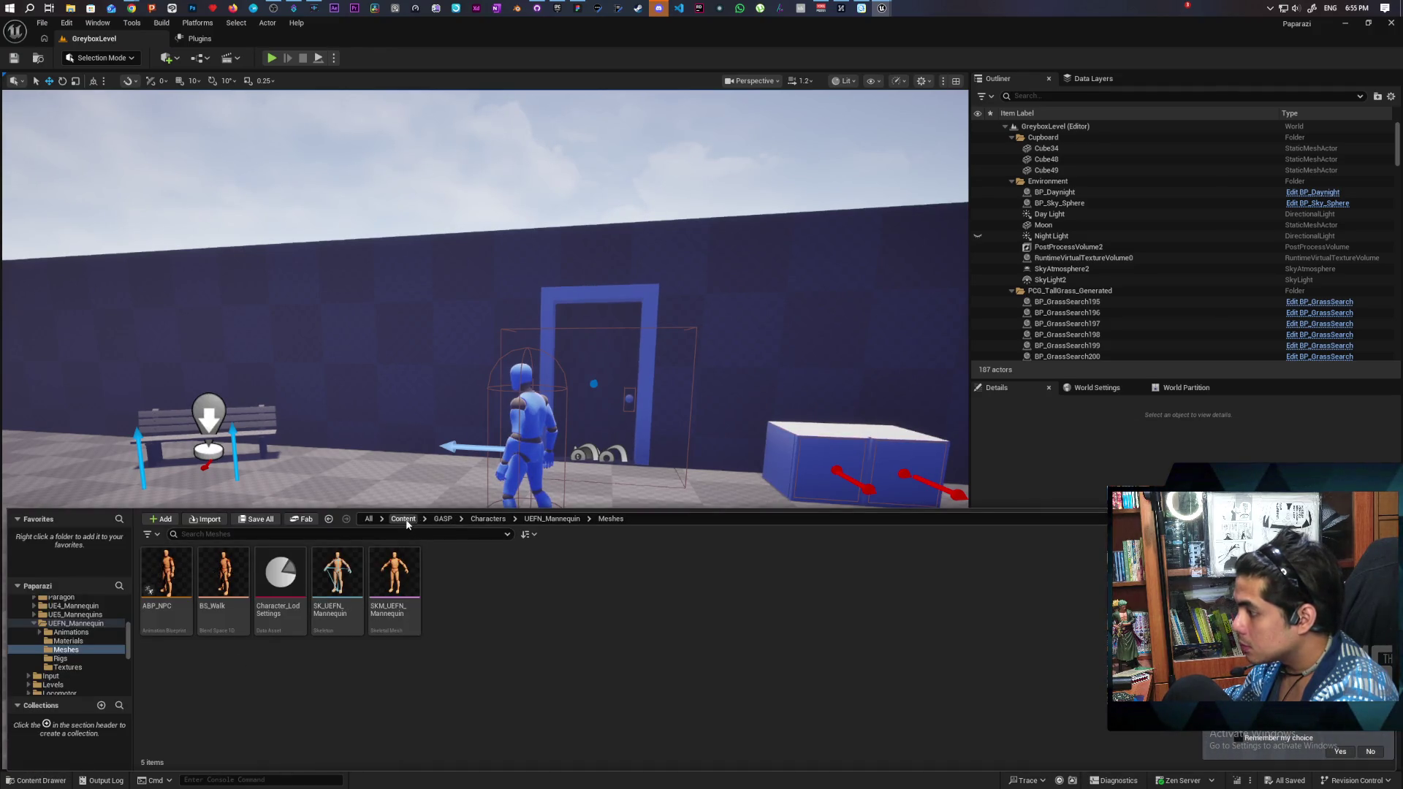
# Step: Search Paparazi's top-level Content folder for 'fall' assets
pyautogui.click(404, 519)
pyautogui.click(378, 538)
pyautogui.write('falk')
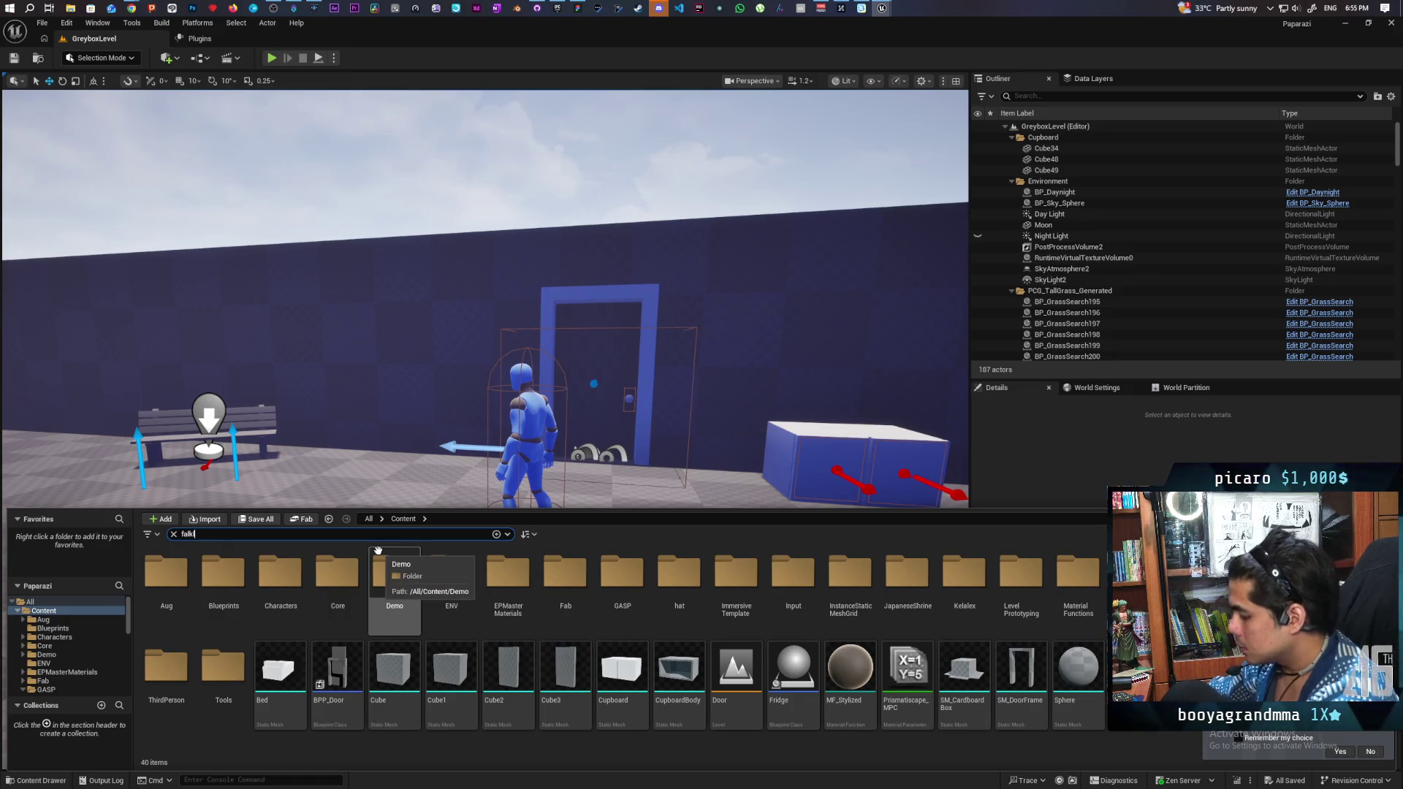
pyautogui.press('BackSpace')
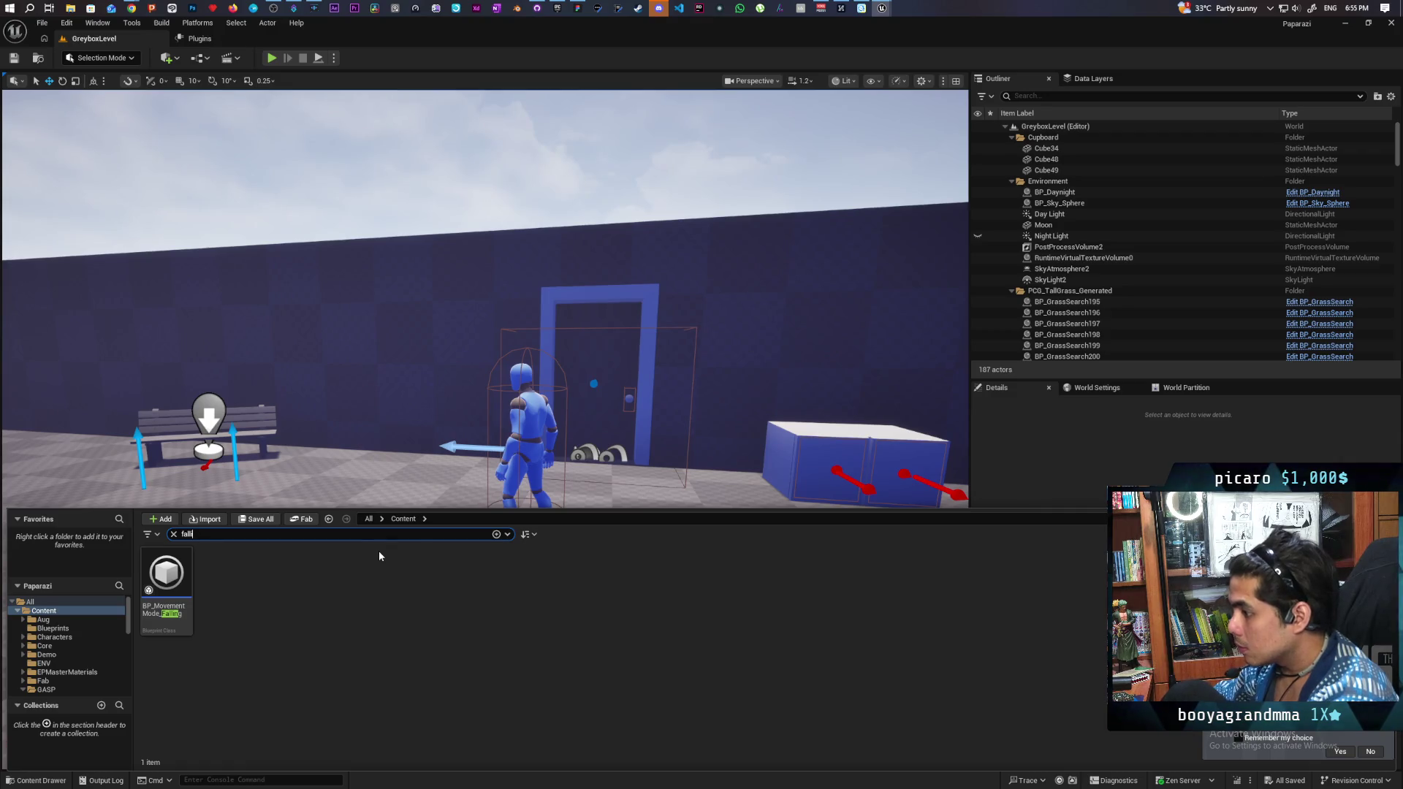
pyautogui.press('BackSpace')
pyautogui.press('BackSpace')
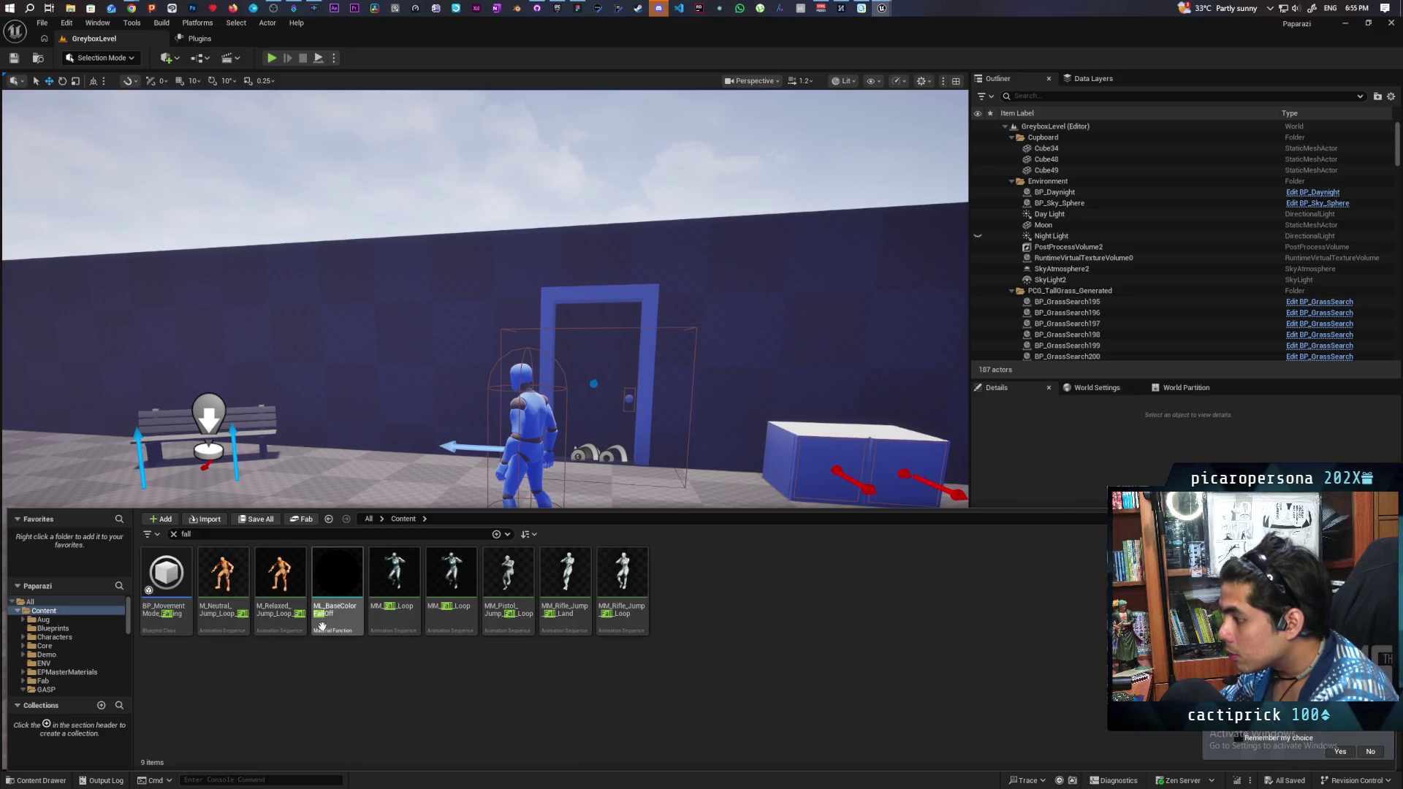
# Step: Preview the M_Neutral_Jump_Loop_Fall animation, then close its editor
pyautogui.doubleClick(220, 581)
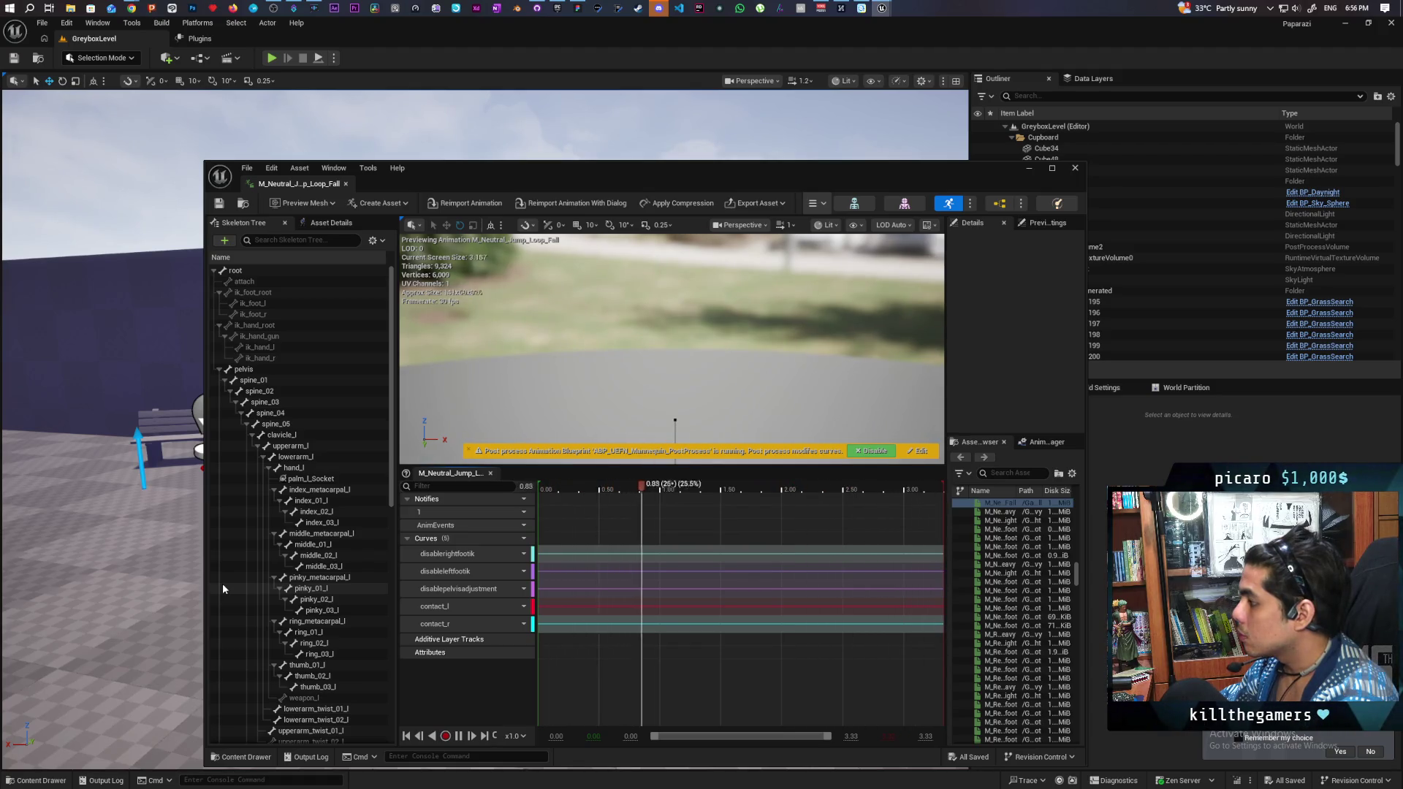
pyautogui.click(1075, 169)
pyautogui.click(31, 782)
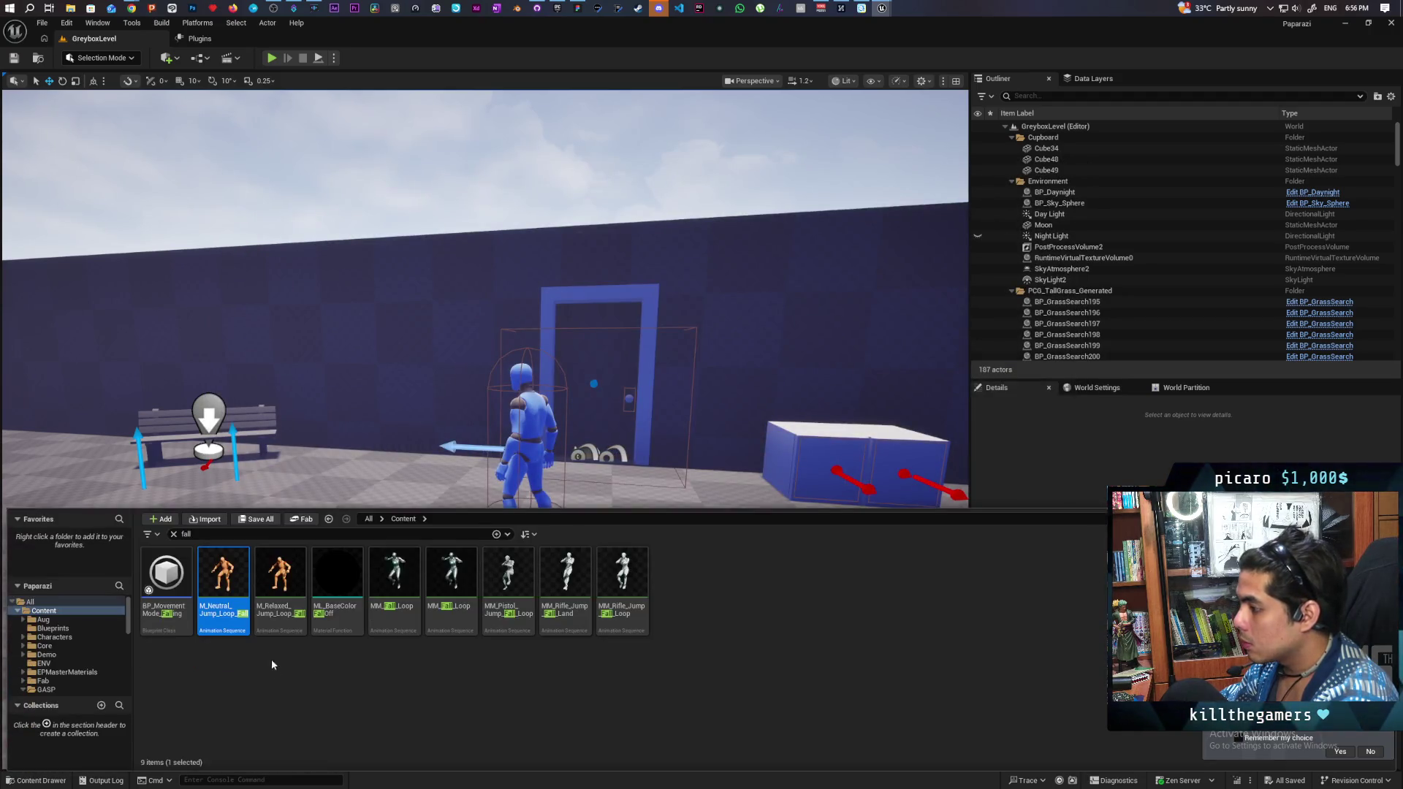
pyautogui.rightClick(231, 577)
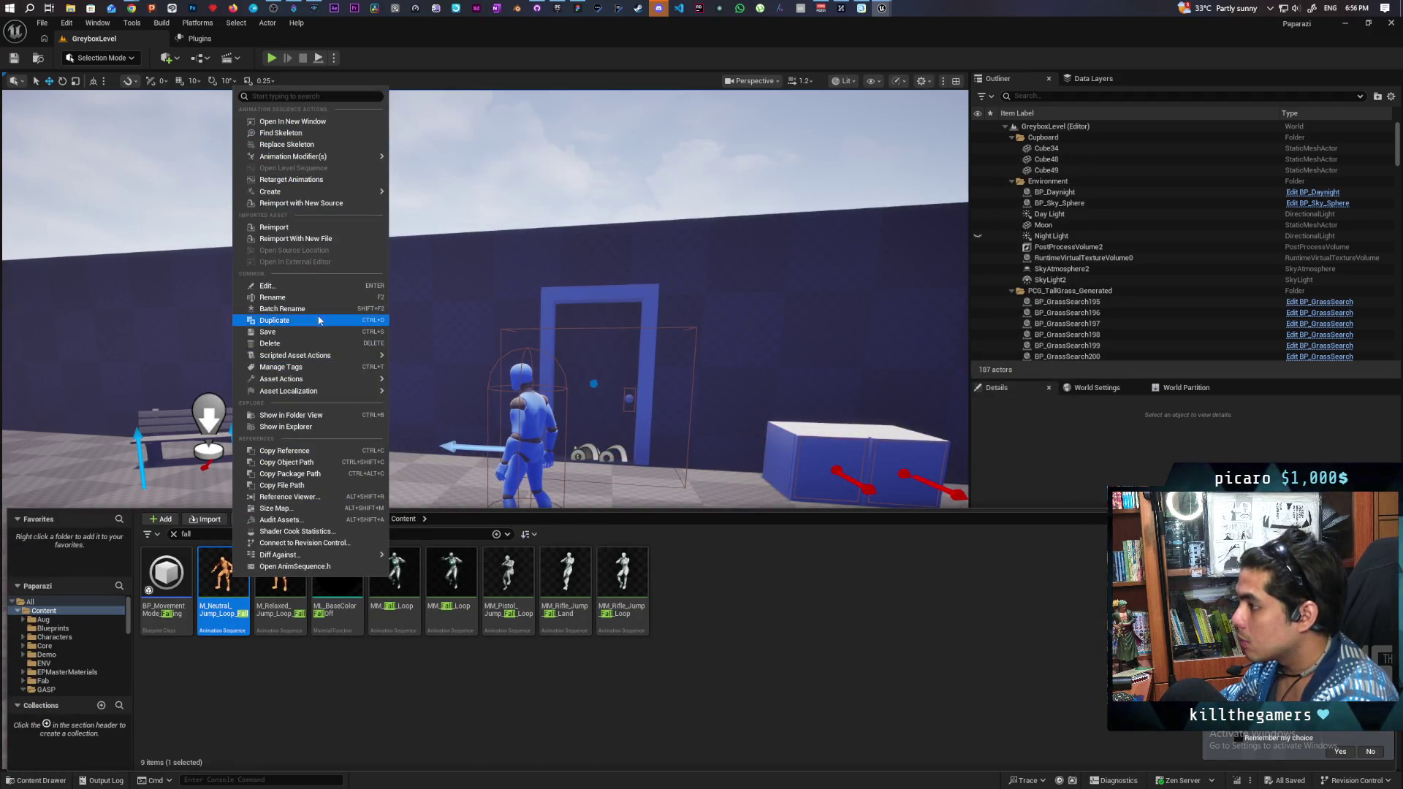
# Step: Migrate M_Neutral_Jump_Loop_Fall and its dependencies into Kozou_Dioramas' Content folder, overwriting existing assets
pyautogui.moveTo(351, 378)
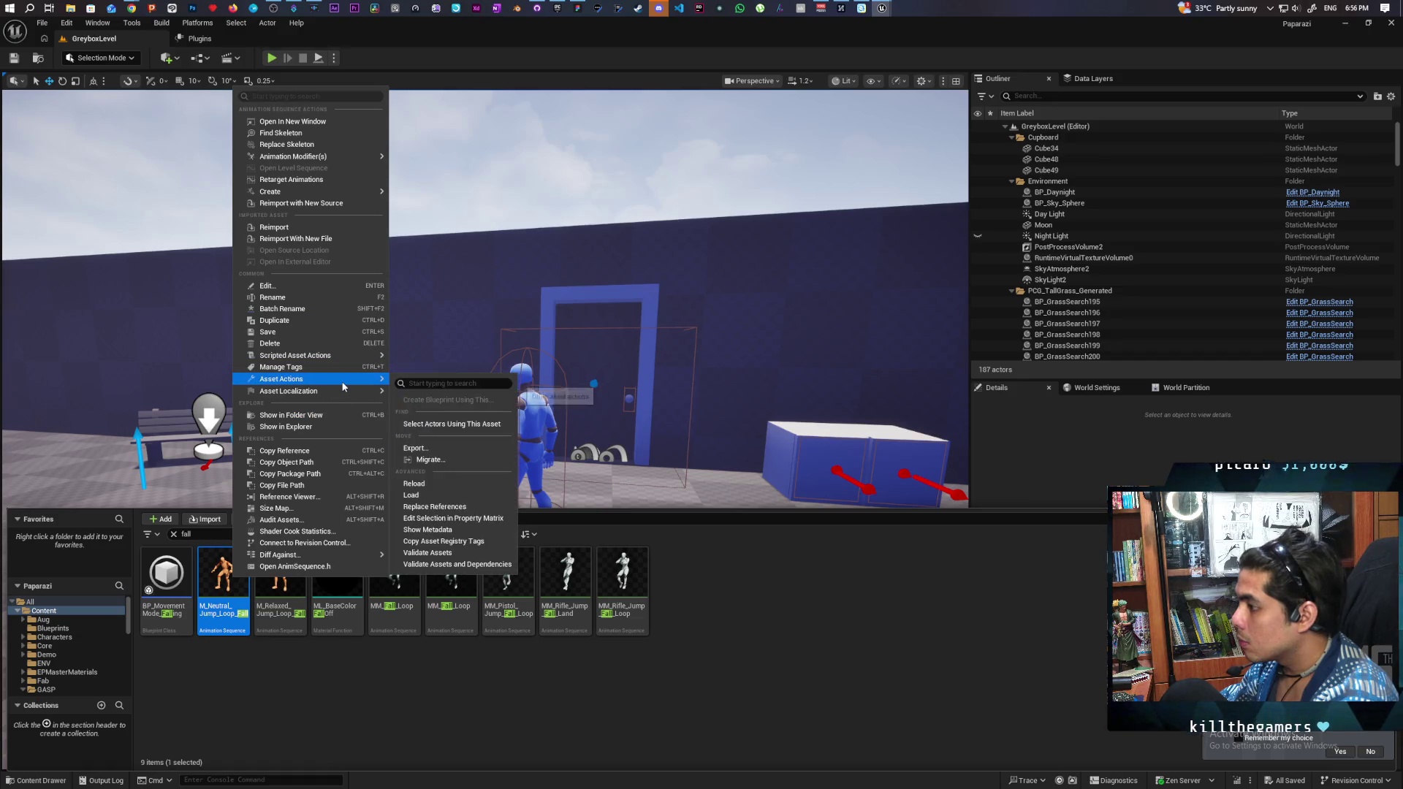
pyautogui.click(447, 461)
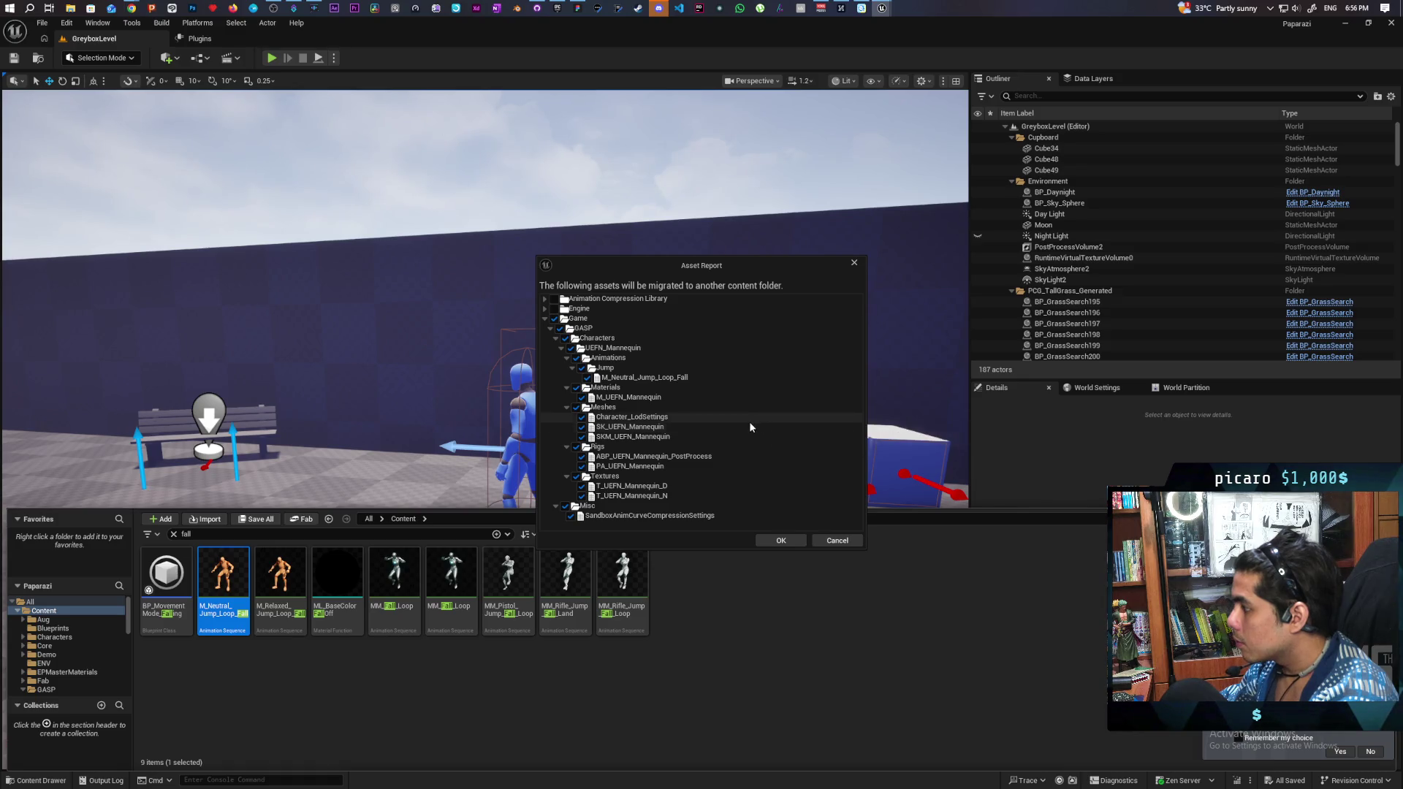
pyautogui.click(780, 541)
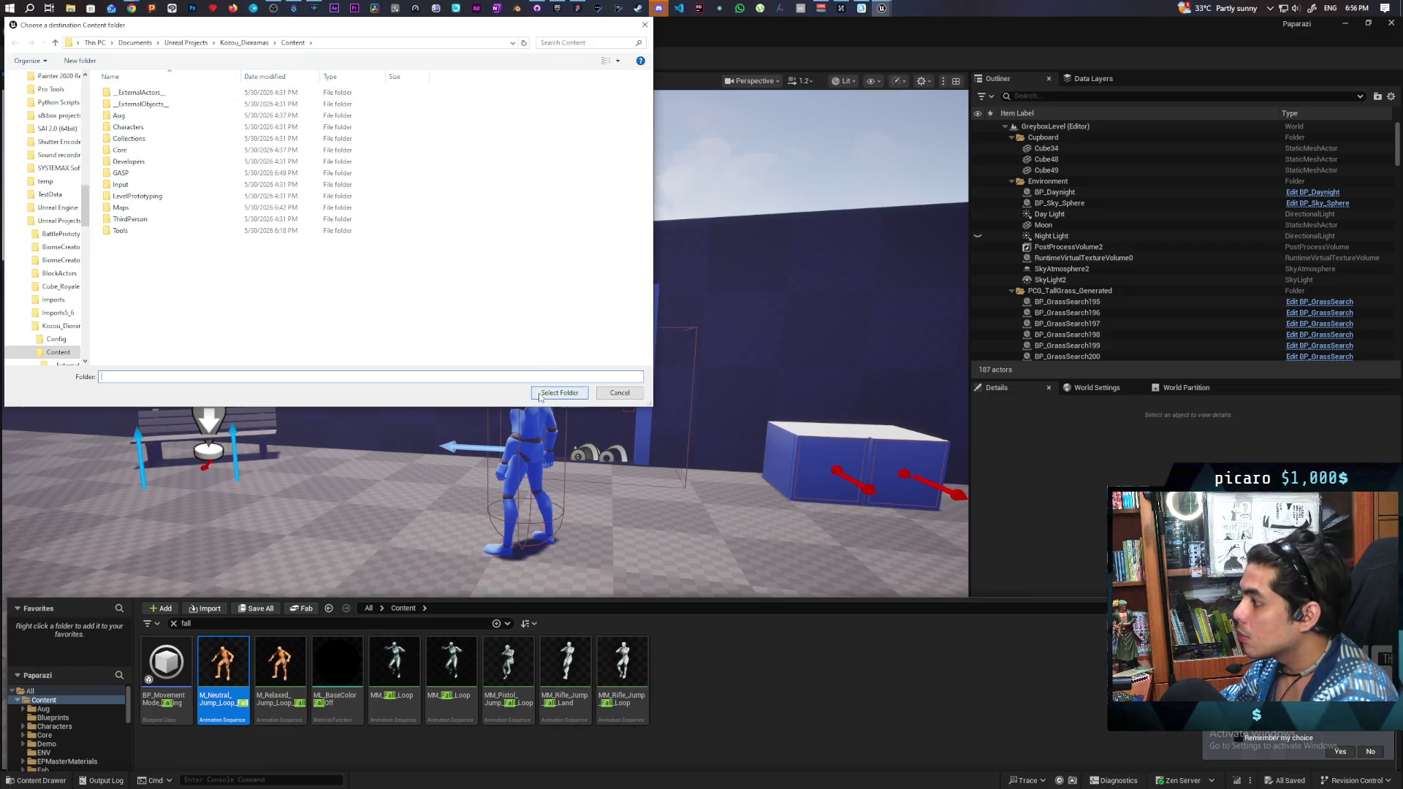
pyautogui.click(559, 392)
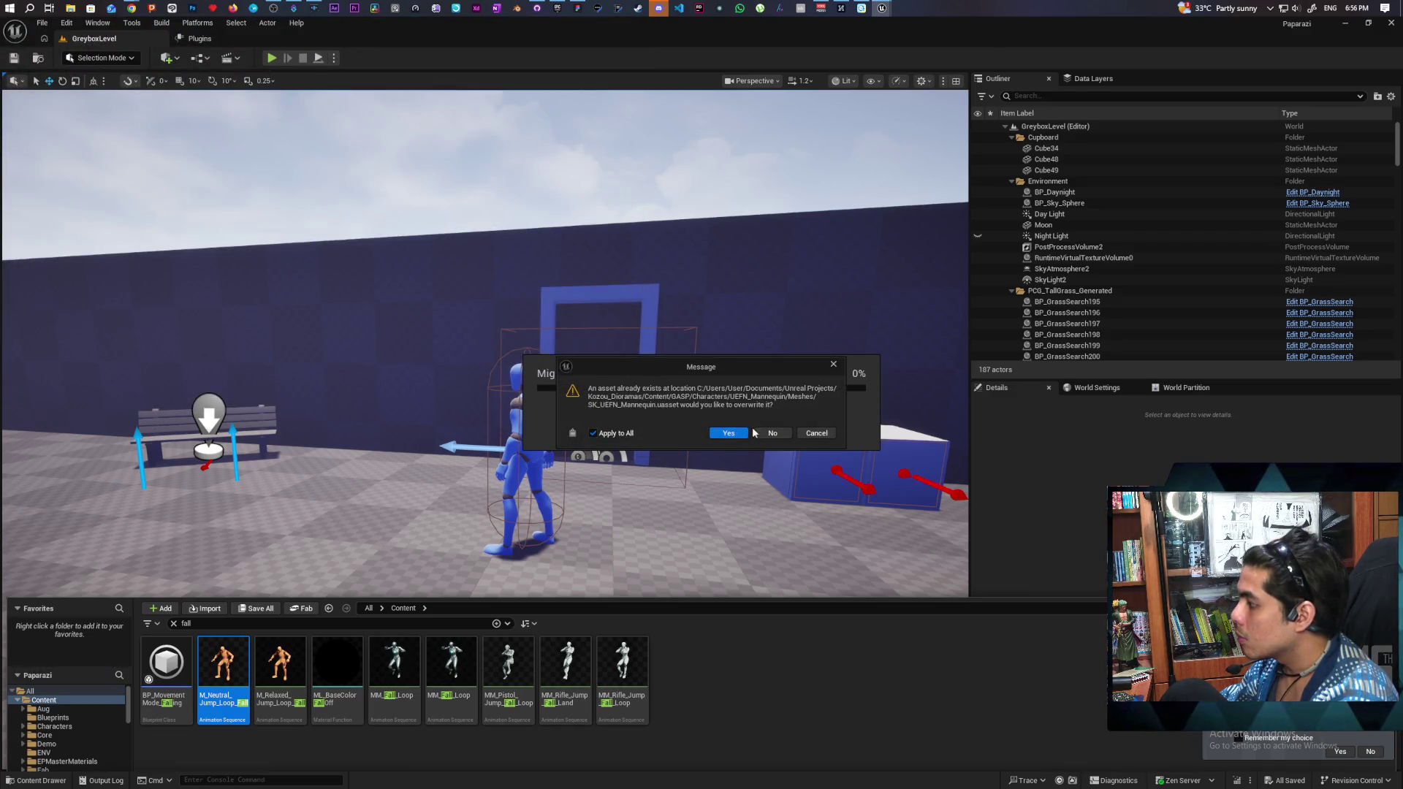
pyautogui.click(771, 432)
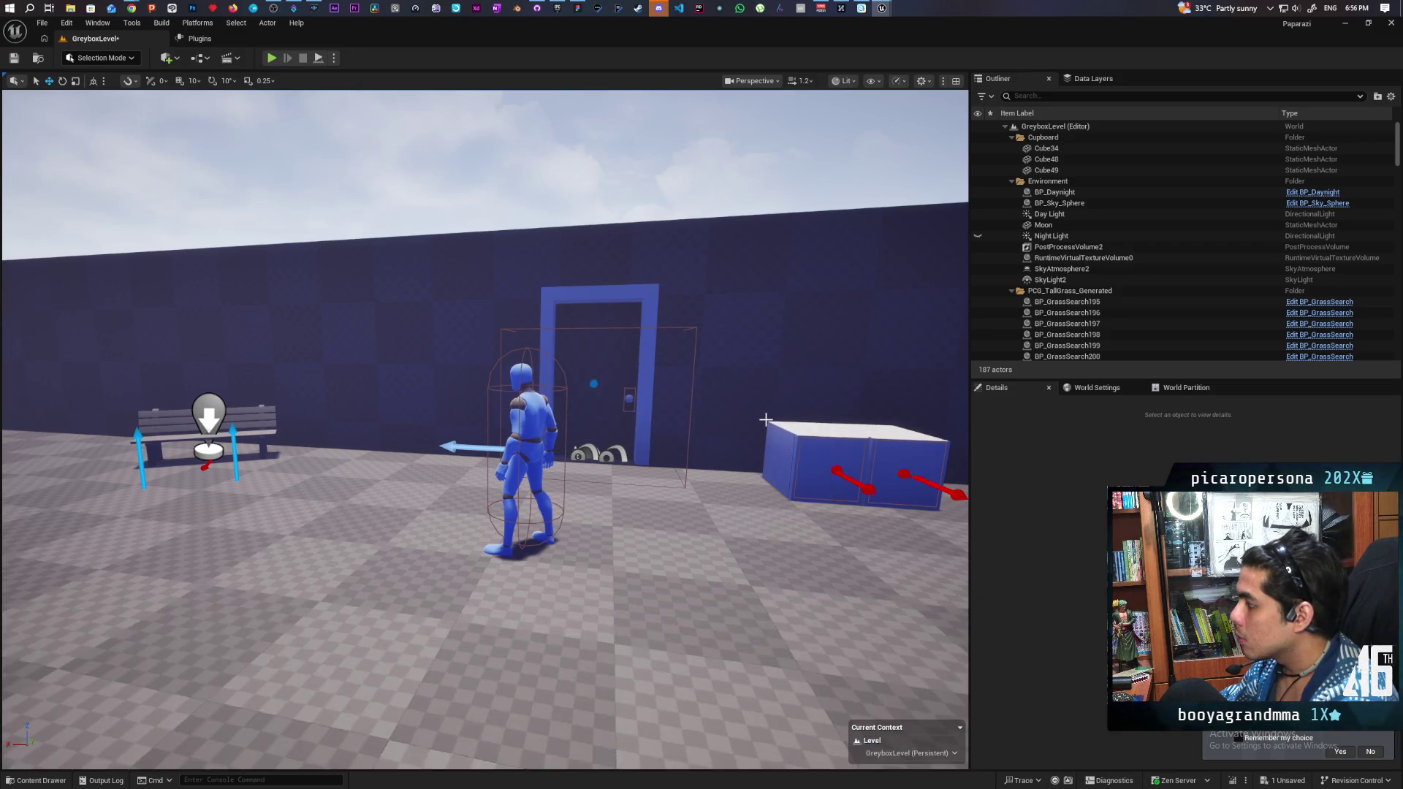
# Step: In ABP_NPC, make the Jumping state play M_Neutral_Jump_Loop_Fall, found by searching 'fa'
pyautogui.moveTo(880, 10)
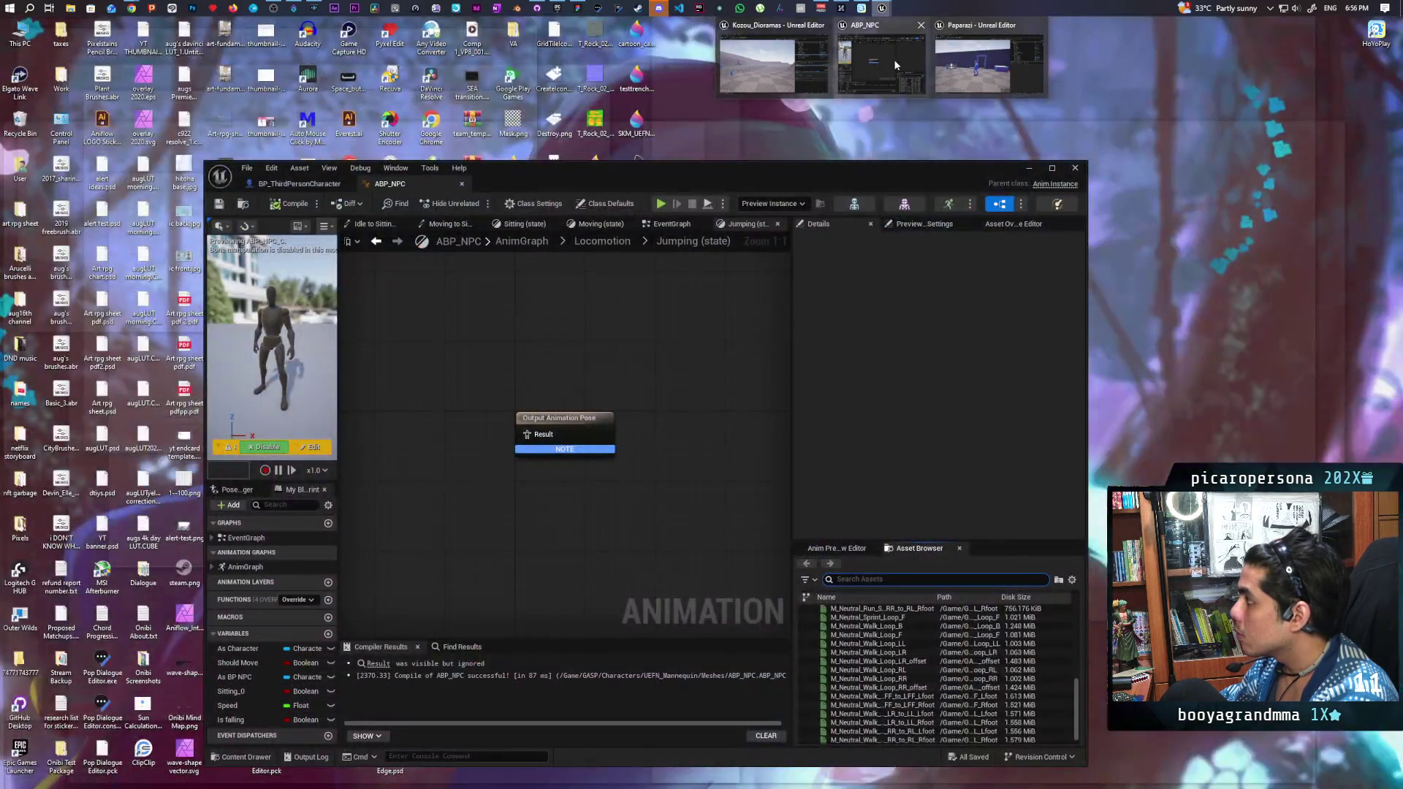
pyautogui.click(896, 65)
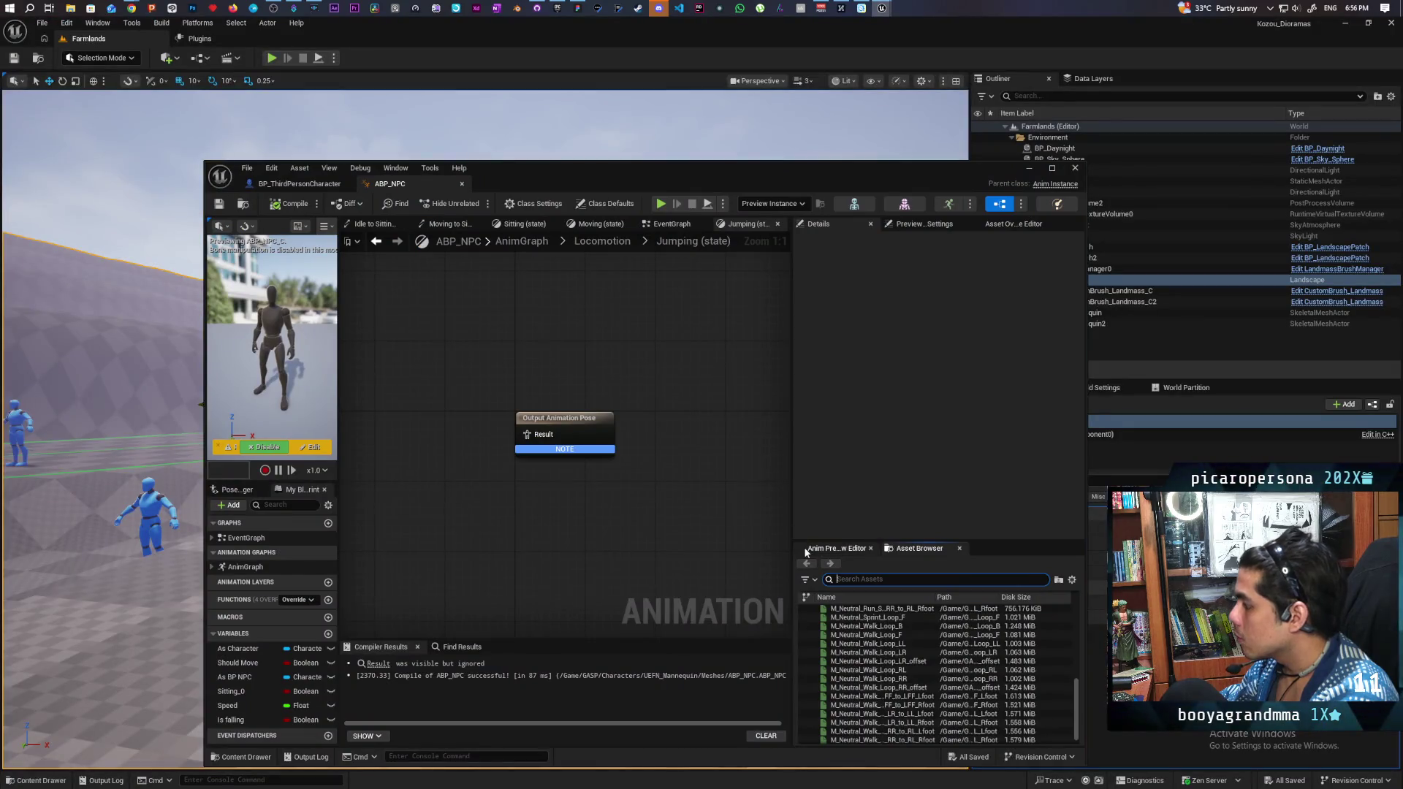
pyautogui.write('fa')
pyautogui.moveTo(859, 609); pyautogui.dragTo(387, 418)
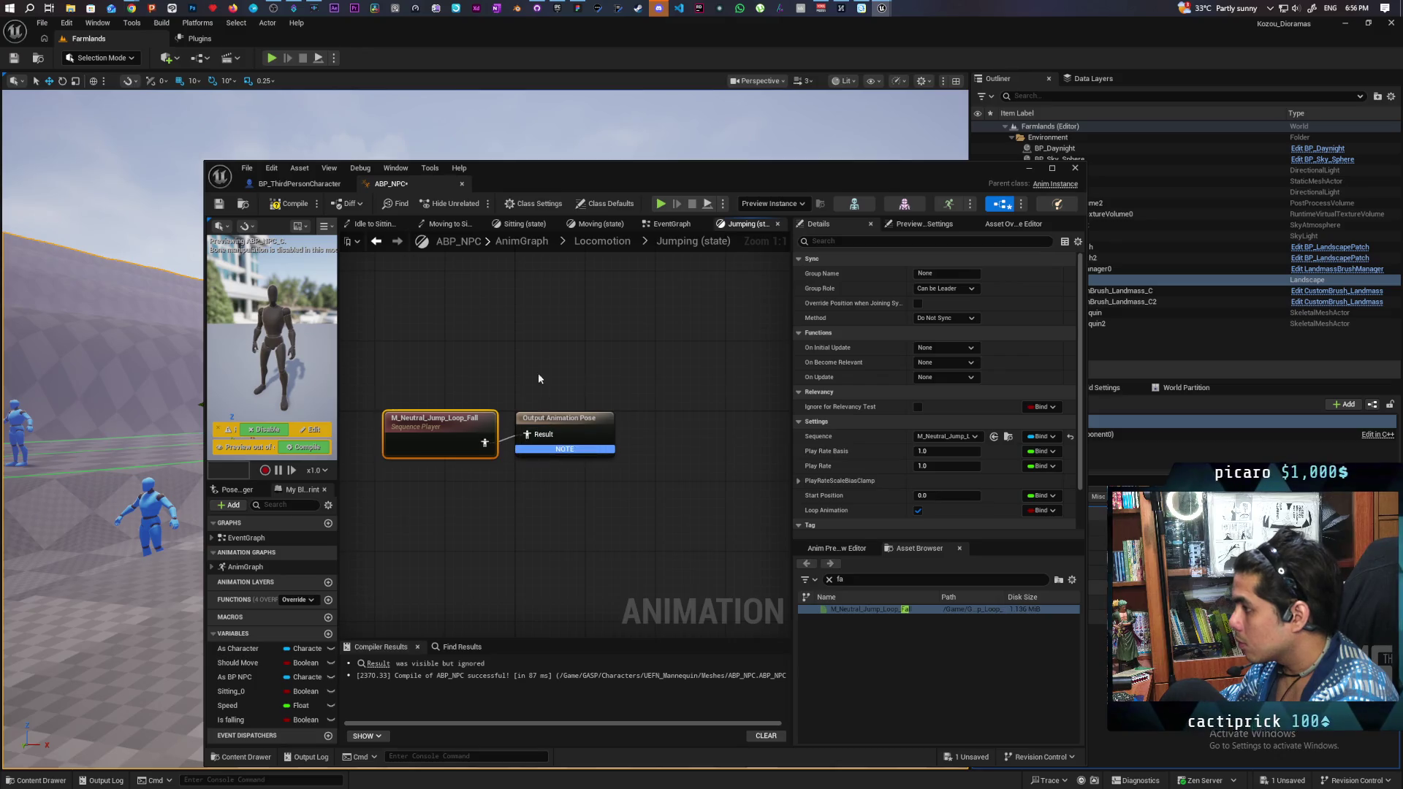
# Step: Compile ABP_NPC, then return to the level viewport's right-click options
pyautogui.click(277, 206)
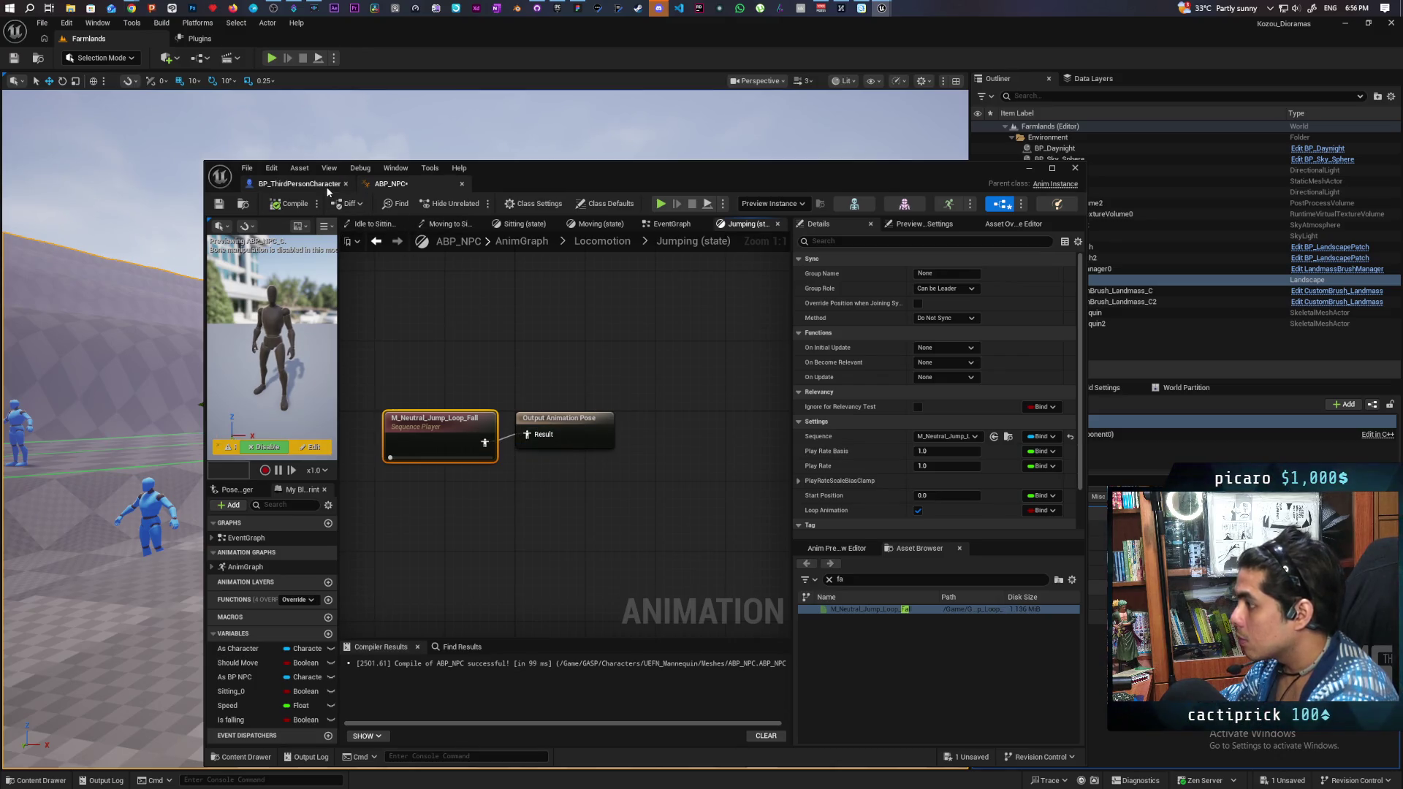
pyautogui.click(277, 73)
pyautogui.rightClick(363, 518)
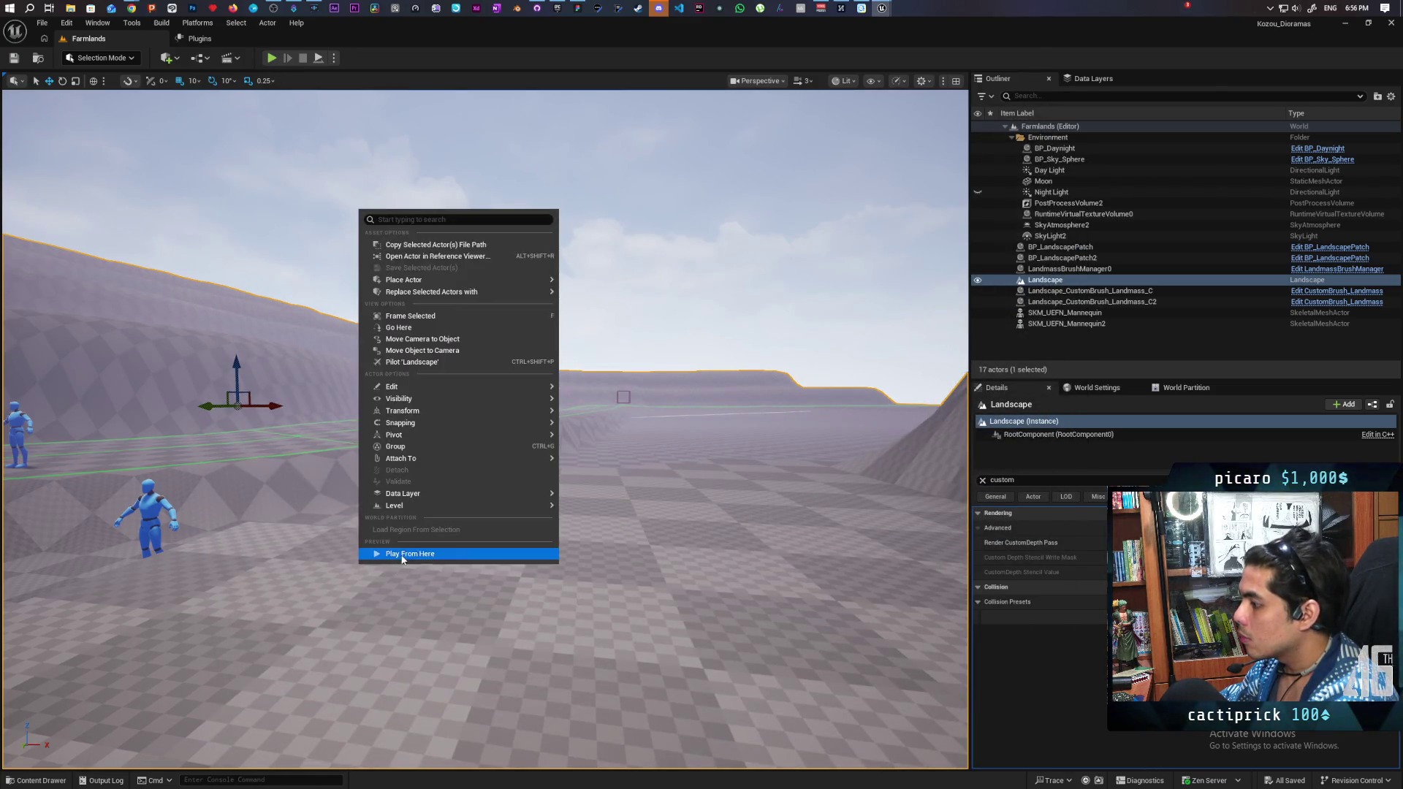
# Step: Play From Here and run and jump the mannequin toward the blue NPC
pyautogui.click(398, 556)
pyautogui.press('w')
pyautogui.press('space')
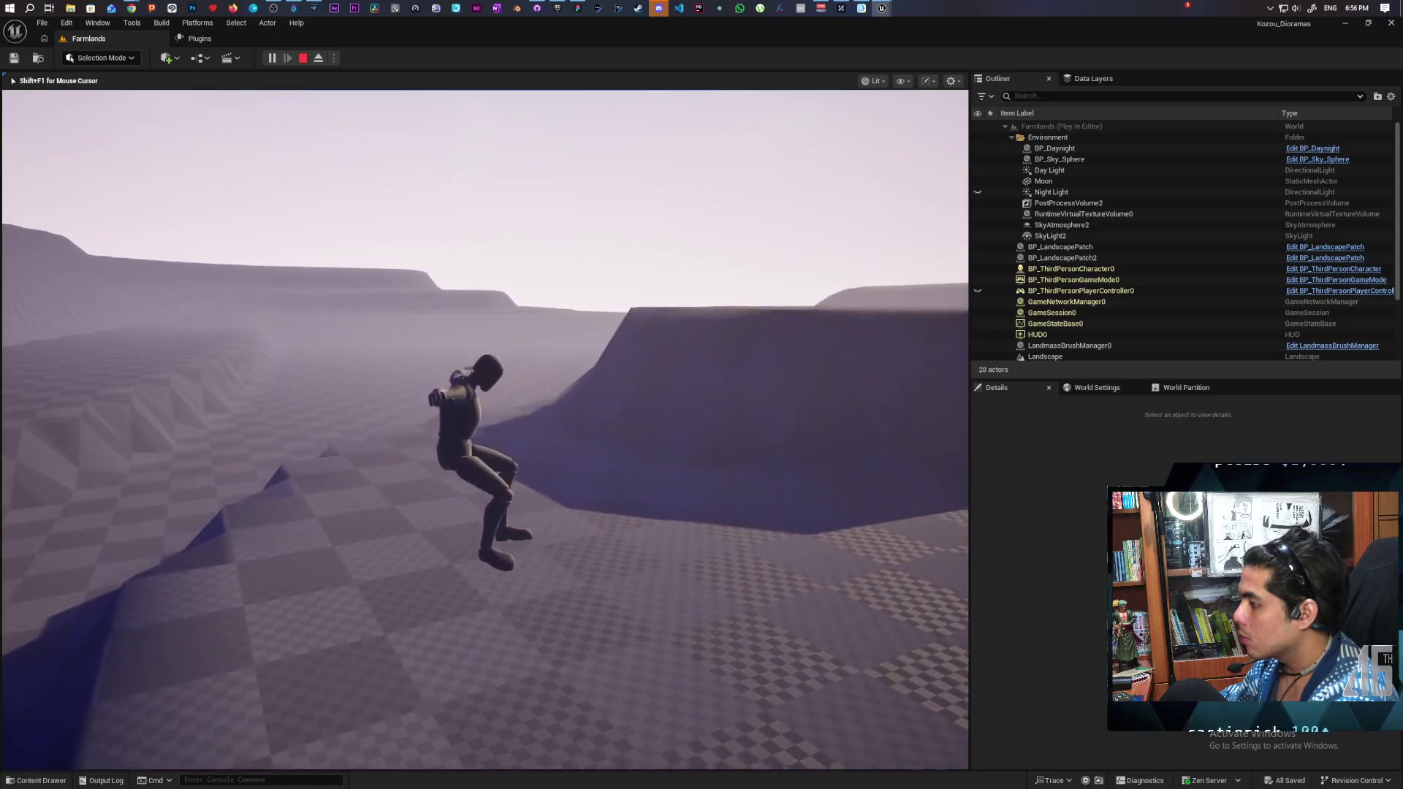
pyautogui.press('space')
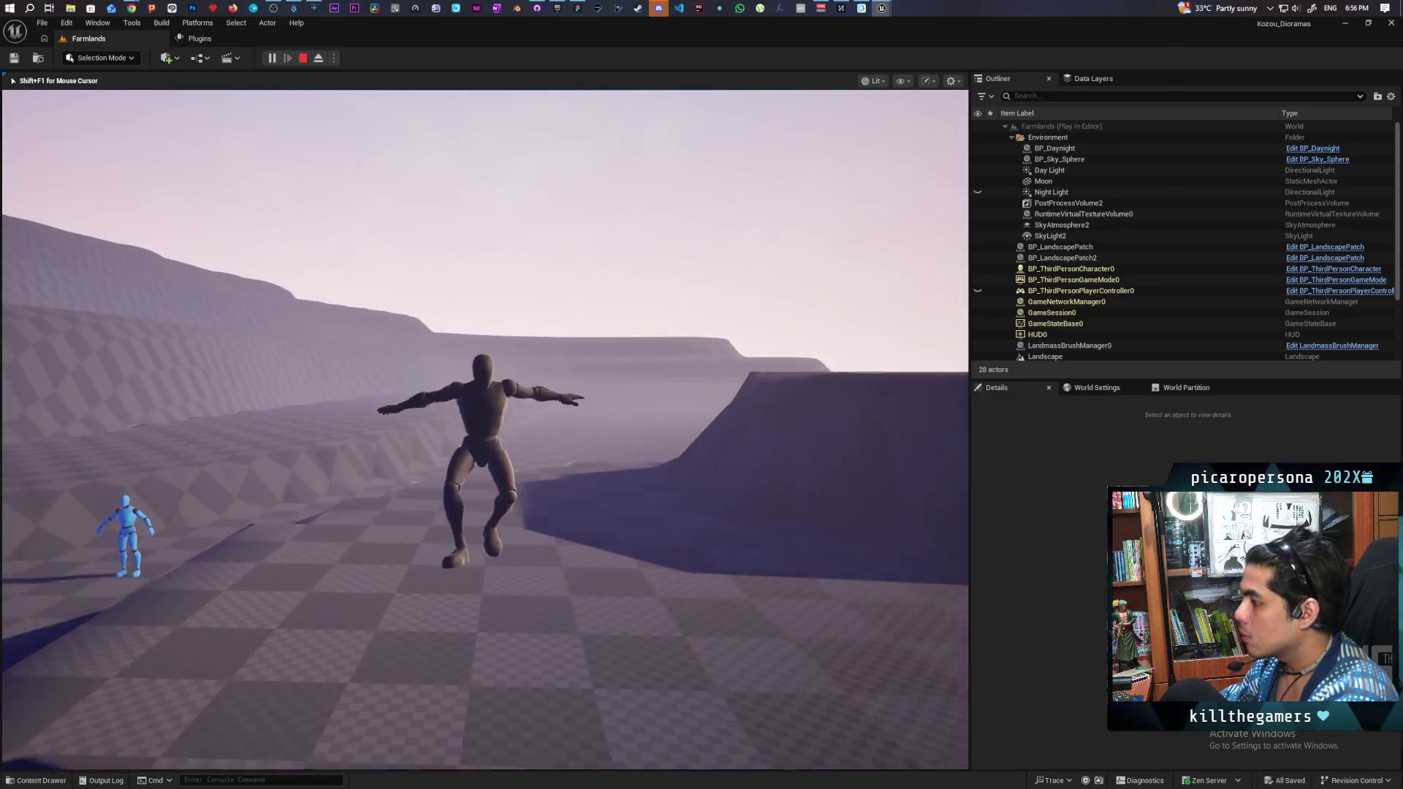
pyautogui.press('w')
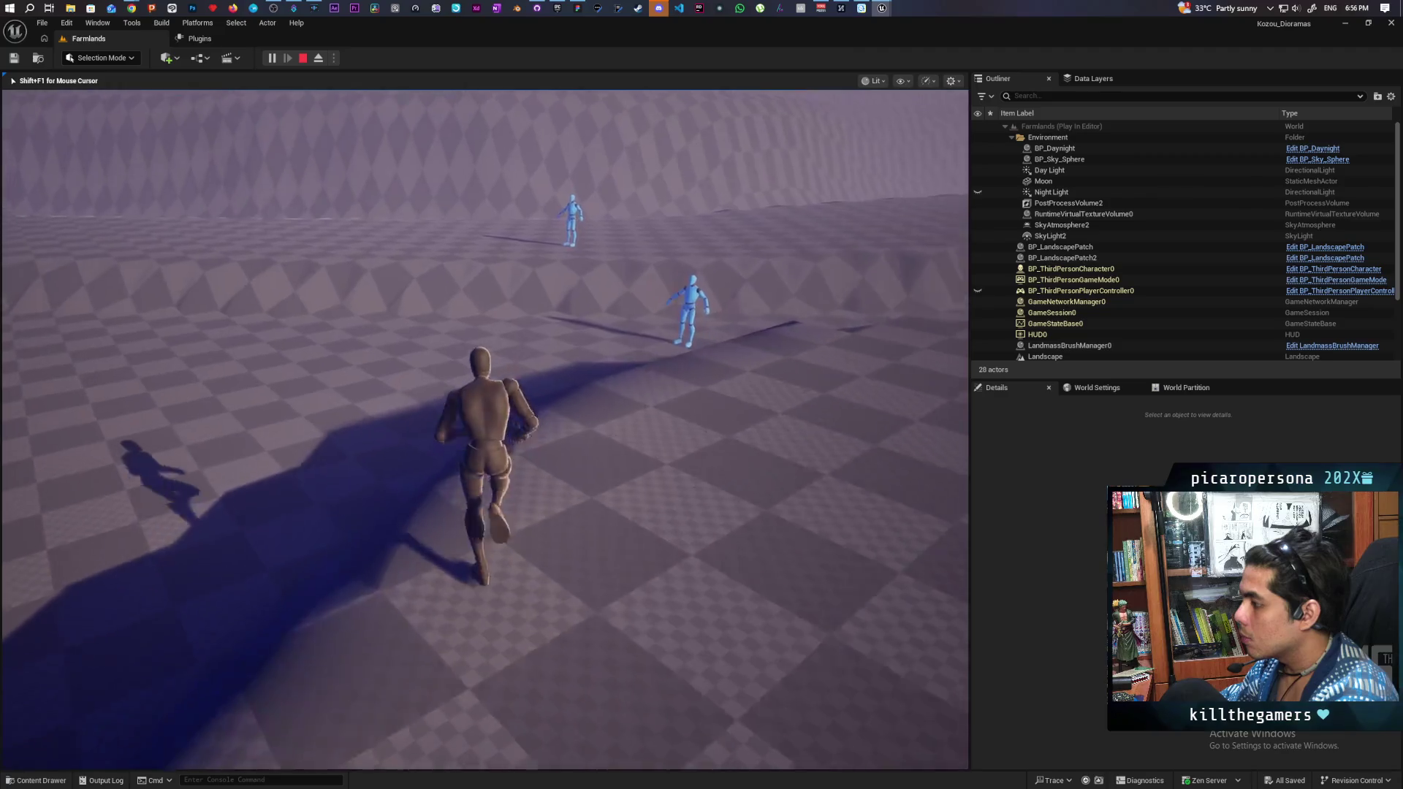
pyautogui.press('space')
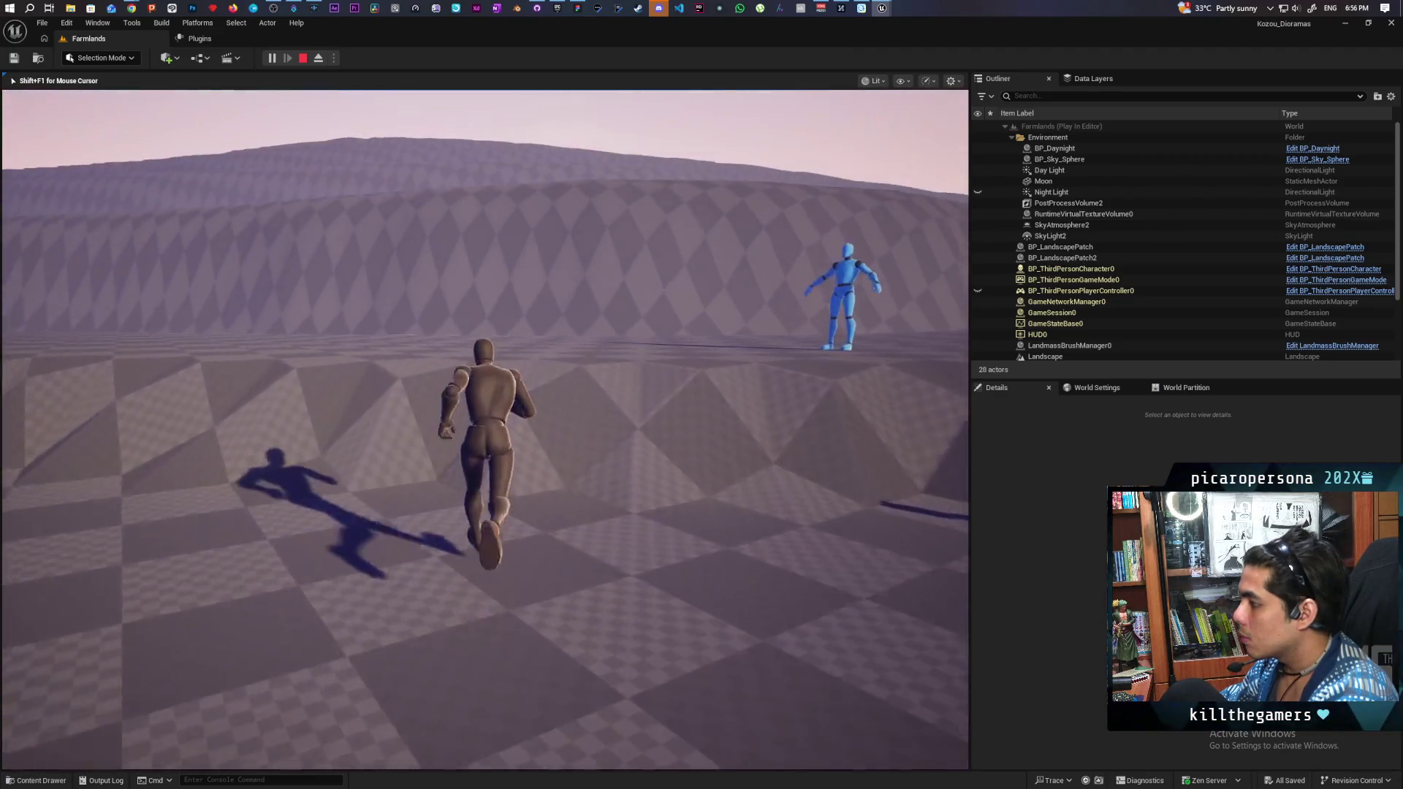
pyautogui.press('space')
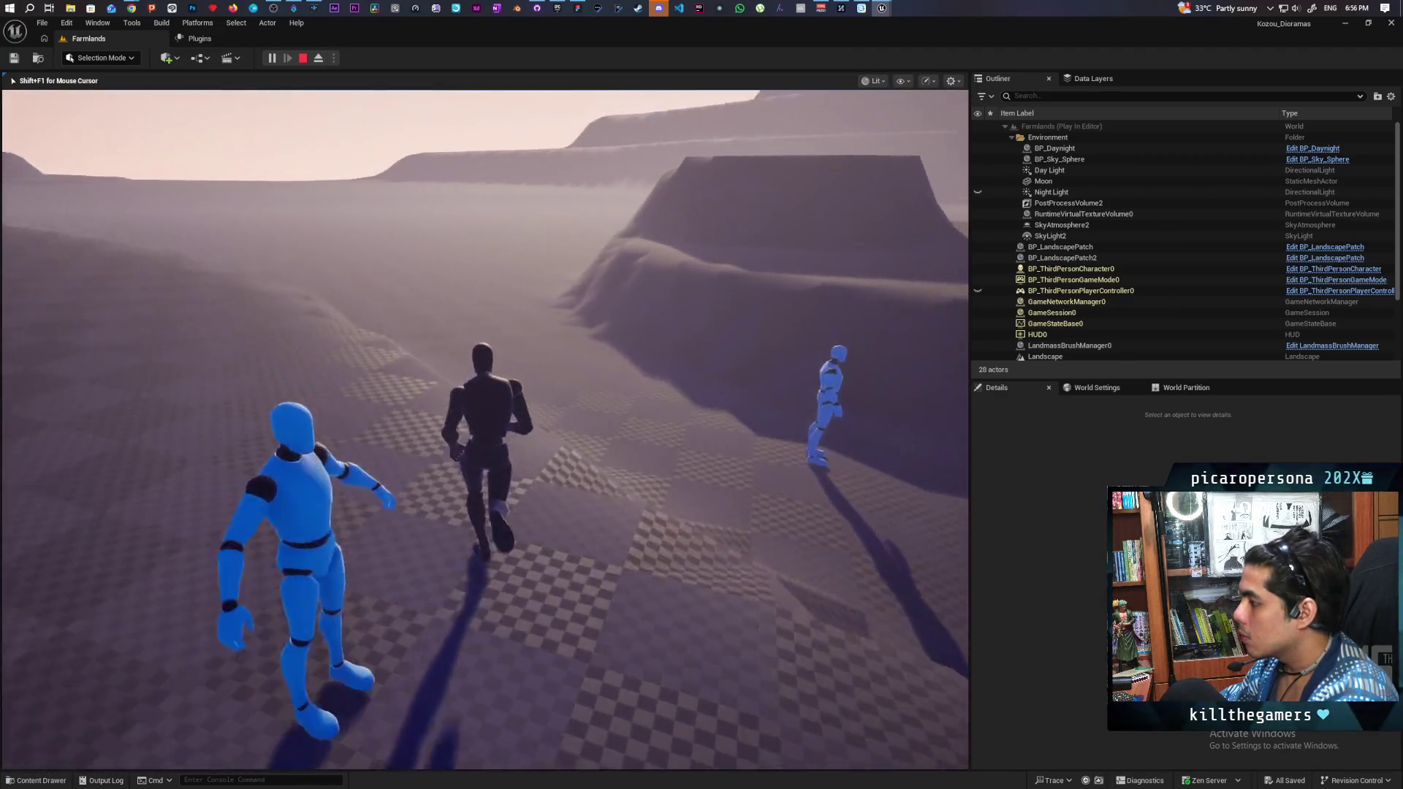
pyautogui.press('space')
pyautogui.press('space')
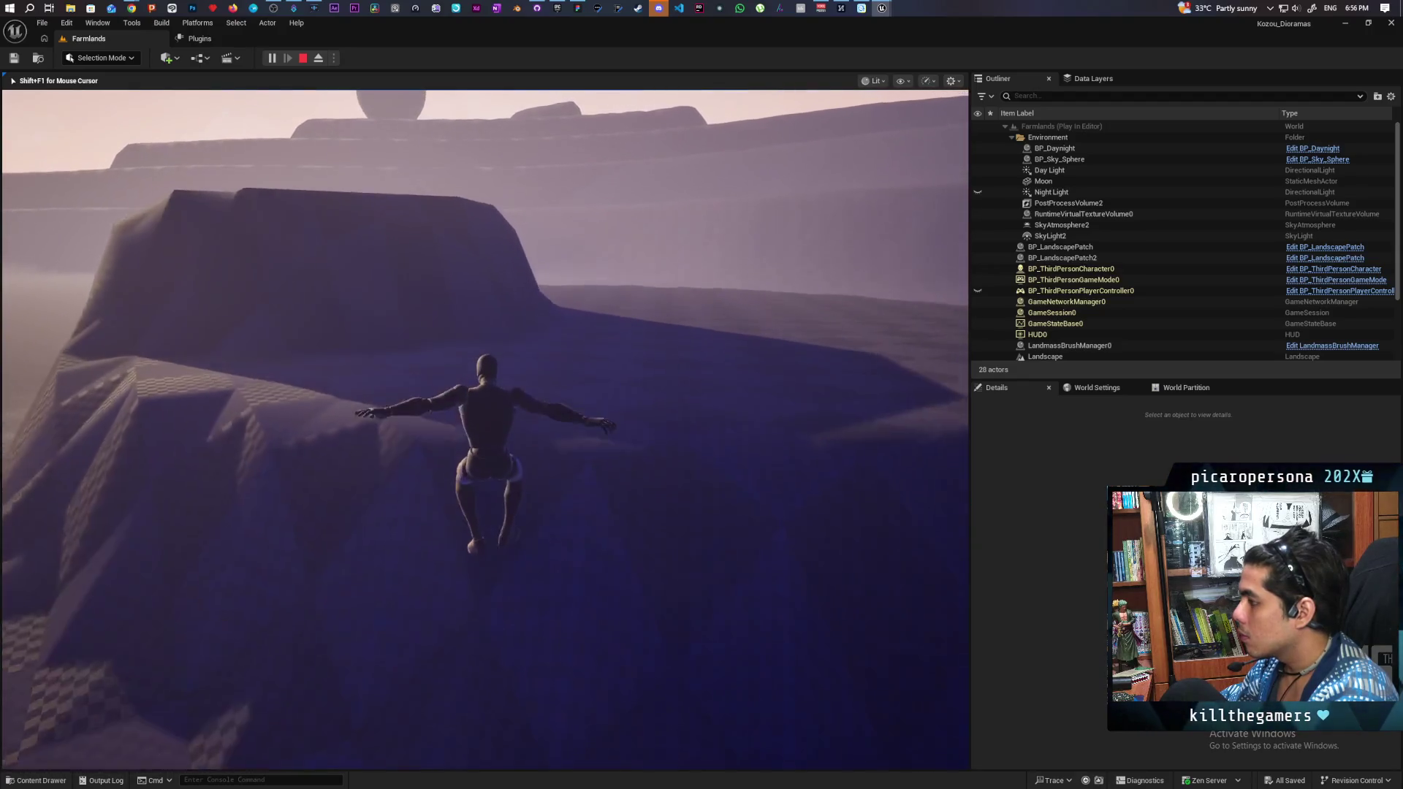
# Step: Keep running and jumping toward the ridges and NPCs, then stop the test and open the Content Drawer
pyautogui.press('w')
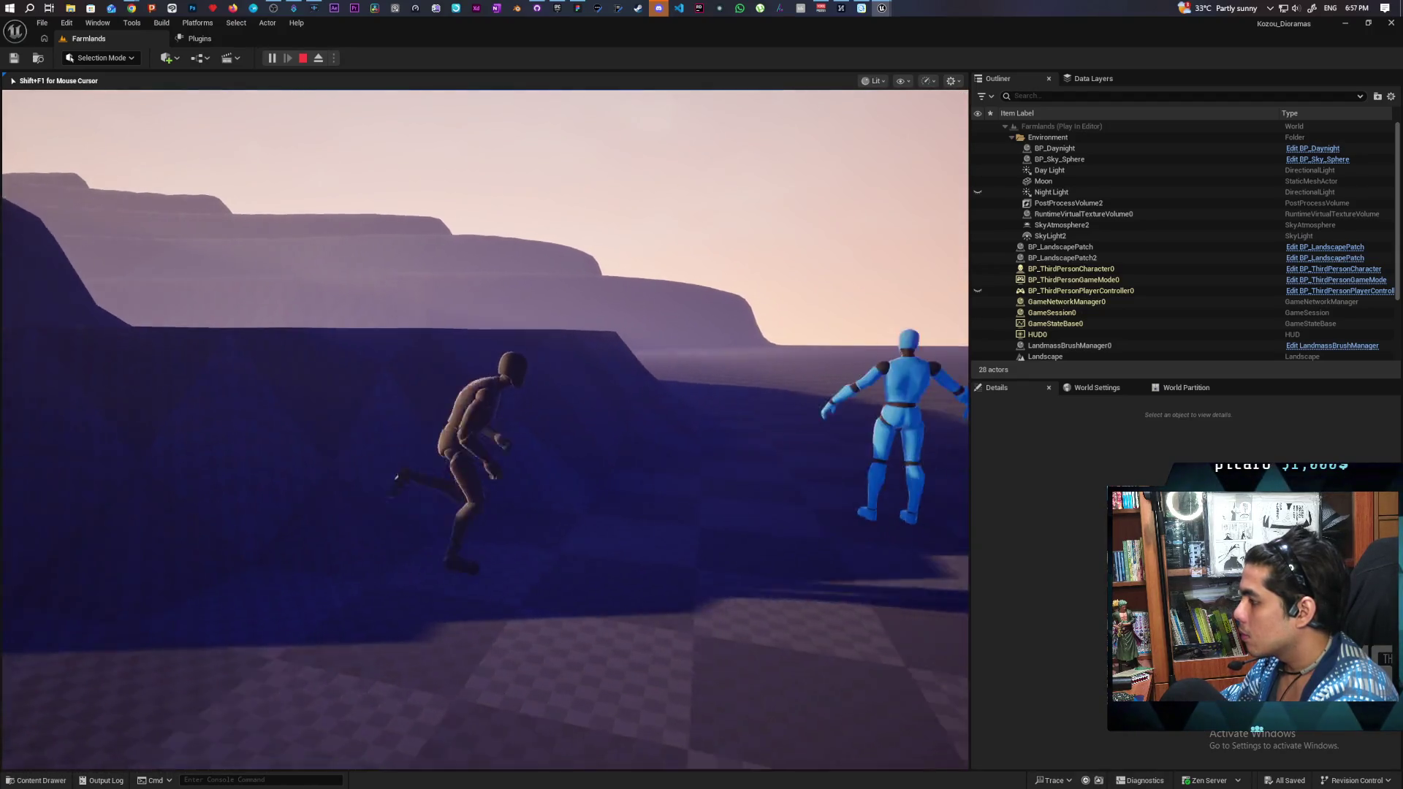
pyautogui.press('space')
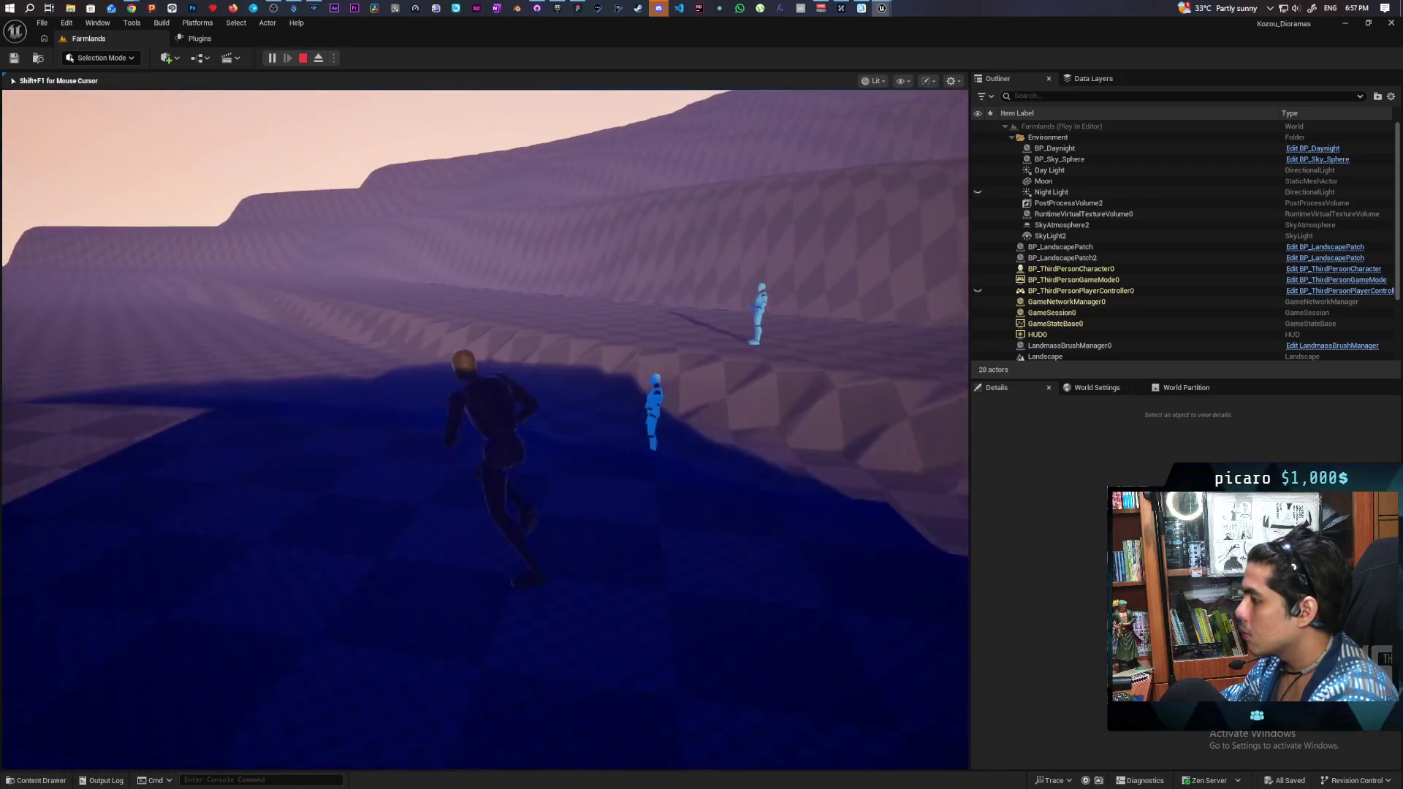
pyautogui.press('space')
pyautogui.press('w')
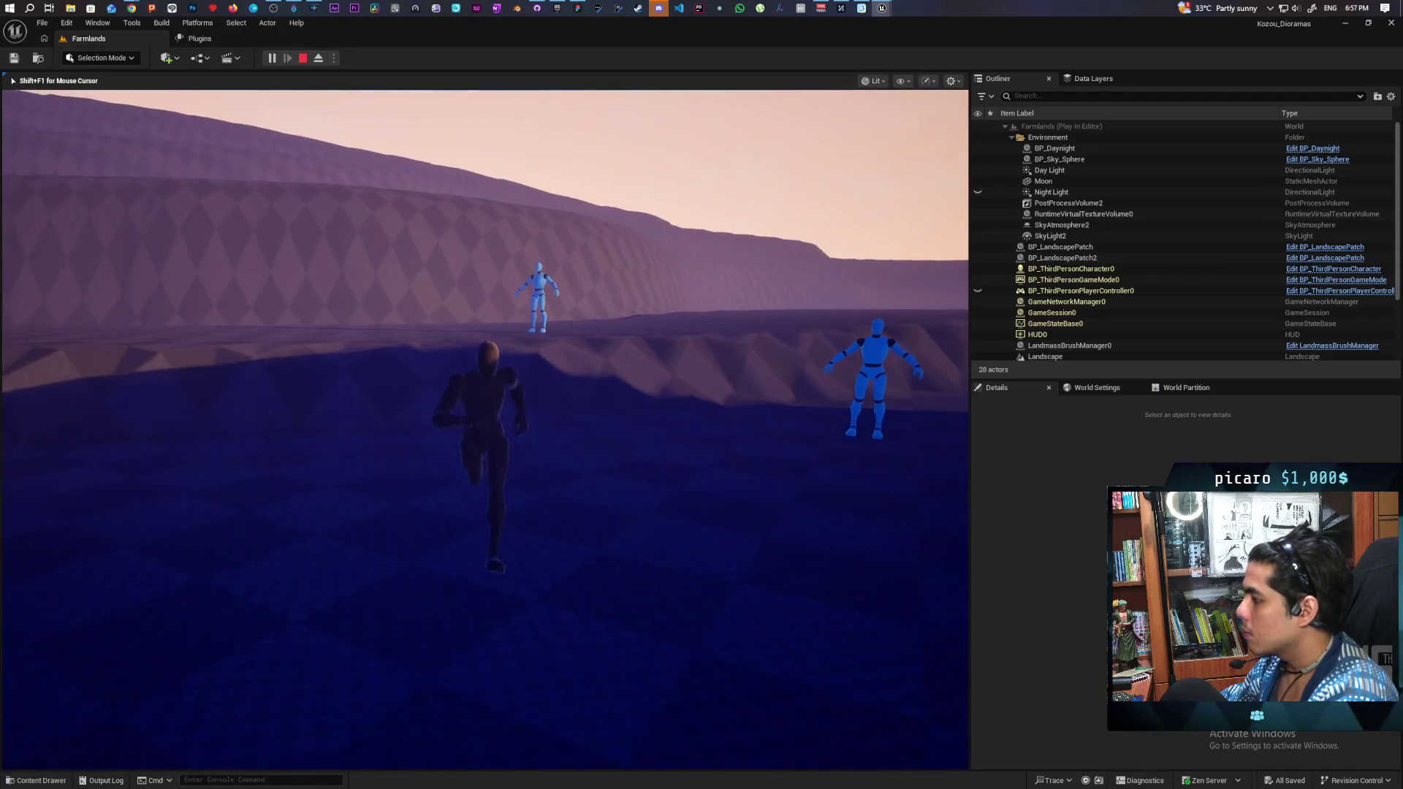
pyautogui.press('w')
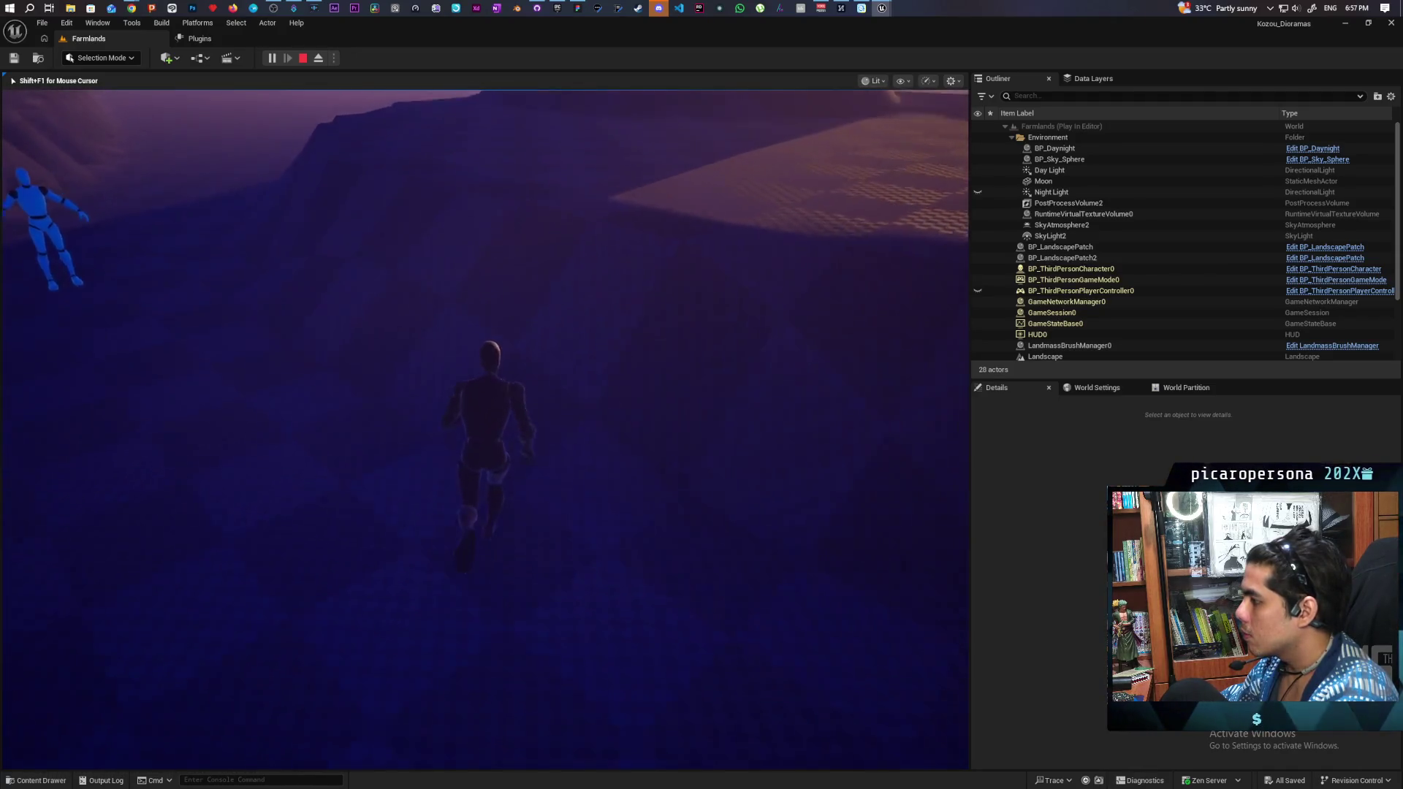
pyautogui.press('s')
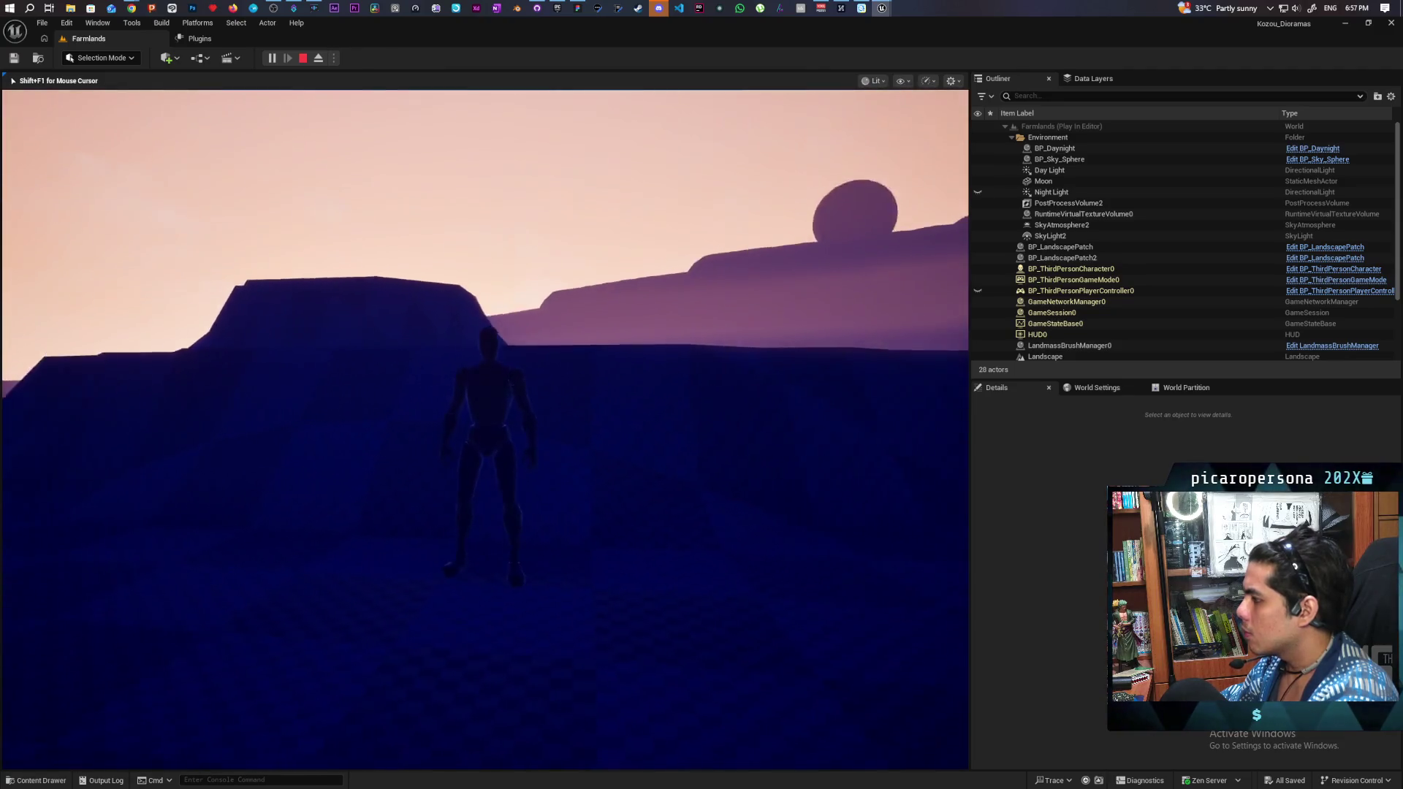
pyautogui.press('w')
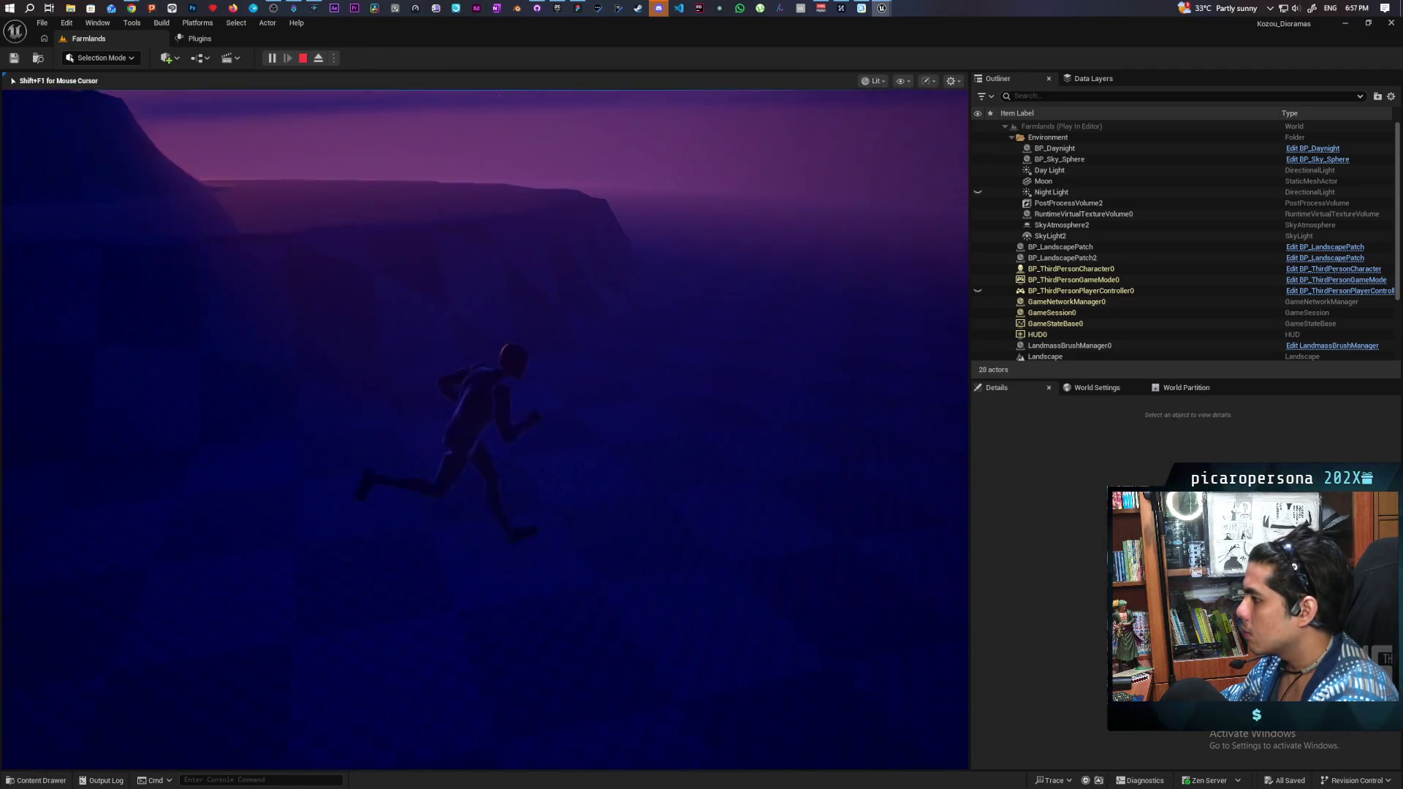
pyautogui.press('w')
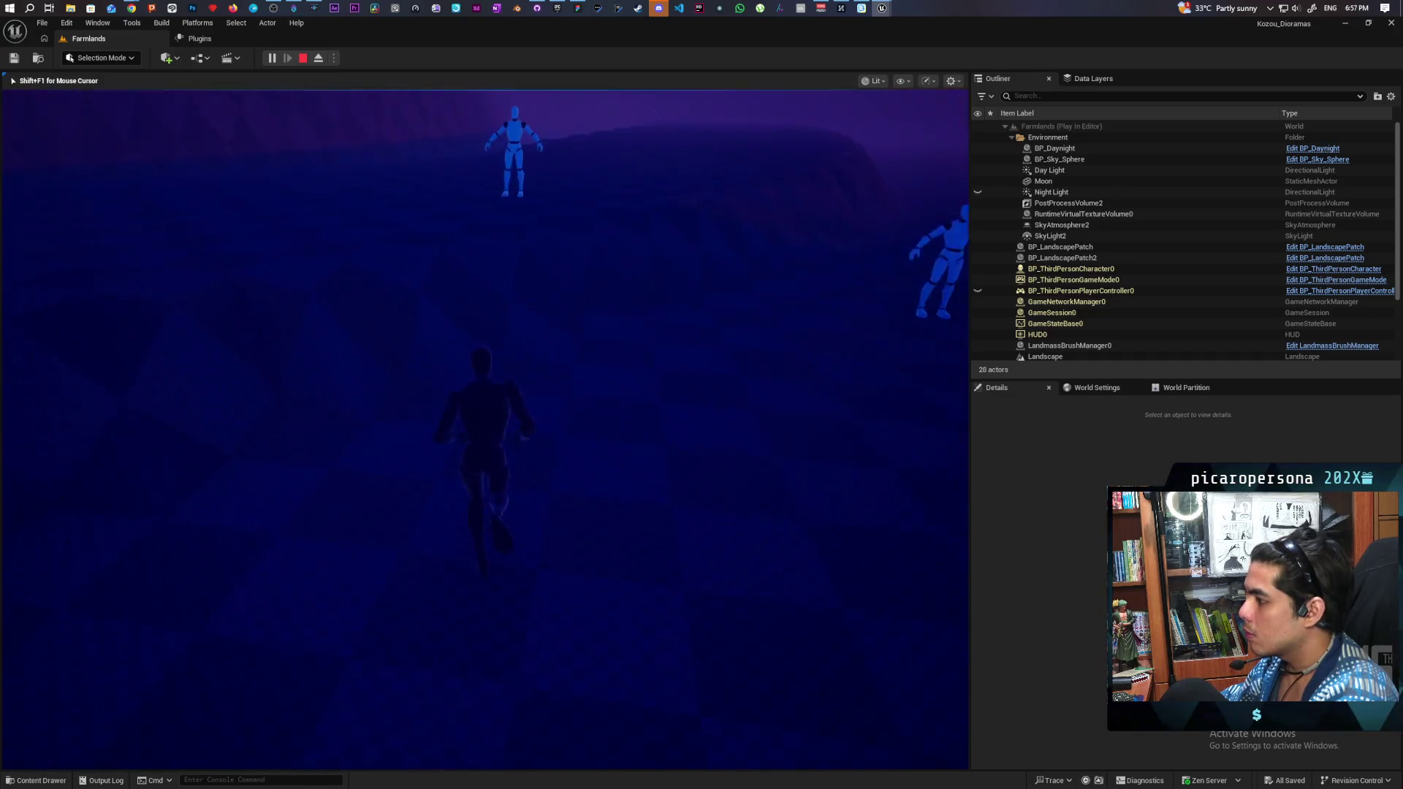
pyautogui.press('Escape')
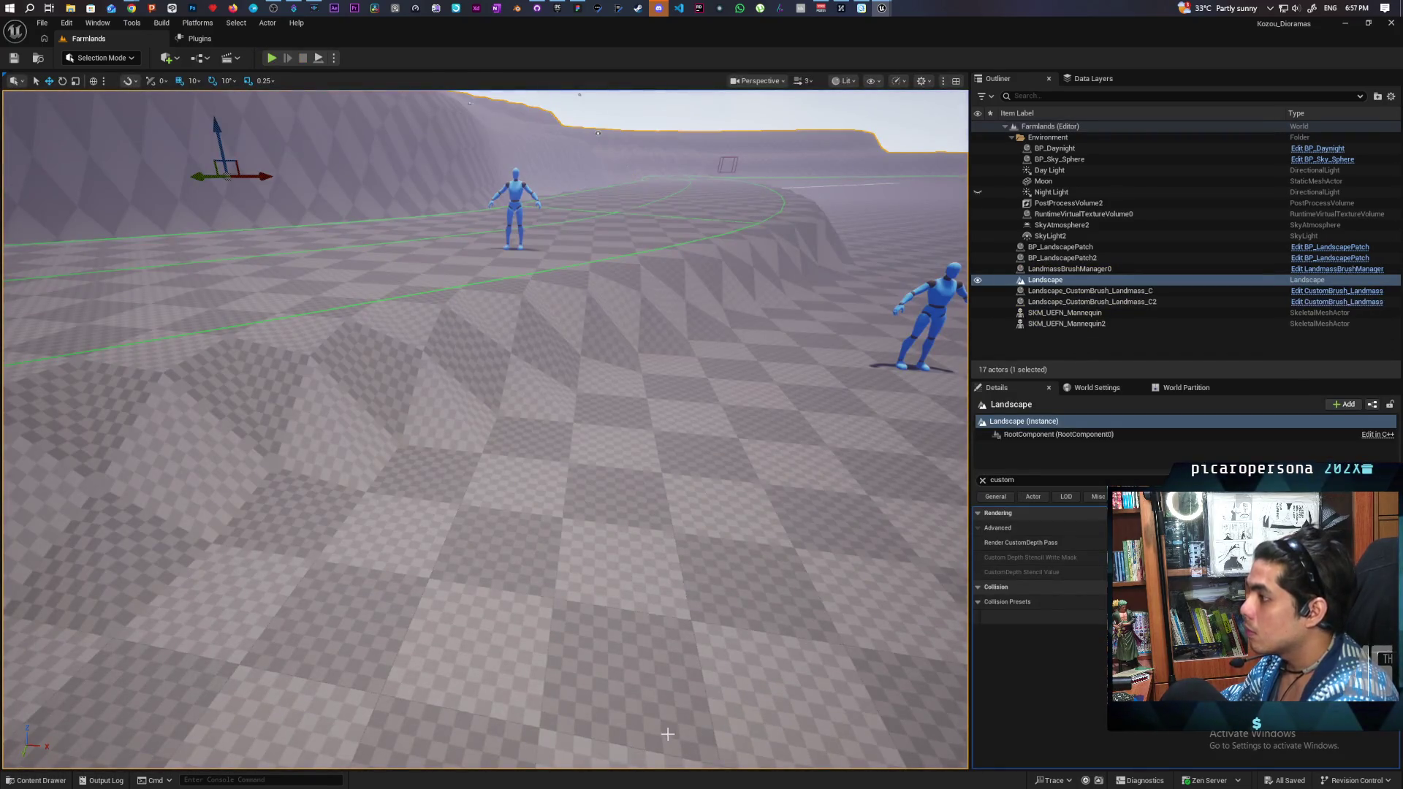
pyautogui.click(65, 781)
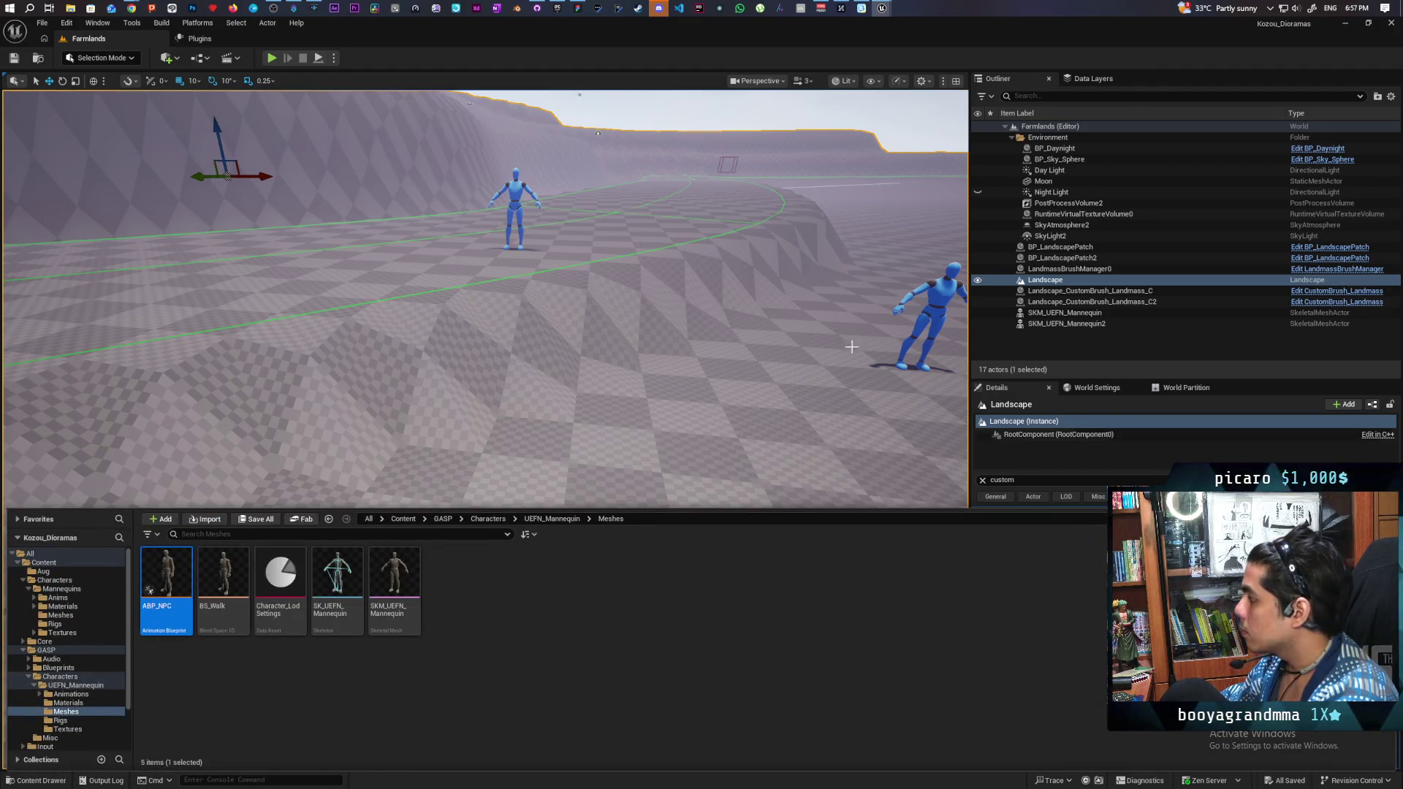
# Step: Switch to BP_ThirdPersonCharacter's viewport and select its Mesh component
pyautogui.moveTo(864, 9)
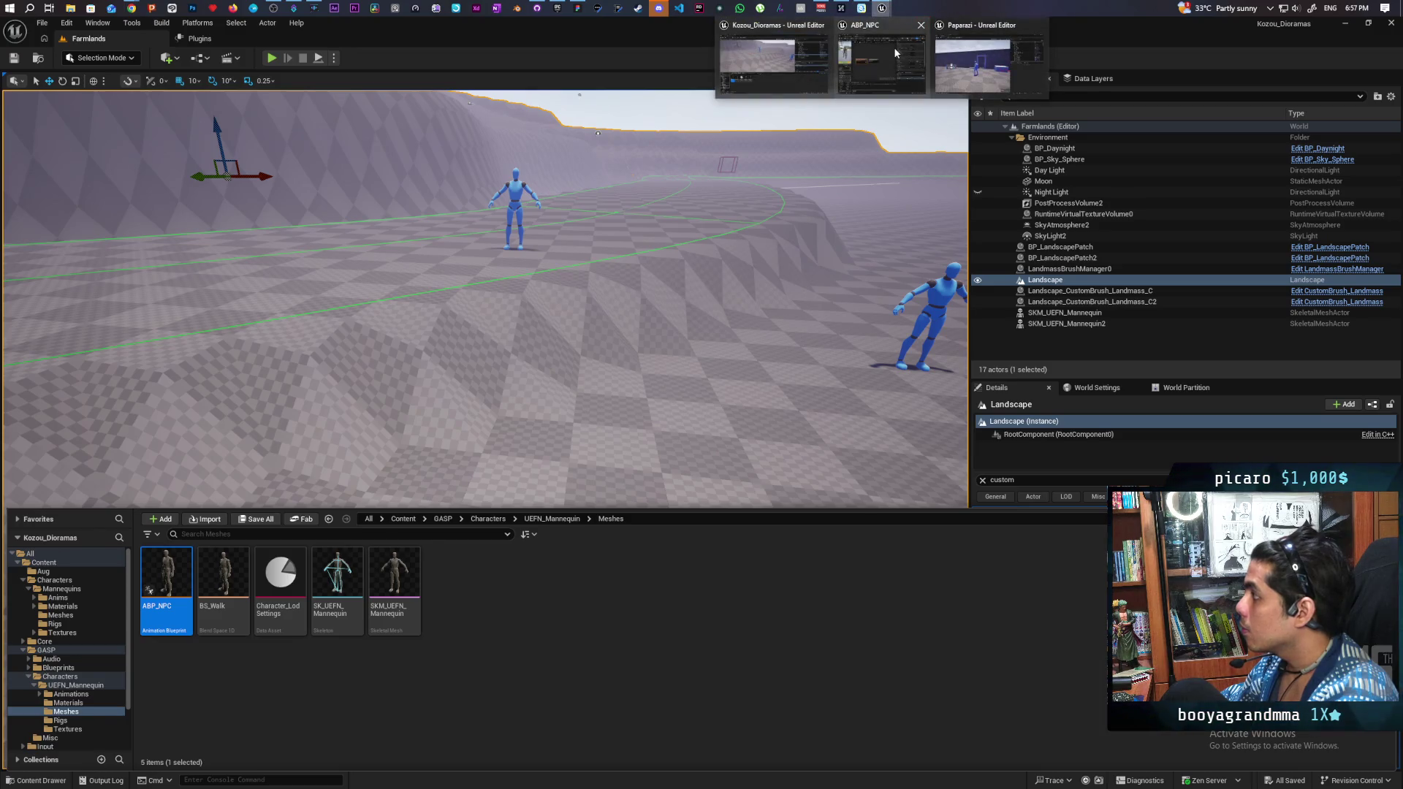
pyautogui.click(893, 47)
pyautogui.click(893, 47)
pyautogui.click(298, 184)
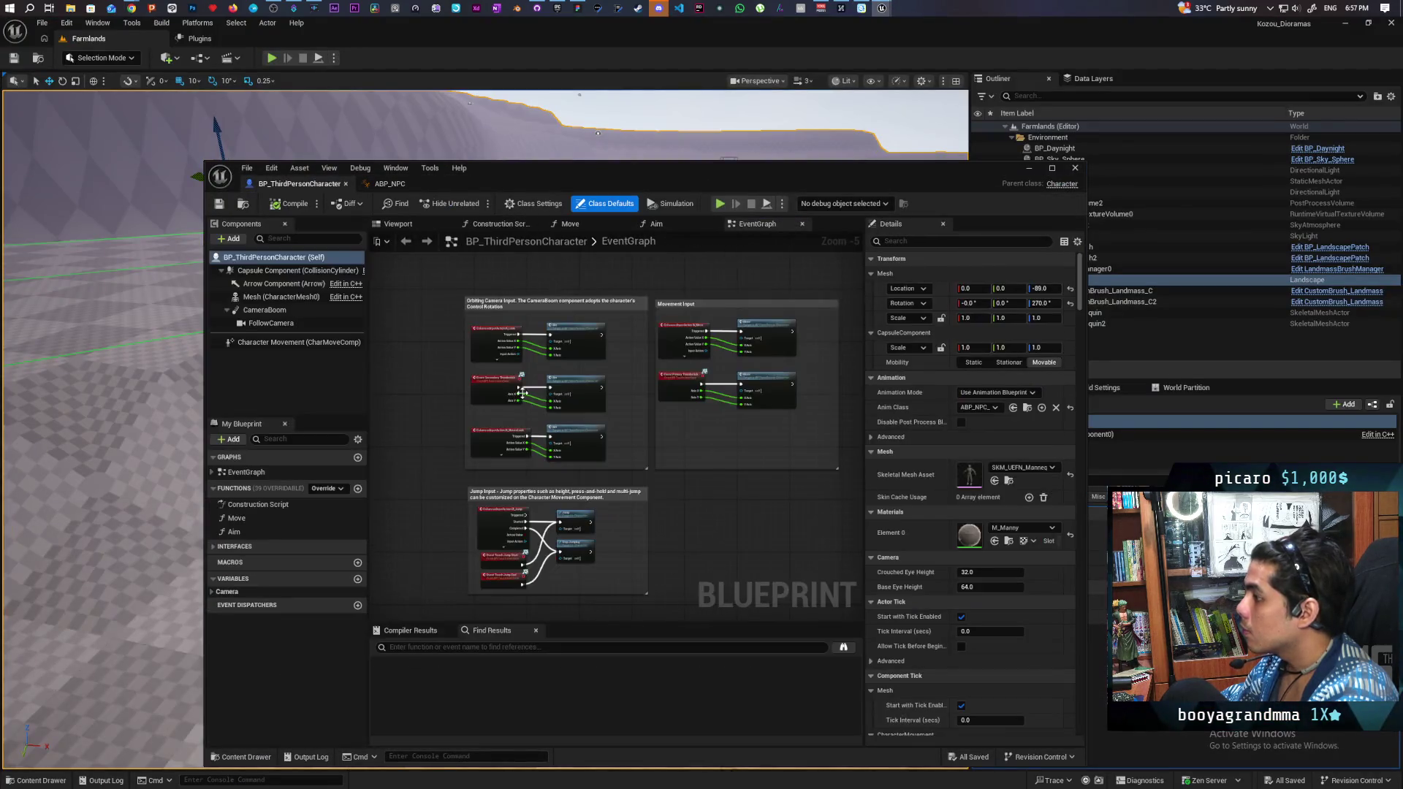
pyautogui.click(402, 225)
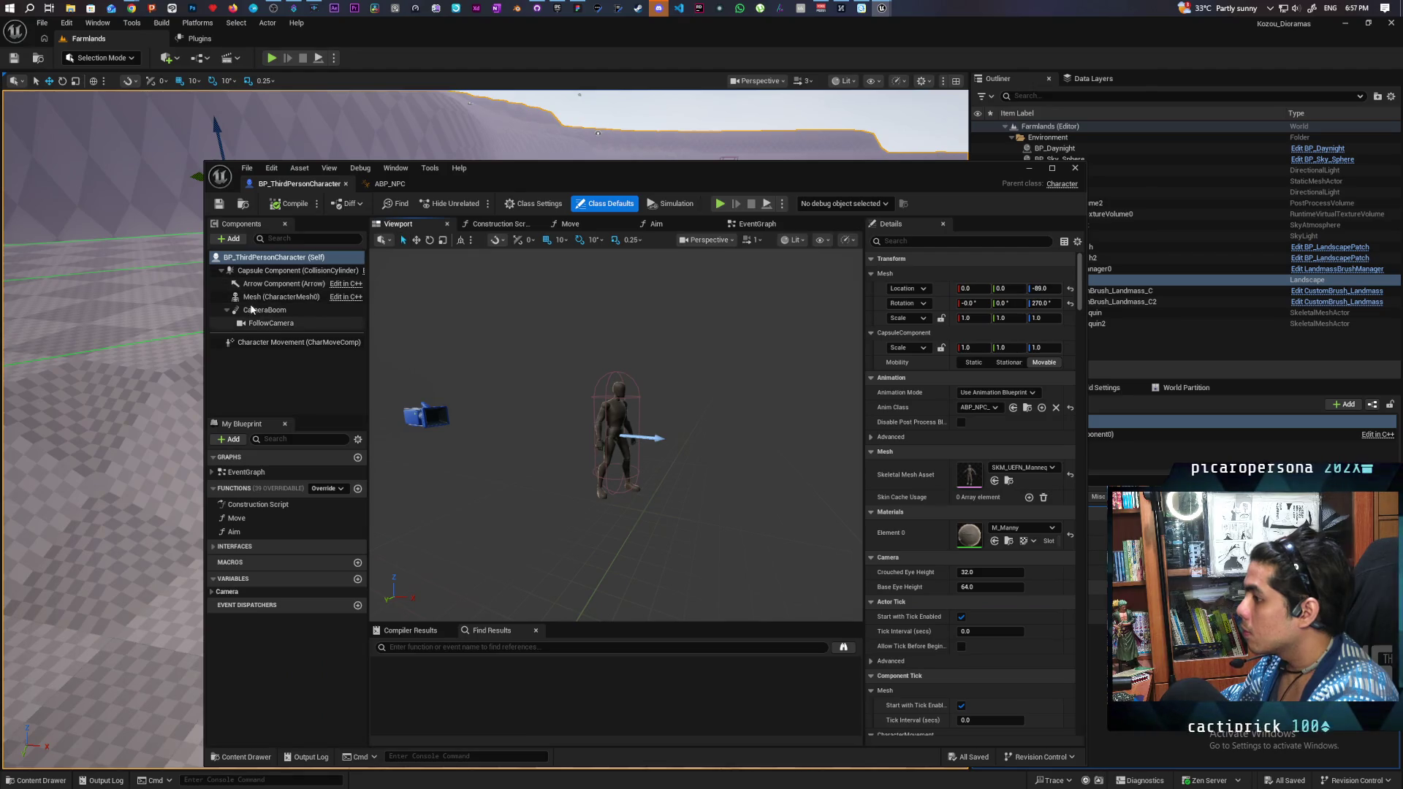
pyautogui.click(281, 297)
# Step: Add a white Primary Color (all 1.0) under the mesh's Custom Primitive Data, then compile and save
pyautogui.click(901, 240)
pyautogui.write('ustom')
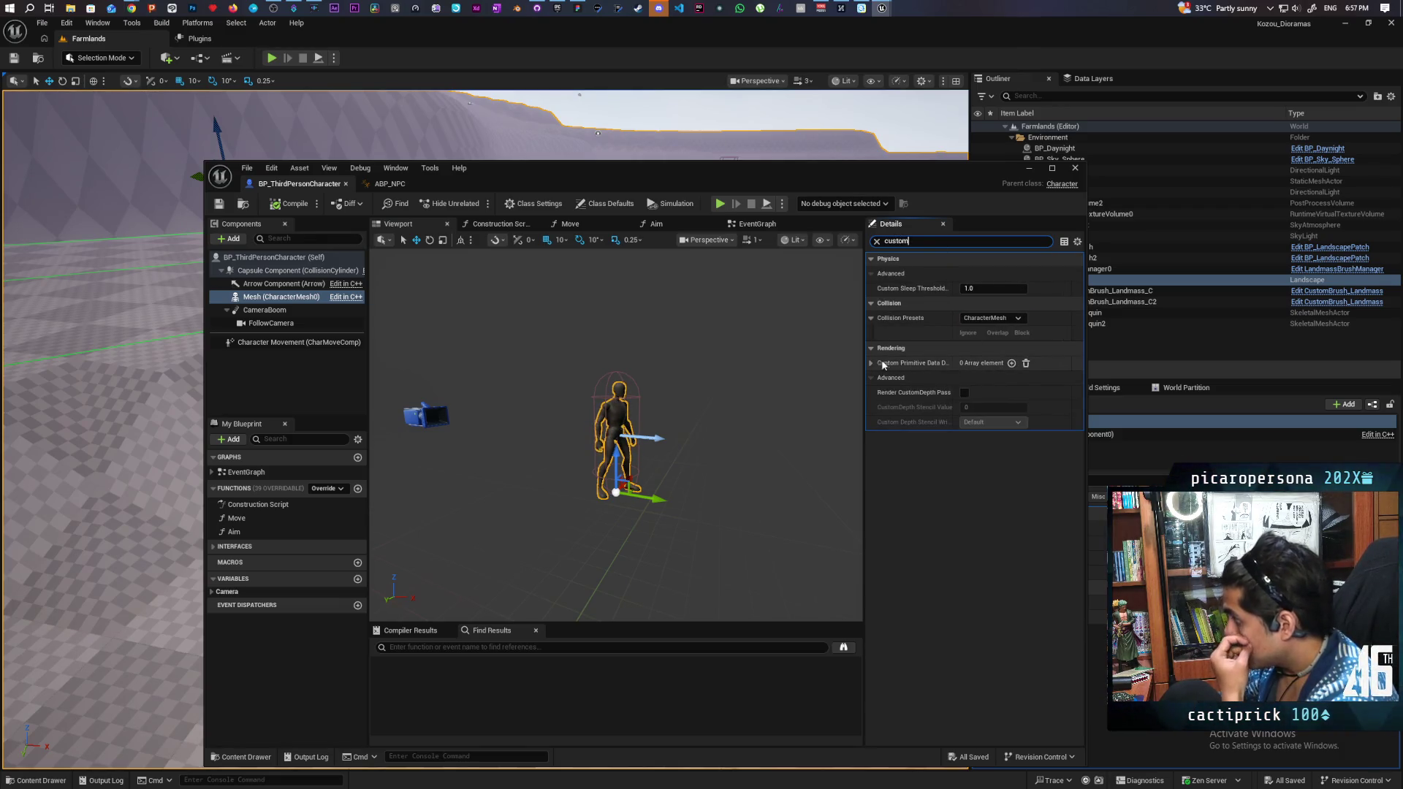
pyautogui.click(872, 363)
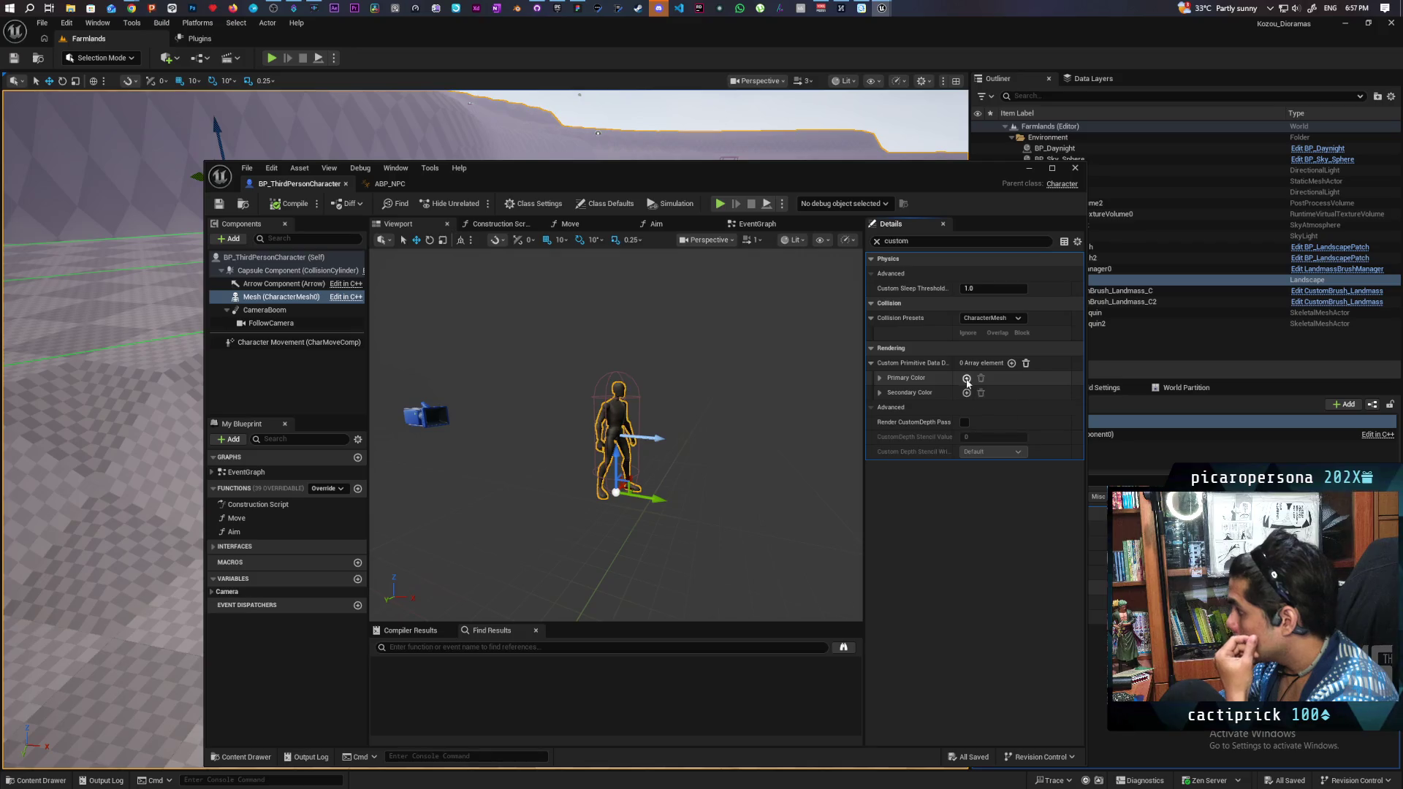
pyautogui.click(967, 378)
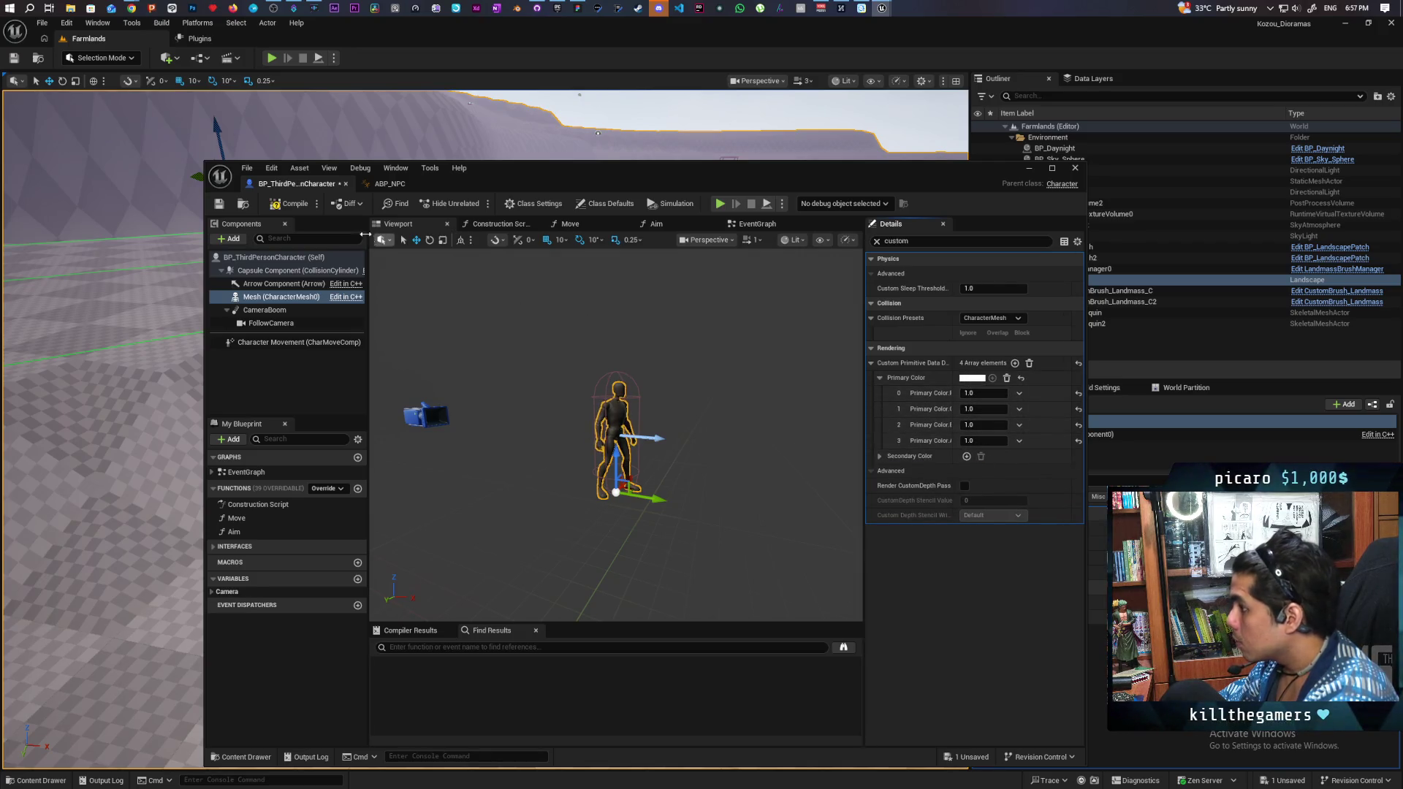
pyautogui.click(281, 204)
pyautogui.click(219, 205)
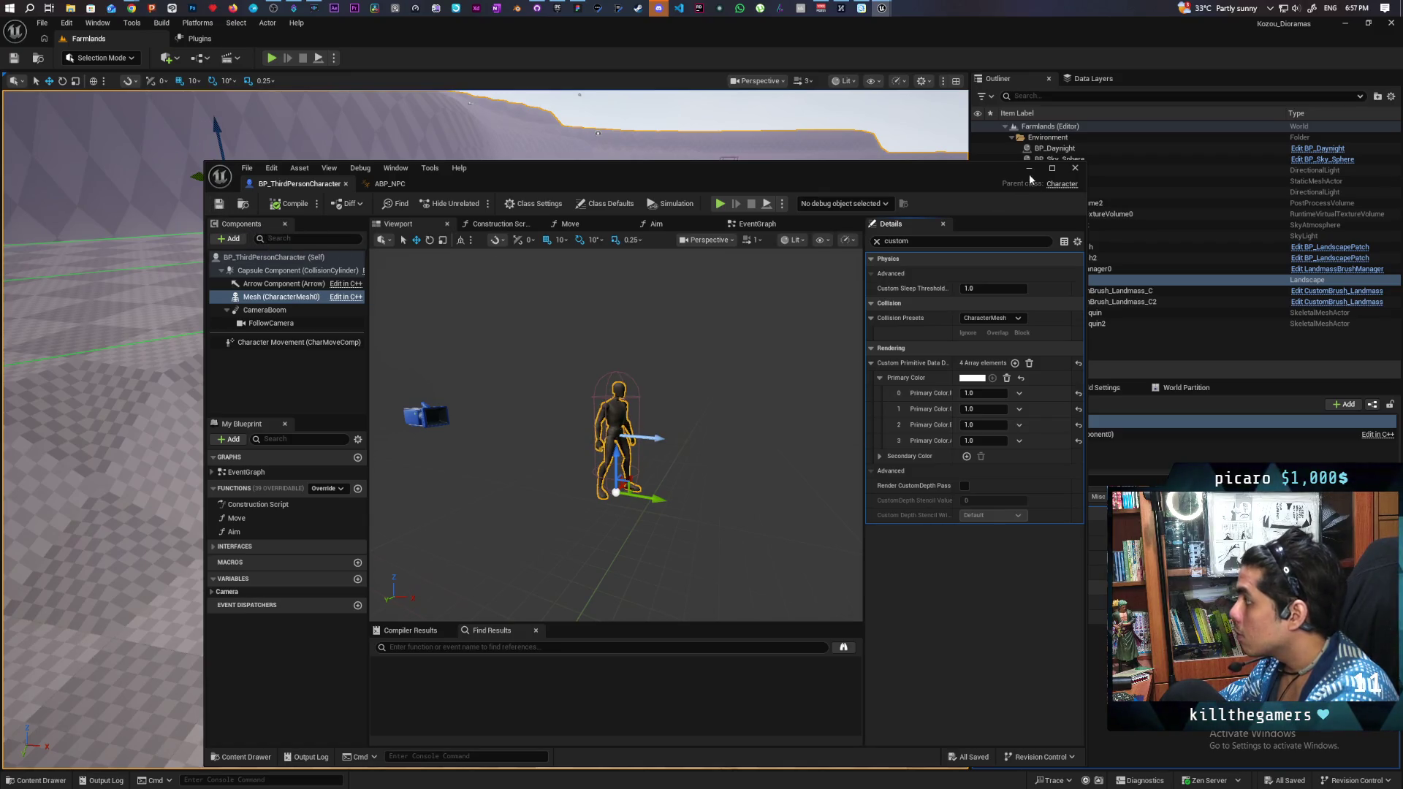
# Step: Return to the level and start playing from the chosen spot
pyautogui.click(1029, 169)
pyautogui.rightClick(492, 505)
pyautogui.click(541, 484)
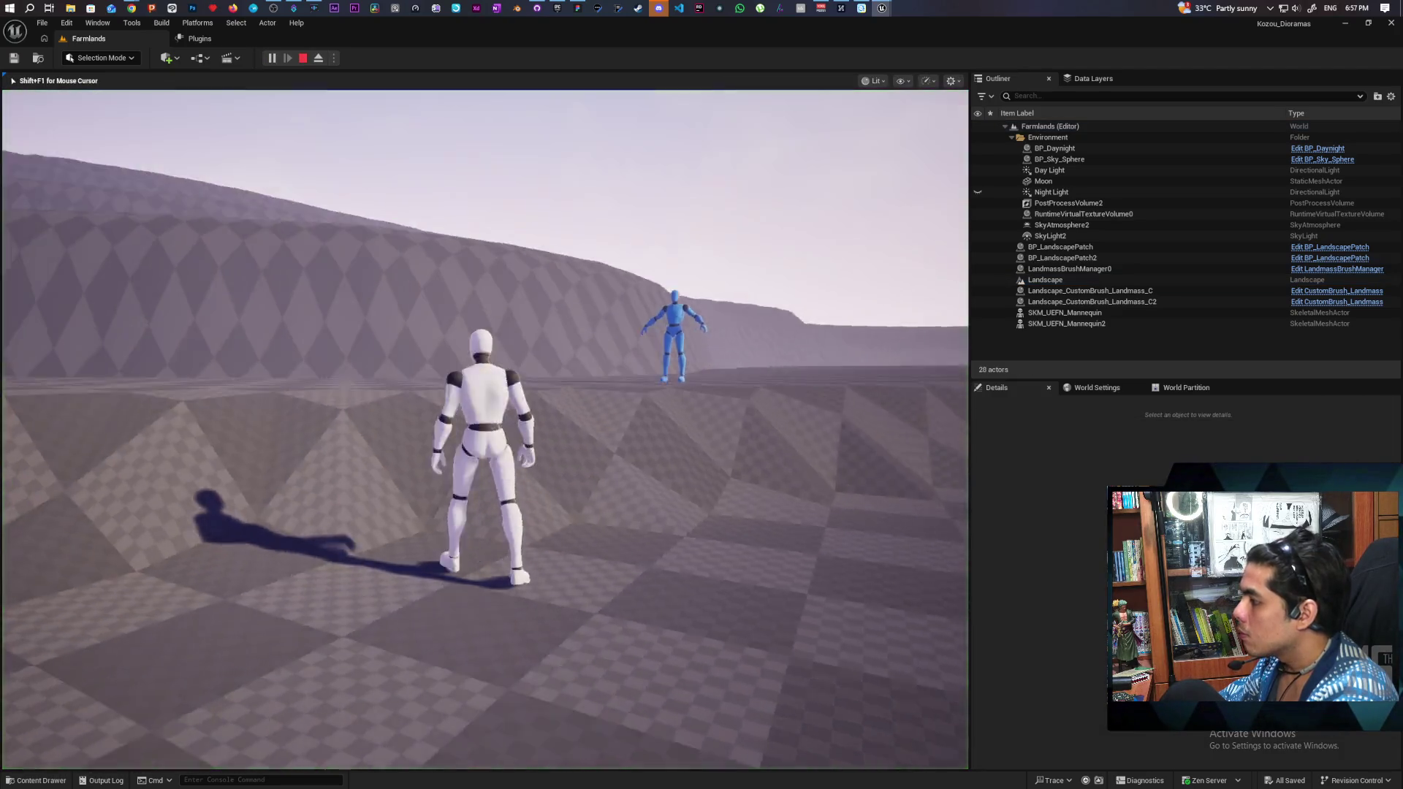
# Step: Run and jump the white mannequin toward the plateau, dark ridge and canyon, turning toward the blue NPCs
pyautogui.press('s')
pyautogui.press('d')
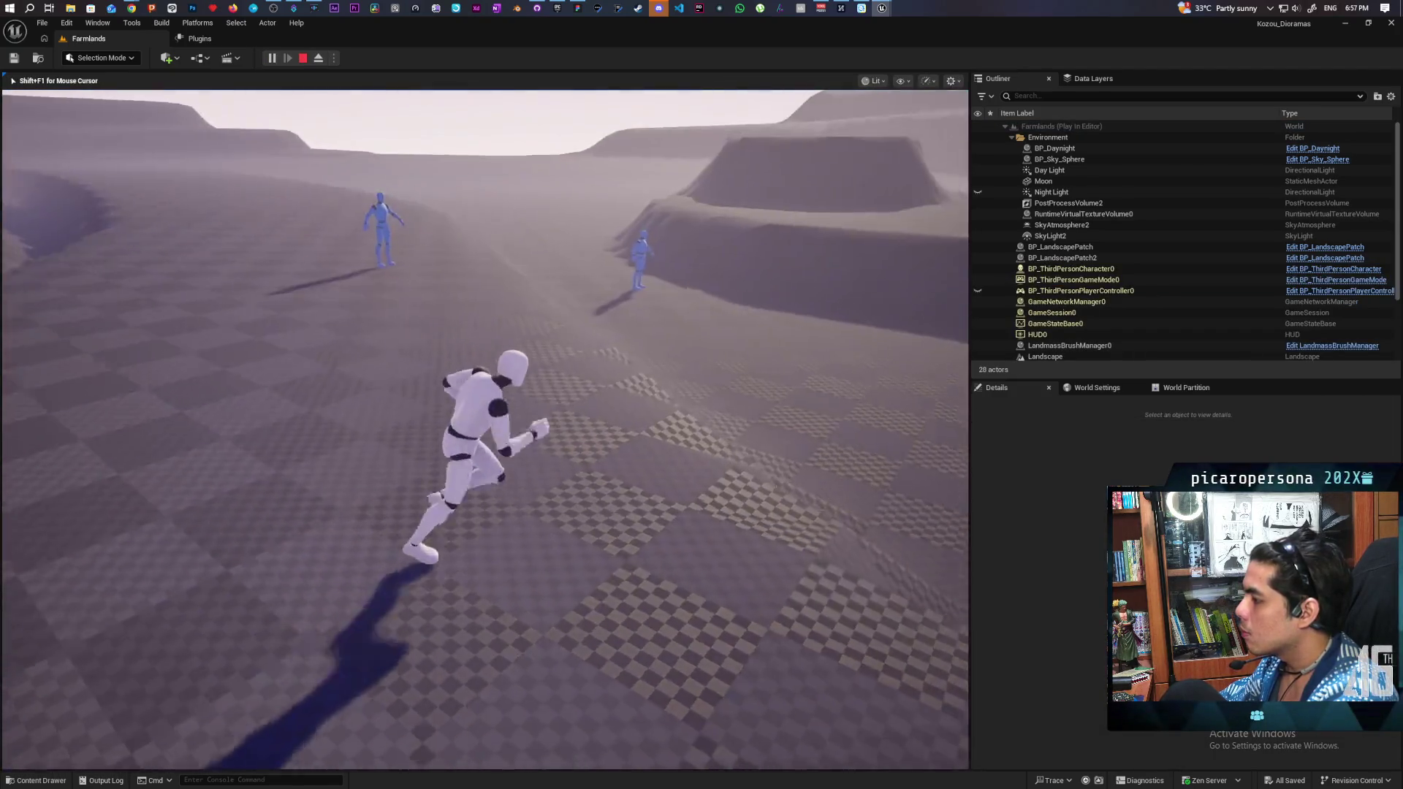
pyautogui.press('w')
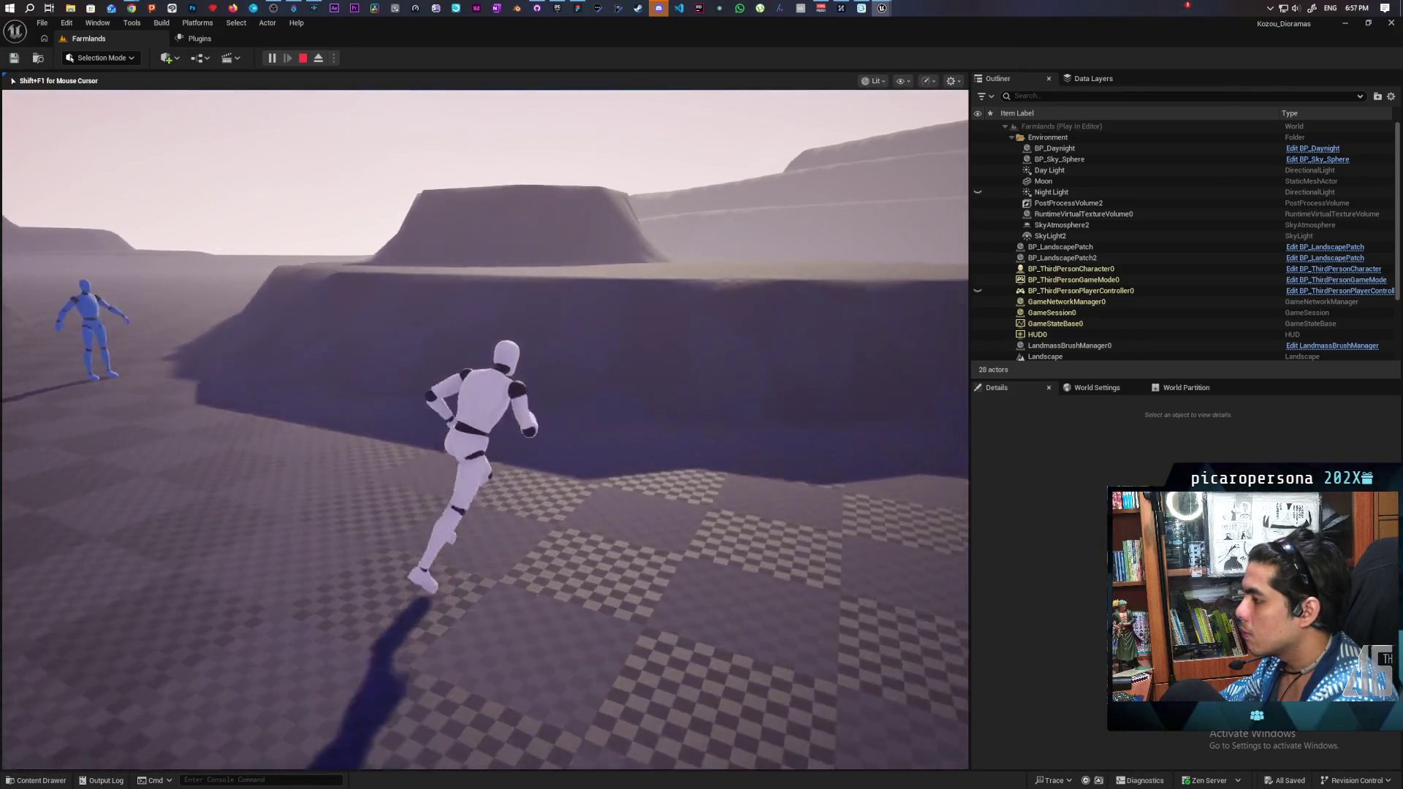
pyautogui.press('space')
pyautogui.press('w')
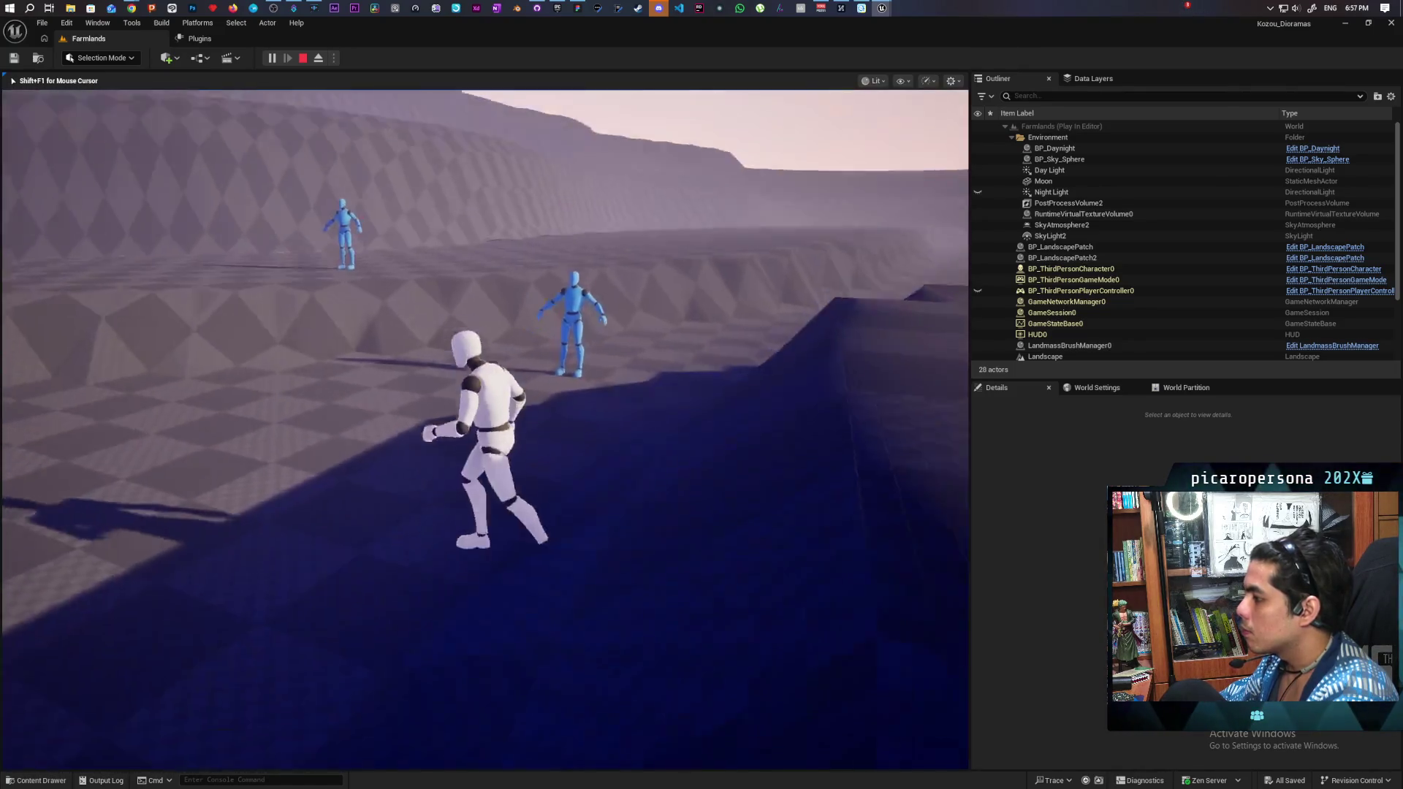
pyautogui.press('w')
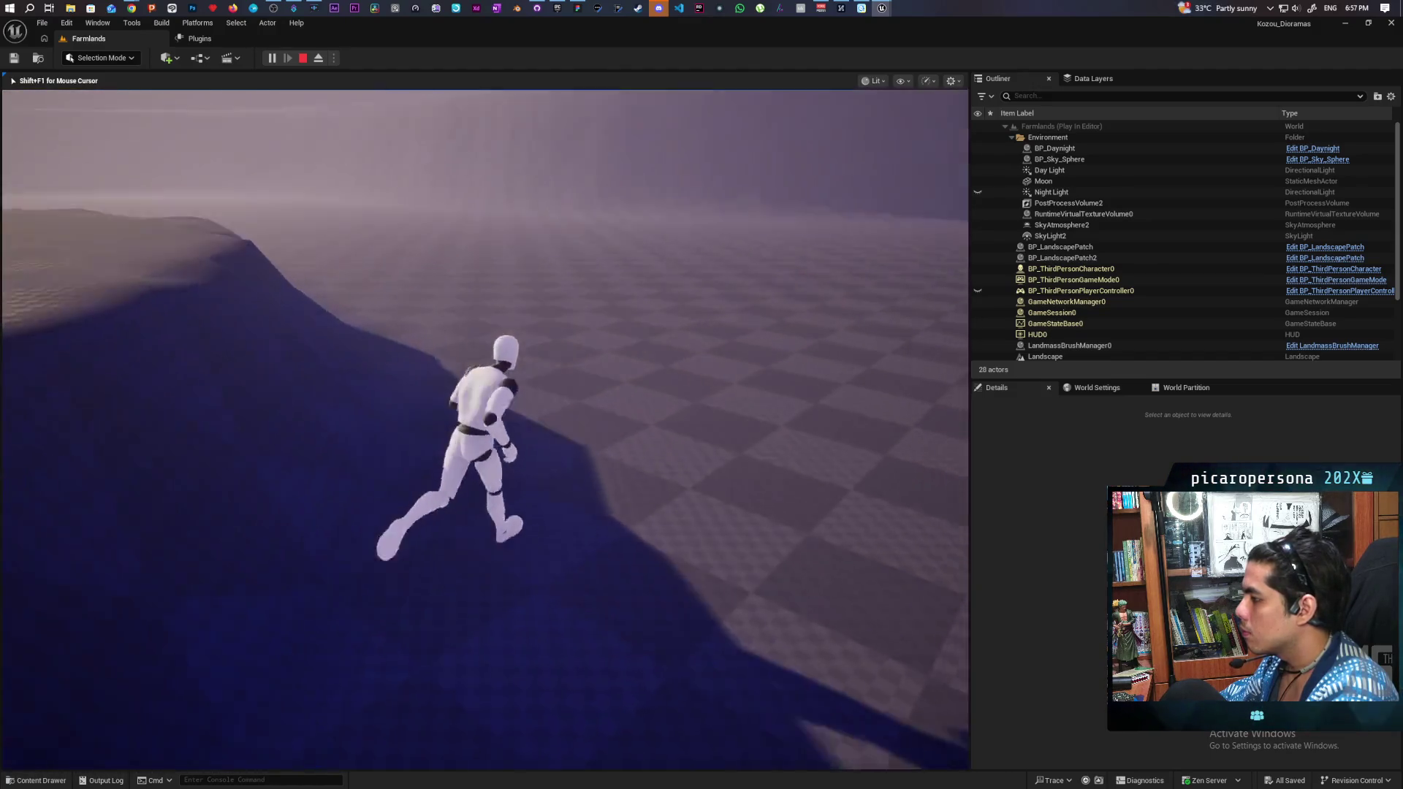
pyautogui.press('w')
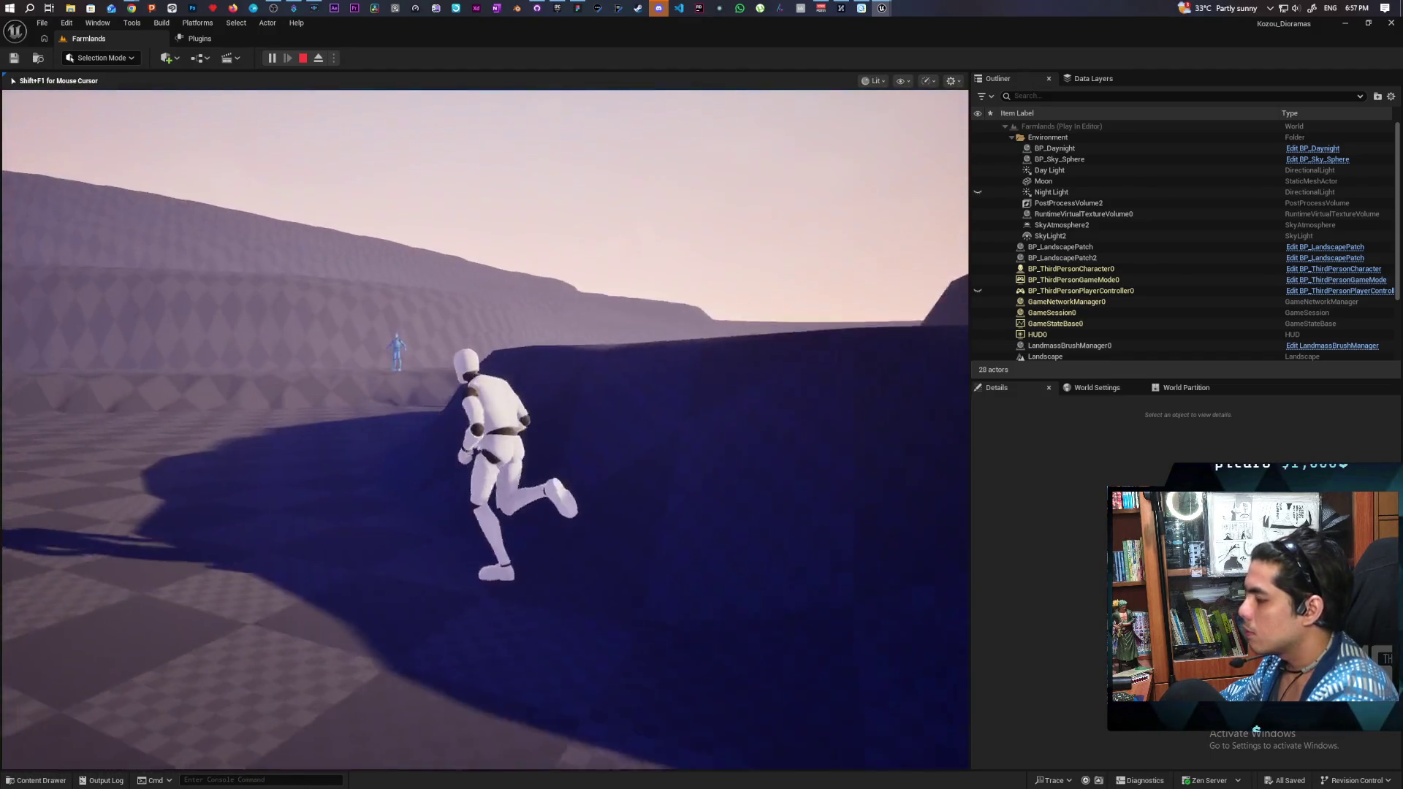
pyautogui.press('w')
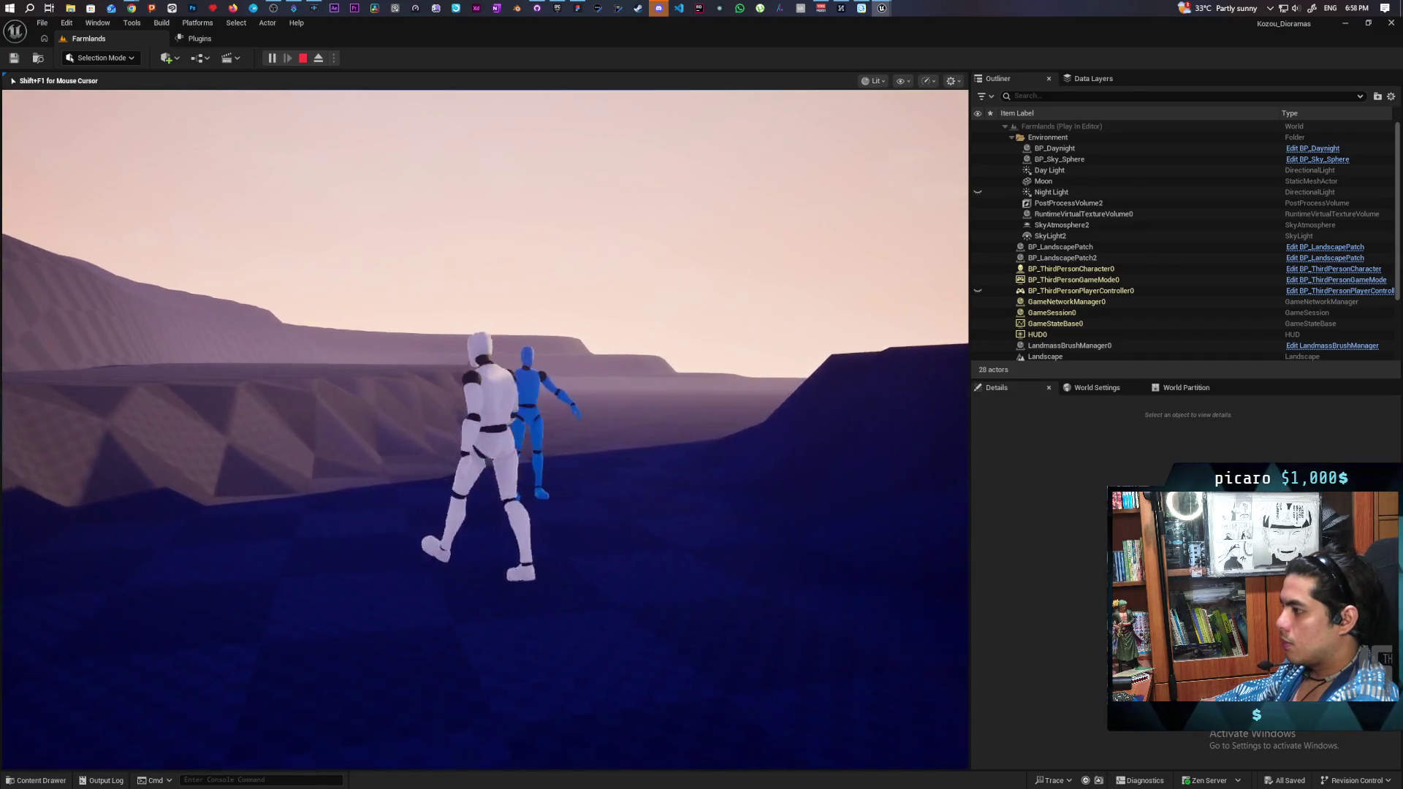
pyautogui.press('s')
pyautogui.press('w')
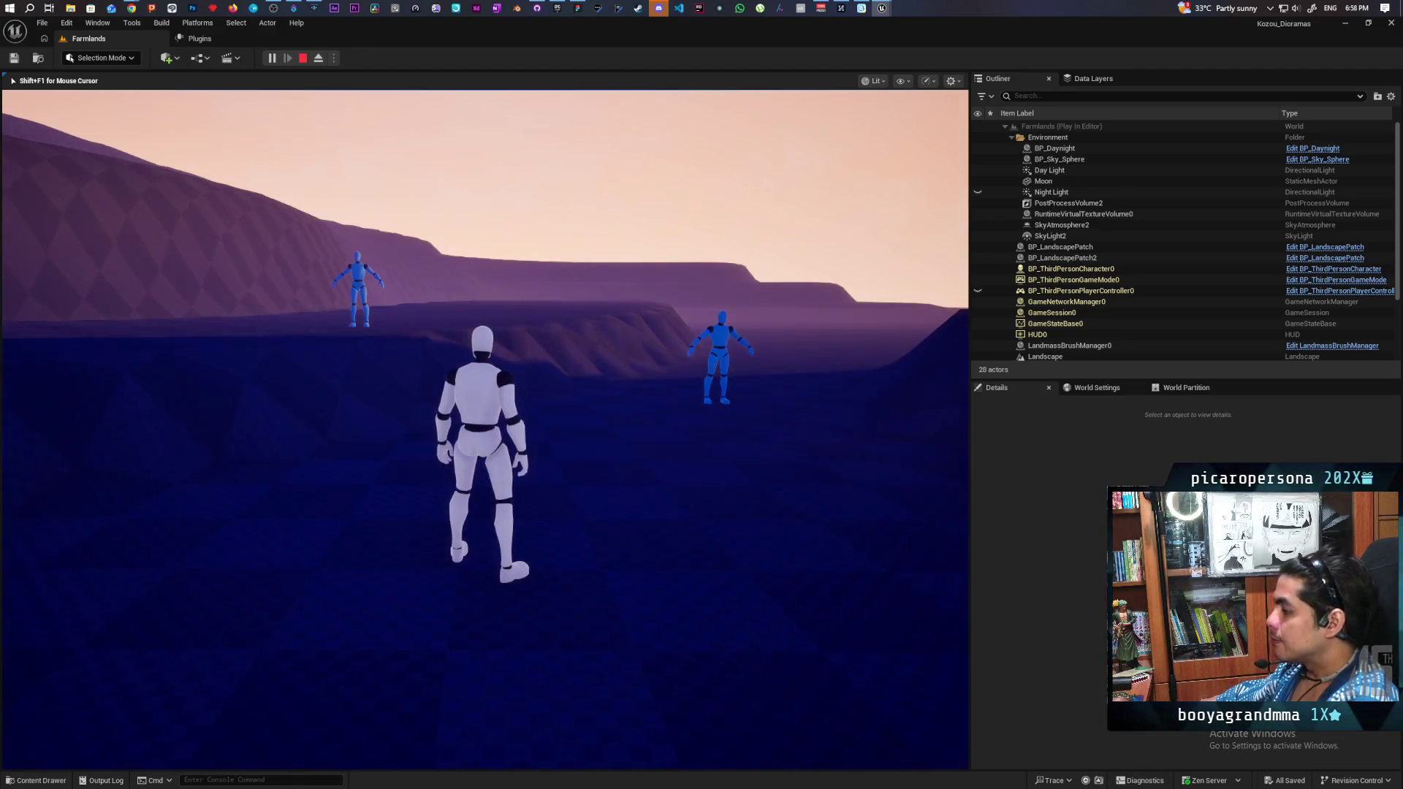
pyautogui.press('w')
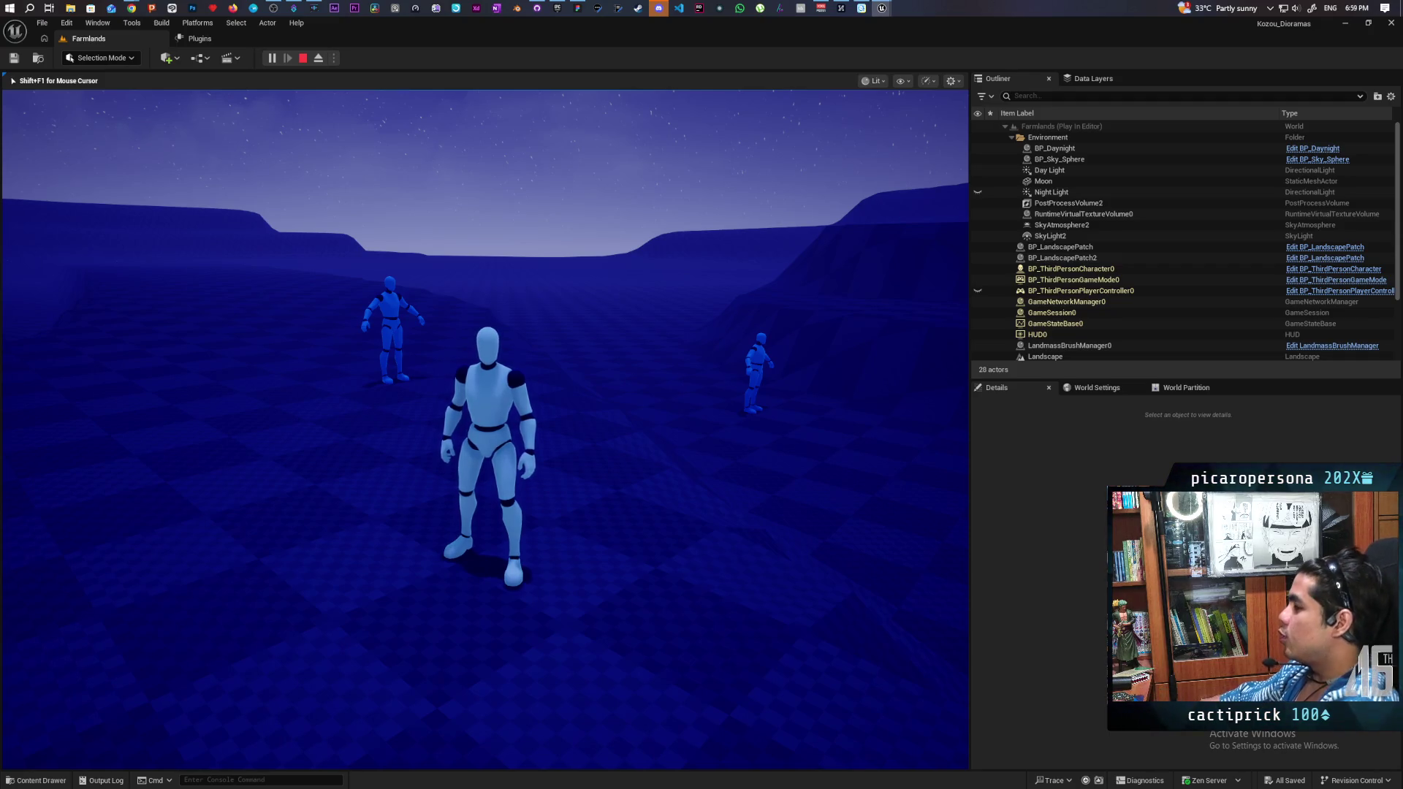
# Step: Run and jump forward and sideways across the terrain, stopping below the ridge near the mannequins
pyautogui.press('w')
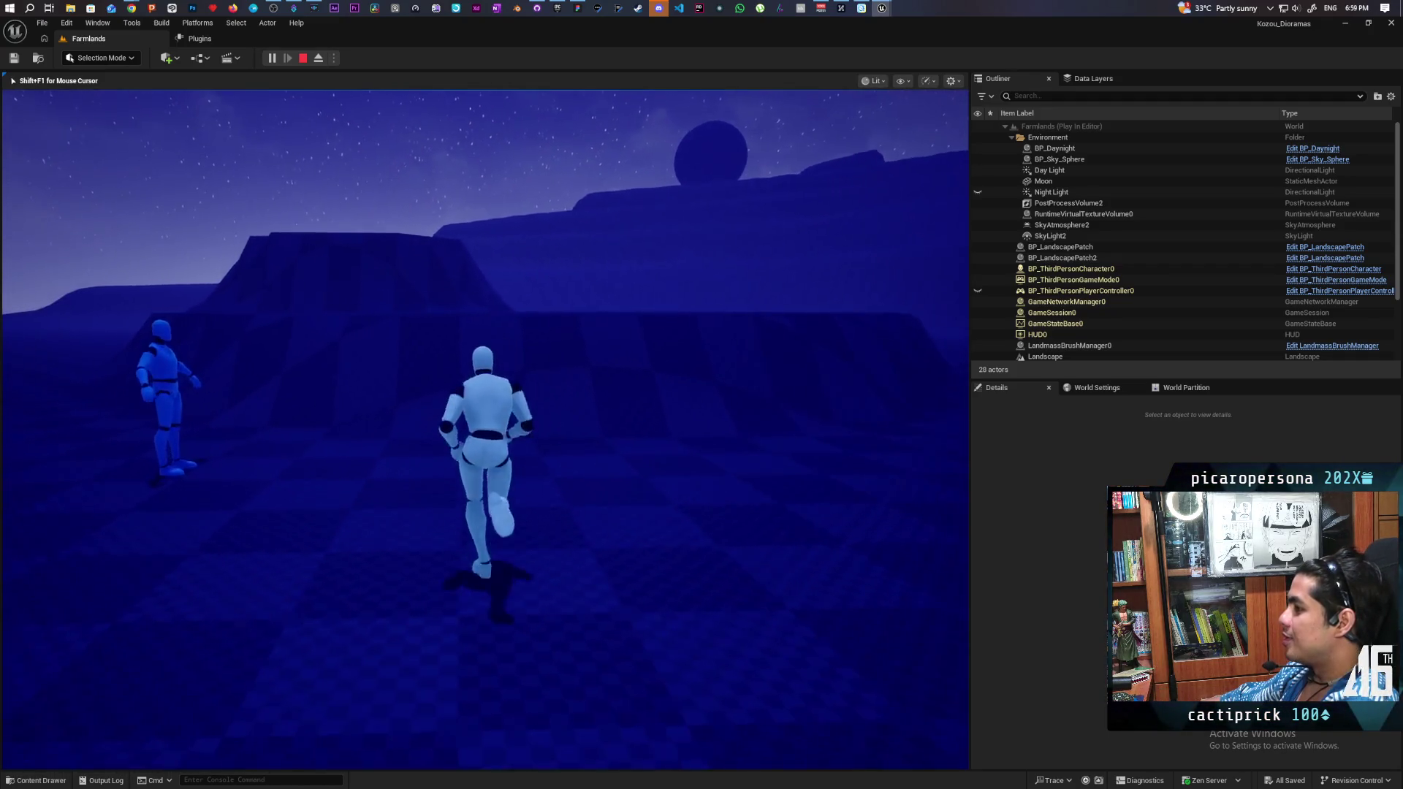
pyautogui.press('space')
pyautogui.press('a')
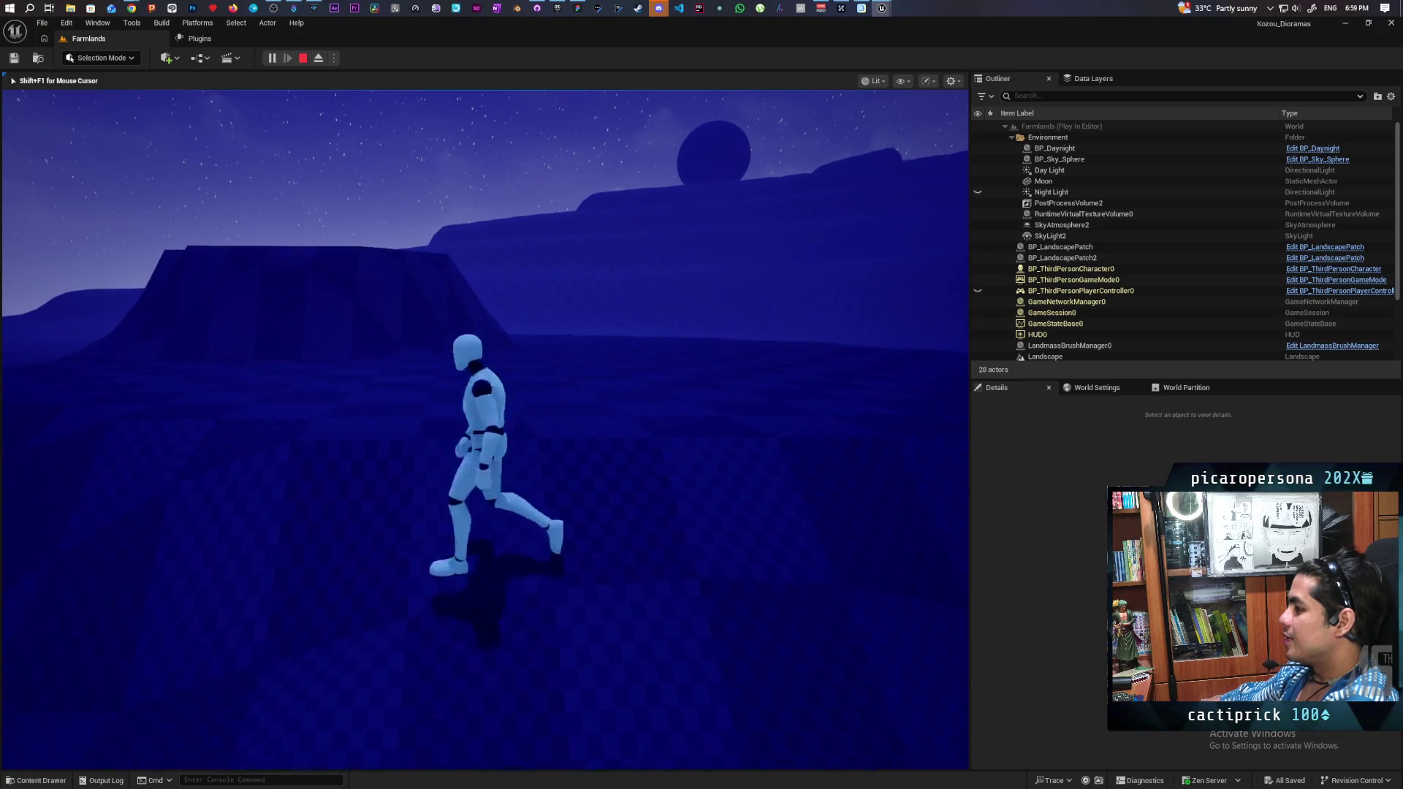
pyautogui.press('space')
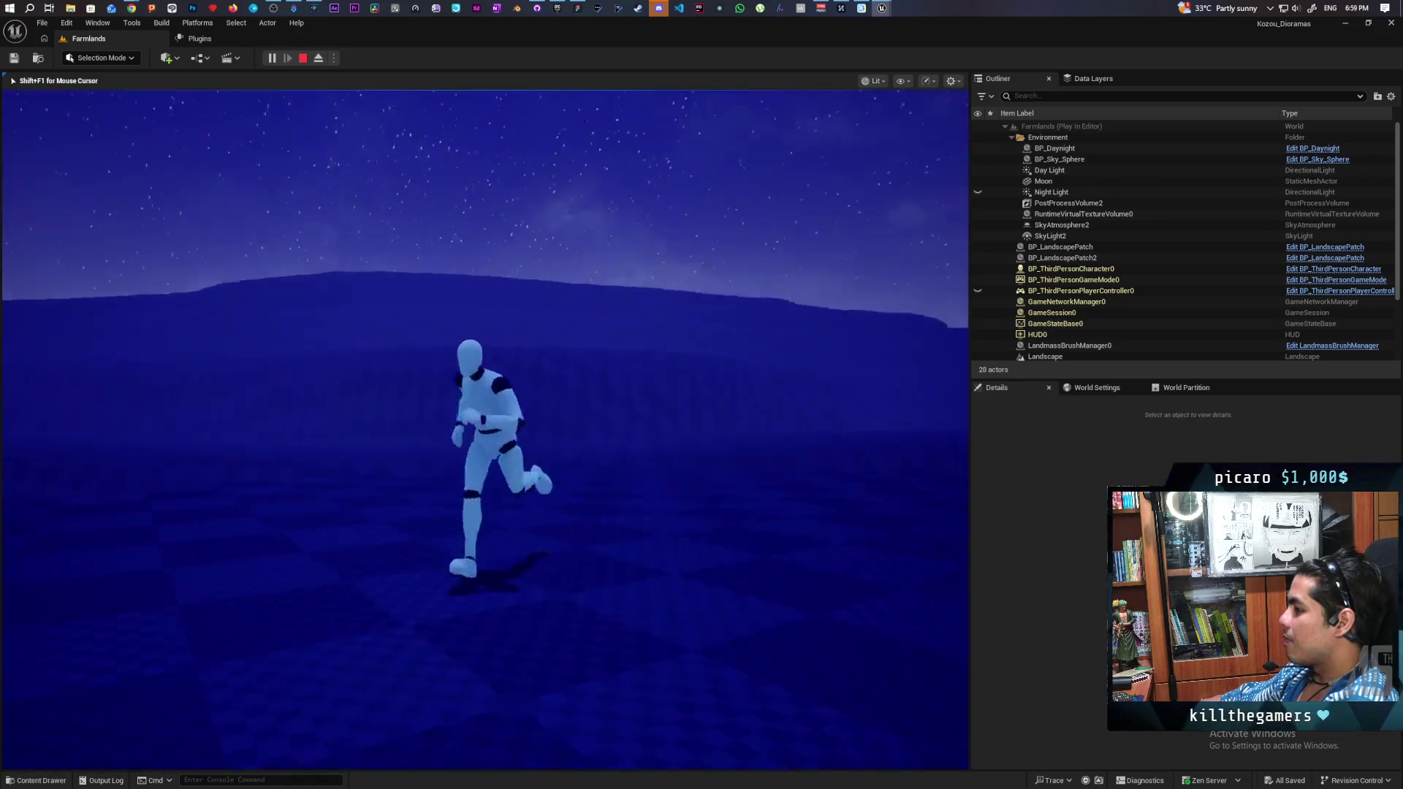
pyautogui.press('space')
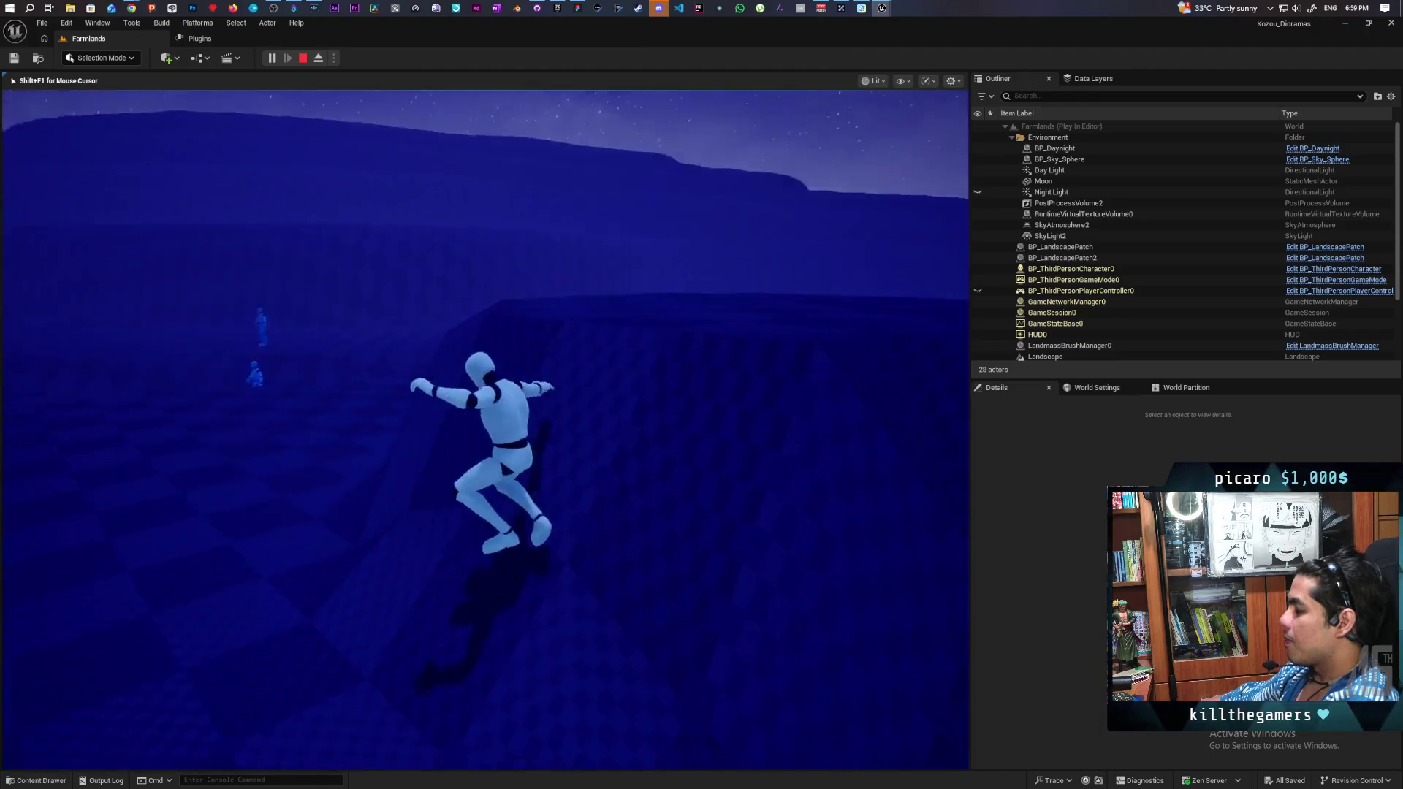
pyautogui.press('w')
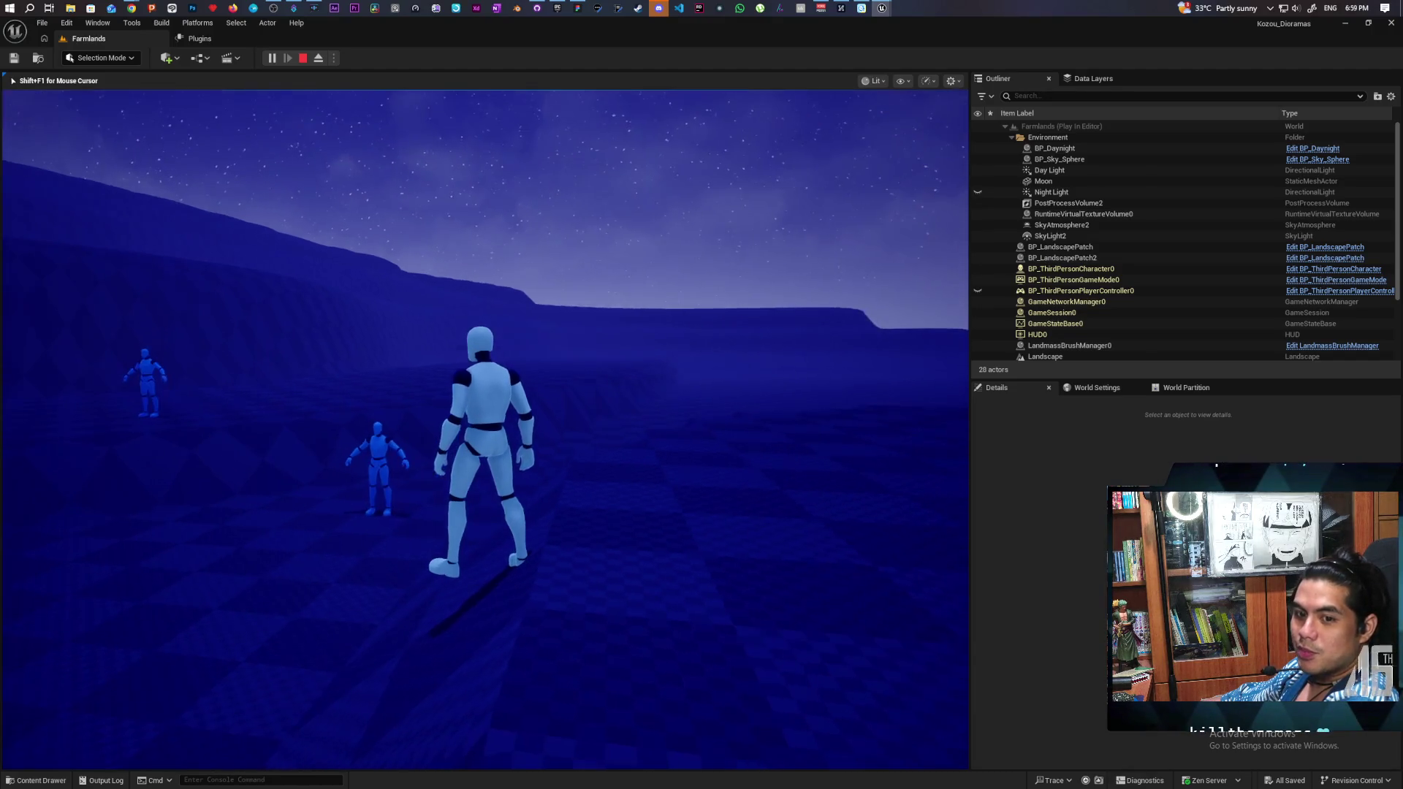
pyautogui.press('w')
pyautogui.press('s')
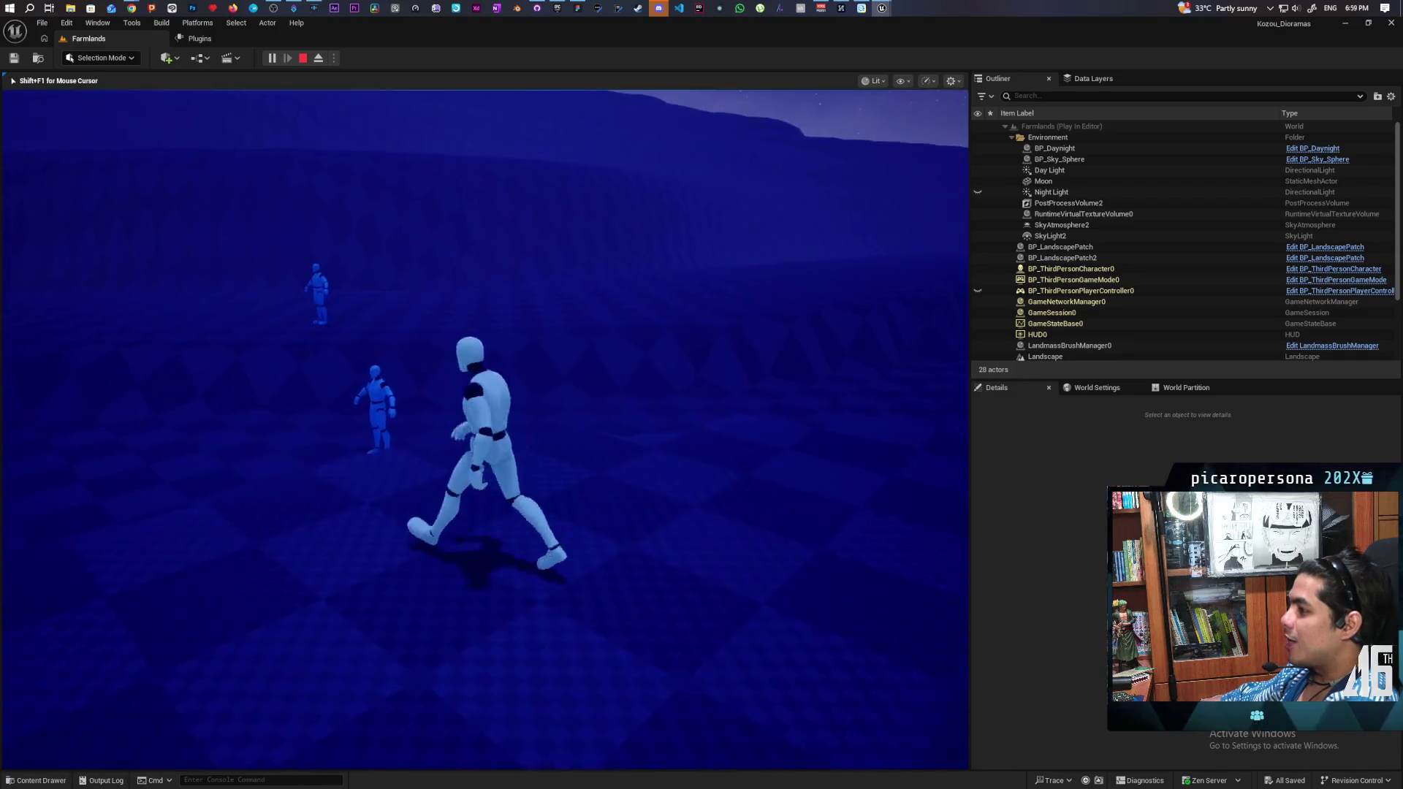
pyautogui.press('w')
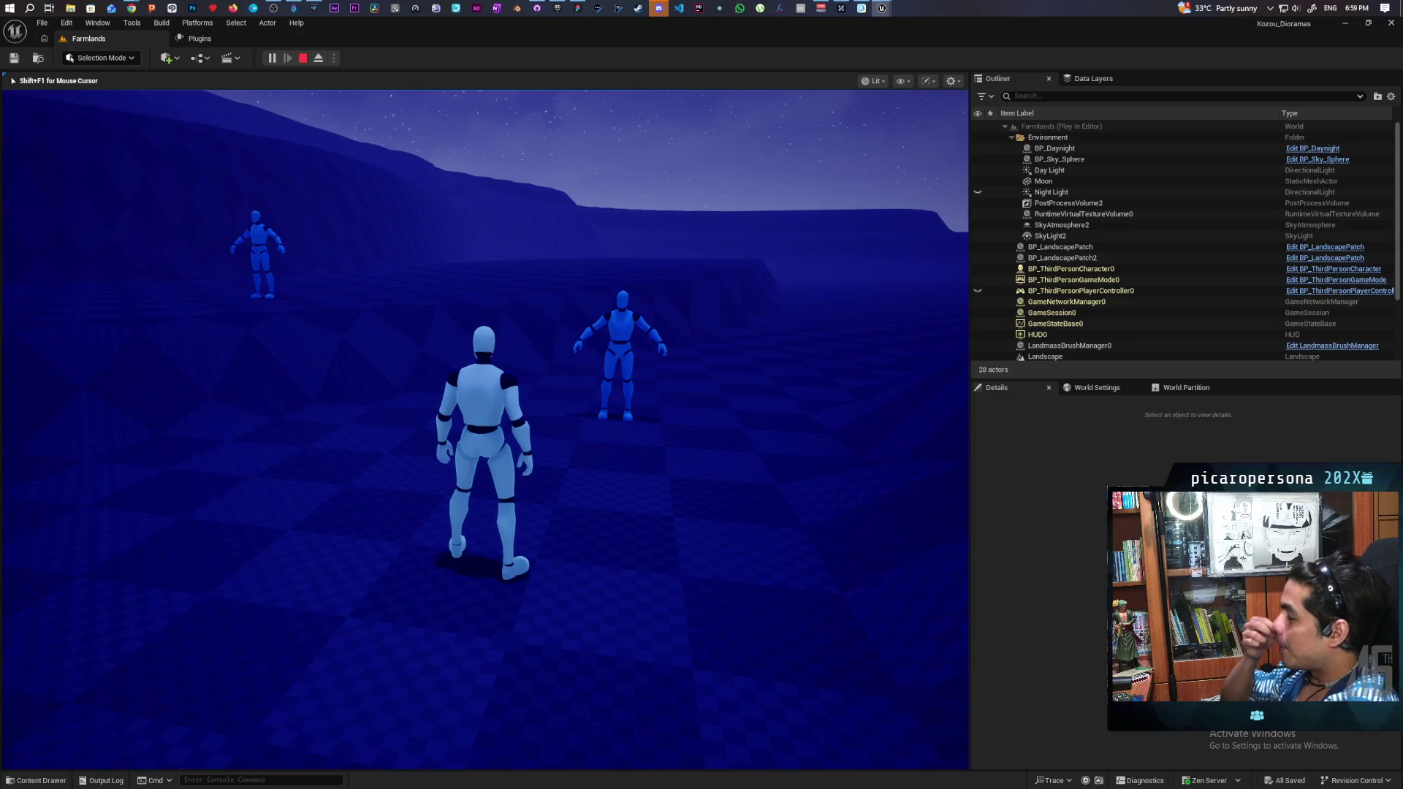
pyautogui.press('a')
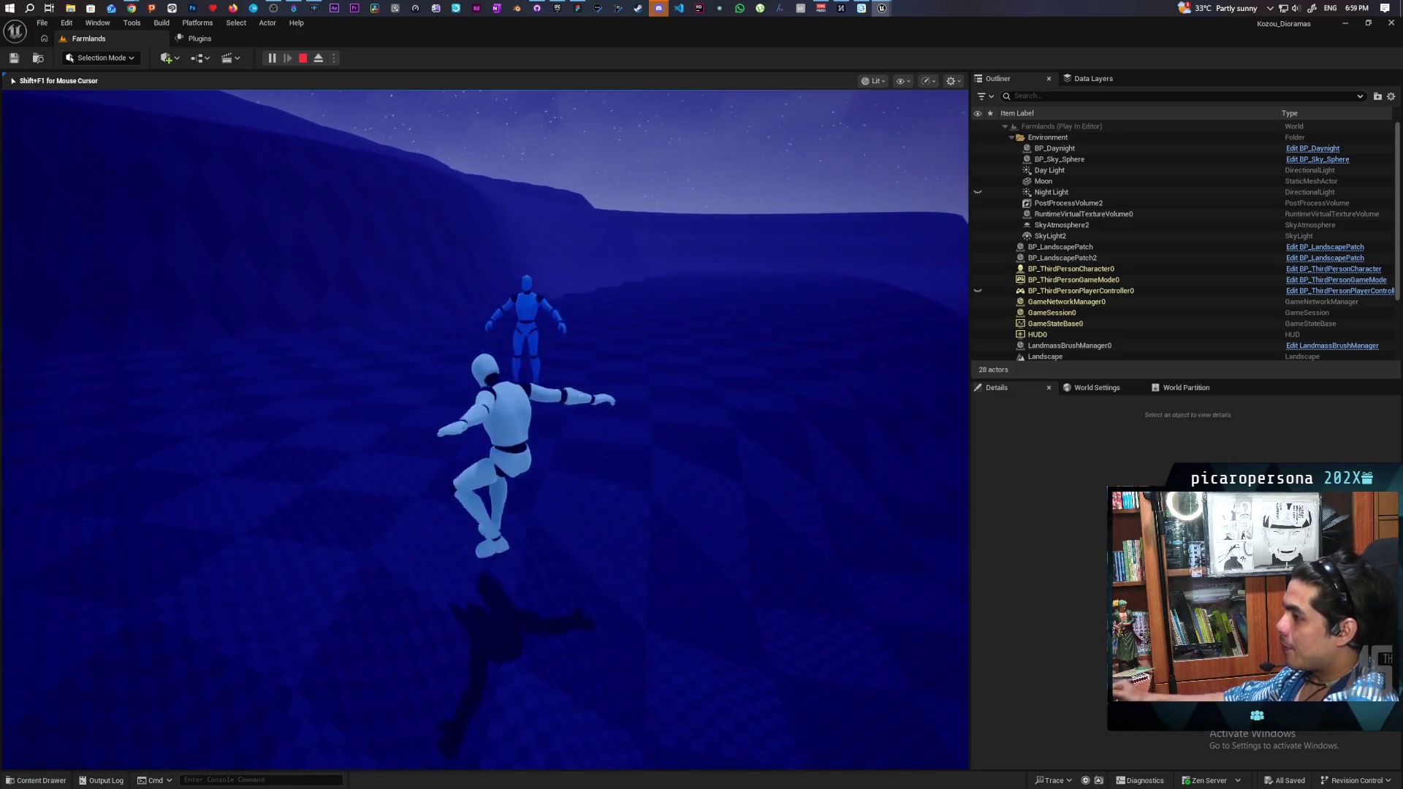
pyautogui.press('w')
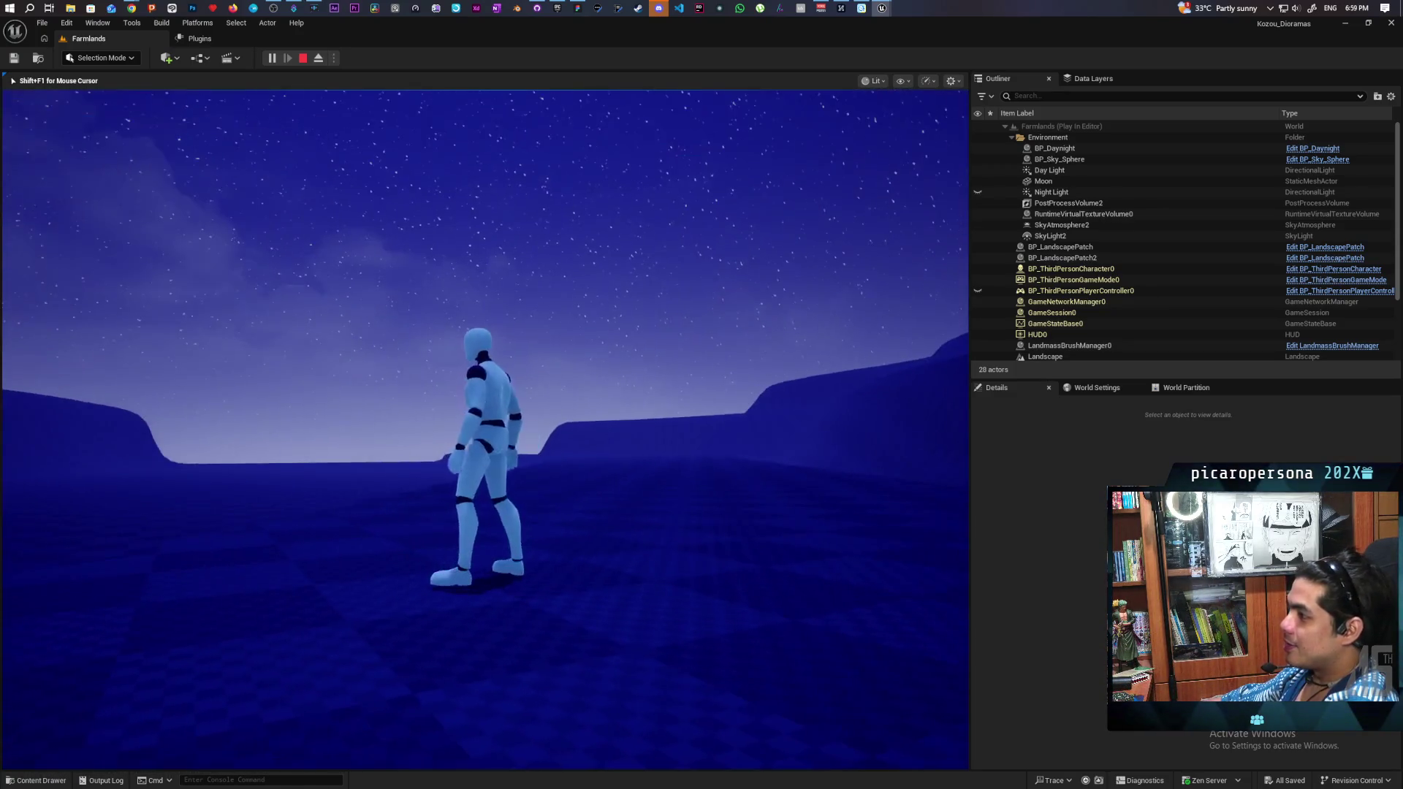
pyautogui.press('a')
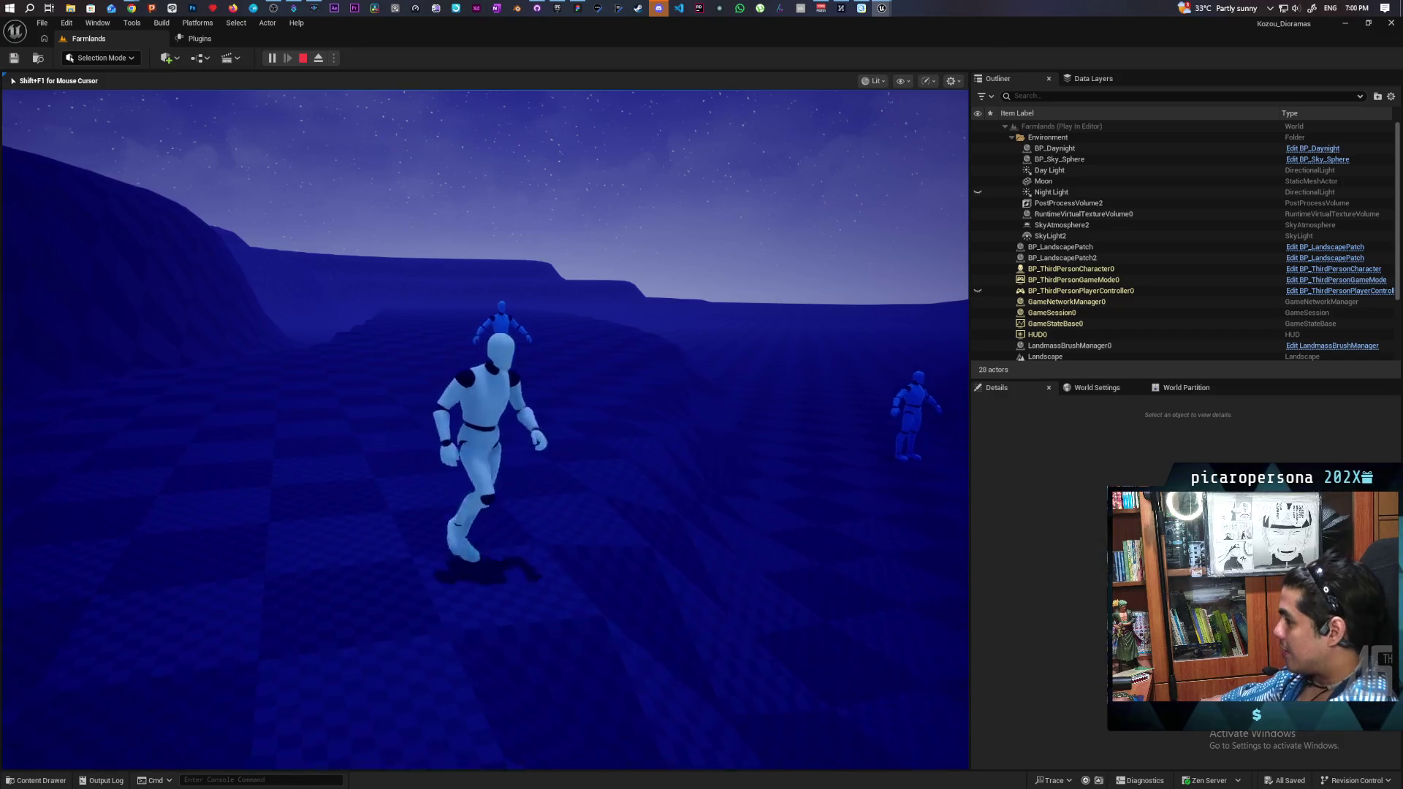
# Step: Jump repeatedly while running near the blue mannequins, then stop the play session with Esc
pyautogui.press('space')
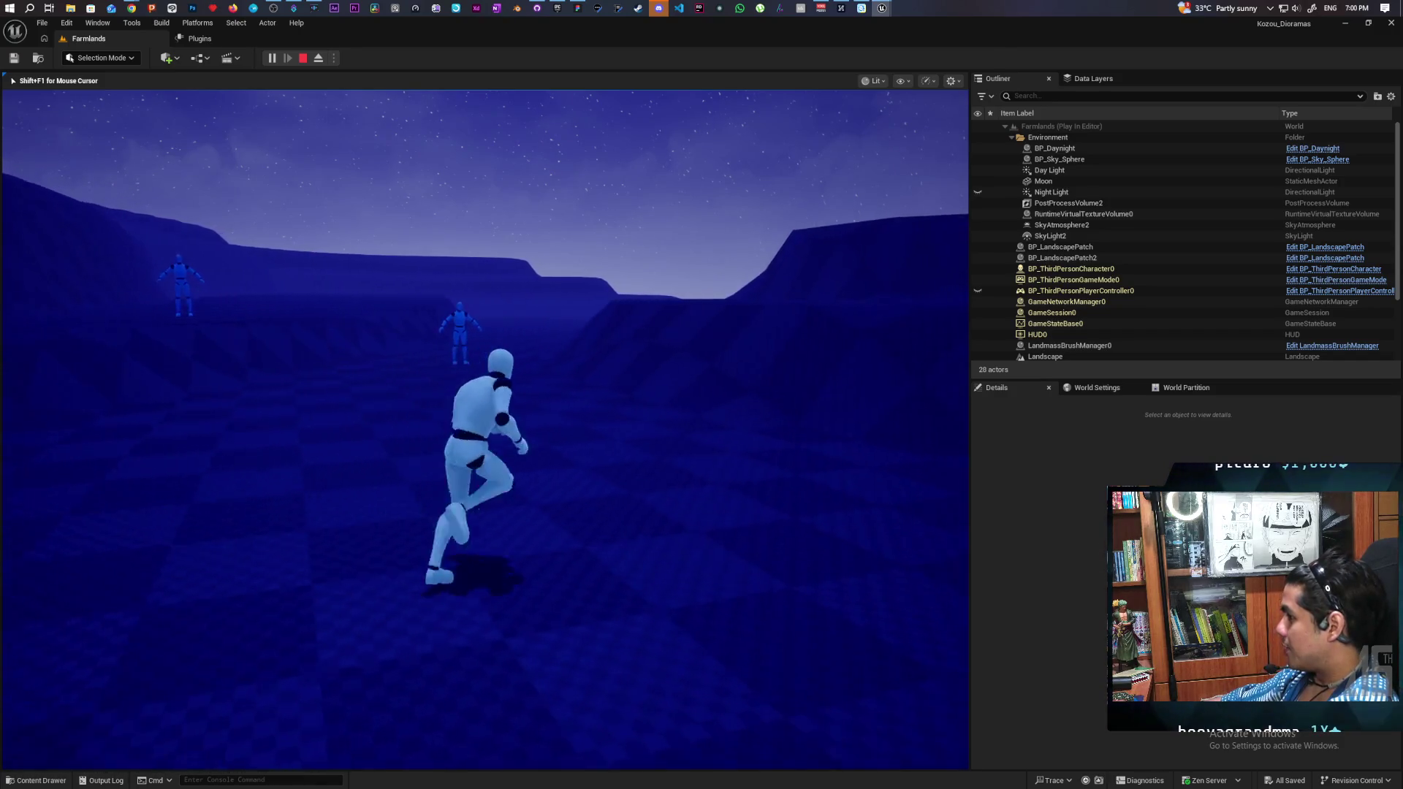
pyautogui.press('space')
pyautogui.press('w')
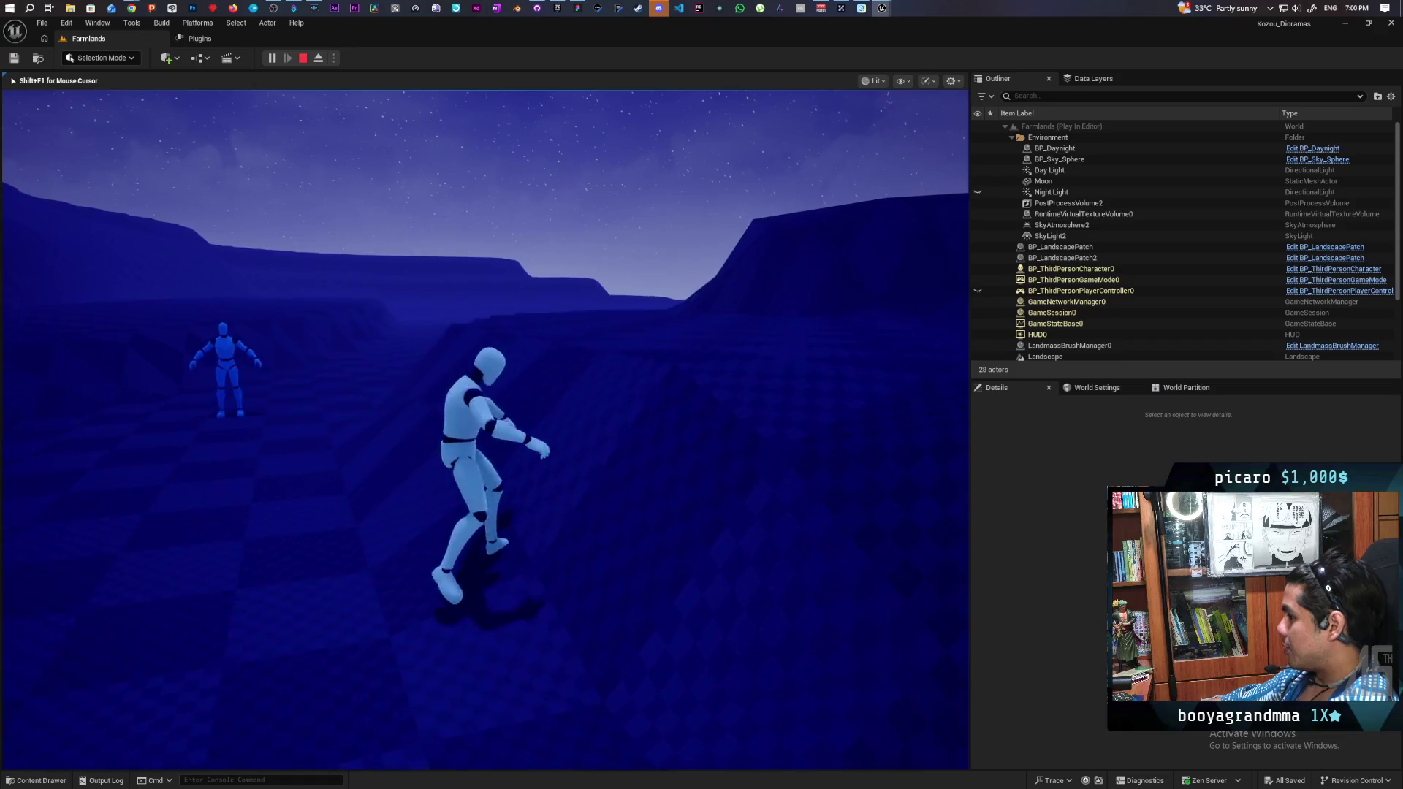
pyautogui.press('space')
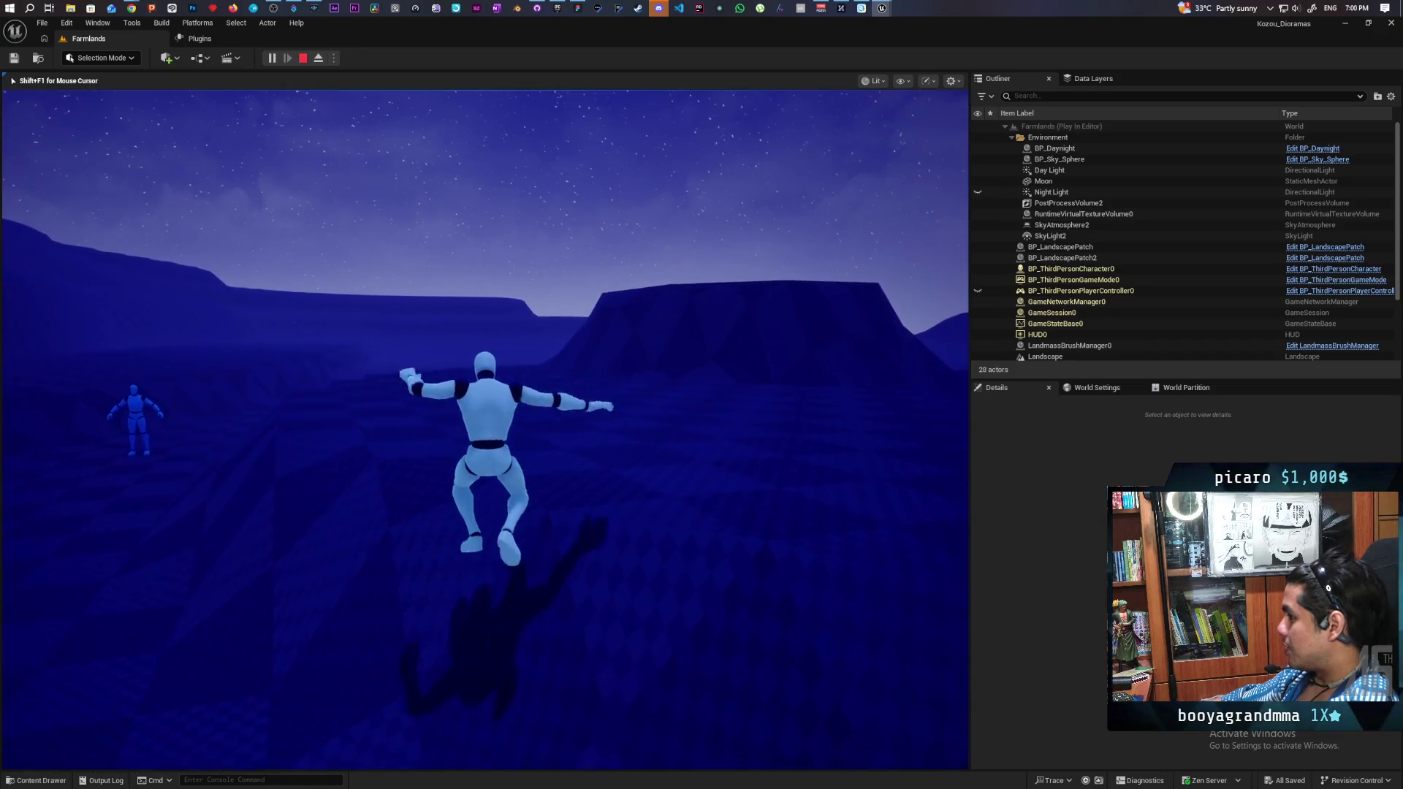
pyautogui.press('w')
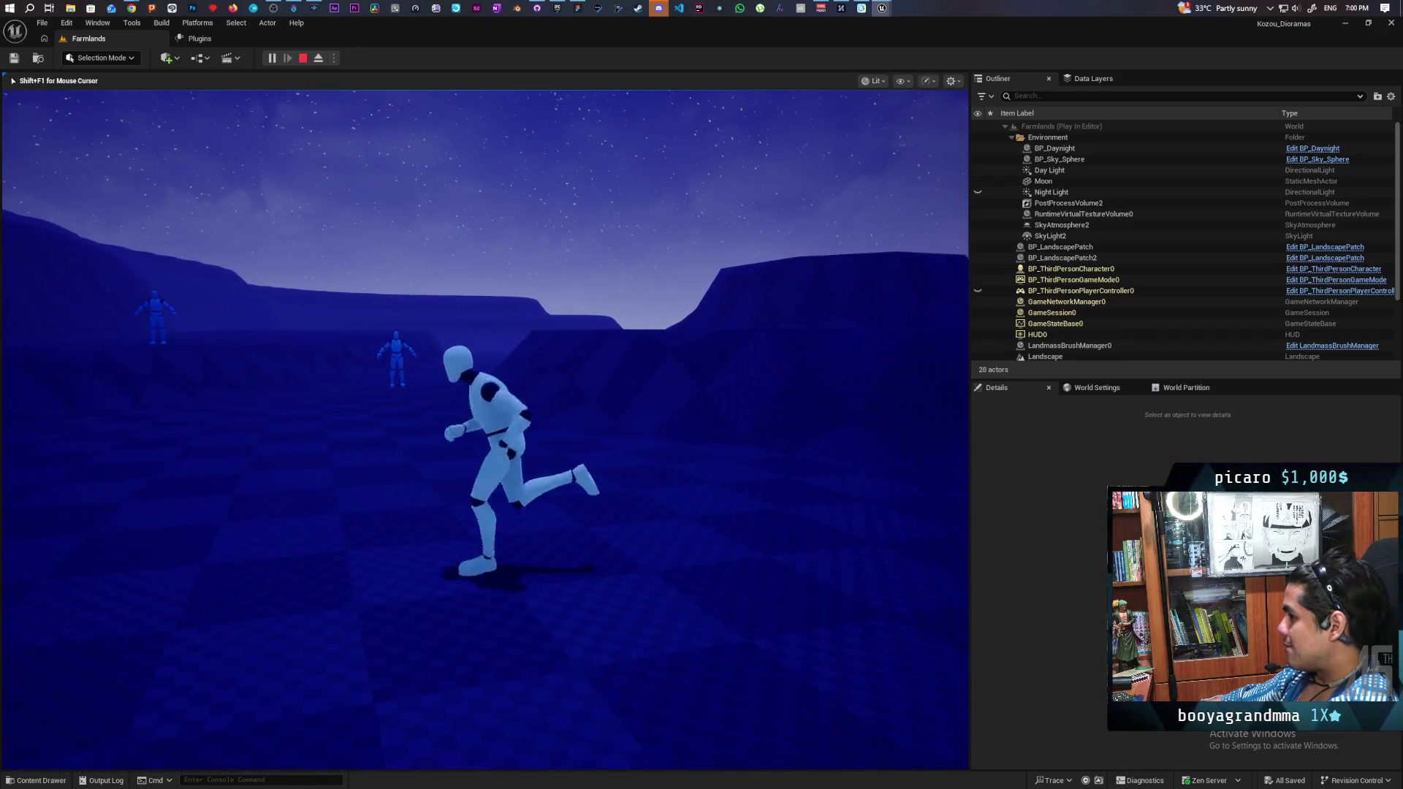
pyautogui.press('space')
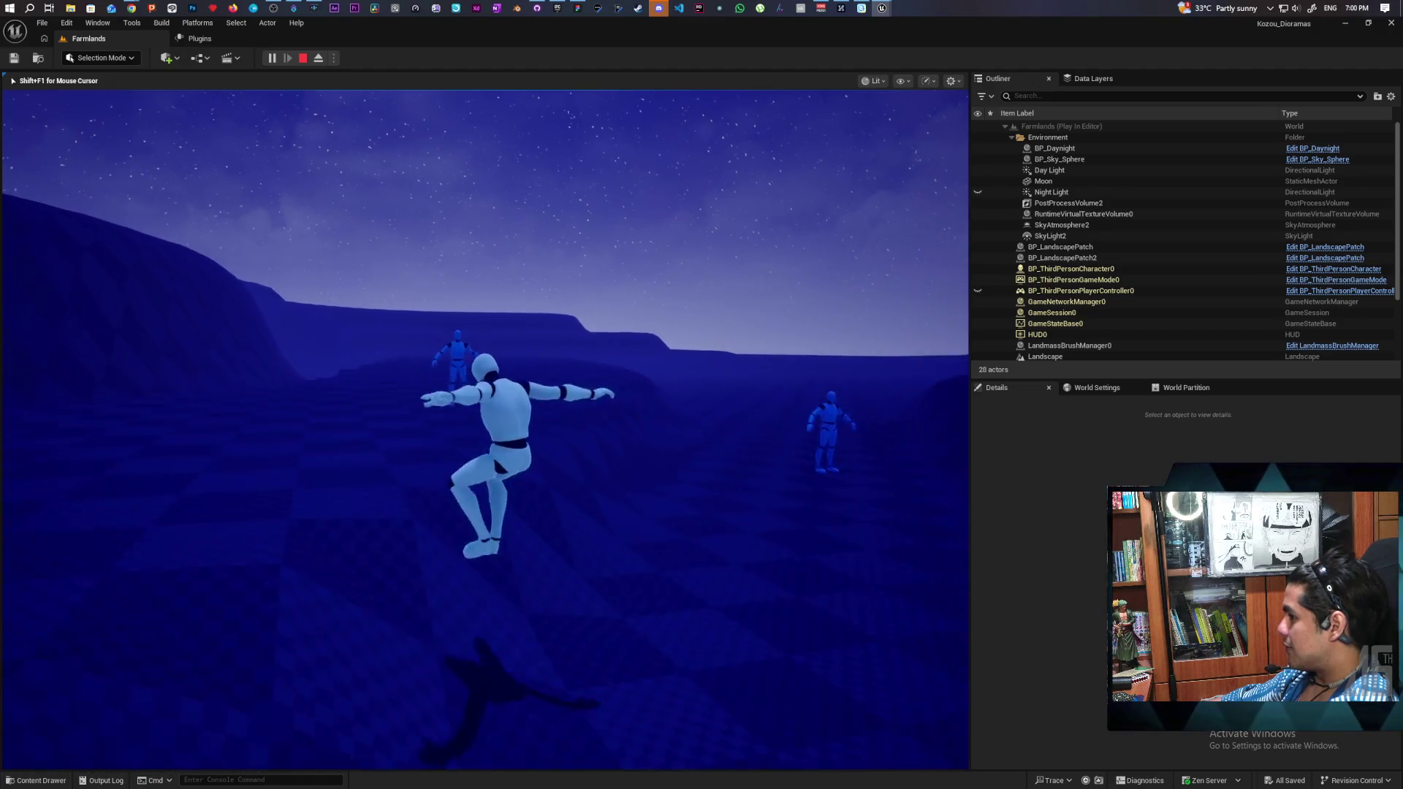
pyautogui.press('w')
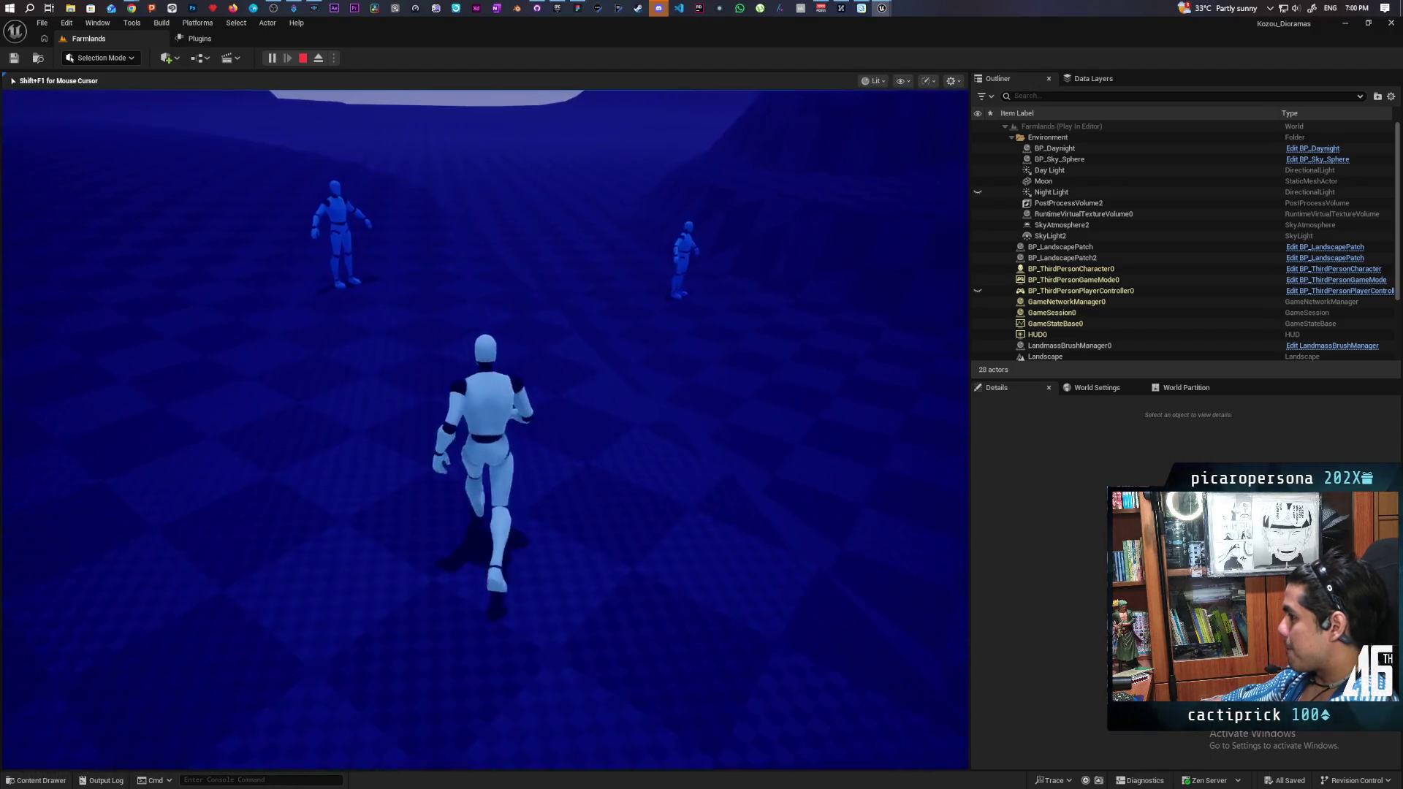
pyautogui.press('w')
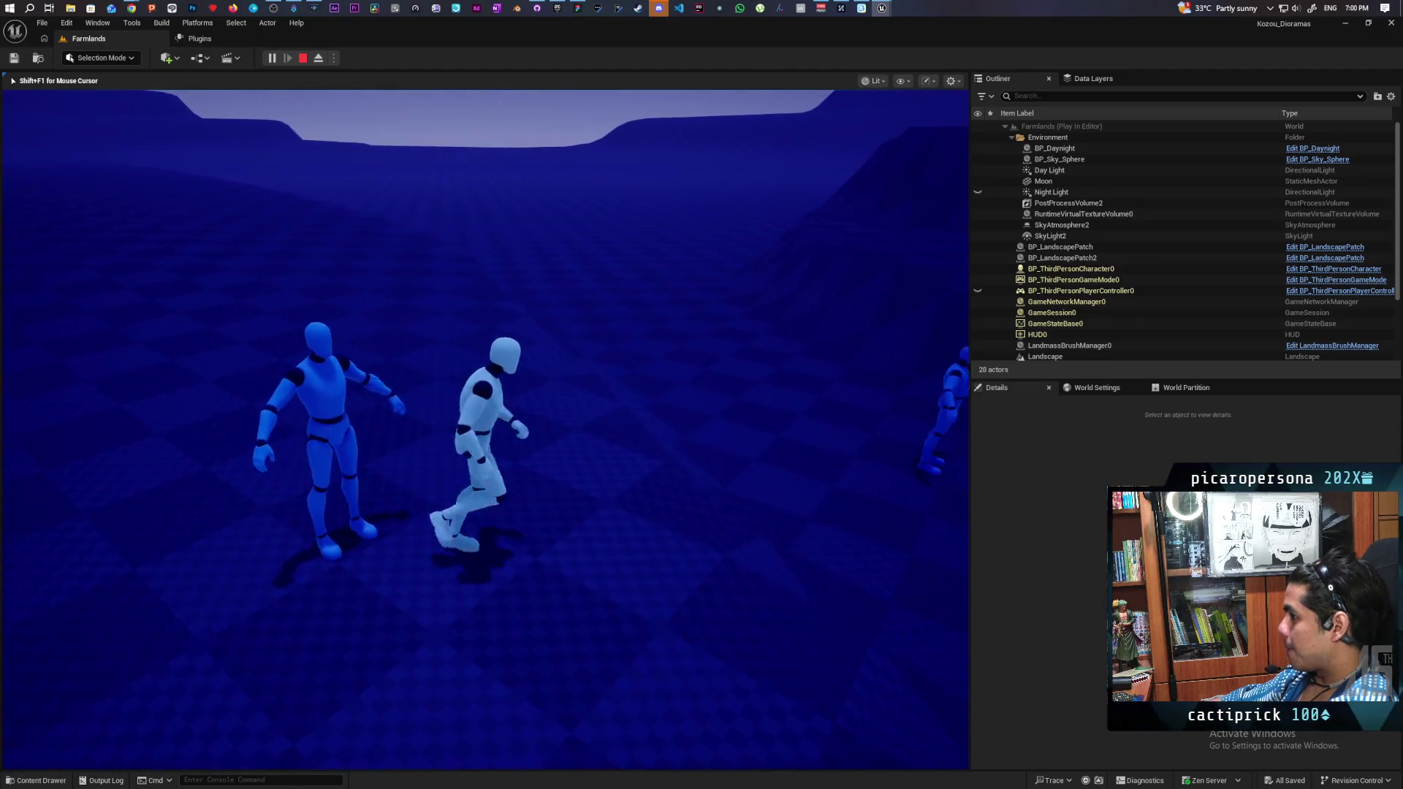
pyautogui.press('w')
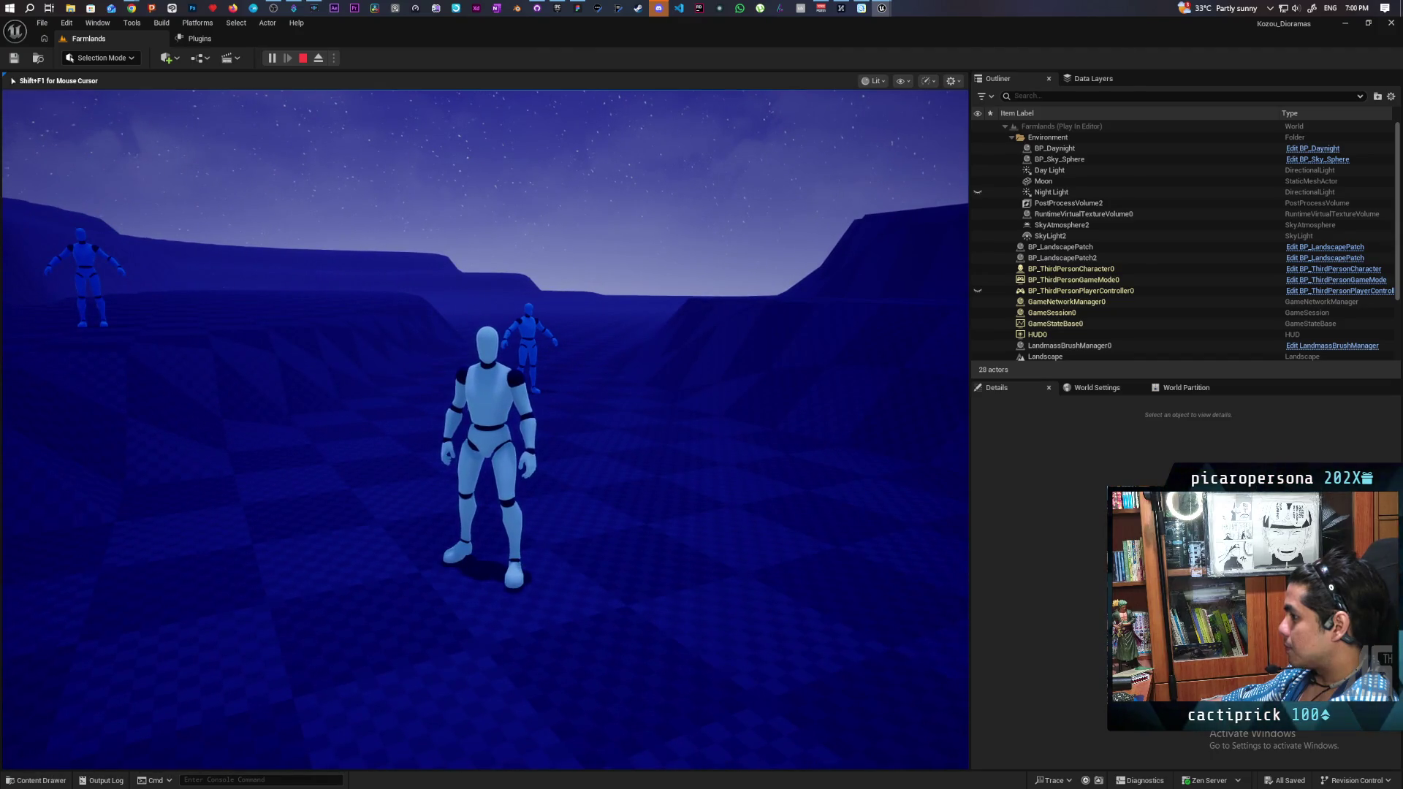
pyautogui.press('Escape')
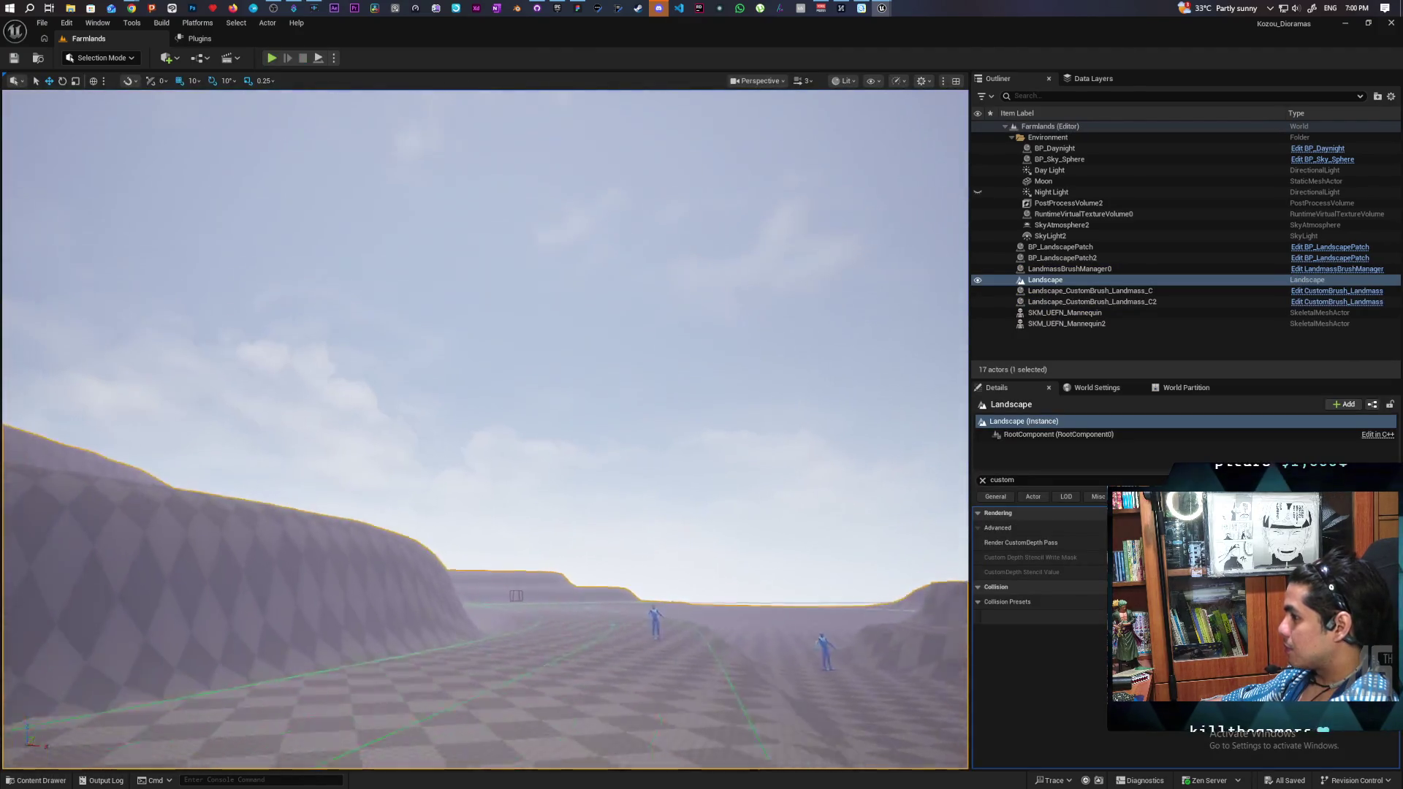
pyautogui.moveTo(485, 430); pyautogui.dragTo(468, 438)
pyautogui.moveTo(223, 280); pyautogui.dragTo(224, 280)
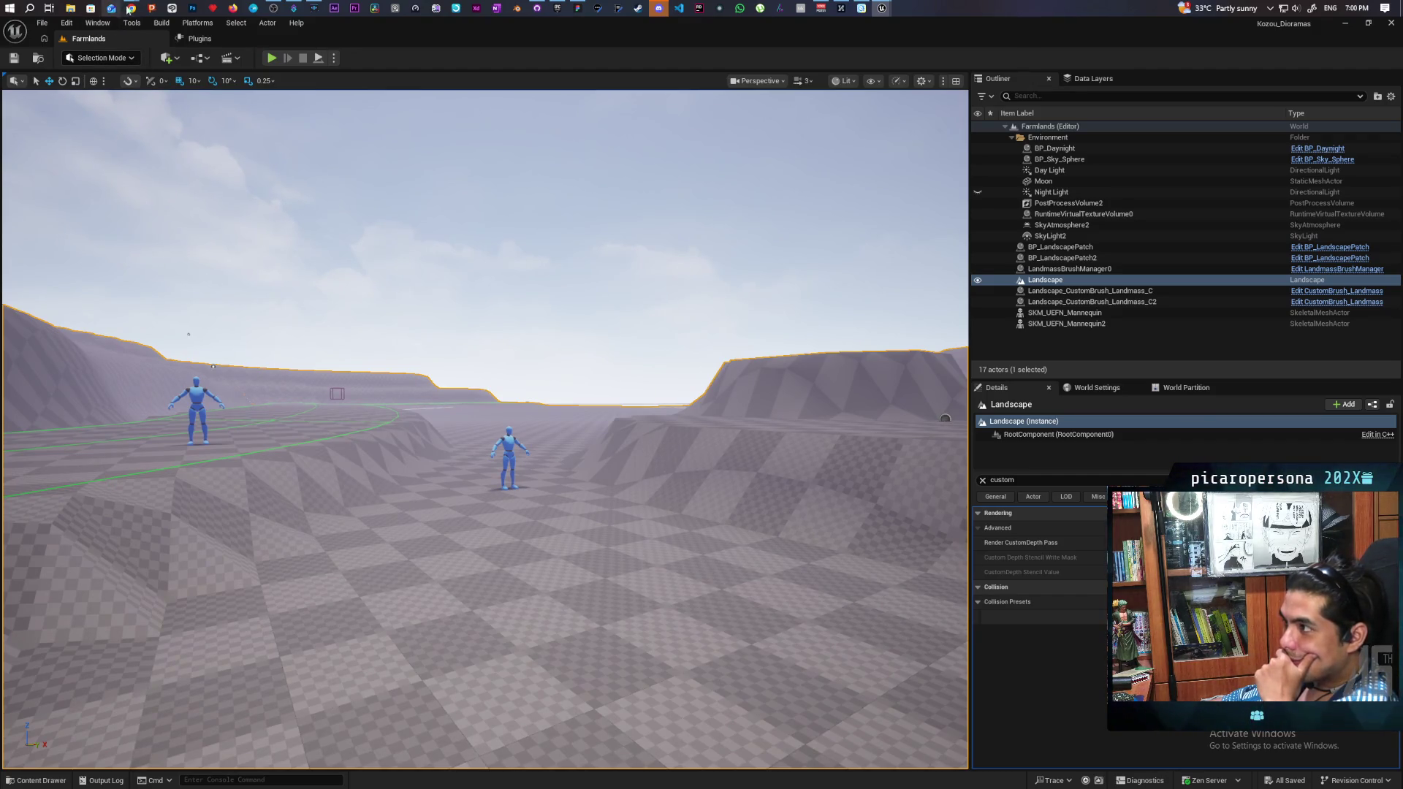
pyautogui.moveTo(130, 9)
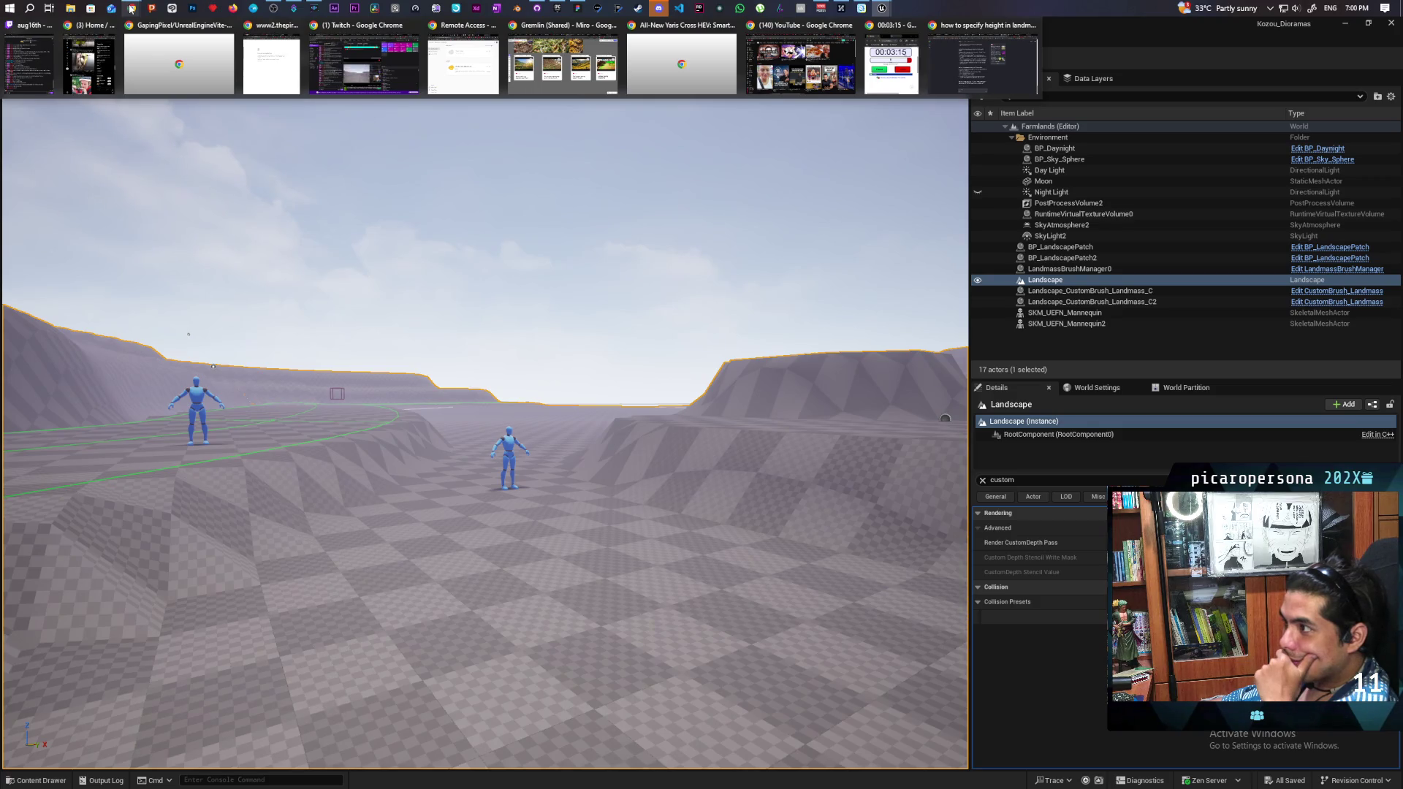
pyautogui.moveTo(109, 76)
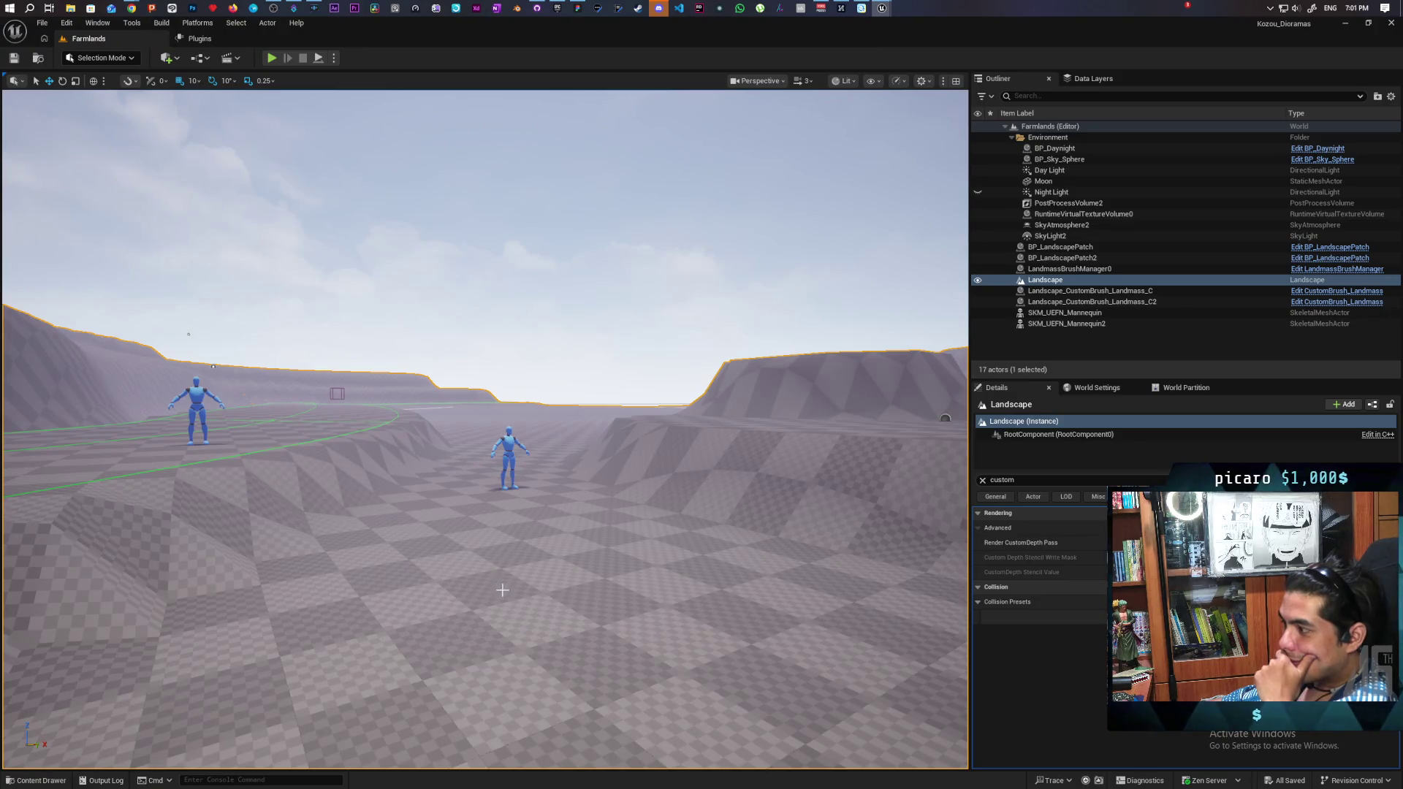
pyautogui.moveTo(538, 580)
pyautogui.mouseDown()
pyautogui.moveTo(555, 577)
pyautogui.moveTo(533, 562)
pyautogui.moveTo(537, 584)
pyautogui.moveTo(555, 588)
pyautogui.moveTo(518, 575)
pyautogui.moveTo(519, 617)
pyautogui.mouseUp()
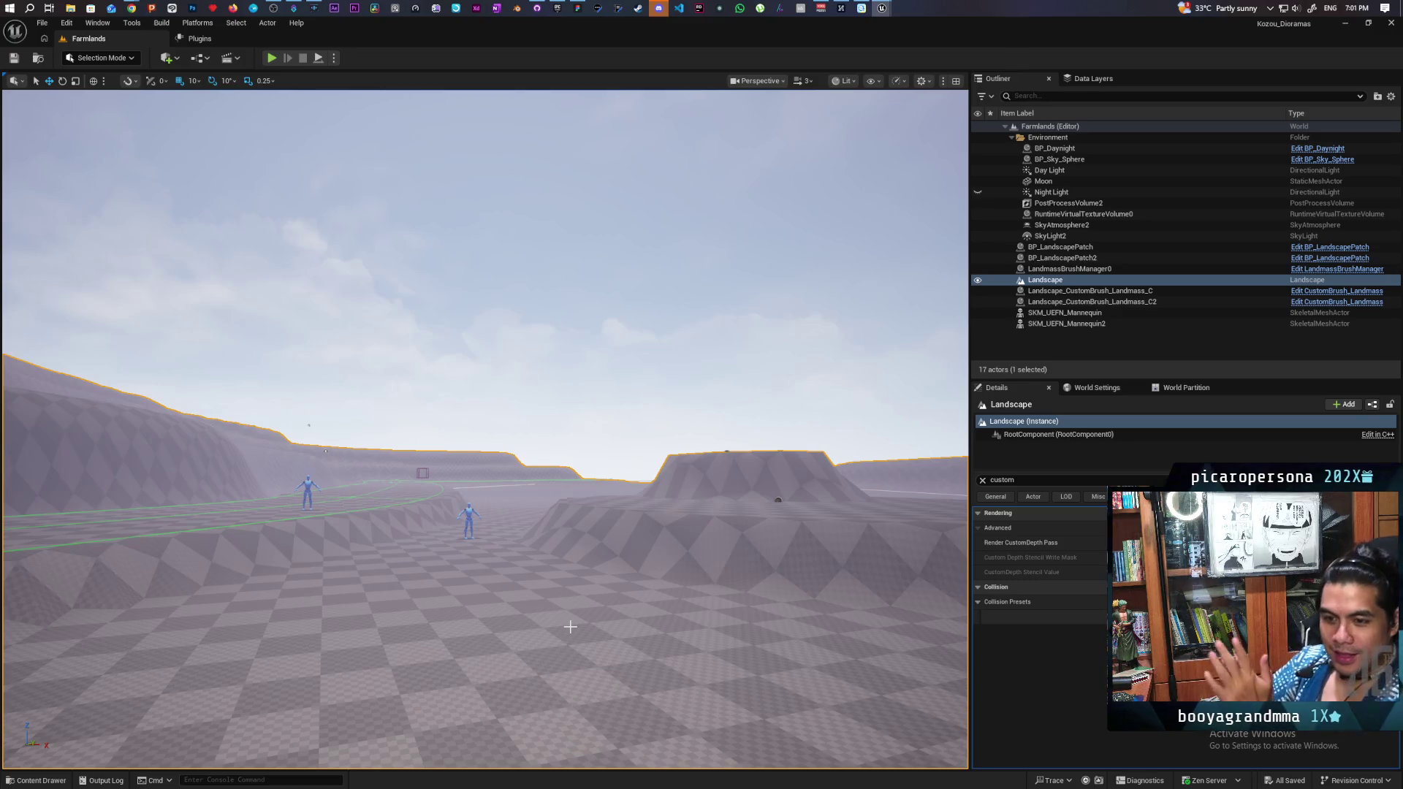
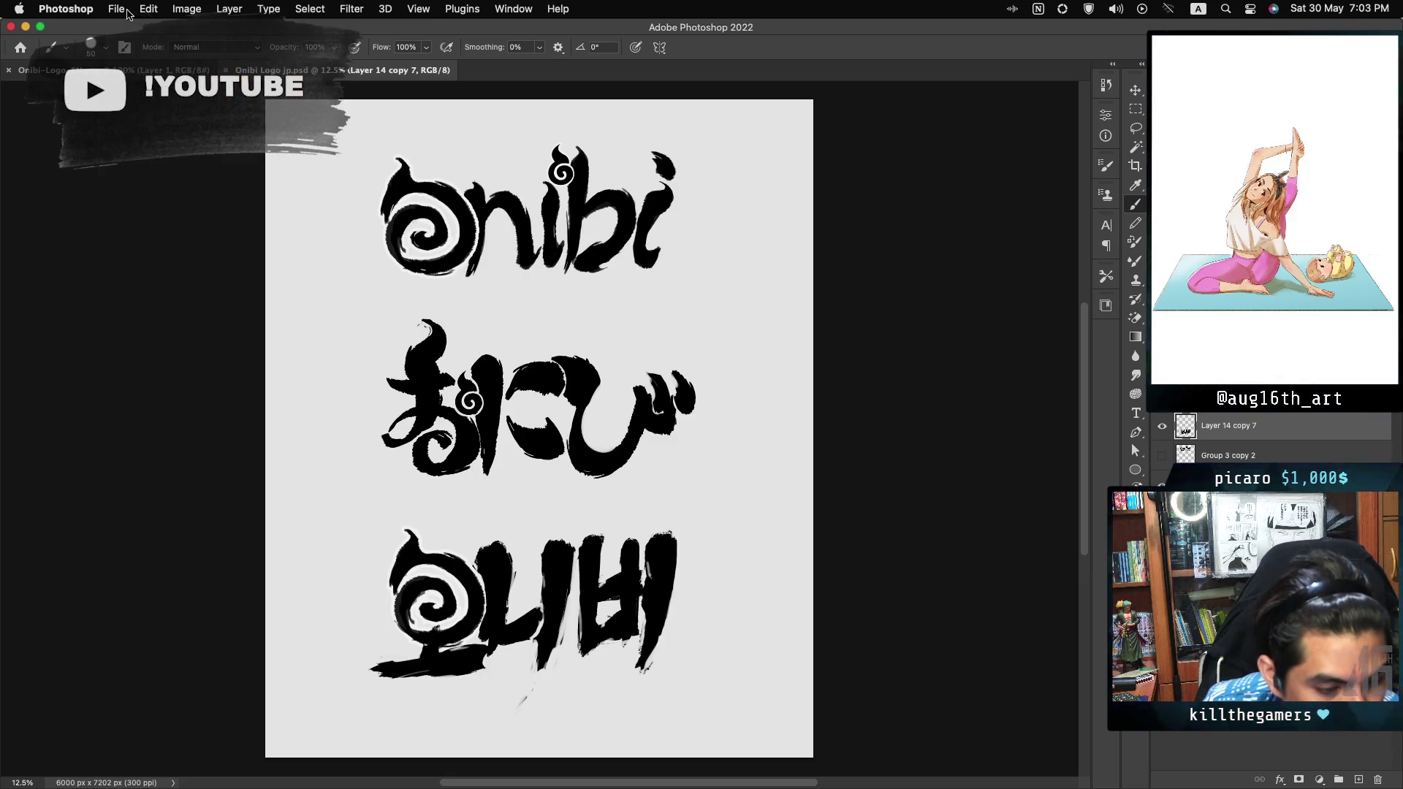
# Step: Toggle colour inversion to compare white and black versions of the lettering
pyautogui.click(128, 14)
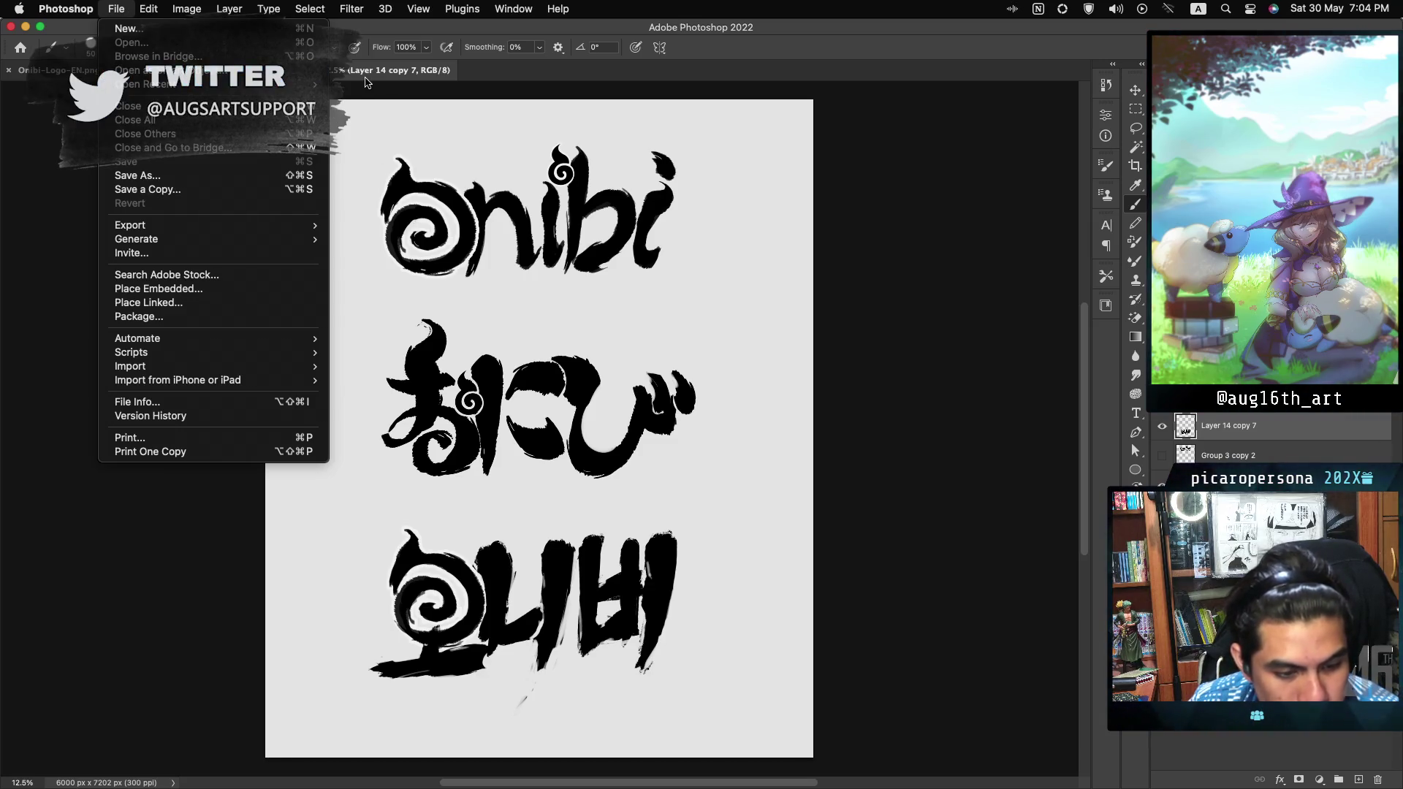
pyautogui.click(367, 79)
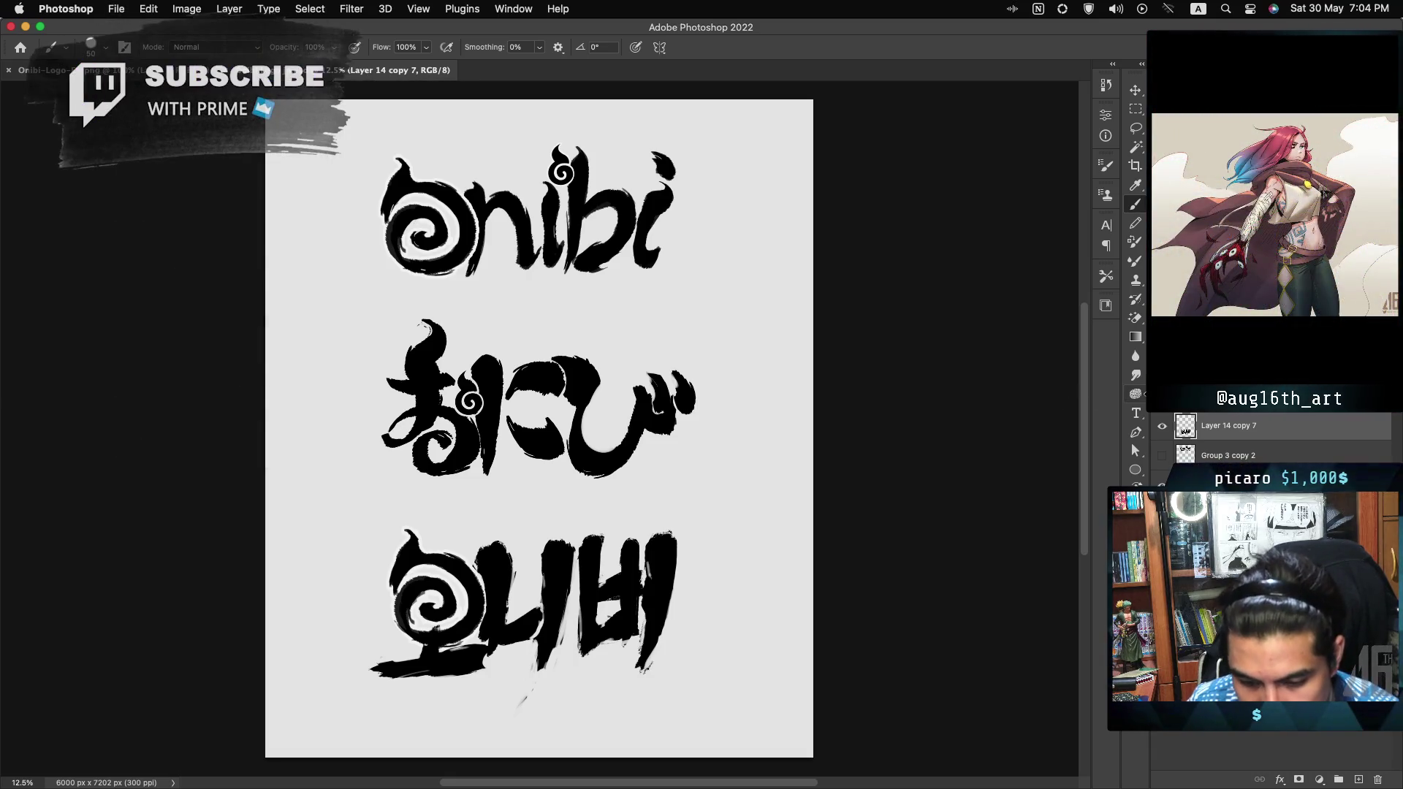
pyautogui.press('super+i')
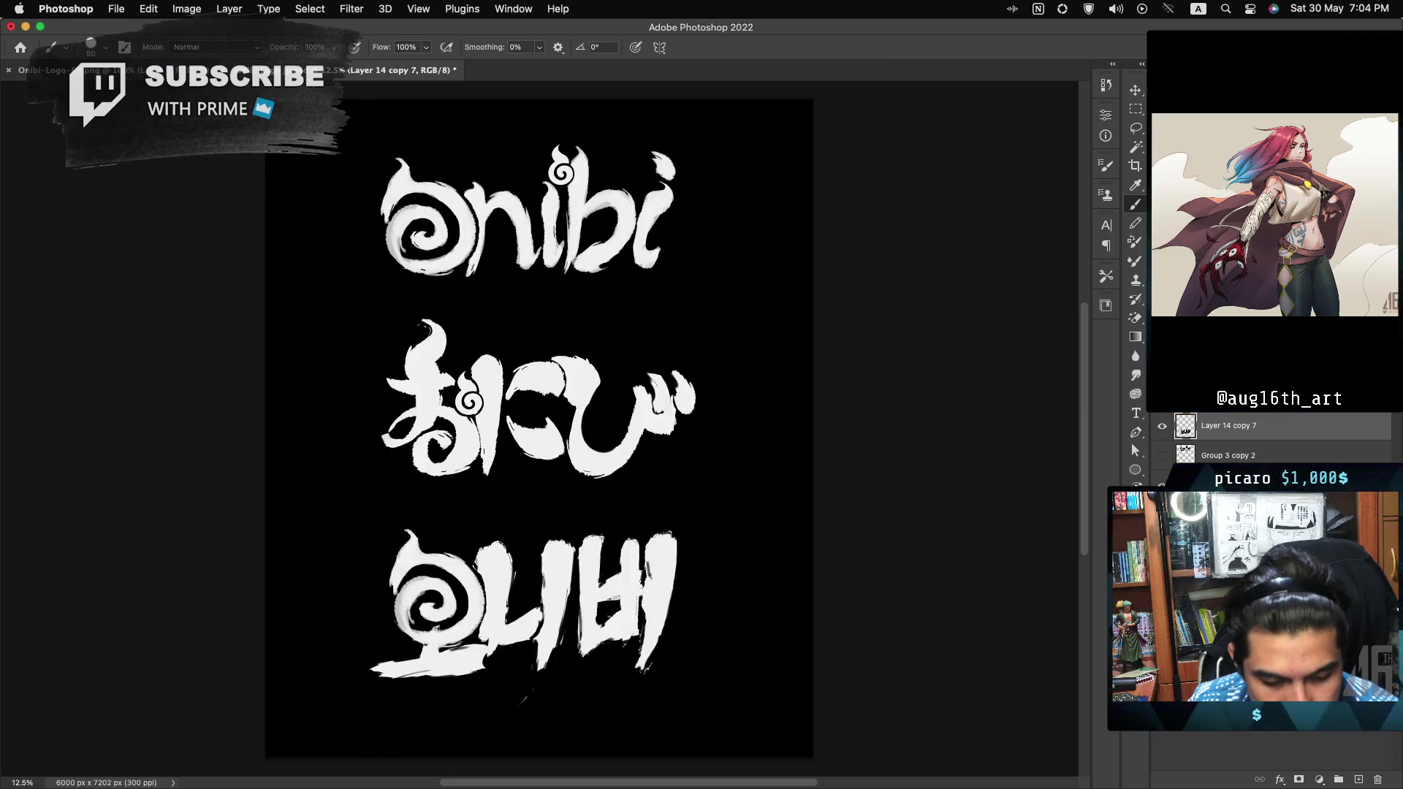
pyautogui.press('super+i')
pyautogui.press('super+i')
pyautogui.press('super+i')
pyautogui.press('super+i')
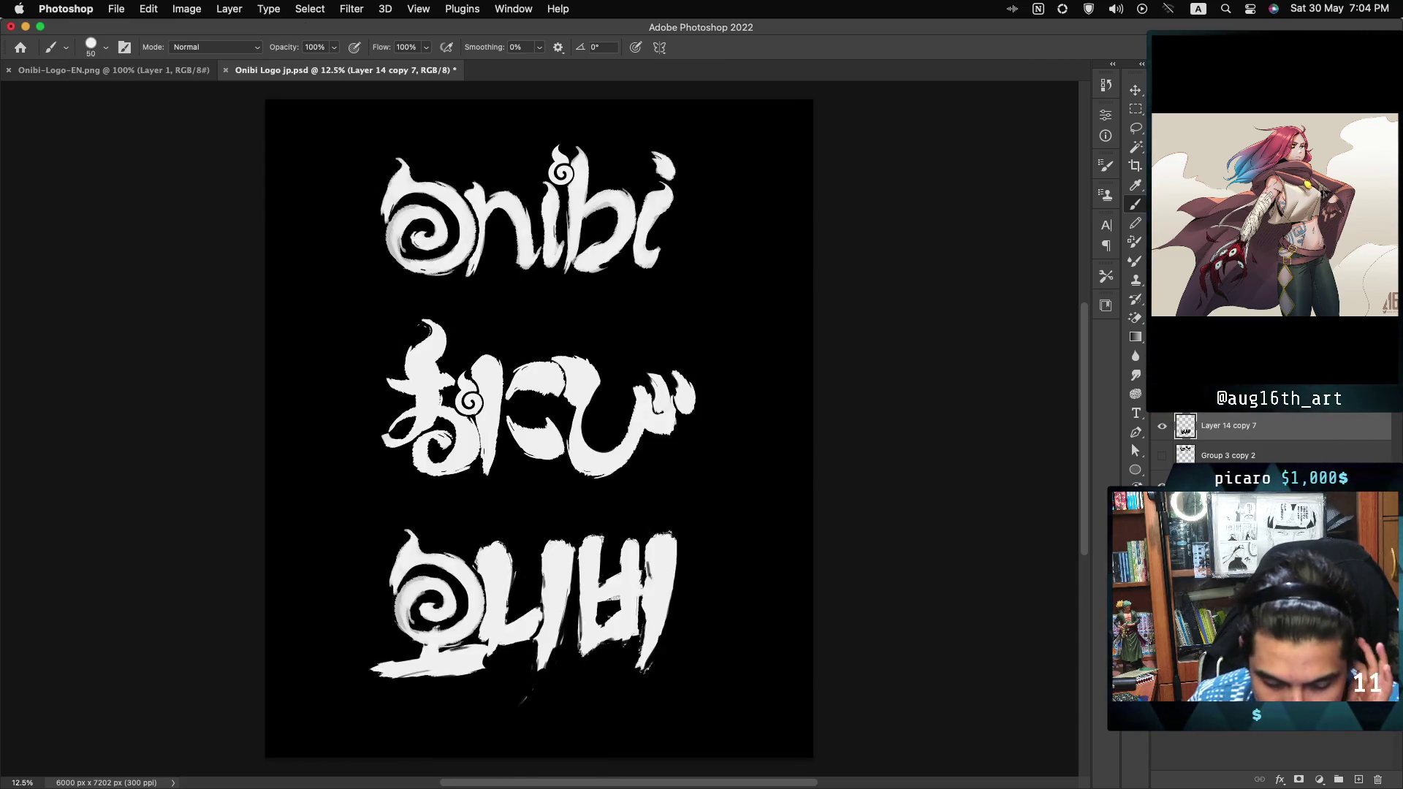
pyautogui.press('super+i')
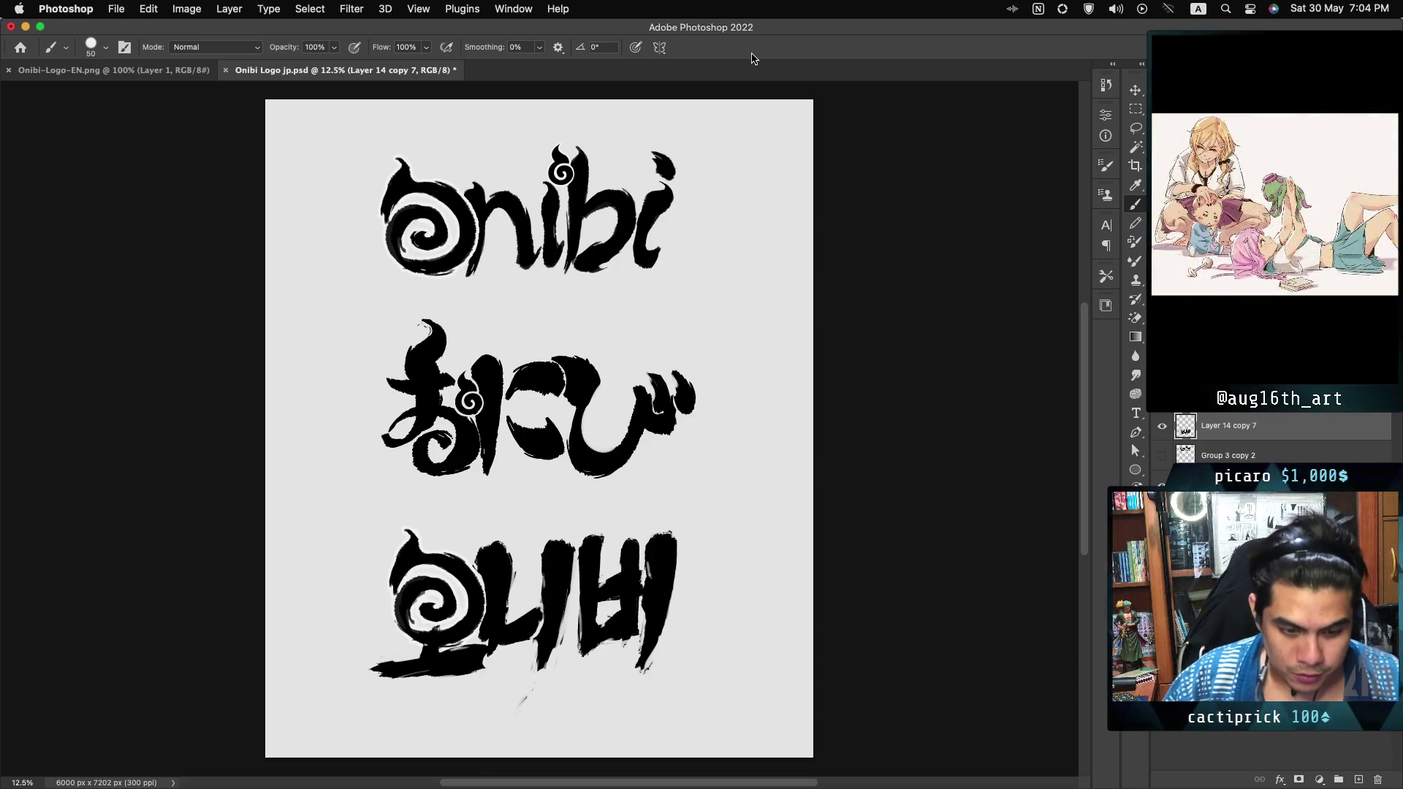
# Step: Save a copy of the document as Kozou Logo jp.psd
pyautogui.press('super+shift+s')
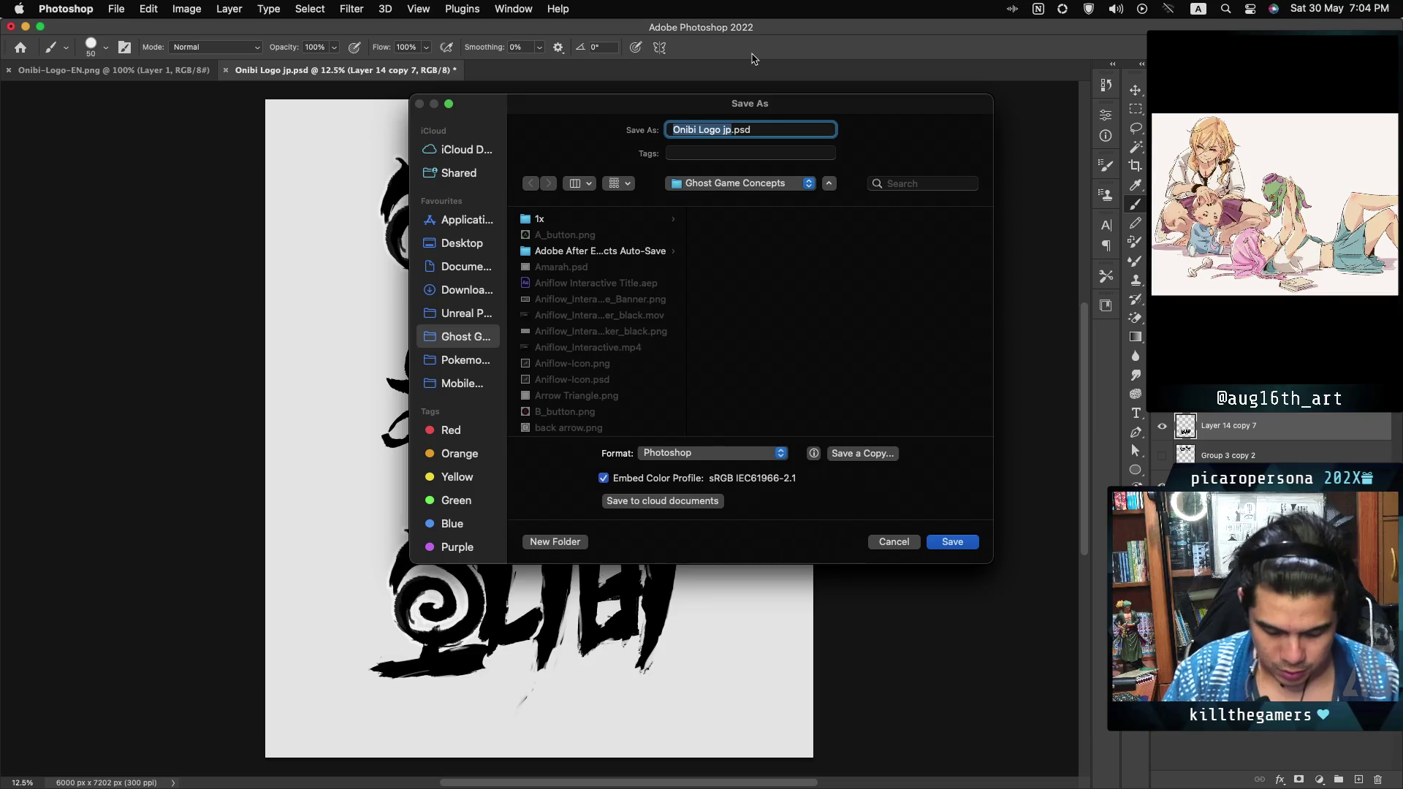
pyautogui.write('Kozou')
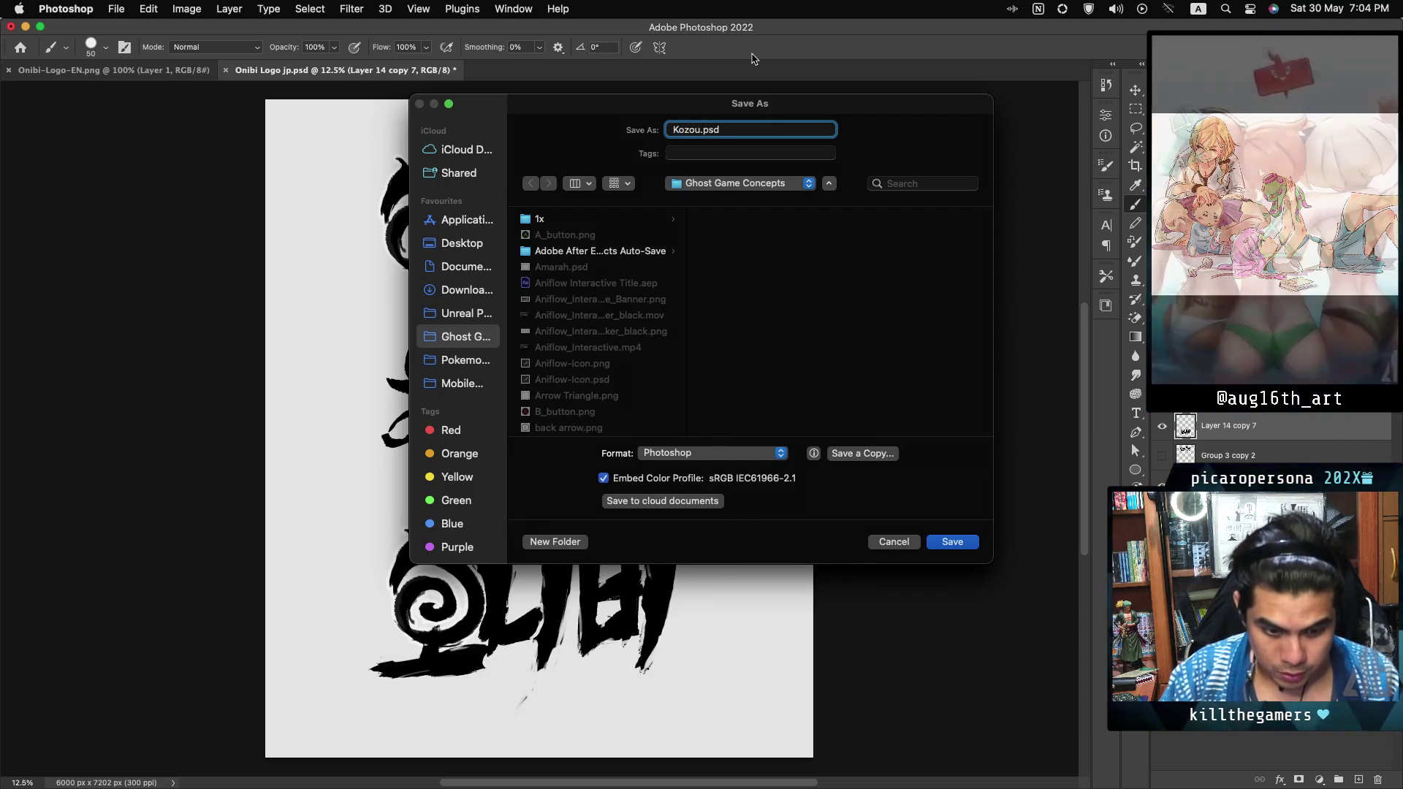
pyautogui.write(' Logo')
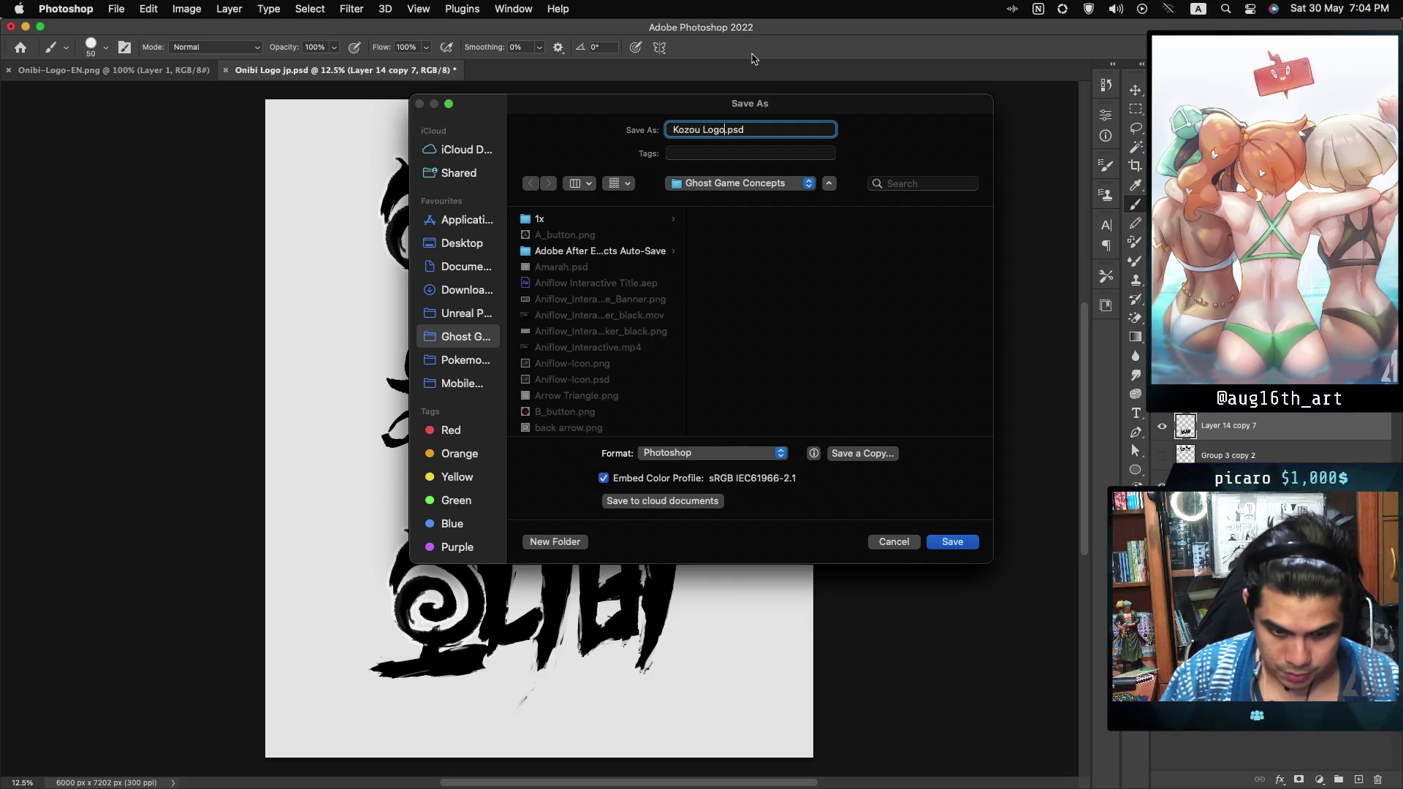
pyautogui.write(' jp')
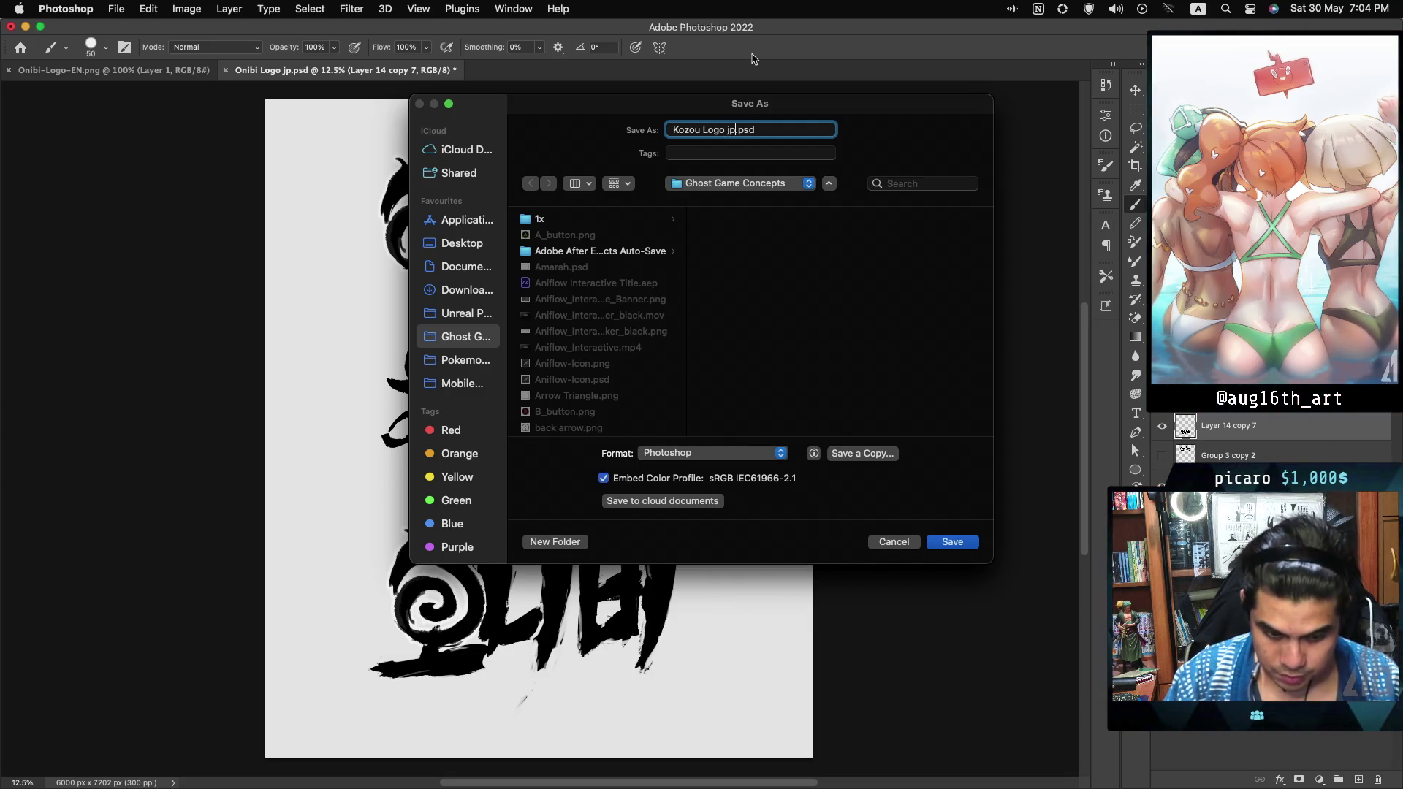
pyautogui.press('Return')
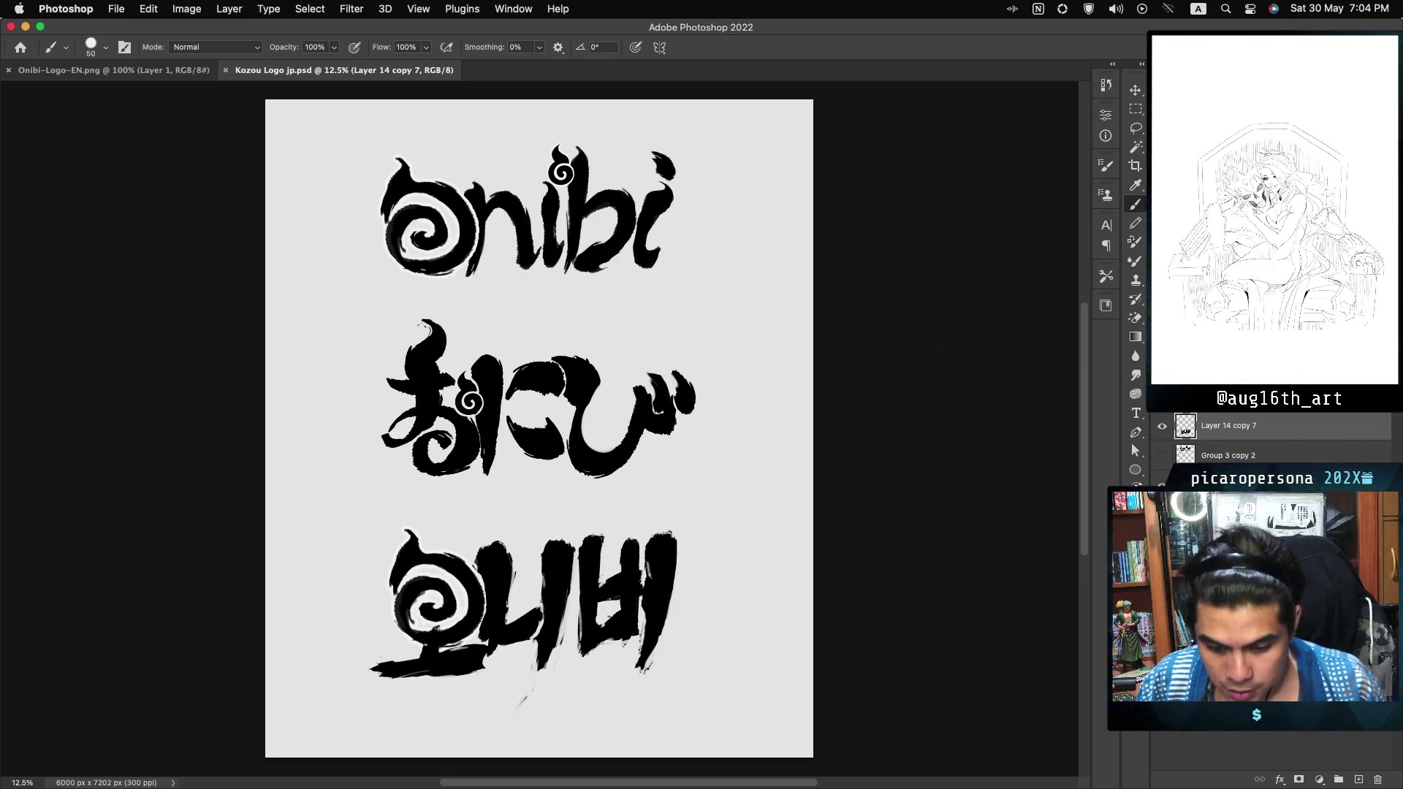
# Step: Hide and reshow the 오니비, Onibi, おにび layers and the background to check each
pyautogui.click(1162, 428)
pyautogui.click(1162, 428)
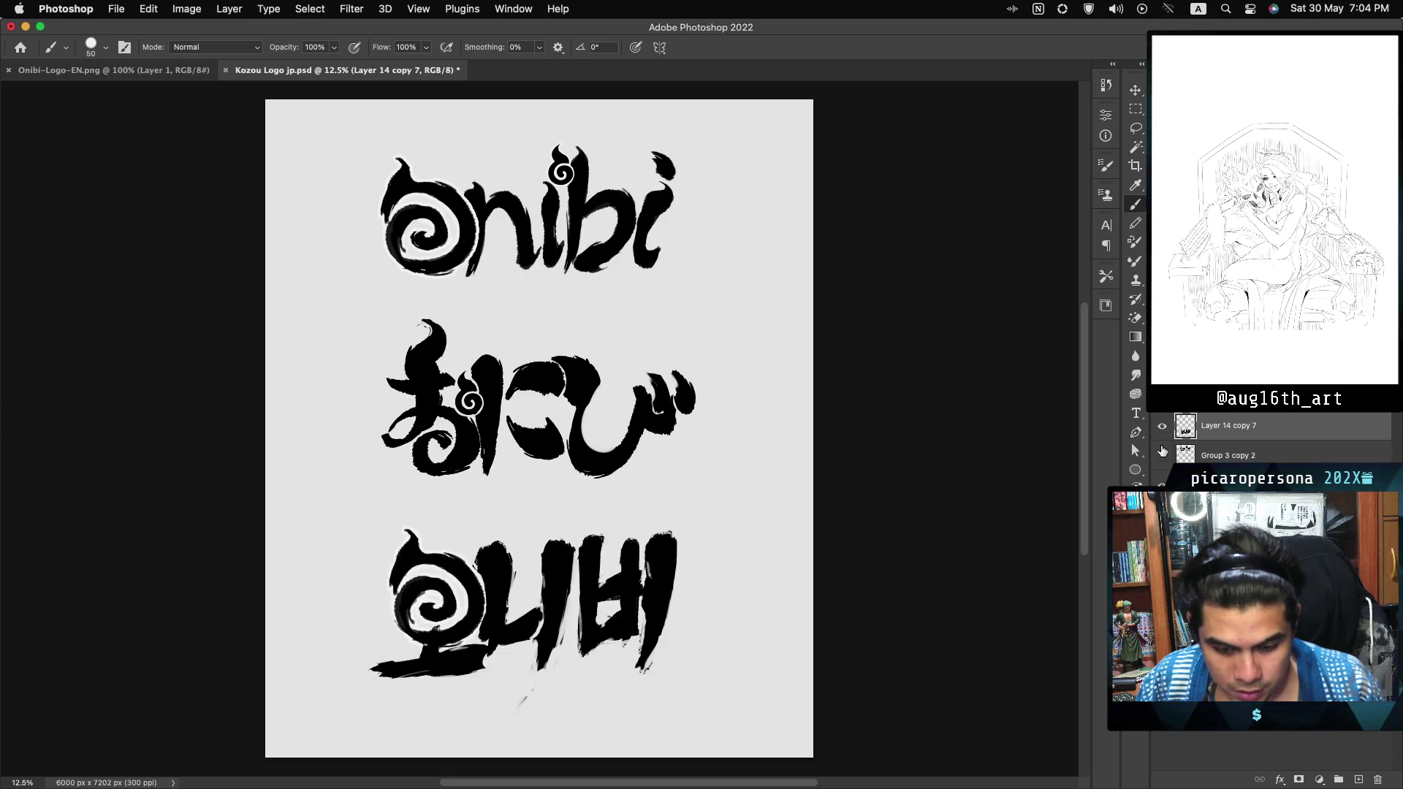
pyautogui.click(1162, 484)
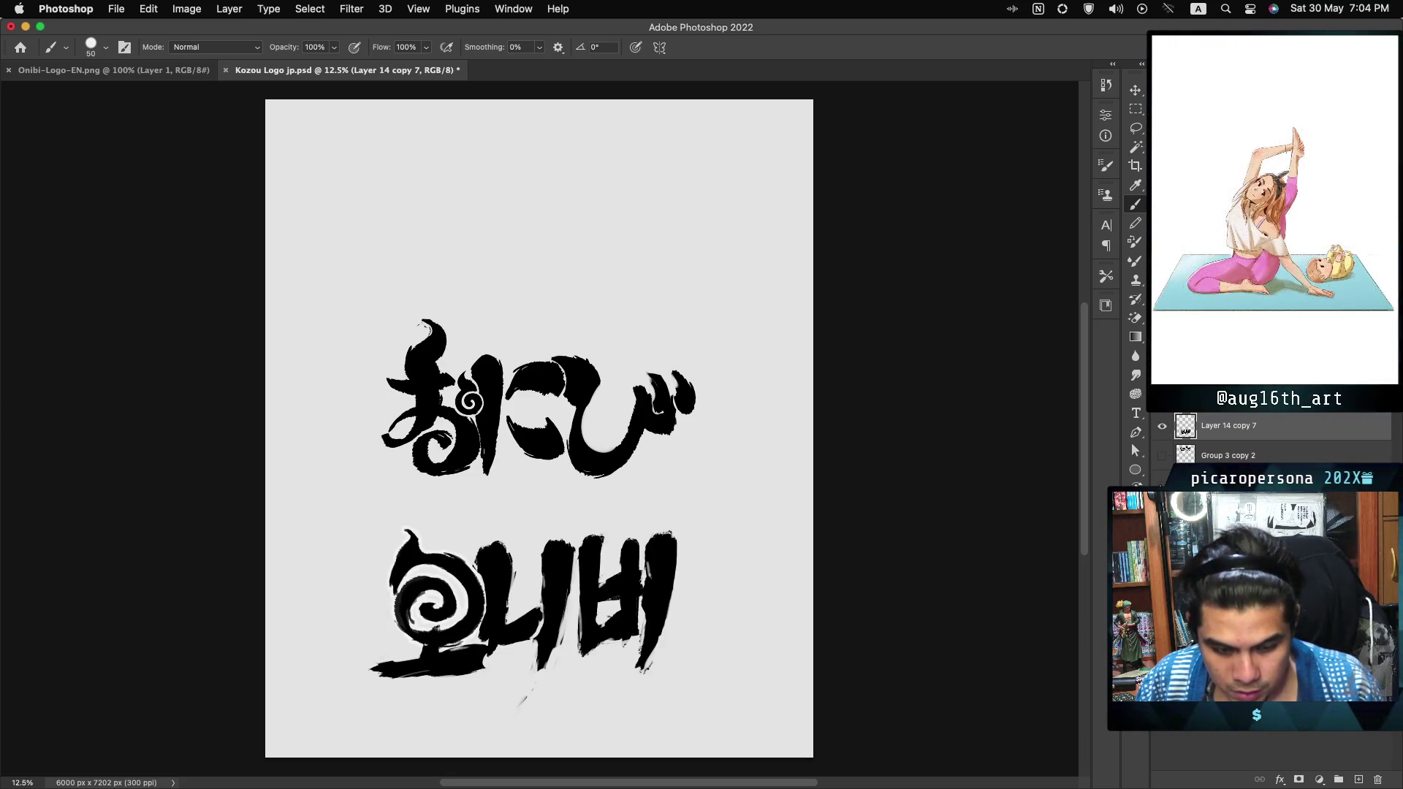
pyautogui.click(1162, 484)
pyautogui.click(1162, 515)
pyautogui.click(1162, 515)
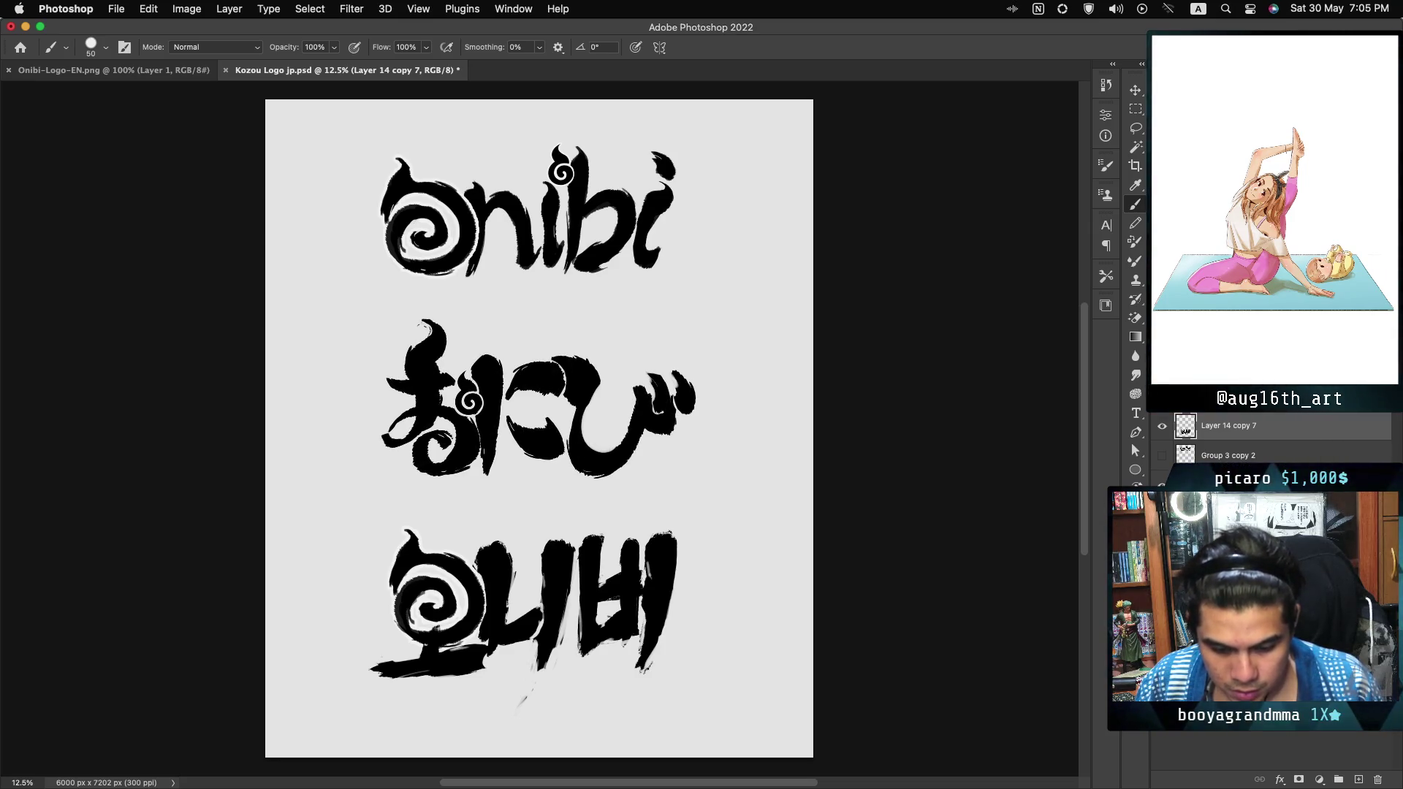
pyautogui.click(1162, 545)
pyautogui.click(1162, 545)
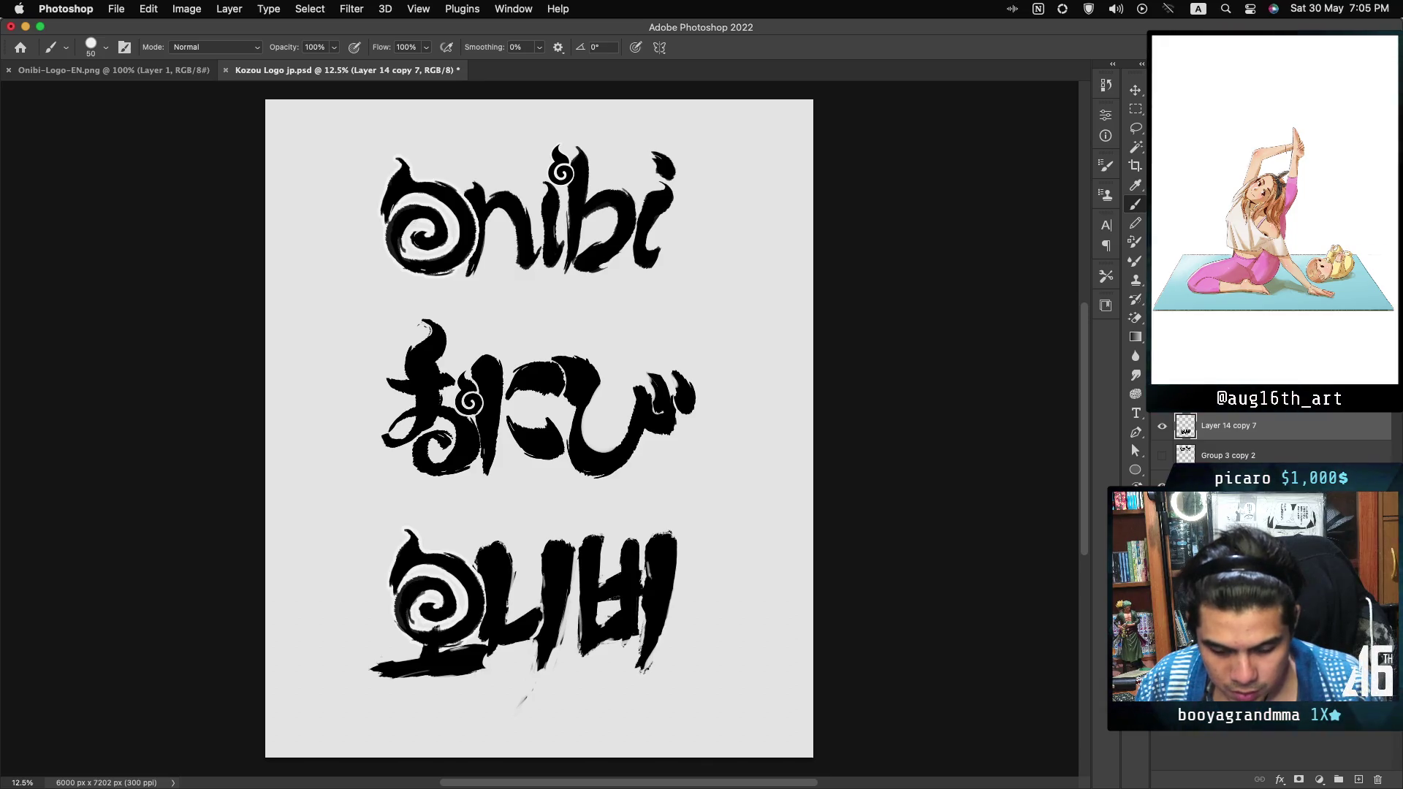
# Step: Group the lettering layers, scale them to about 44% at top-left, and add a new layer
pyautogui.click(1213, 485)
pyautogui.click(1338, 780)
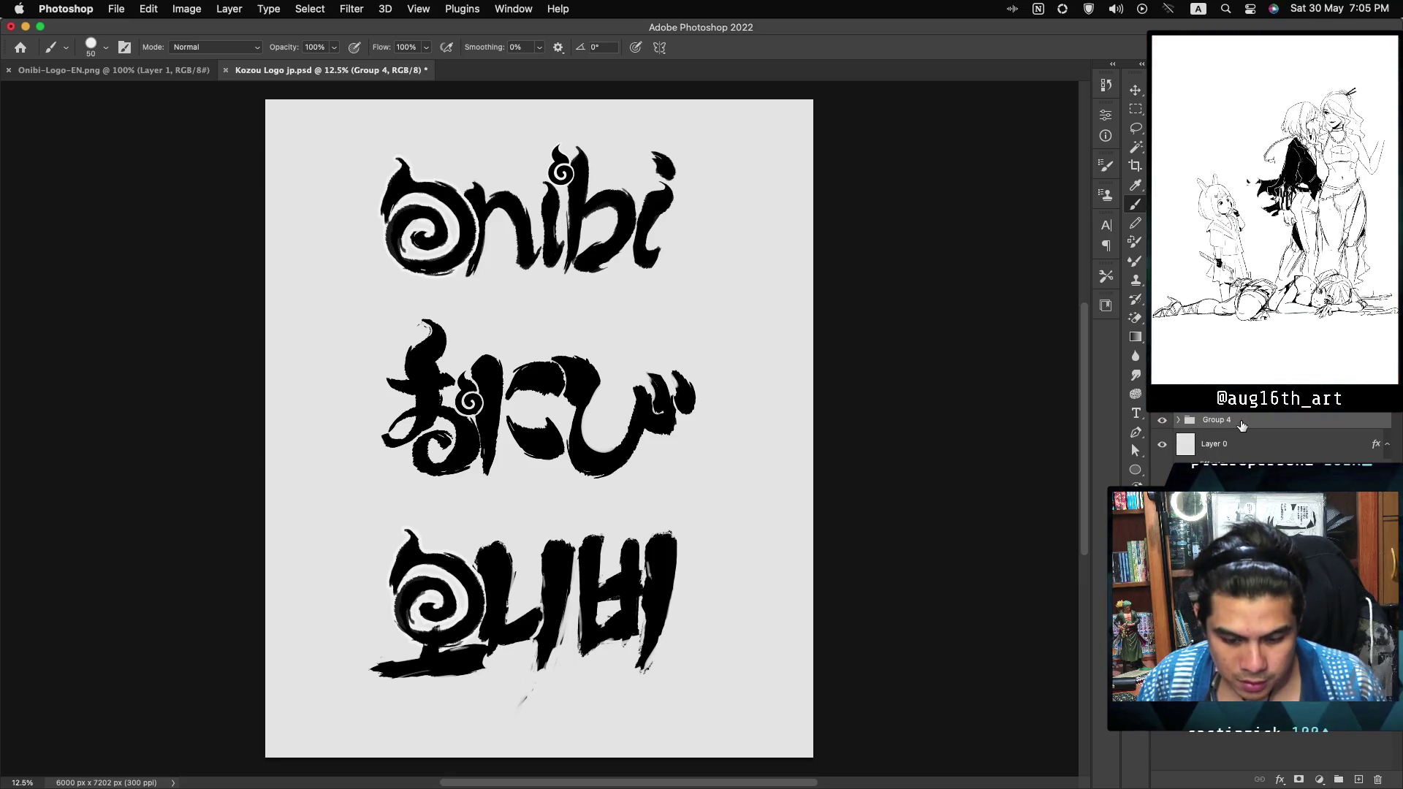
pyautogui.hotkey('ctrl', 't')
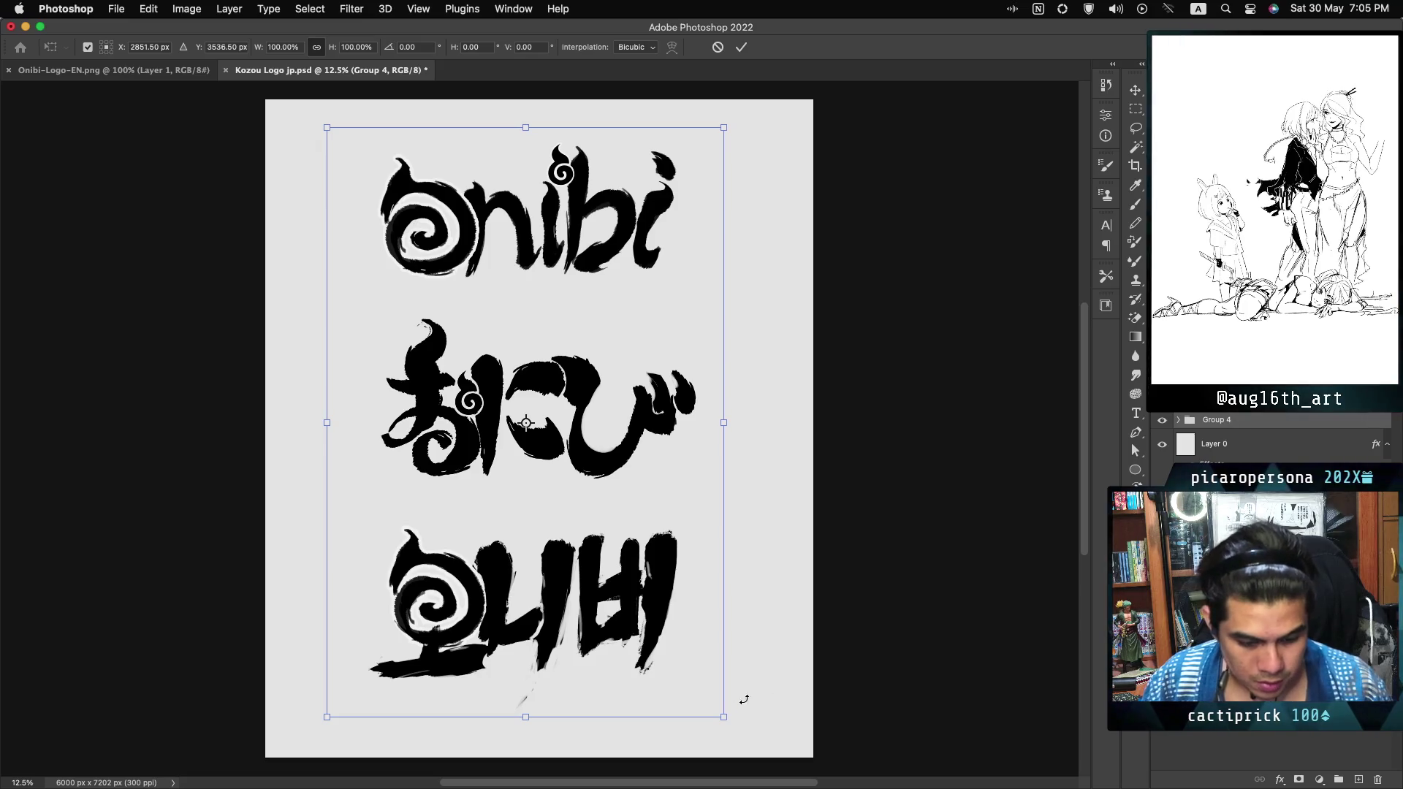
pyautogui.moveTo(724, 717); pyautogui.dragTo(446, 423)
pyautogui.moveTo(424, 347); pyautogui.dragTo(375, 334)
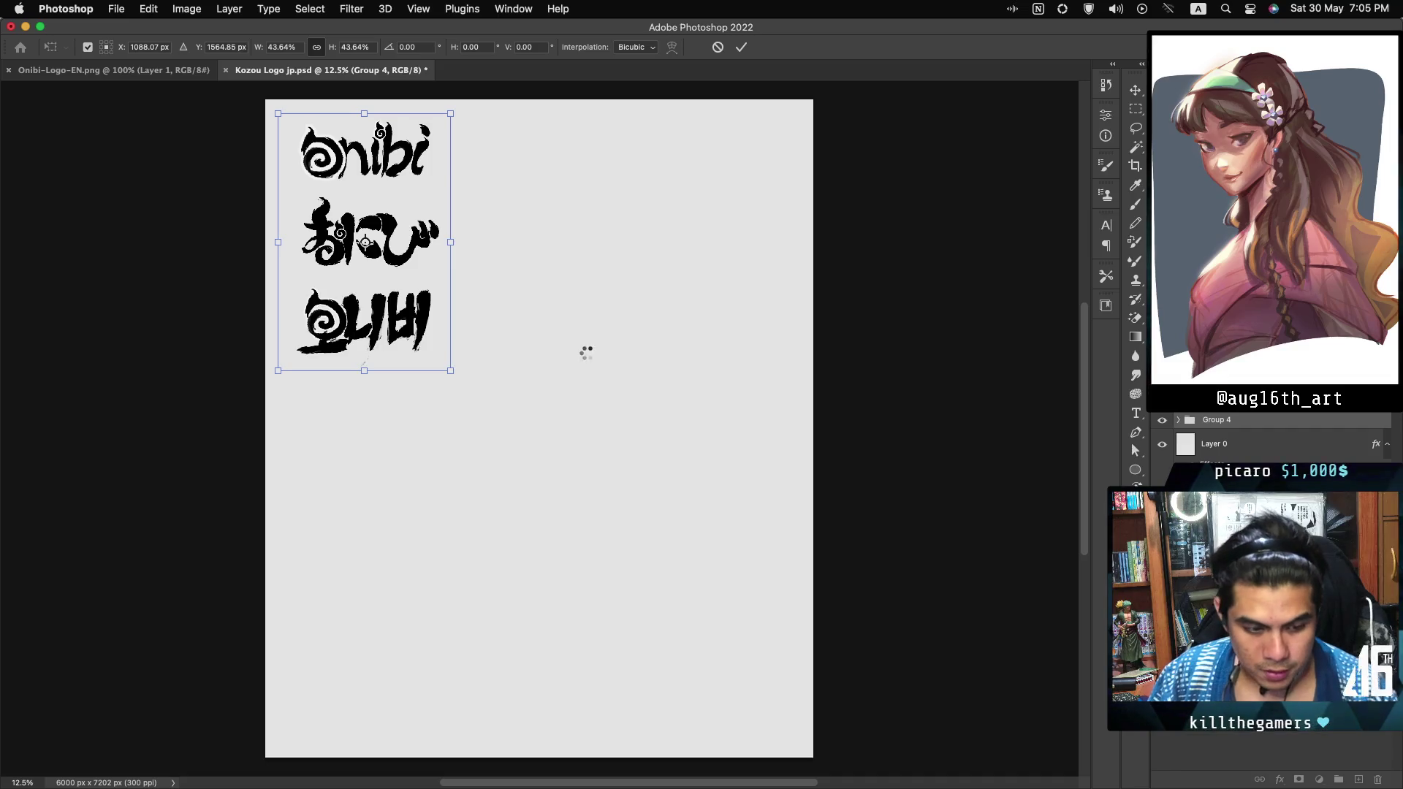
pyautogui.press('b')
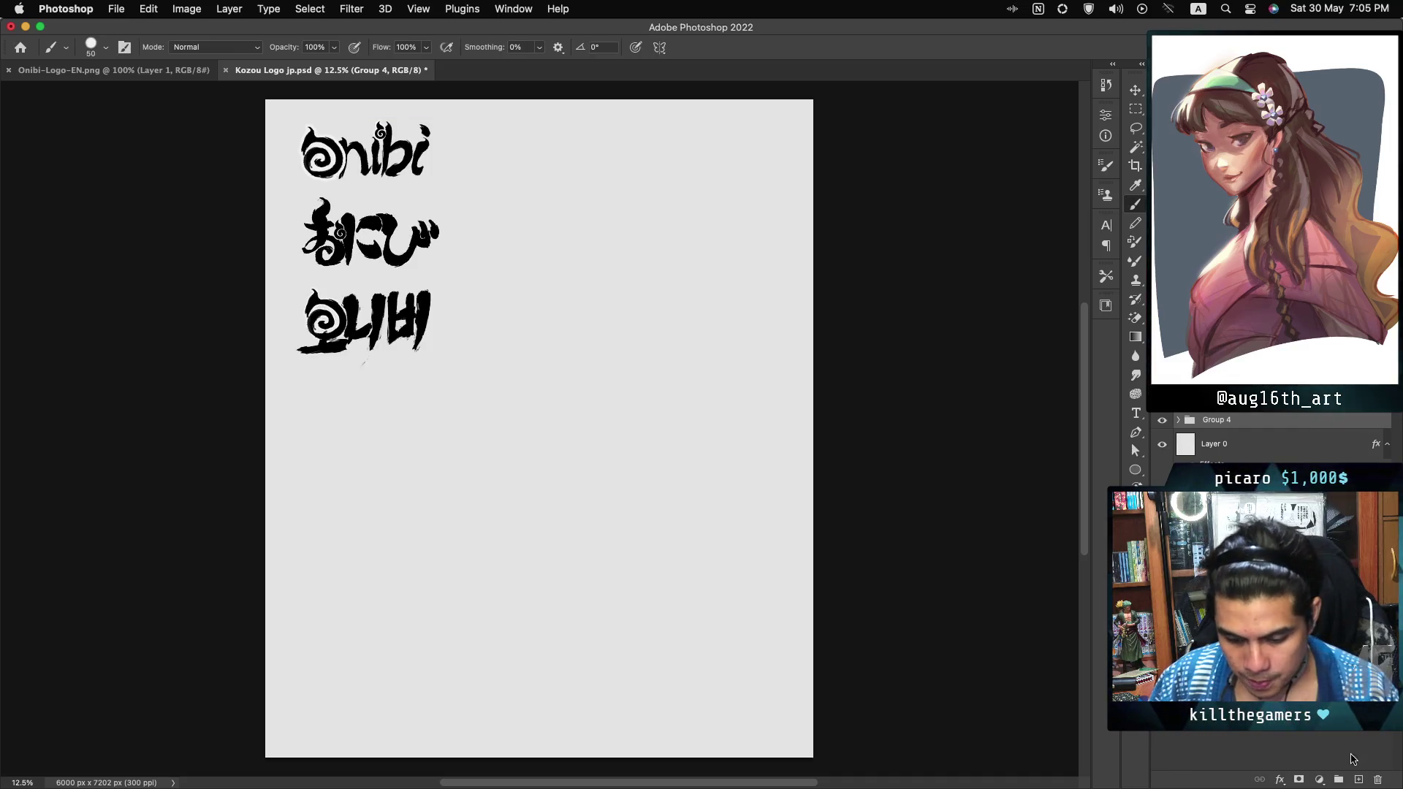
pyautogui.click(1358, 780)
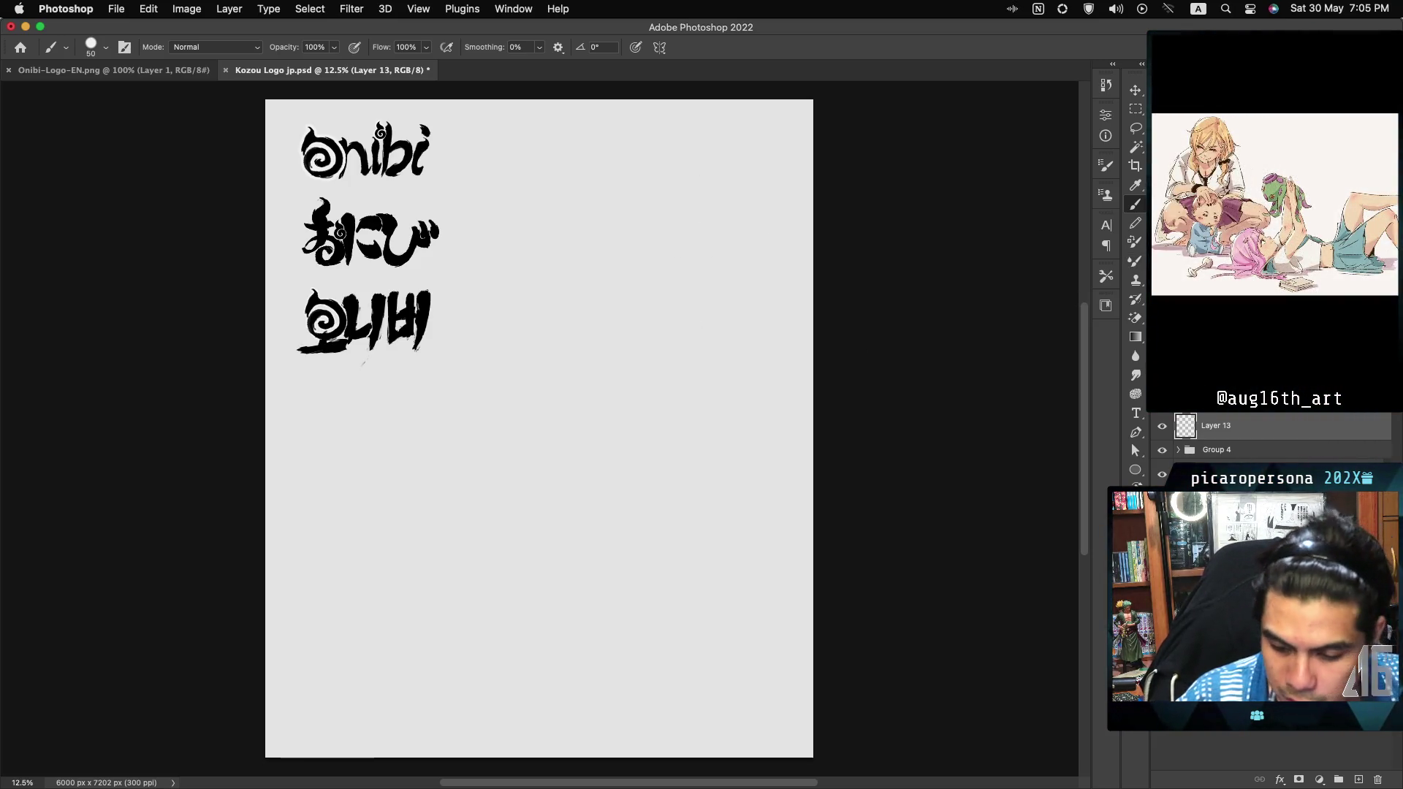
# Step: Zoom in on the canvas to prepare for lettering on Layer 13
pyautogui.scroll(5, 424, 159)
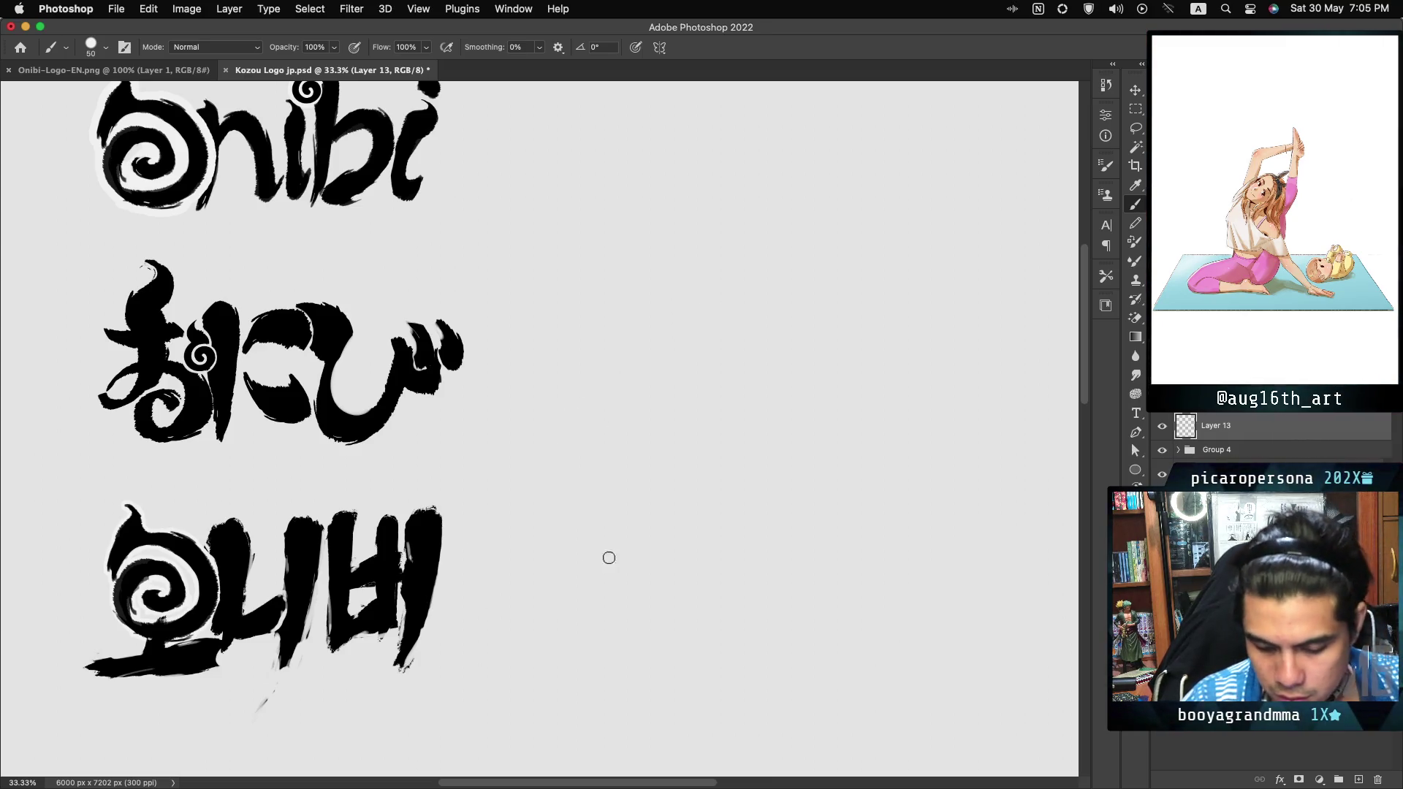
# Step: Paint trial strokes for the first letter, undoing each attempt
pyautogui.click(657, 205)
pyautogui.moveTo(632, 254)
pyautogui.mouseDown()
pyautogui.moveTo(651, 473)
pyautogui.moveTo(712, 479)
pyautogui.mouseUp()
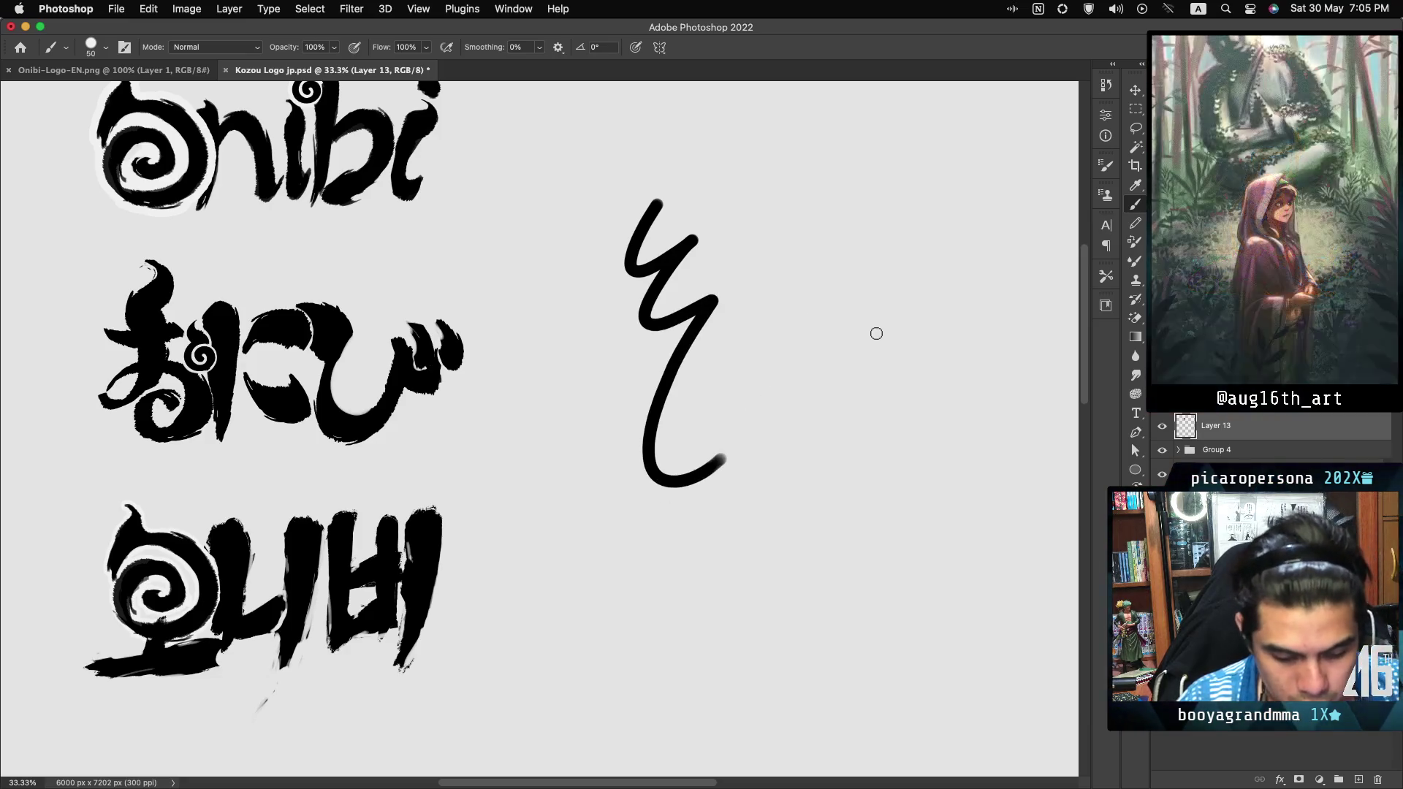
pyautogui.hotkey('ctrl', 'z')
pyautogui.hscroll(5, 539, 428)
pyautogui.scroll(3, 539, 428)
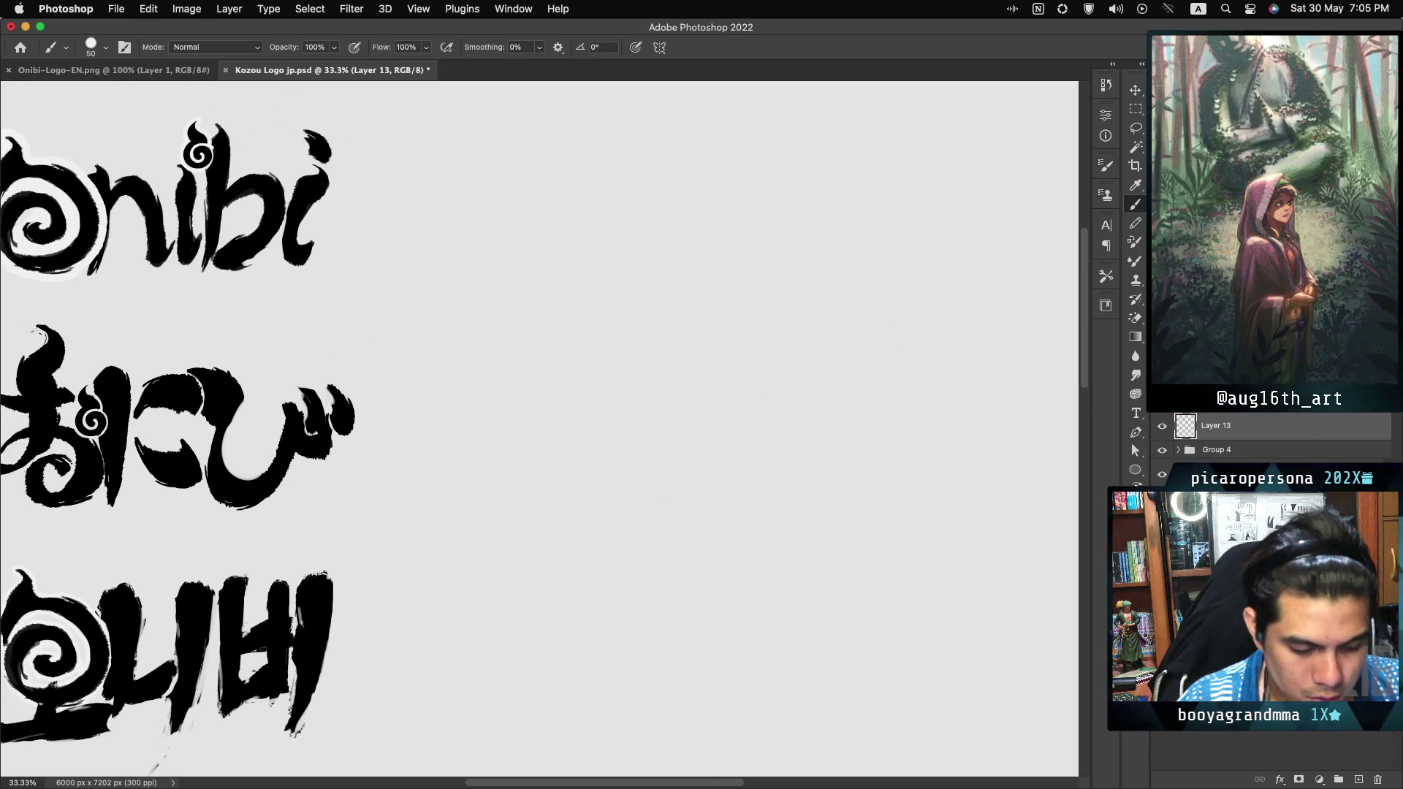
pyautogui.moveTo(595, 179)
pyautogui.mouseDown()
pyautogui.moveTo(592, 349)
pyautogui.moveTo(606, 381)
pyautogui.mouseUp()
pyautogui.hotkey('ctrl', 'z')
pyautogui.hotkey('ctrl', 'z')
pyautogui.hotkey('ctrl', 'z')
pyautogui.moveTo(685, 160); pyautogui.dragTo(633, 285)
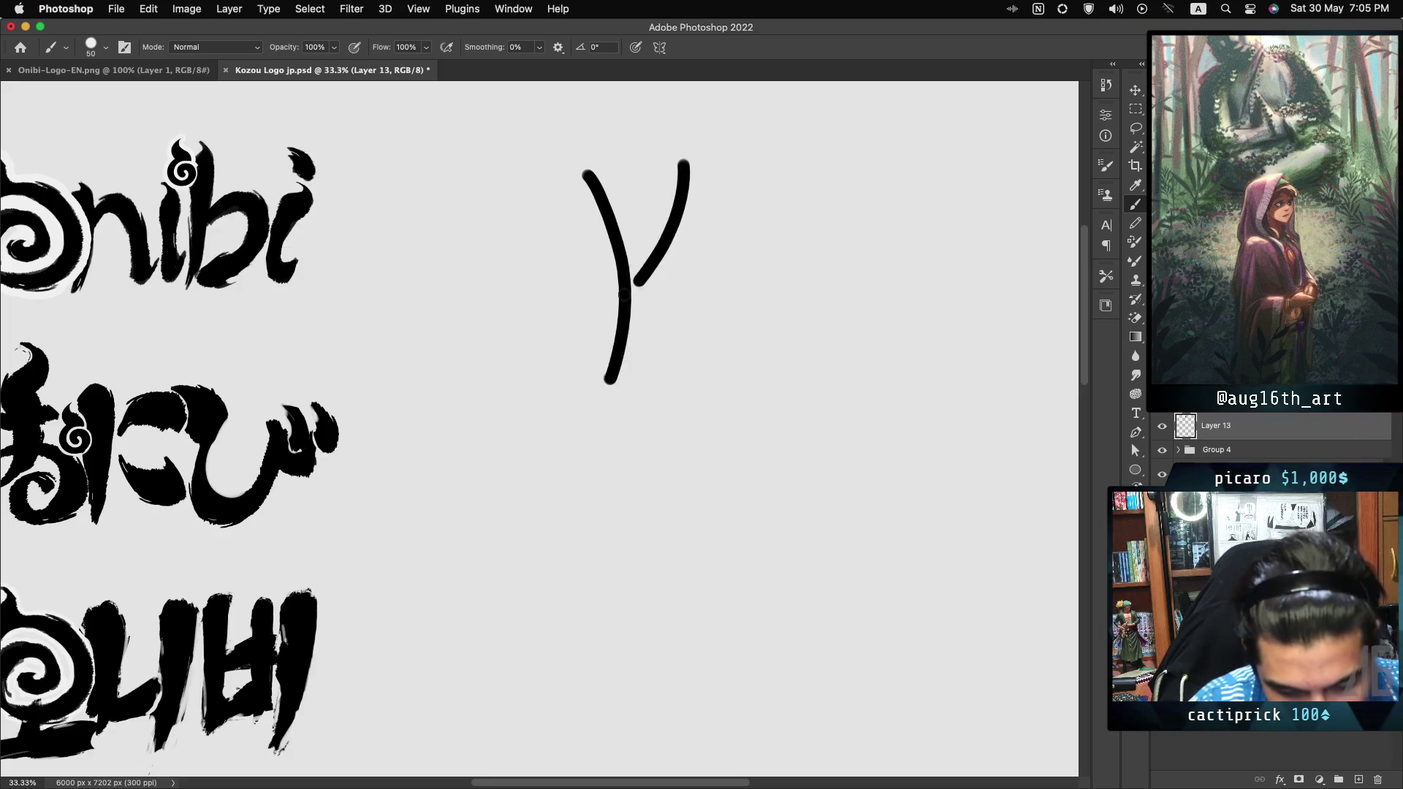
pyautogui.hotkey('ctrl', 'z')
pyautogui.moveTo(673, 175)
pyautogui.mouseDown()
pyautogui.moveTo(633, 296)
pyautogui.moveTo(574, 309)
pyautogui.moveTo(711, 358)
pyautogui.mouseUp()
pyautogui.hotkey('ctrl', 'z')
pyautogui.hotkey('ctrl', 'z')
pyautogui.hotkey('ctrl', 'z')
# Step: Brush-paint the K with curved arms, a filled curl hook, and a thick left leg
pyautogui.moveTo(627, 289); pyautogui.dragTo(691, 354)
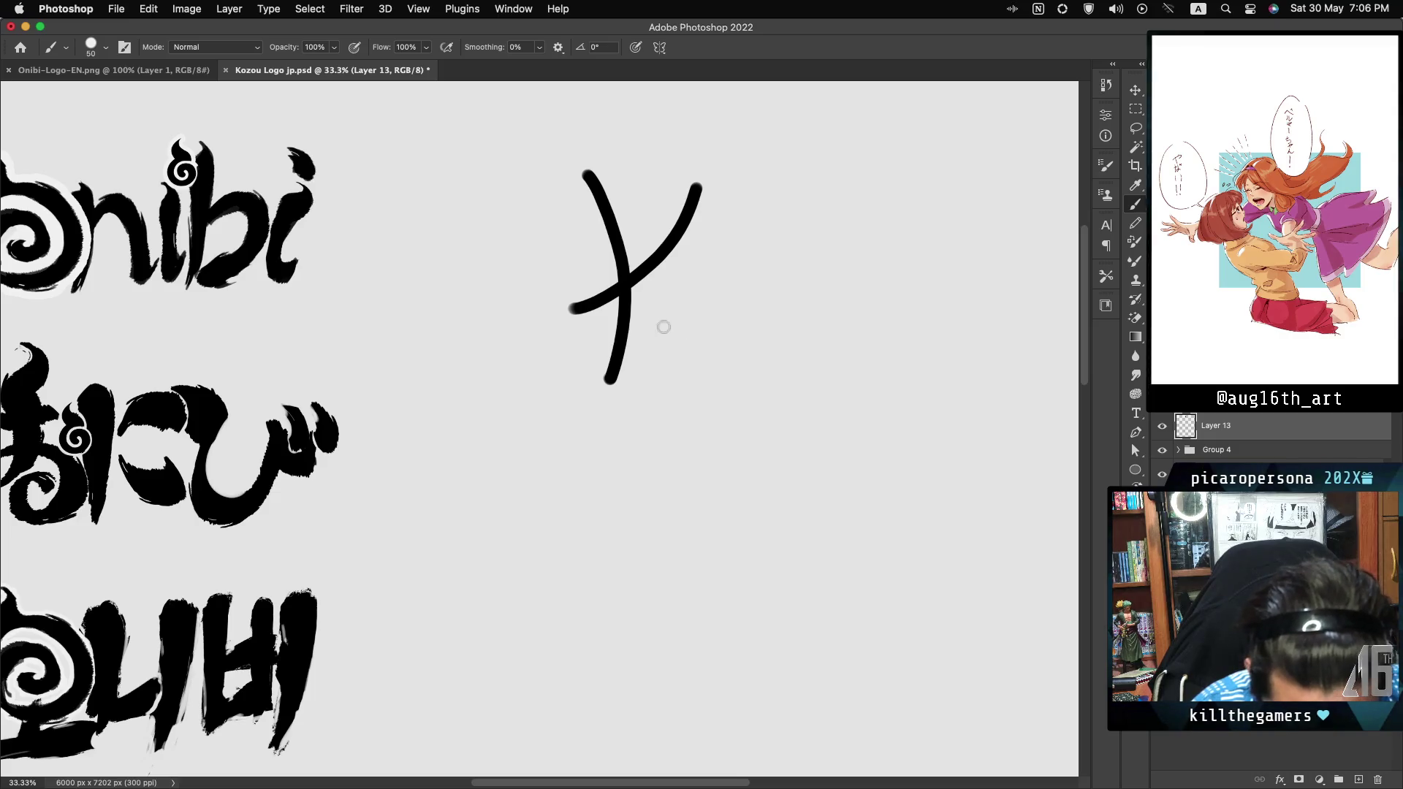
pyautogui.moveTo(645, 306); pyautogui.dragTo(700, 344)
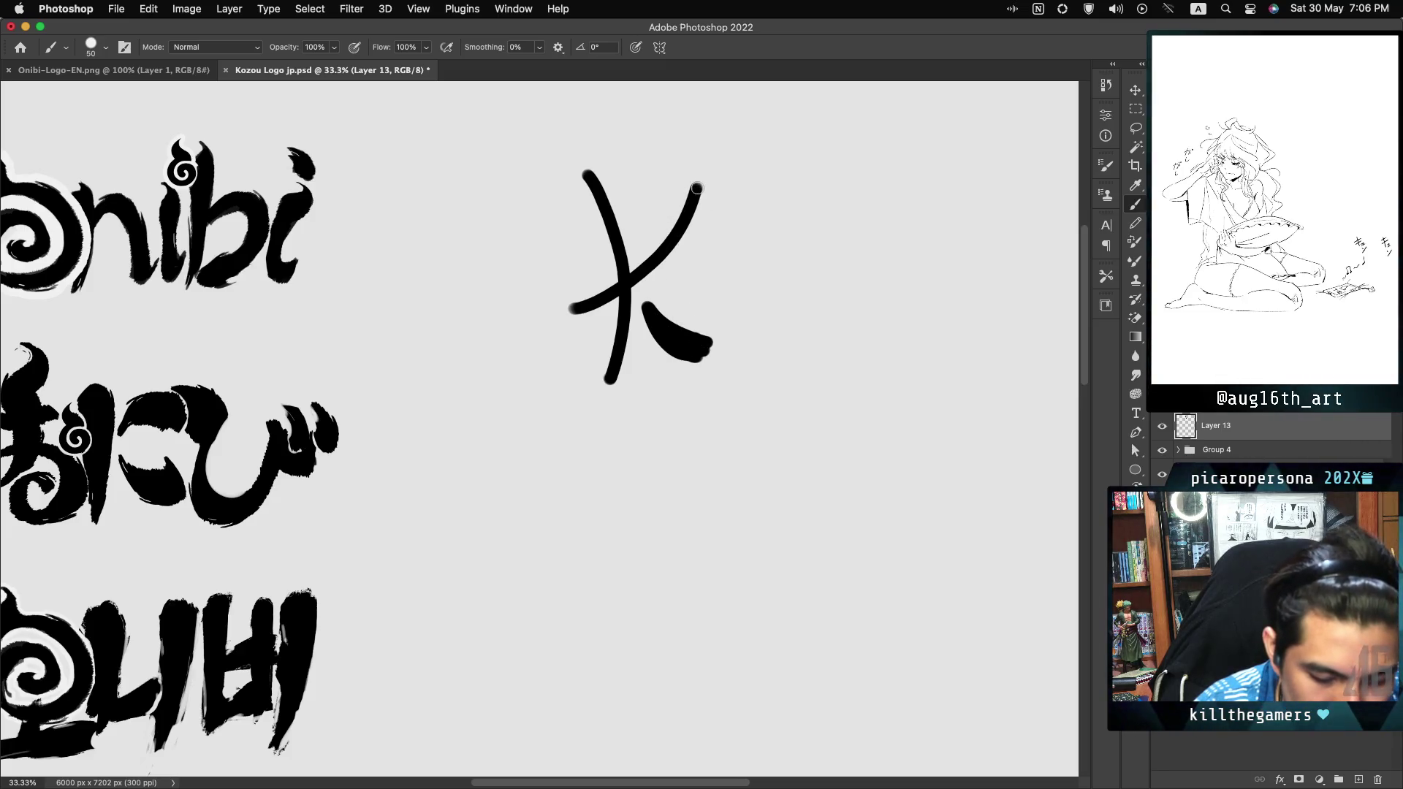
pyautogui.moveTo(676, 194)
pyautogui.mouseDown()
pyautogui.moveTo(704, 203)
pyautogui.moveTo(628, 266)
pyautogui.mouseUp()
pyautogui.hotkey('ctrl', 'z')
pyautogui.moveTo(676, 196)
pyautogui.mouseDown()
pyautogui.moveTo(661, 249)
pyautogui.moveTo(633, 263)
pyautogui.mouseUp()
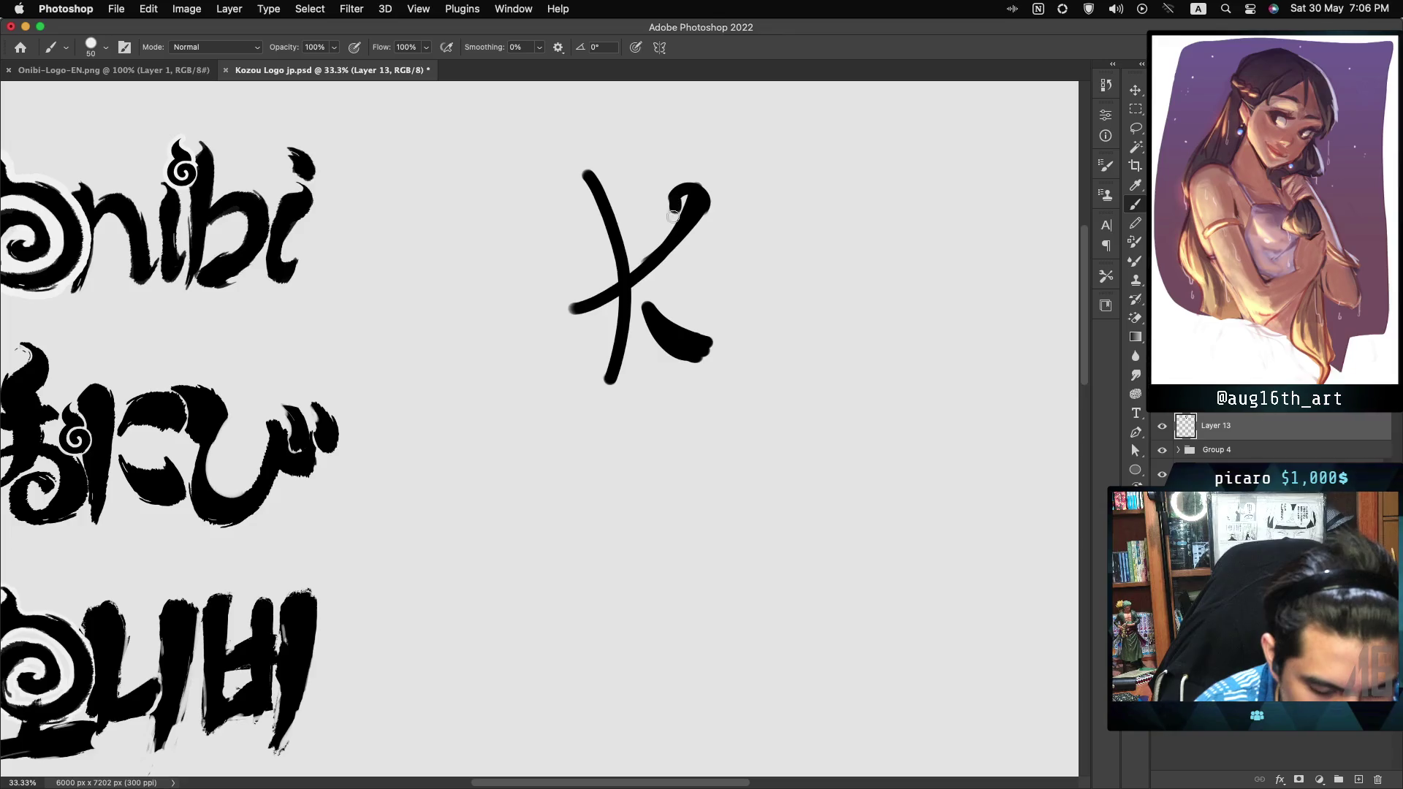
pyautogui.moveTo(568, 311); pyautogui.dragTo(599, 299)
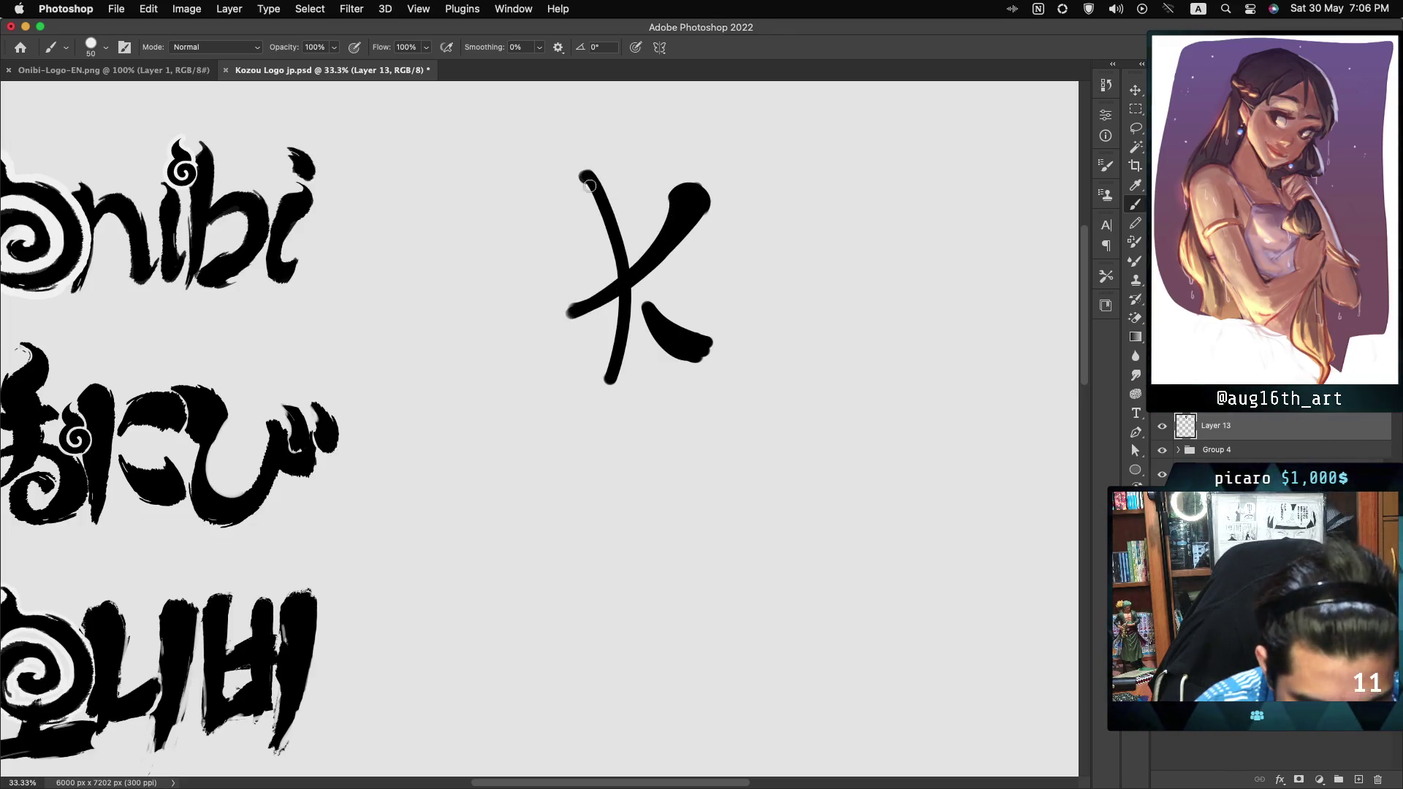
pyautogui.moveTo(584, 174); pyautogui.dragTo(589, 380)
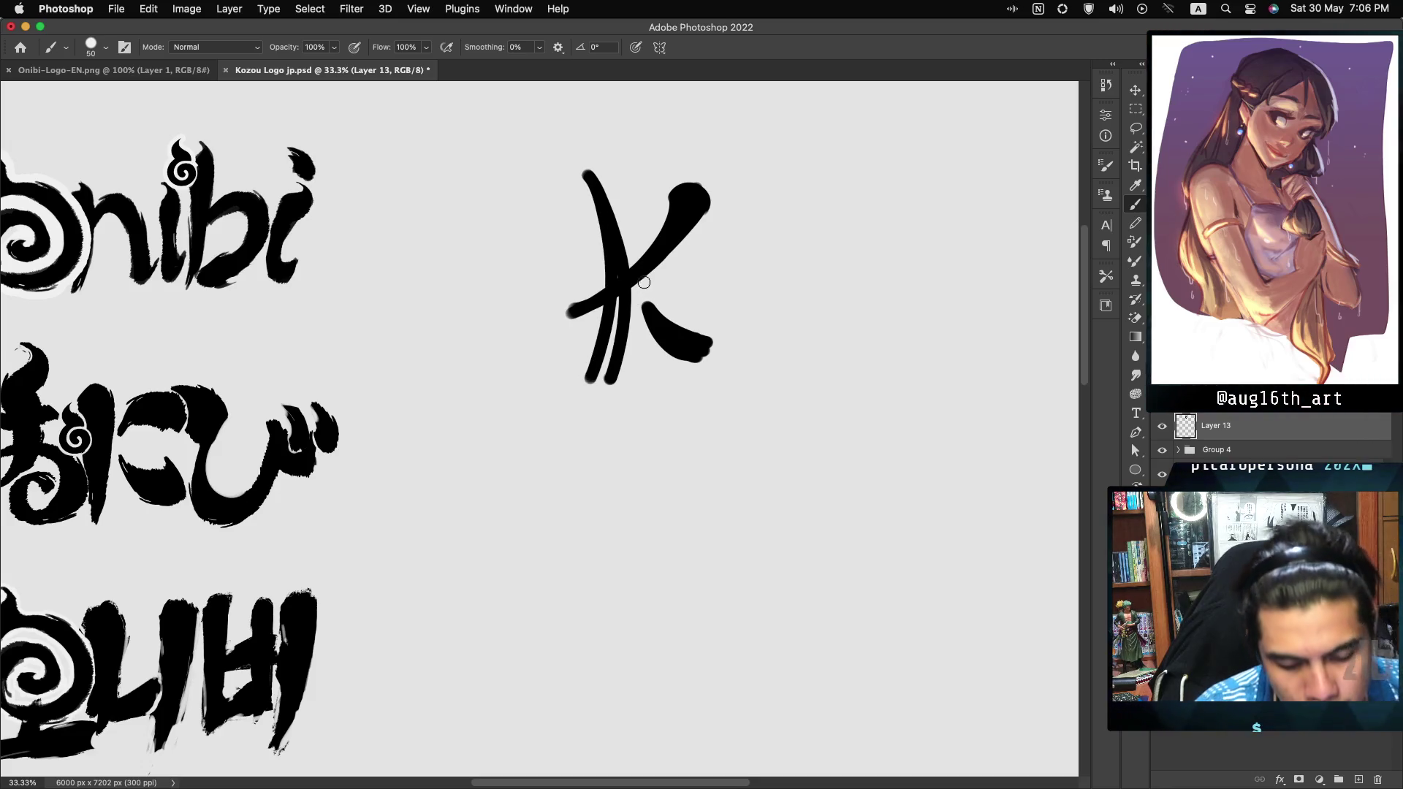
pyautogui.hotkey('ctrl', 'z')
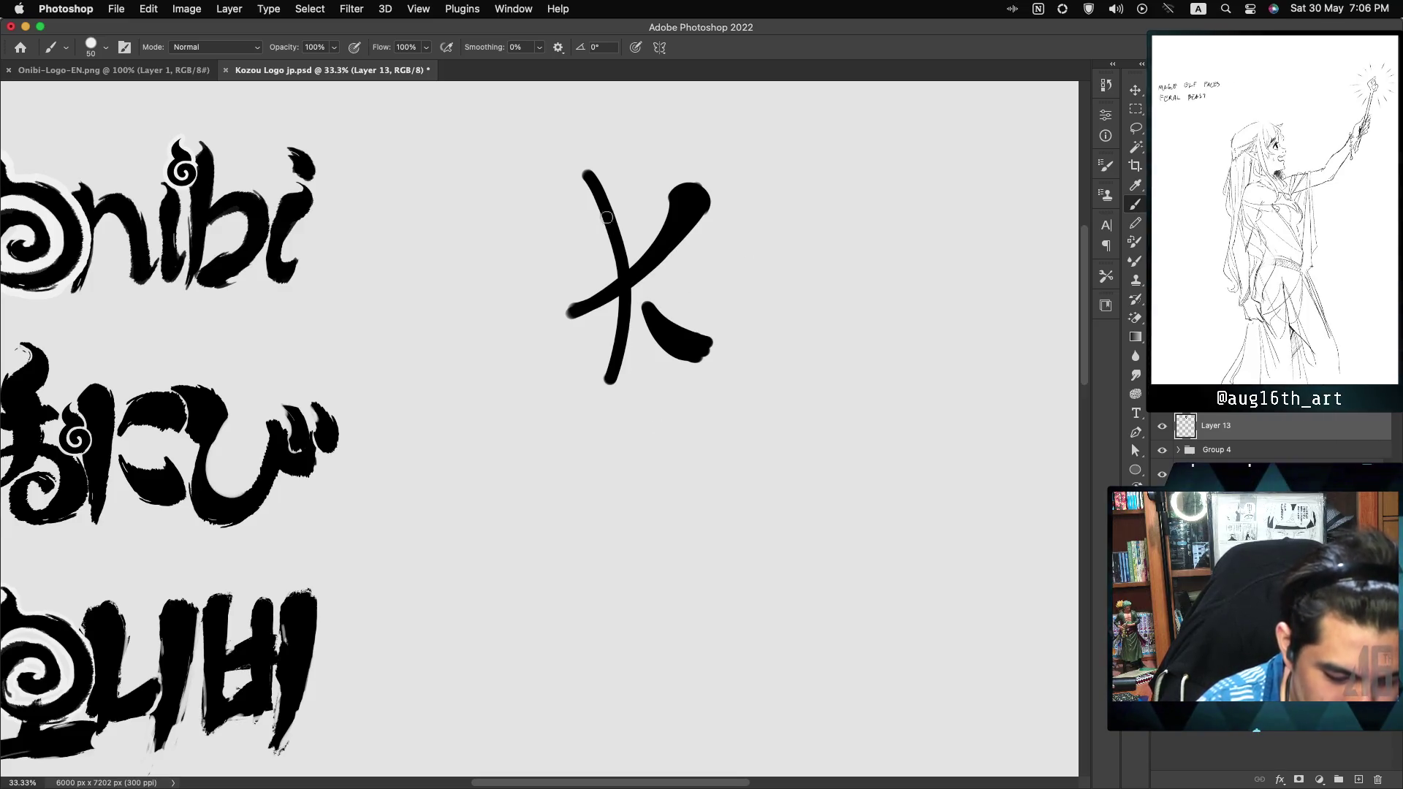
pyautogui.moveTo(587, 175)
pyautogui.mouseDown()
pyautogui.moveTo(593, 374)
pyautogui.moveTo(614, 293)
pyautogui.mouseUp()
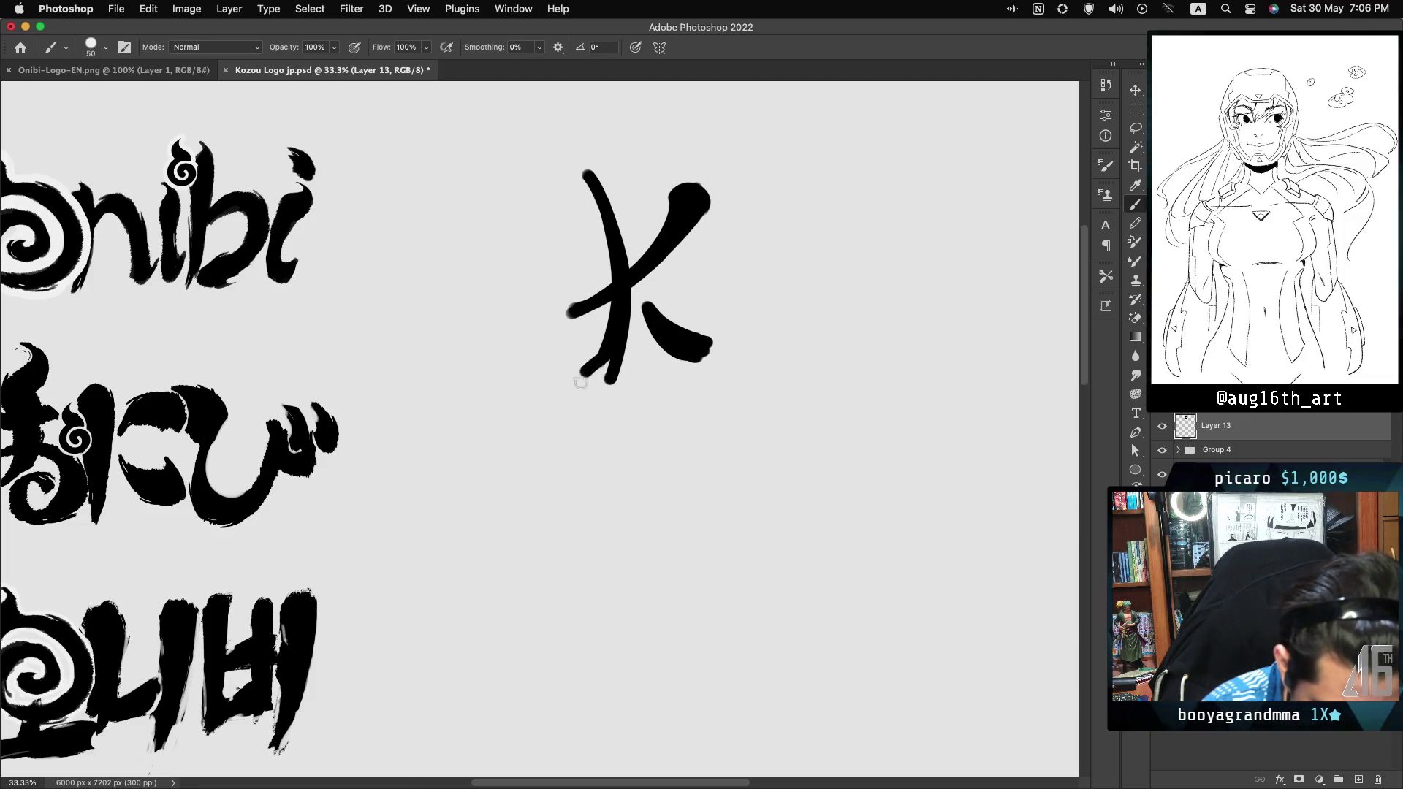
pyautogui.moveTo(609, 346); pyautogui.dragTo(605, 387)
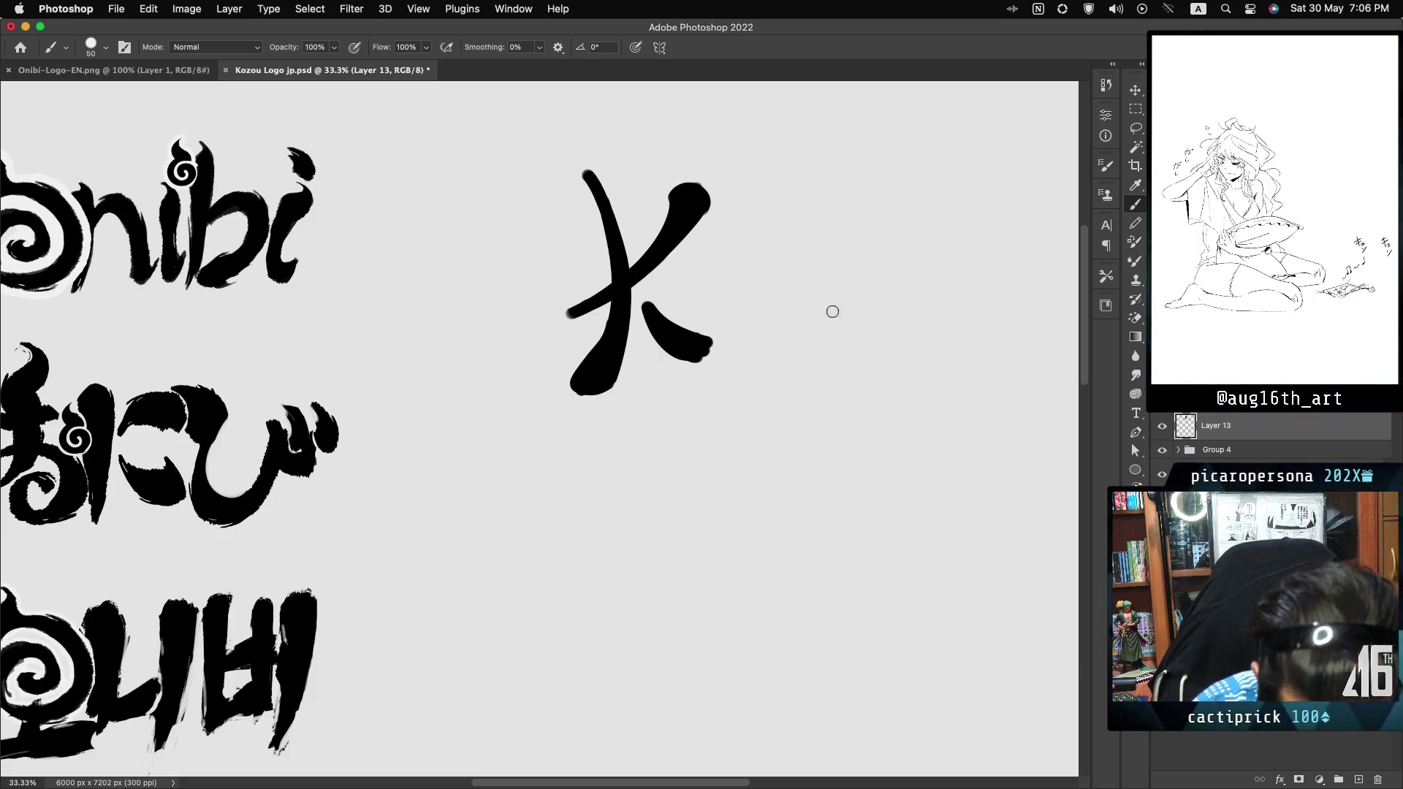
# Step: Paint the eye-like O with a thickened right edge and a solid pupil
pyautogui.moveTo(802, 250); pyautogui.dragTo(823, 357)
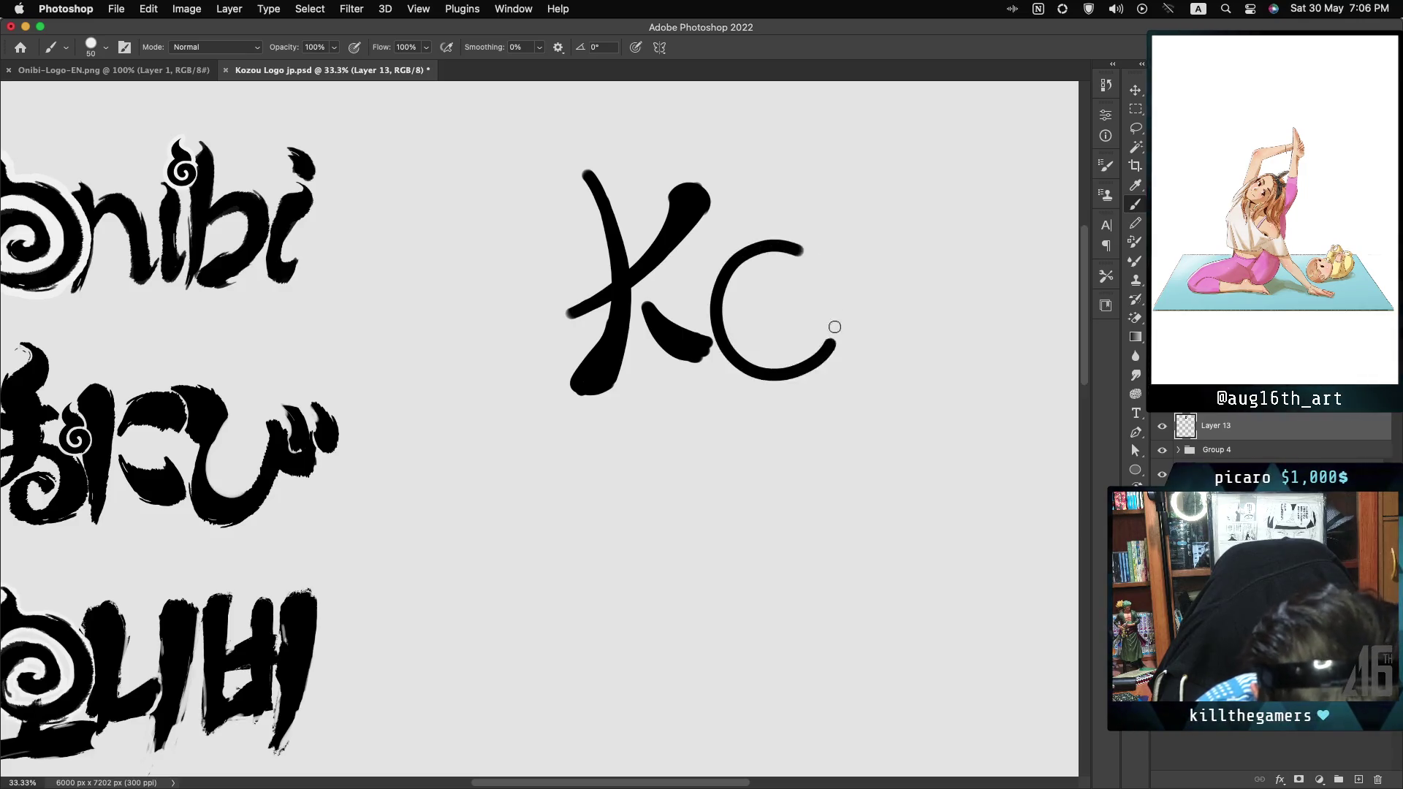
pyautogui.press('cmd+z')
pyautogui.moveTo(800, 249)
pyautogui.mouseDown()
pyautogui.moveTo(824, 358)
pyautogui.moveTo(717, 315)
pyautogui.moveTo(841, 281)
pyautogui.mouseUp()
pyautogui.press('cmd+z')
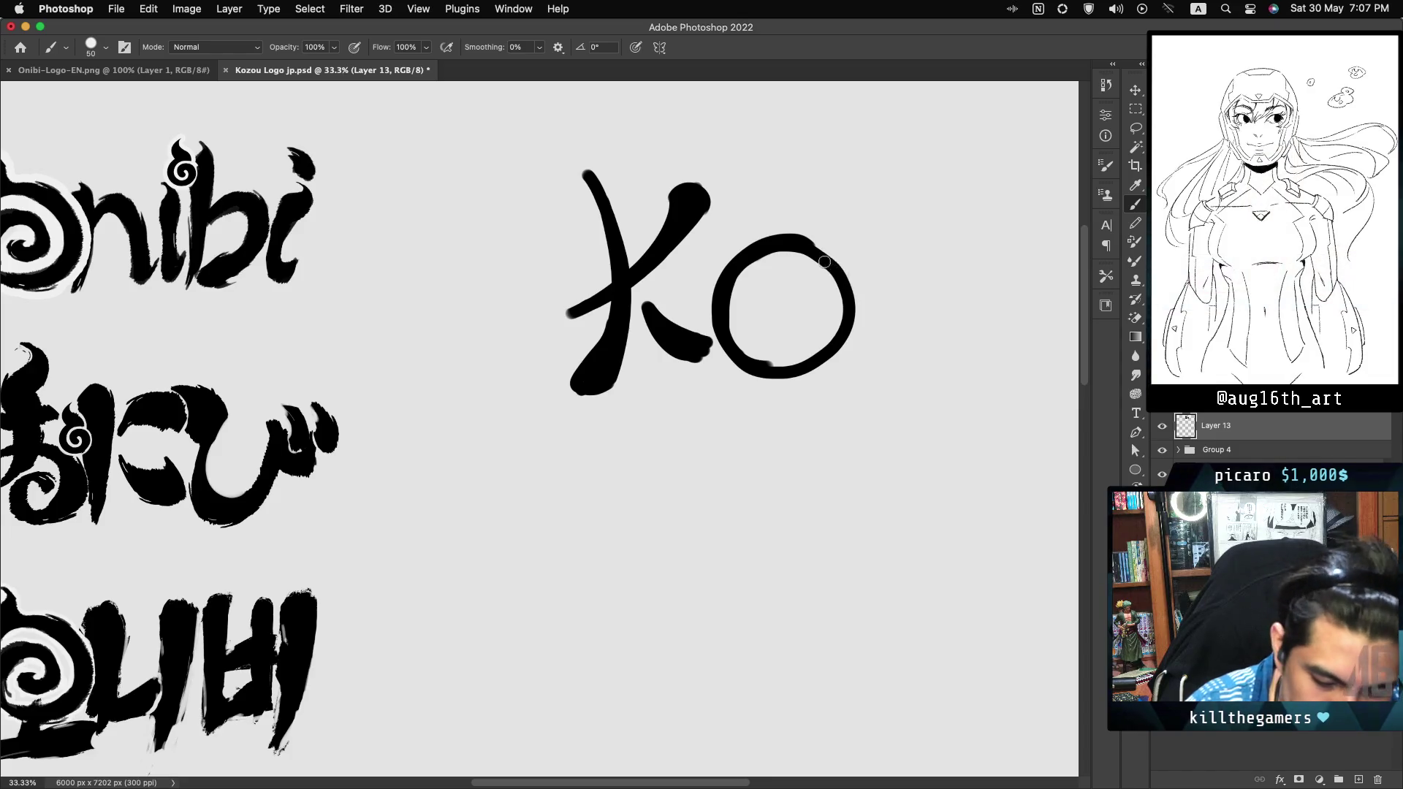
pyautogui.moveTo(745, 235); pyautogui.dragTo(727, 274)
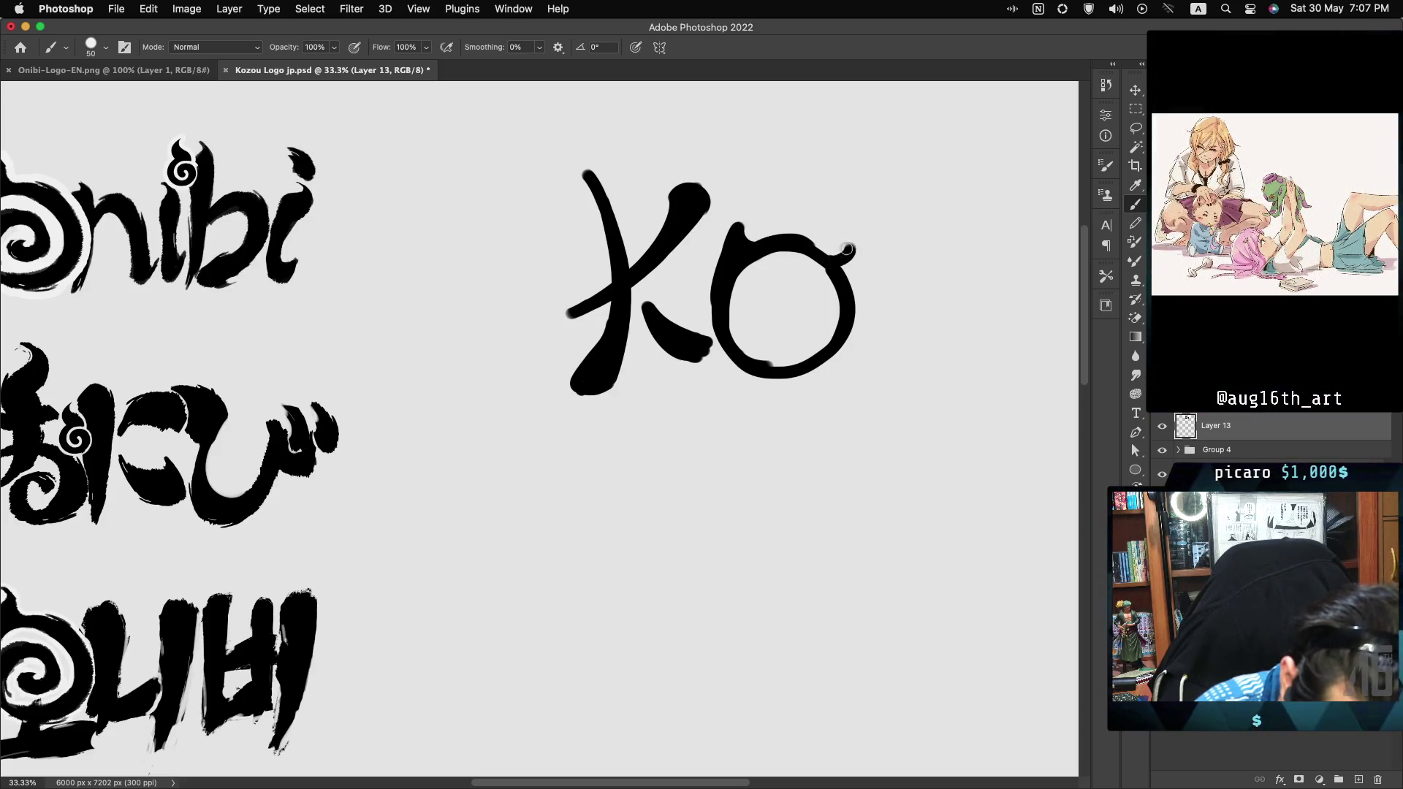
pyautogui.moveTo(851, 255)
pyautogui.mouseDown()
pyautogui.moveTo(863, 289)
pyautogui.moveTo(851, 314)
pyautogui.moveTo(856, 256)
pyautogui.moveTo(845, 318)
pyautogui.mouseUp()
pyautogui.moveTo(850, 268); pyautogui.dragTo(850, 298)
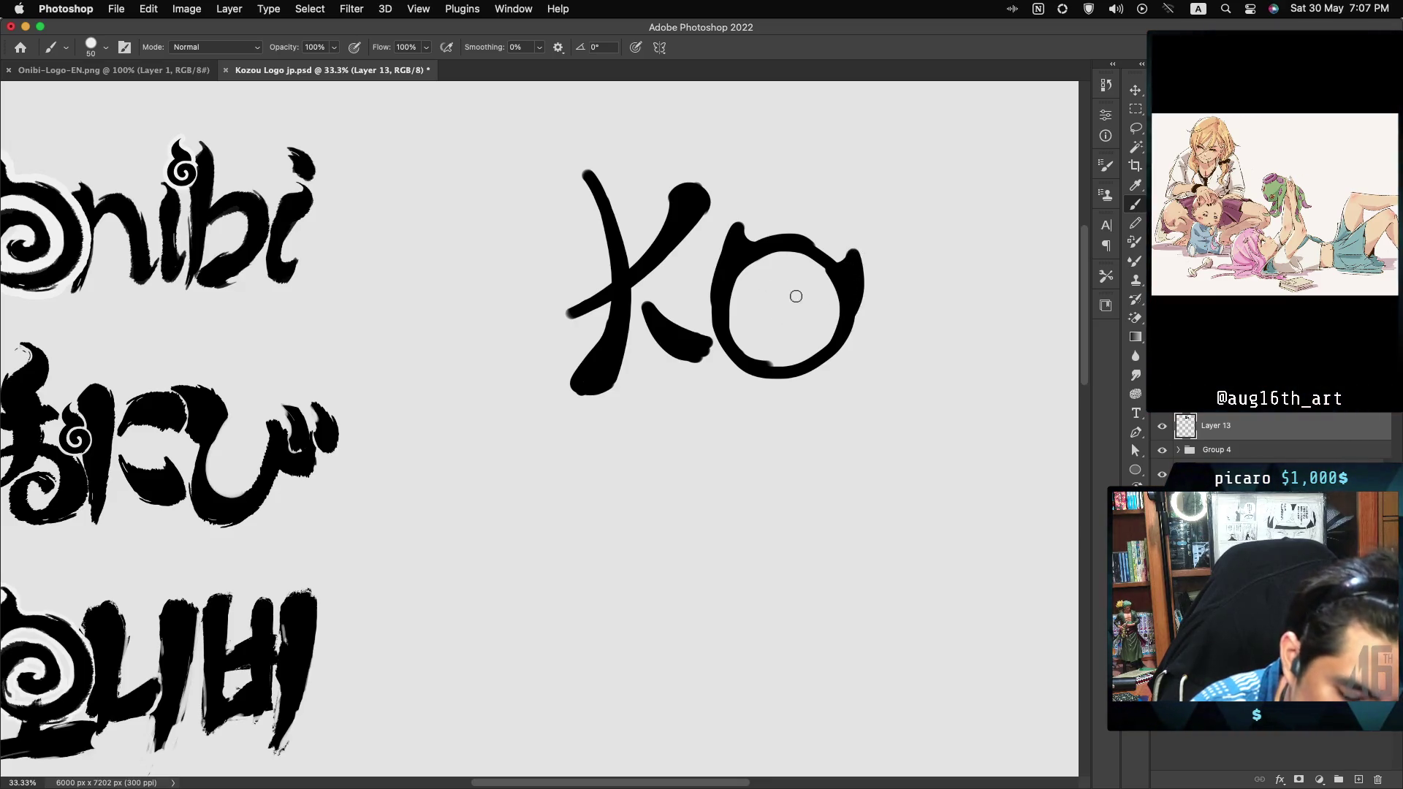
pyautogui.moveTo(788, 285)
pyautogui.mouseDown()
pyautogui.moveTo(768, 291)
pyautogui.moveTo(775, 330)
pyautogui.moveTo(793, 298)
pyautogui.mouseUp()
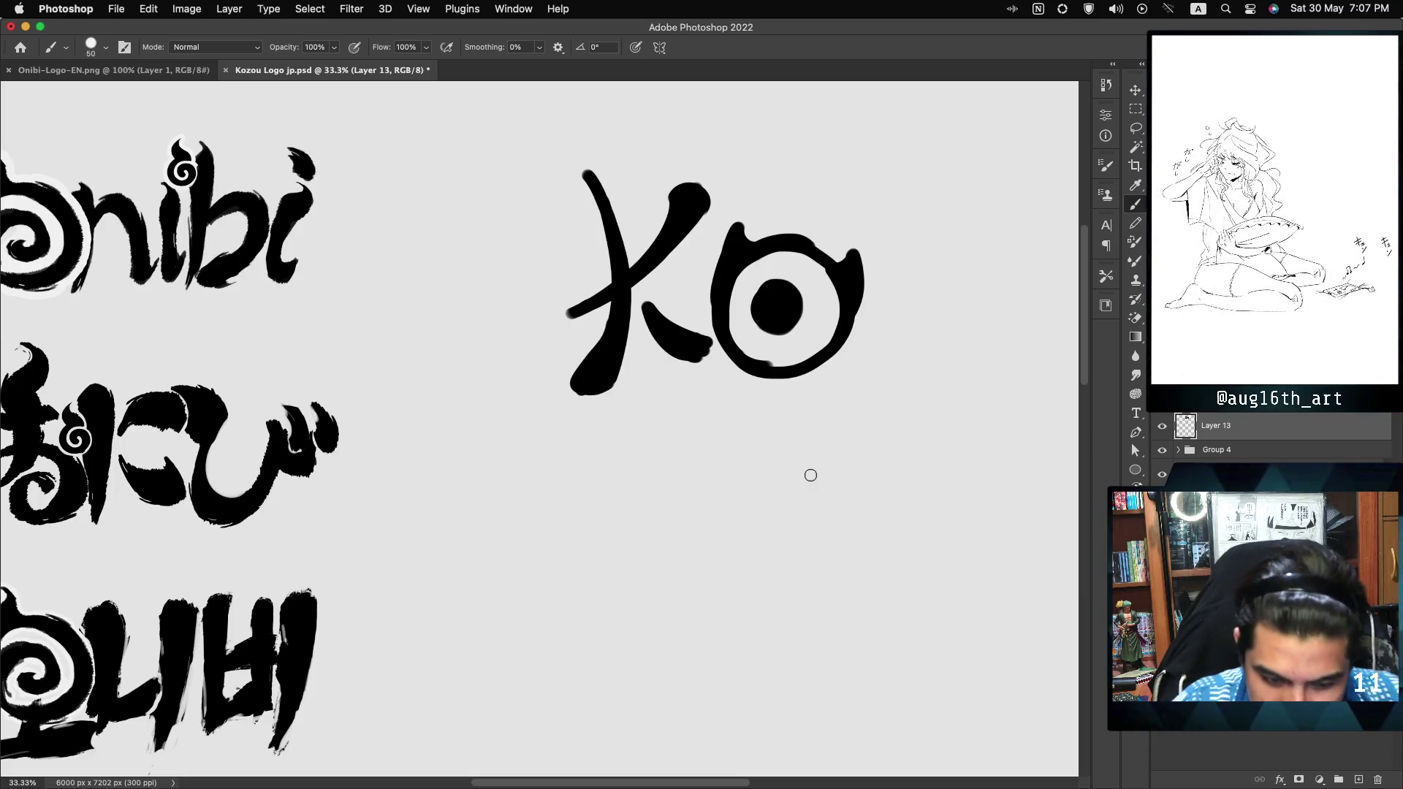
# Step: Paint the Z with its top bar, filled diagonal and bottom stroke
pyautogui.moveTo(866, 237)
pyautogui.mouseDown()
pyautogui.moveTo(967, 217)
pyautogui.moveTo(865, 352)
pyautogui.mouseUp()
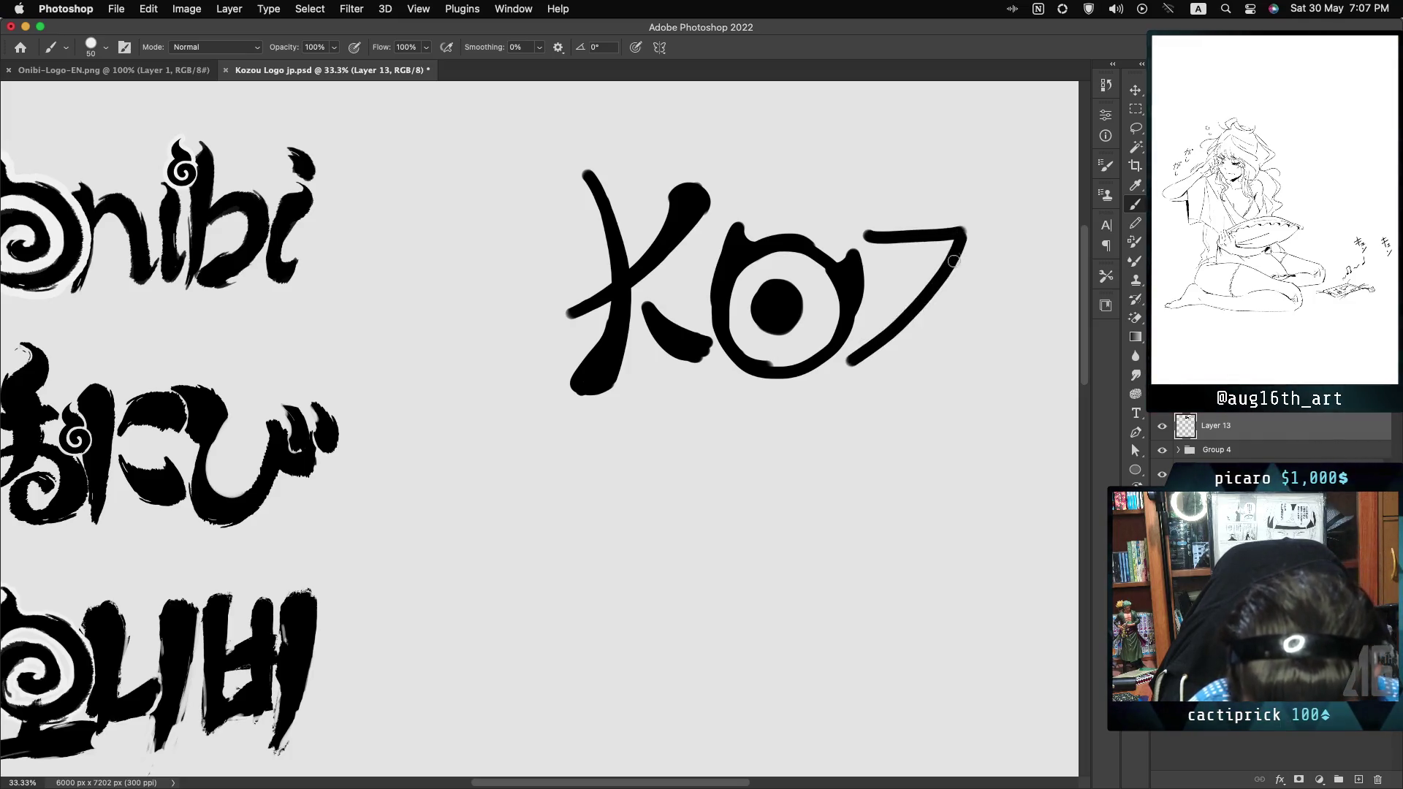
pyautogui.press('super+z')
pyautogui.moveTo(960, 218); pyautogui.dragTo(863, 358)
pyautogui.press('super+z')
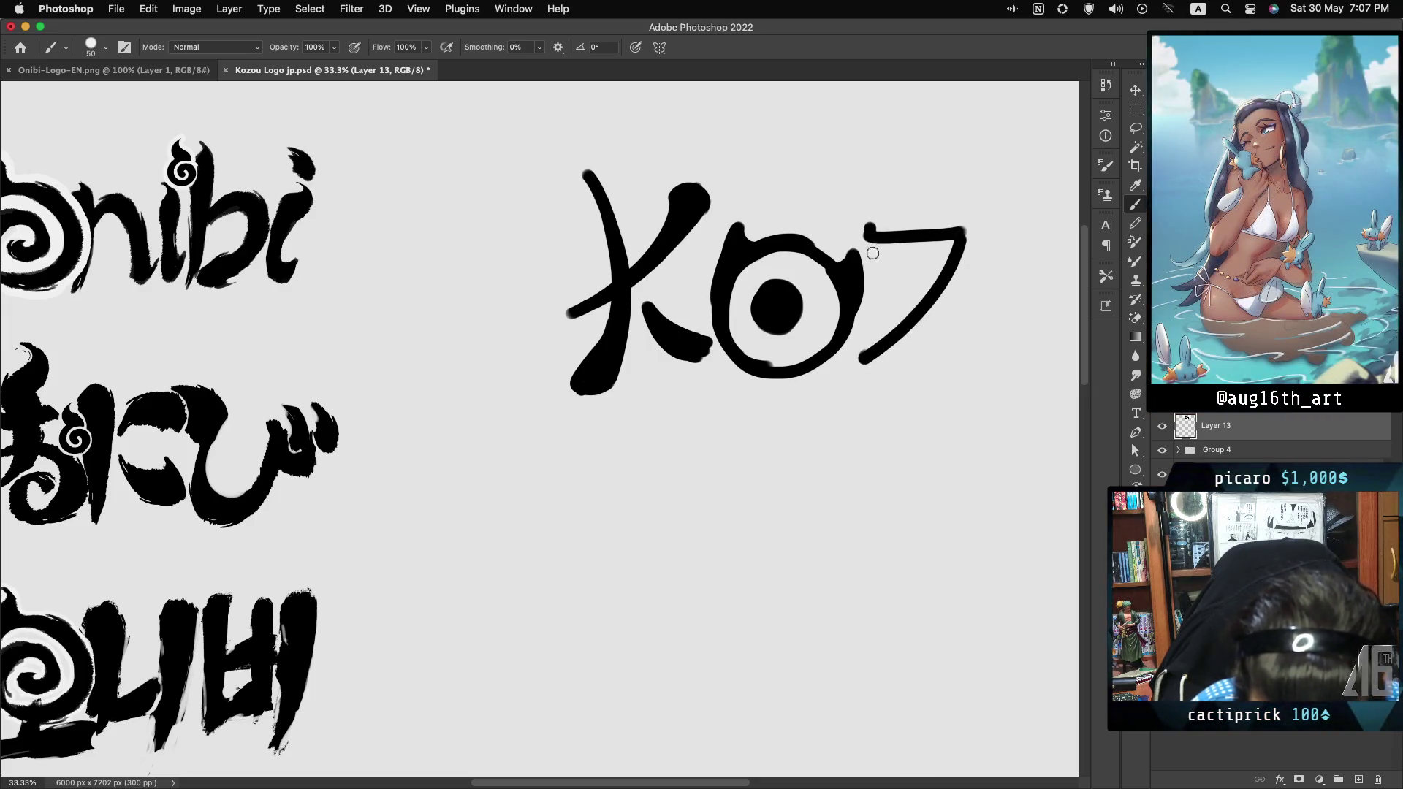
pyautogui.moveTo(878, 242)
pyautogui.mouseDown()
pyautogui.moveTo(957, 233)
pyautogui.moveTo(880, 270)
pyautogui.mouseUp()
pyautogui.press('super+z')
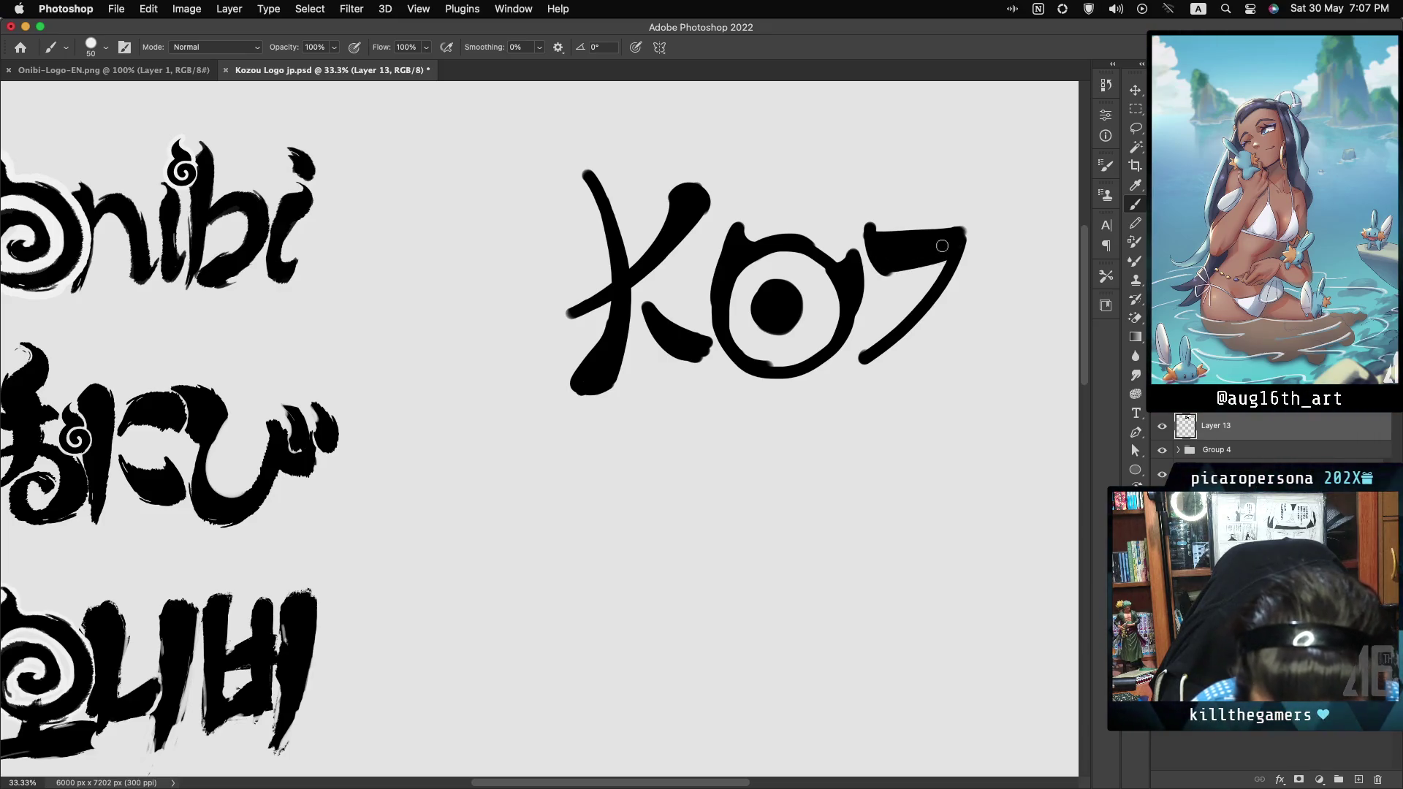
pyautogui.press('super+z')
pyautogui.moveTo(939, 252); pyautogui.dragTo(892, 329)
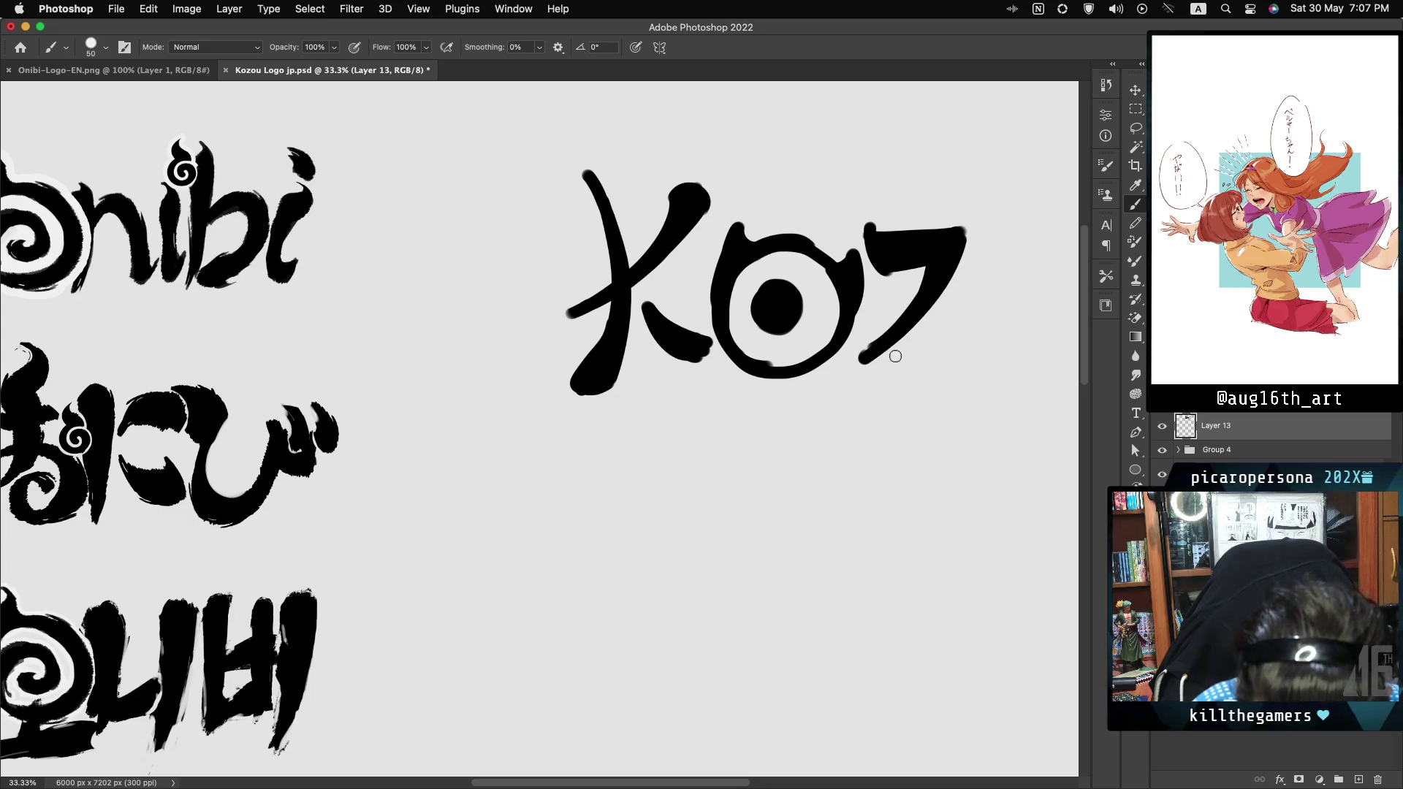
pyautogui.moveTo(947, 357)
pyautogui.mouseDown()
pyautogui.moveTo(899, 363)
pyautogui.moveTo(950, 344)
pyautogui.mouseUp()
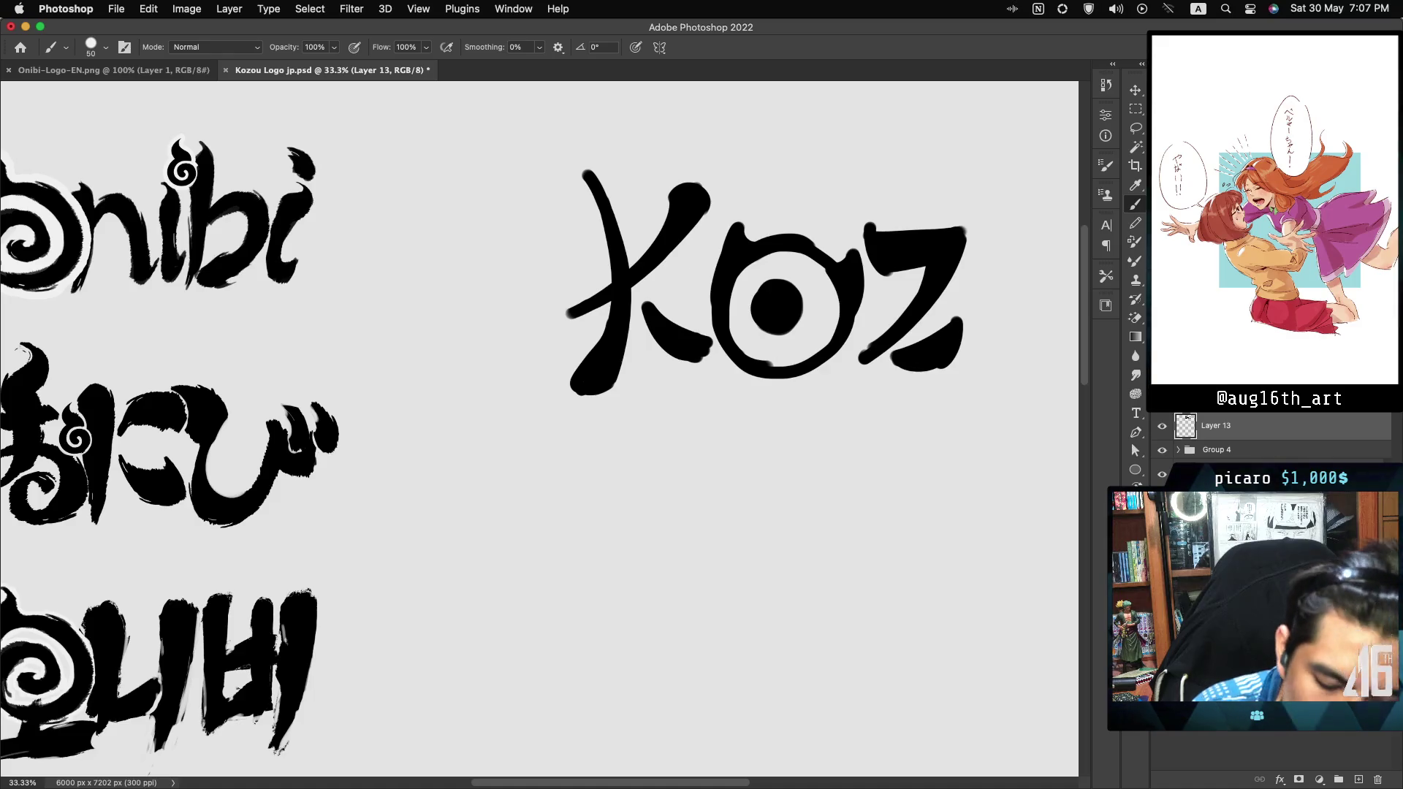
pyautogui.hscroll(5, 516, 217)
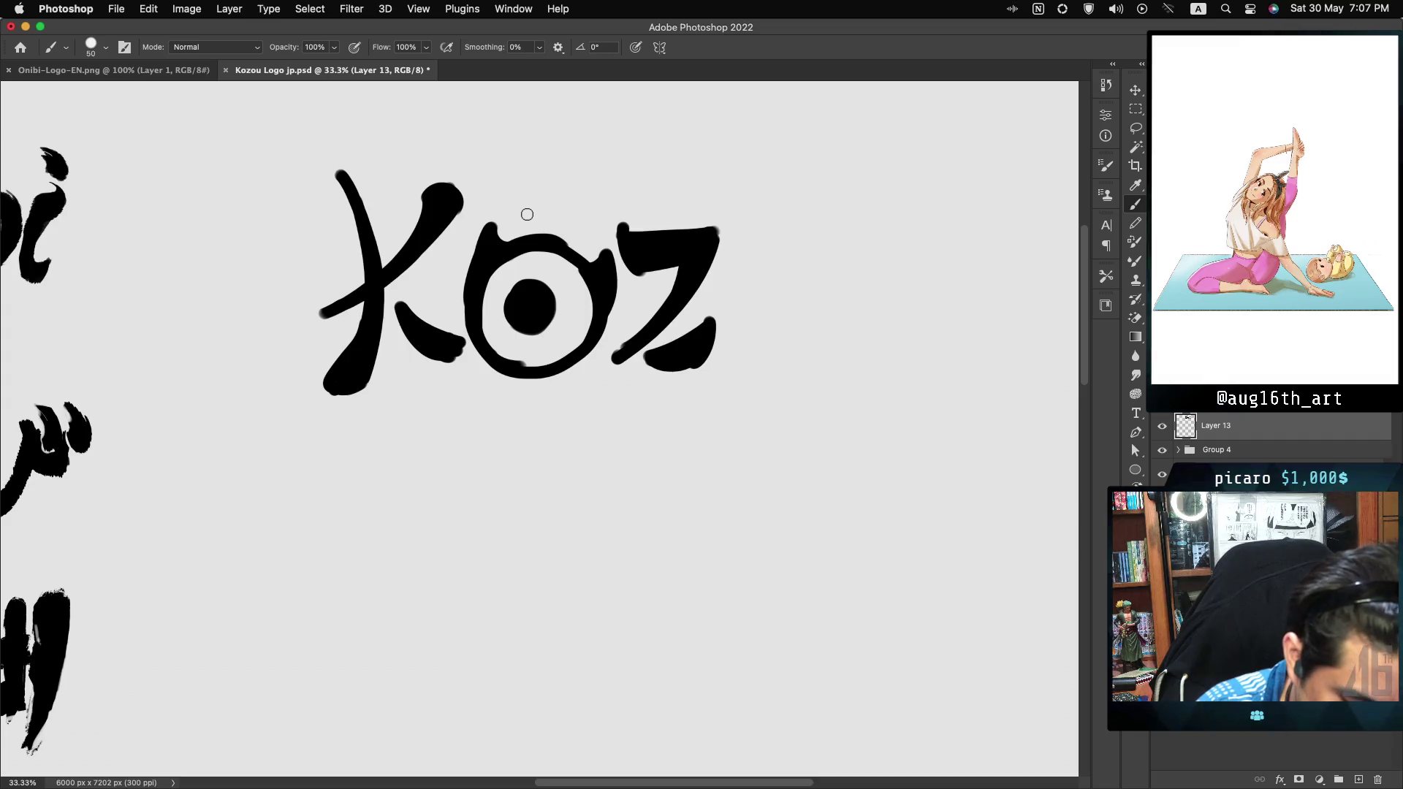
# Step: Lasso the eye-like O and drag a duplicate of it to the right of the Z
pyautogui.press('l')
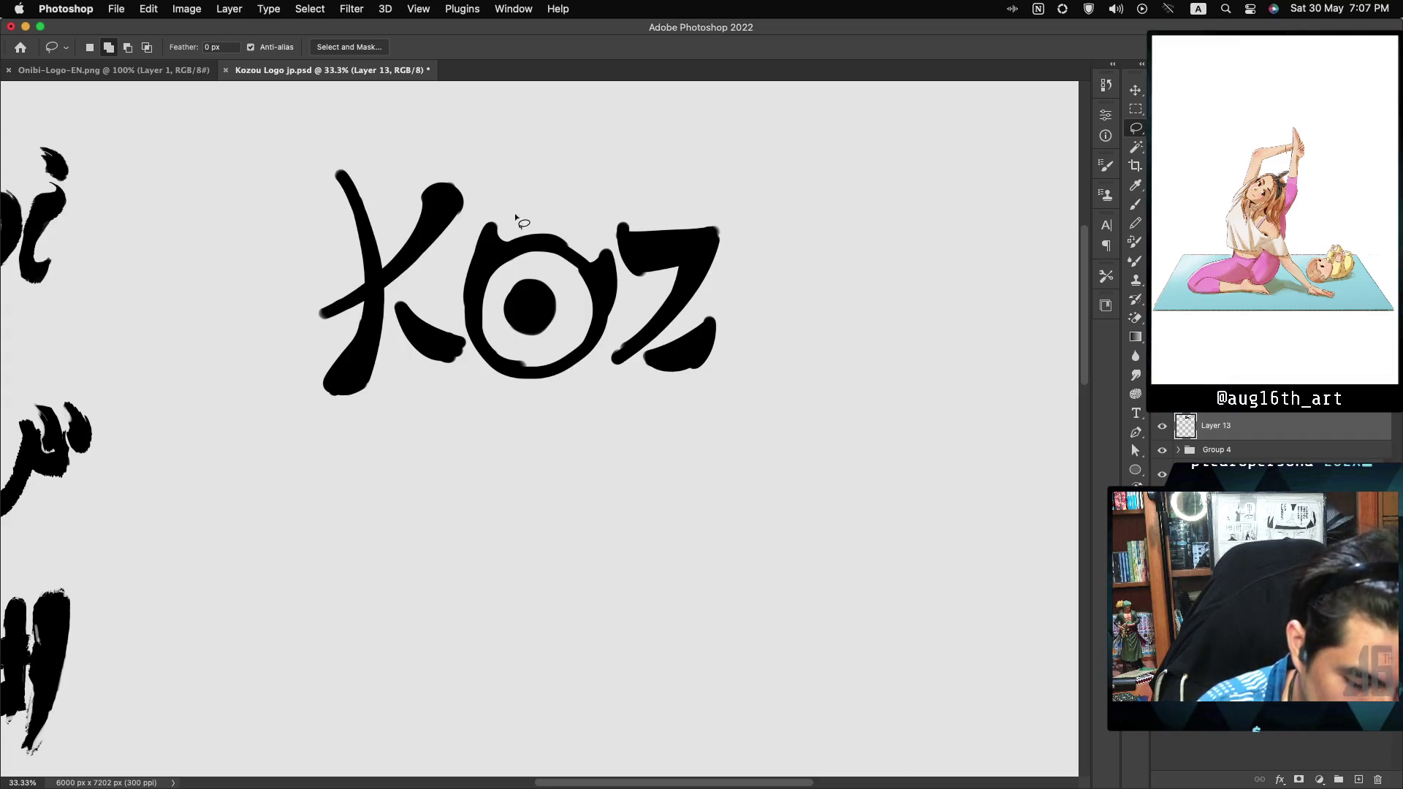
pyautogui.moveTo(453, 276)
pyautogui.mouseDown()
pyautogui.moveTo(469, 352)
pyautogui.moveTo(589, 385)
pyautogui.moveTo(624, 320)
pyautogui.moveTo(627, 274)
pyautogui.moveTo(569, 215)
pyautogui.mouseUp()
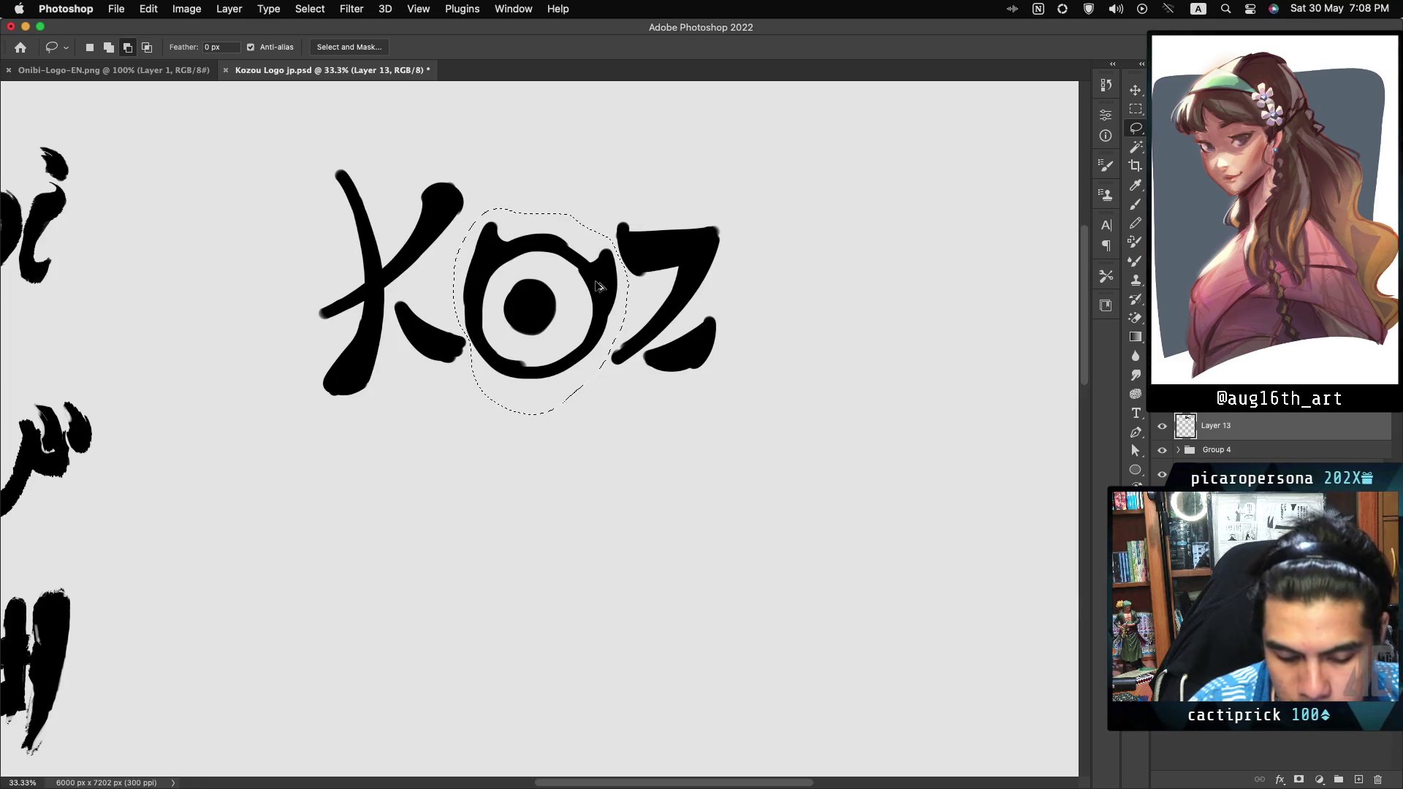
pyautogui.press('shift')
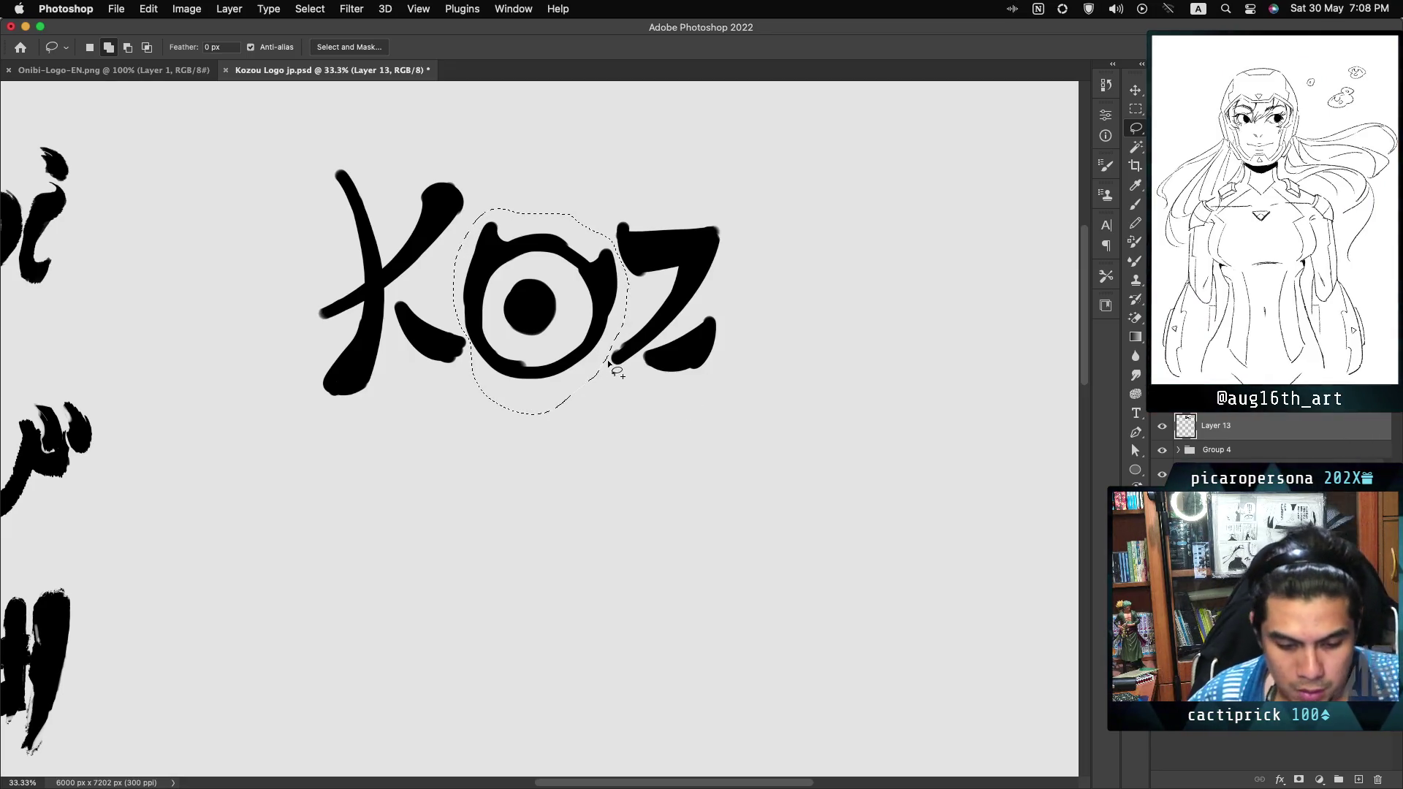
pyautogui.moveTo(608, 300); pyautogui.dragTo(860, 309)
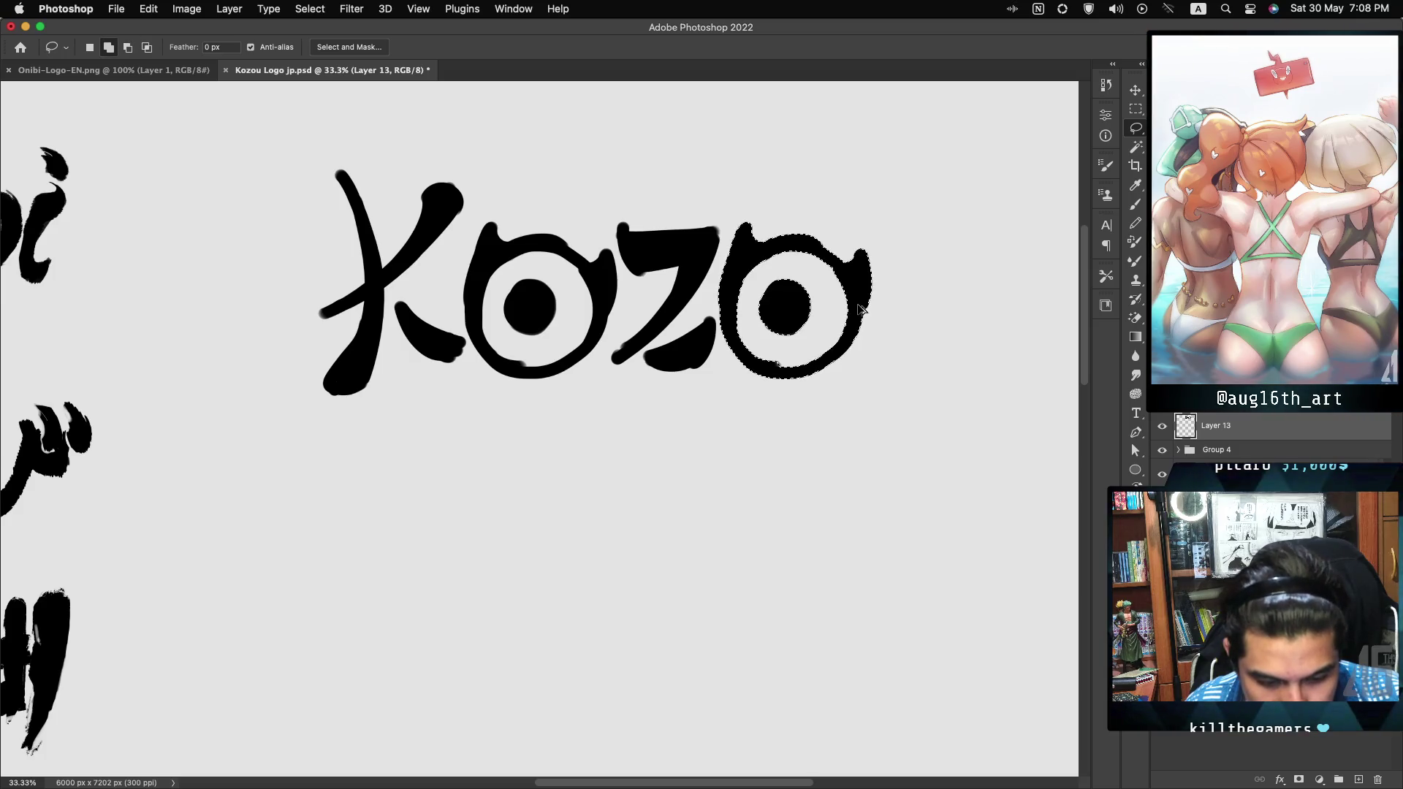
# Step: Flip the O copy horizontally, shrink it slightly, nudge it left, then deselect
pyautogui.press('super+t')
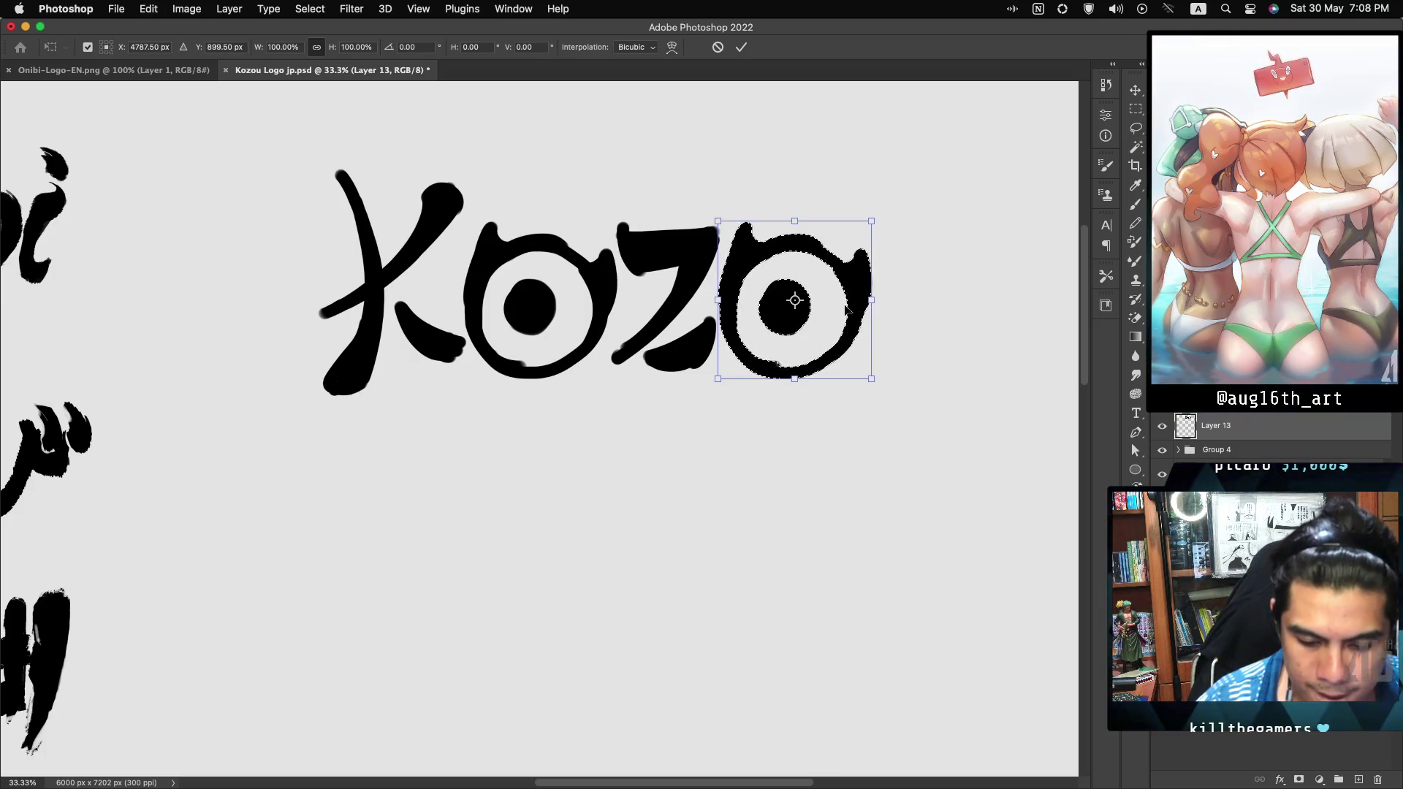
pyautogui.rightClick(851, 271)
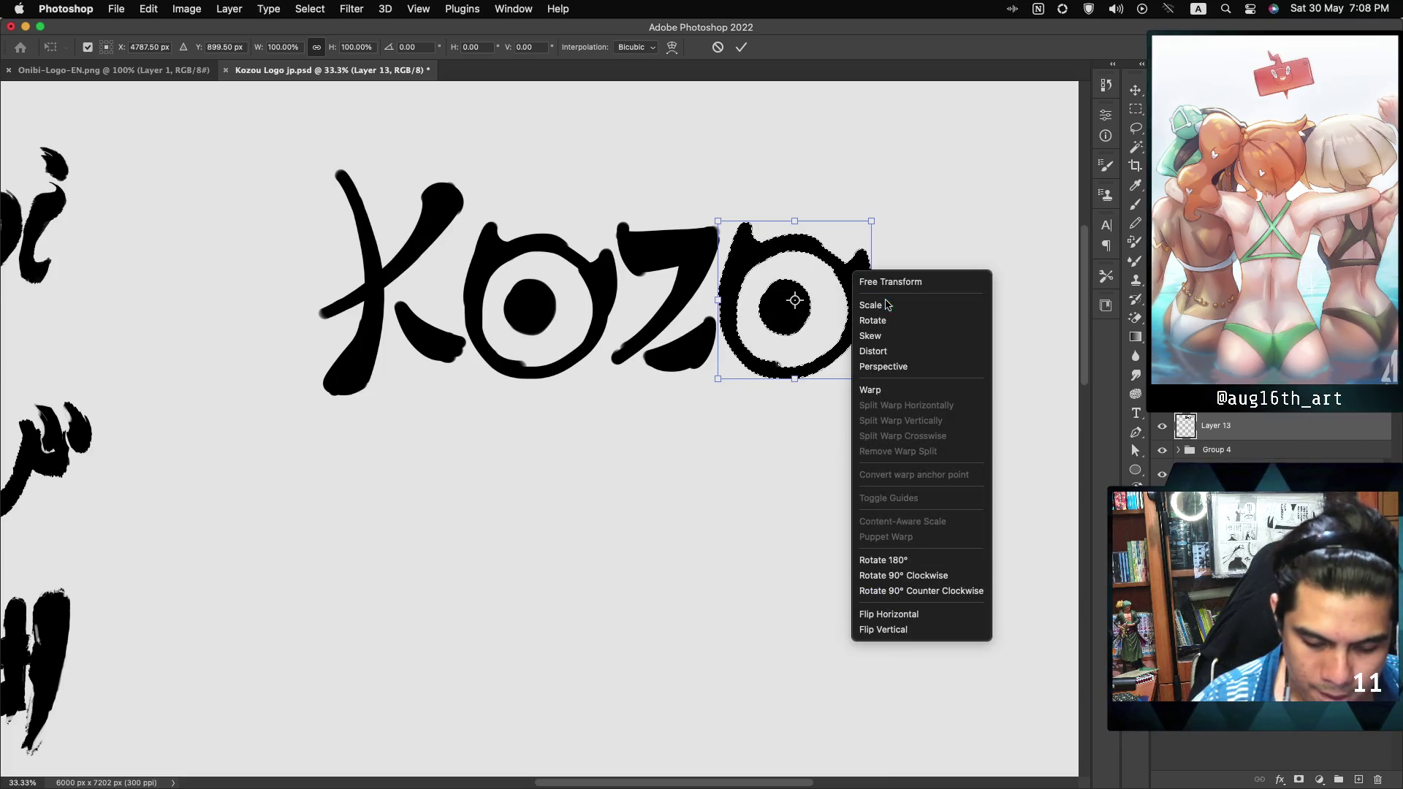
pyautogui.click(912, 614)
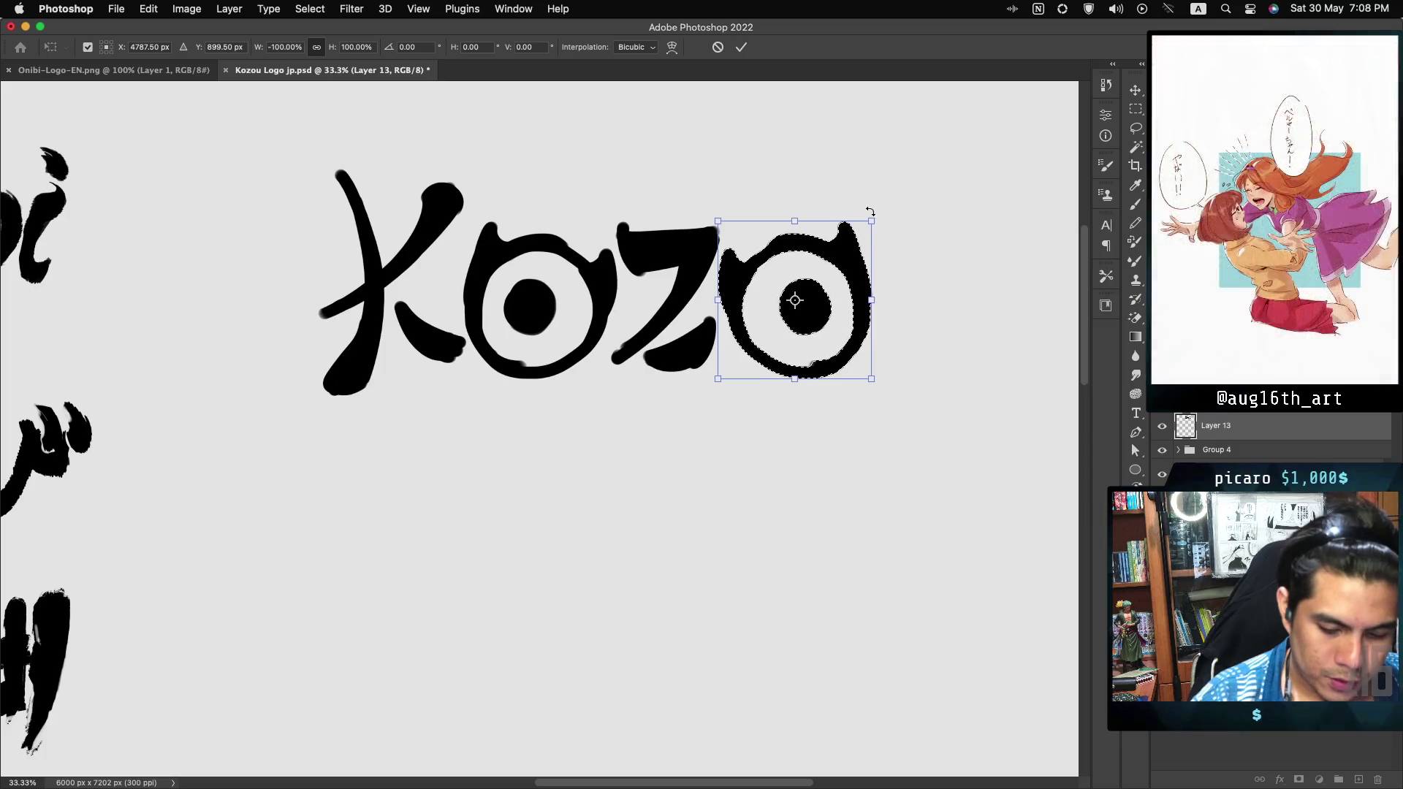
pyautogui.moveTo(880, 214)
pyautogui.mouseDown()
pyautogui.moveTo(899, 238)
pyautogui.moveTo(892, 258)
pyautogui.mouseUp()
pyautogui.moveTo(852, 304); pyautogui.dragTo(846, 306)
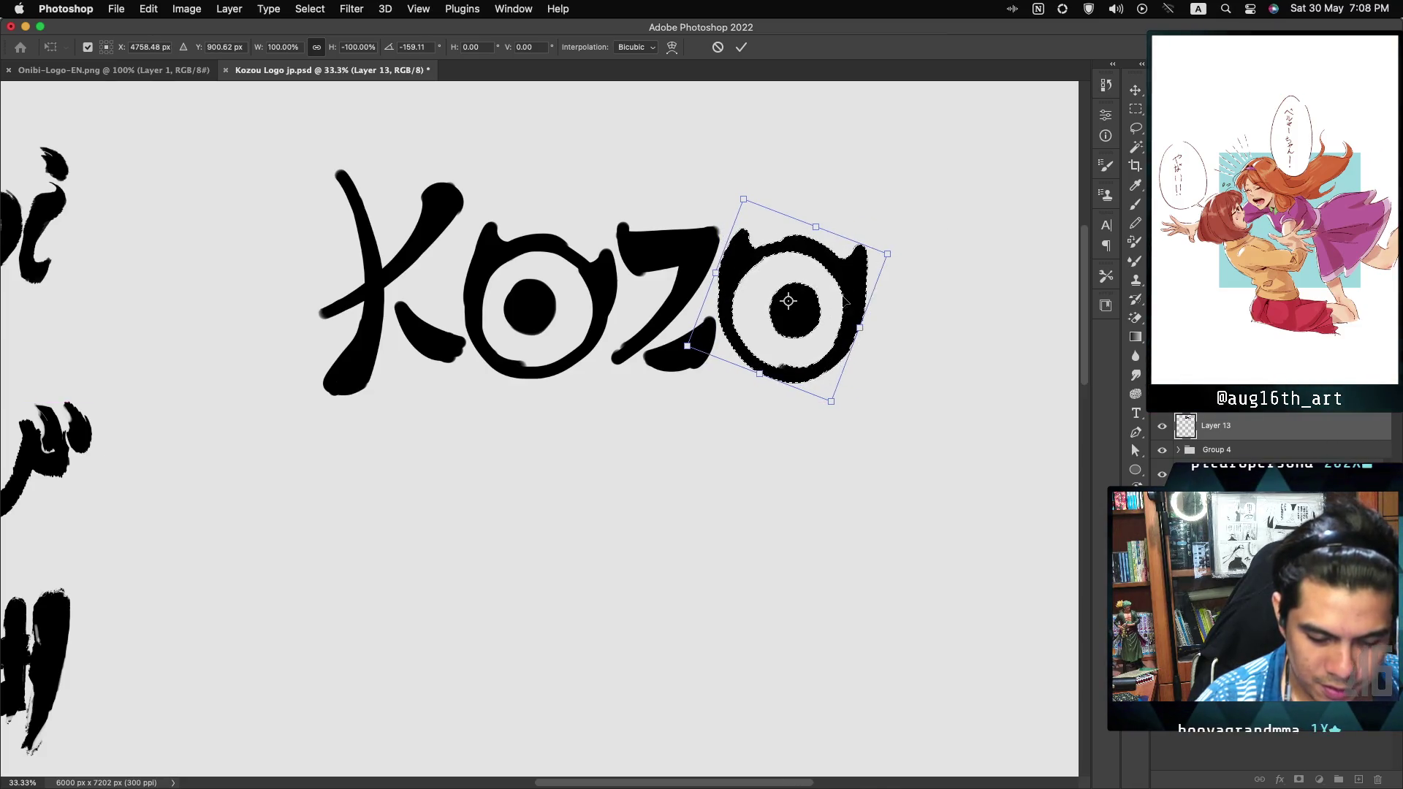
pyautogui.press('Return')
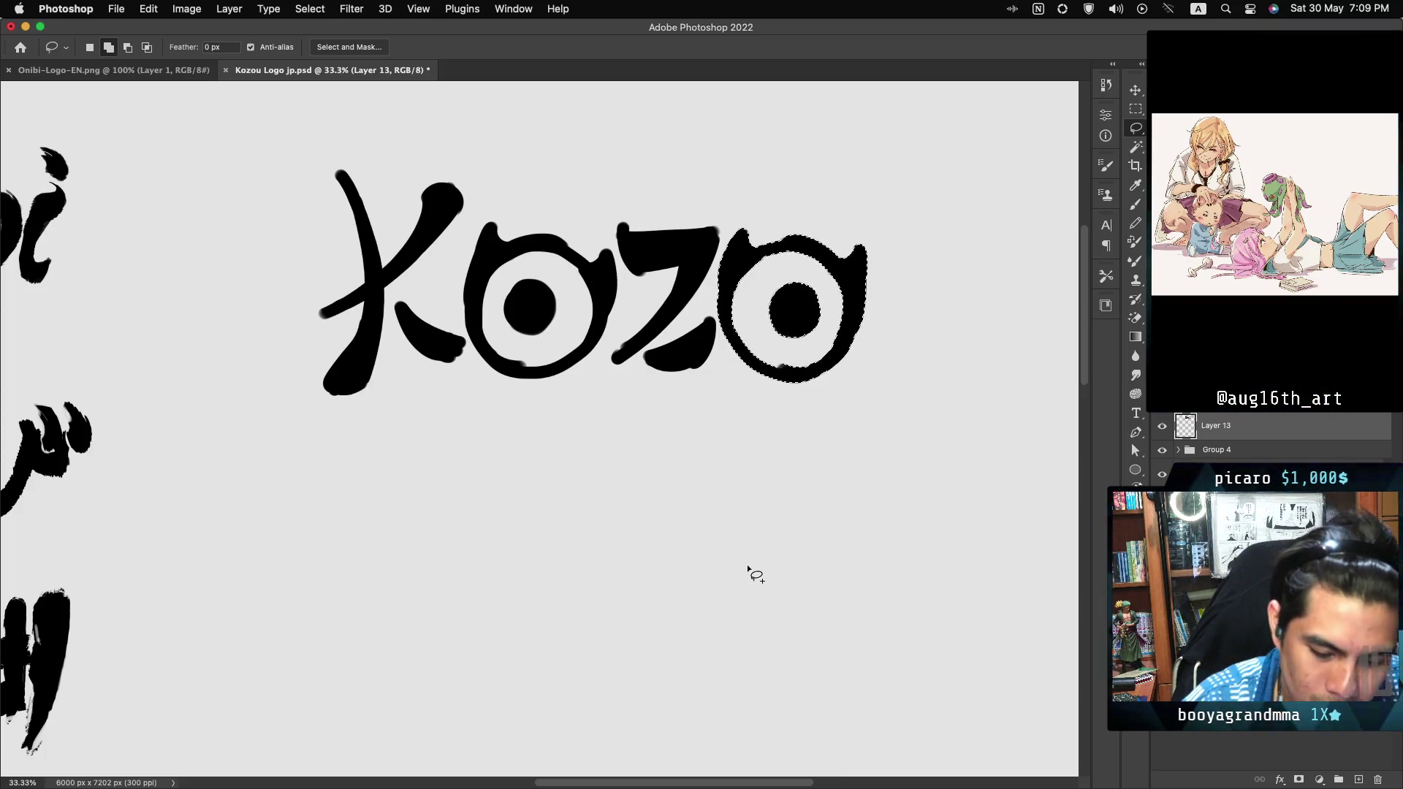
pyautogui.press('super+d')
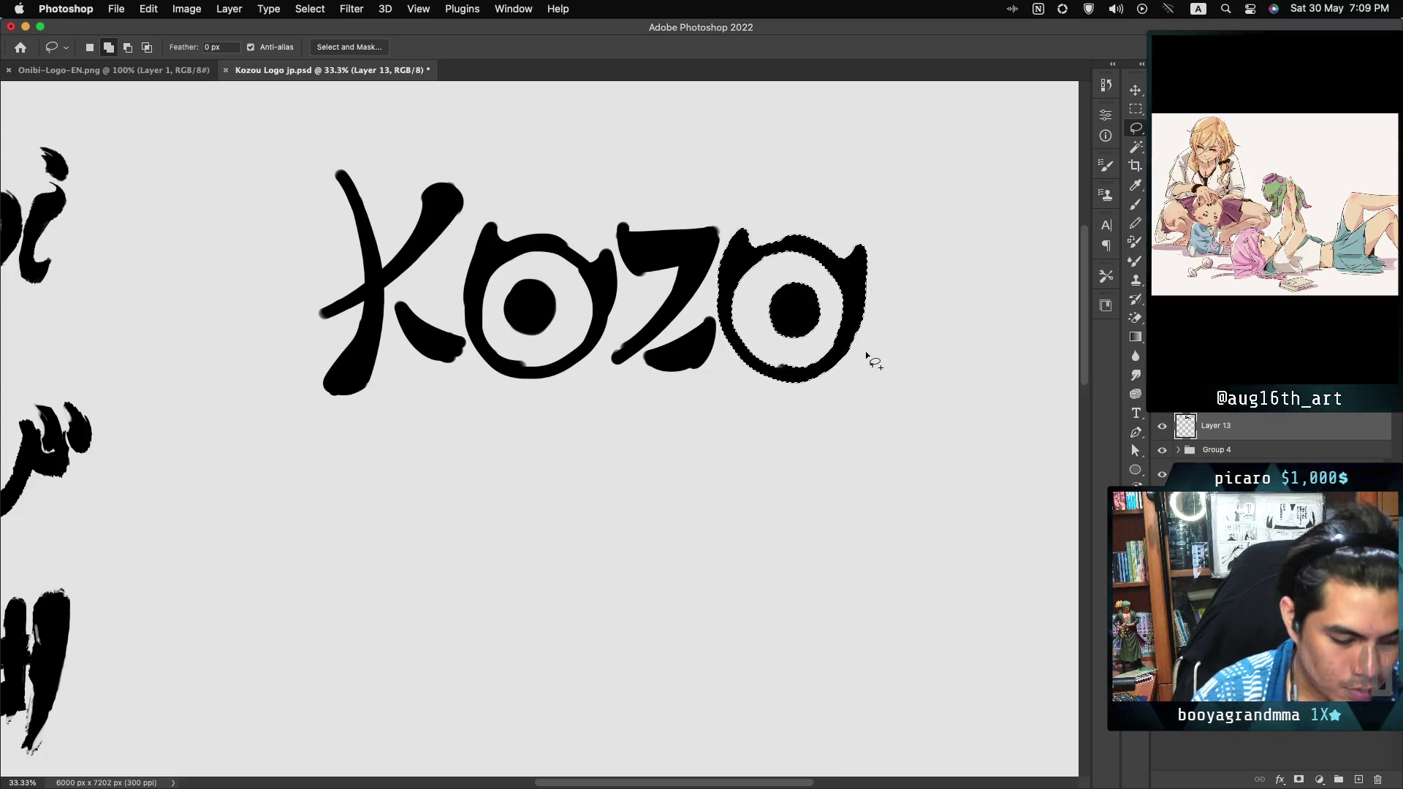
# Step: Brush-paint a bold U after KOZO, retrying strokes and thickening both arms
pyautogui.press('b')
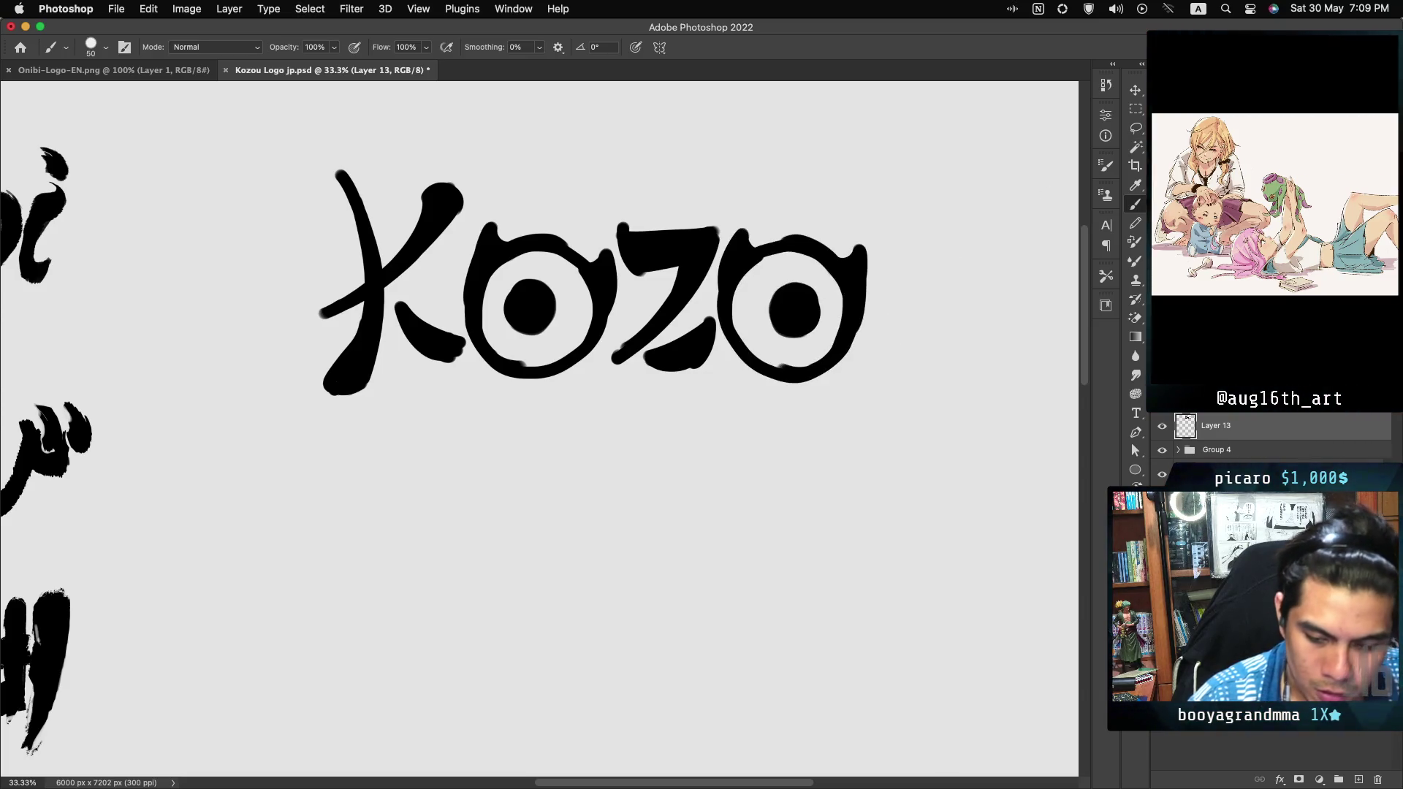
pyautogui.hscroll(1, 943, 229)
pyautogui.moveTo(880, 247)
pyautogui.mouseDown()
pyautogui.moveTo(931, 344)
pyautogui.moveTo(965, 281)
pyautogui.mouseUp()
pyautogui.press('super+z')
pyautogui.moveTo(879, 244); pyautogui.dragTo(966, 281)
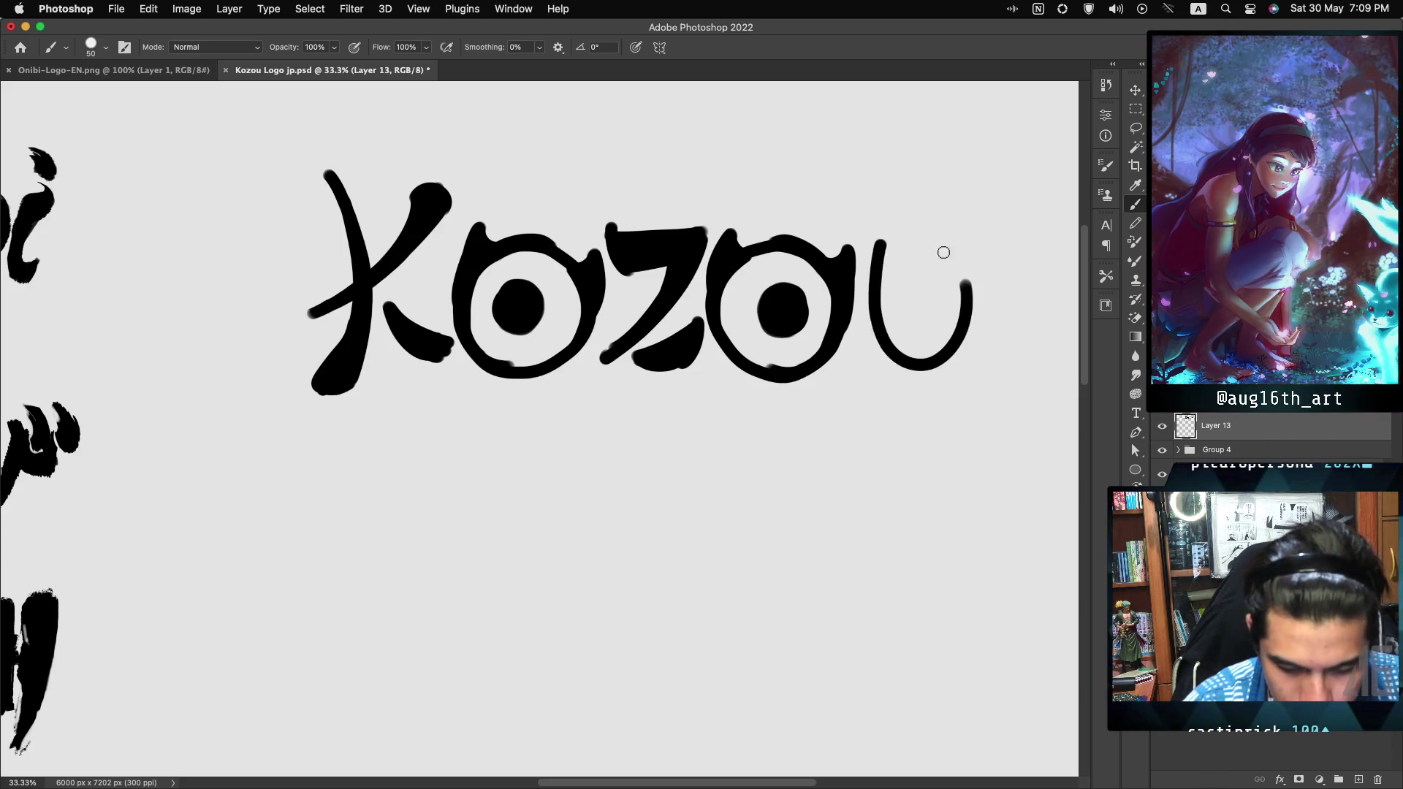
pyautogui.press('super+z')
pyautogui.moveTo(881, 234)
pyautogui.mouseDown()
pyautogui.moveTo(879, 248)
pyautogui.moveTo(964, 281)
pyautogui.moveTo(880, 244)
pyautogui.moveTo(940, 353)
pyautogui.mouseUp()
pyautogui.press('super+z')
pyautogui.press('super+z')
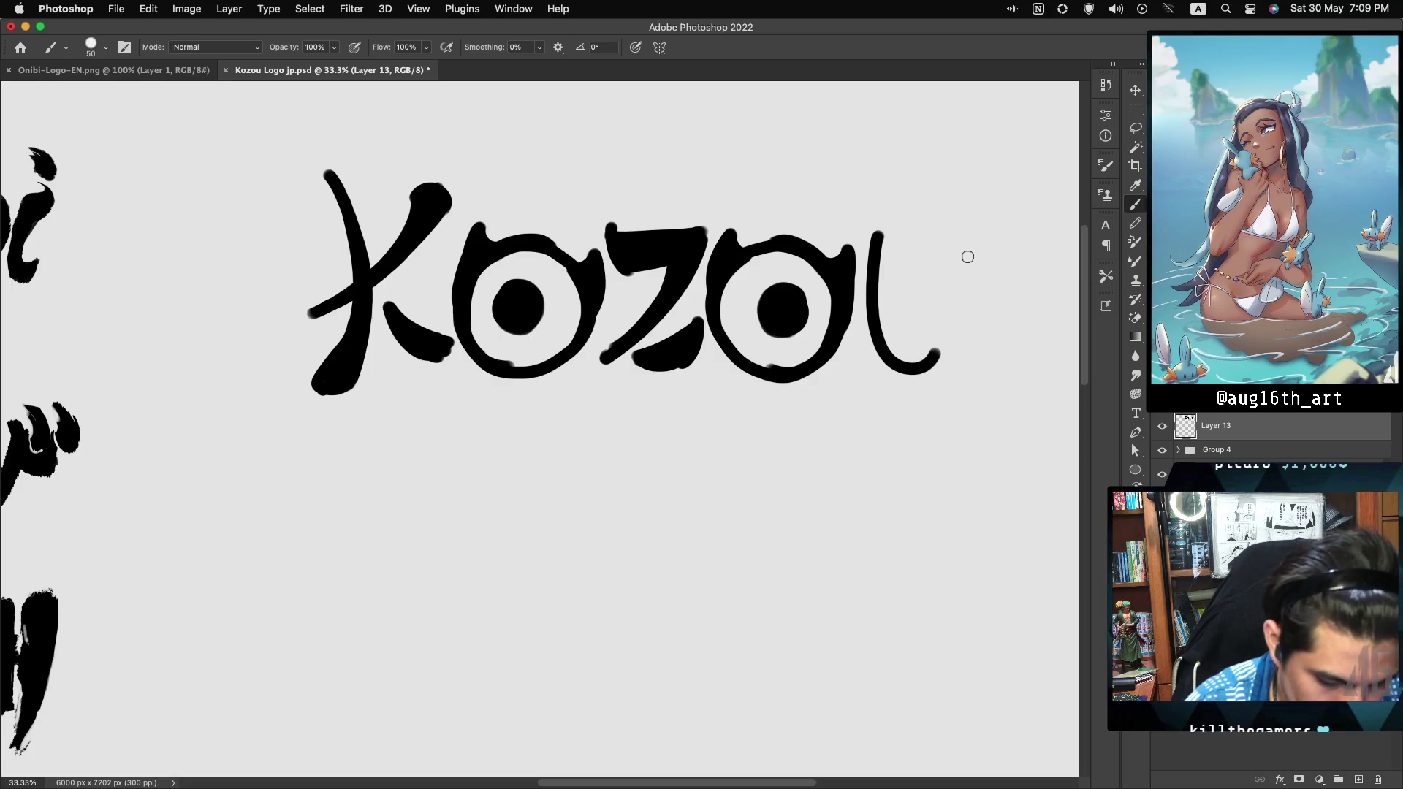
pyautogui.moveTo(881, 235)
pyautogui.mouseDown()
pyautogui.moveTo(886, 310)
pyautogui.moveTo(978, 292)
pyautogui.mouseUp()
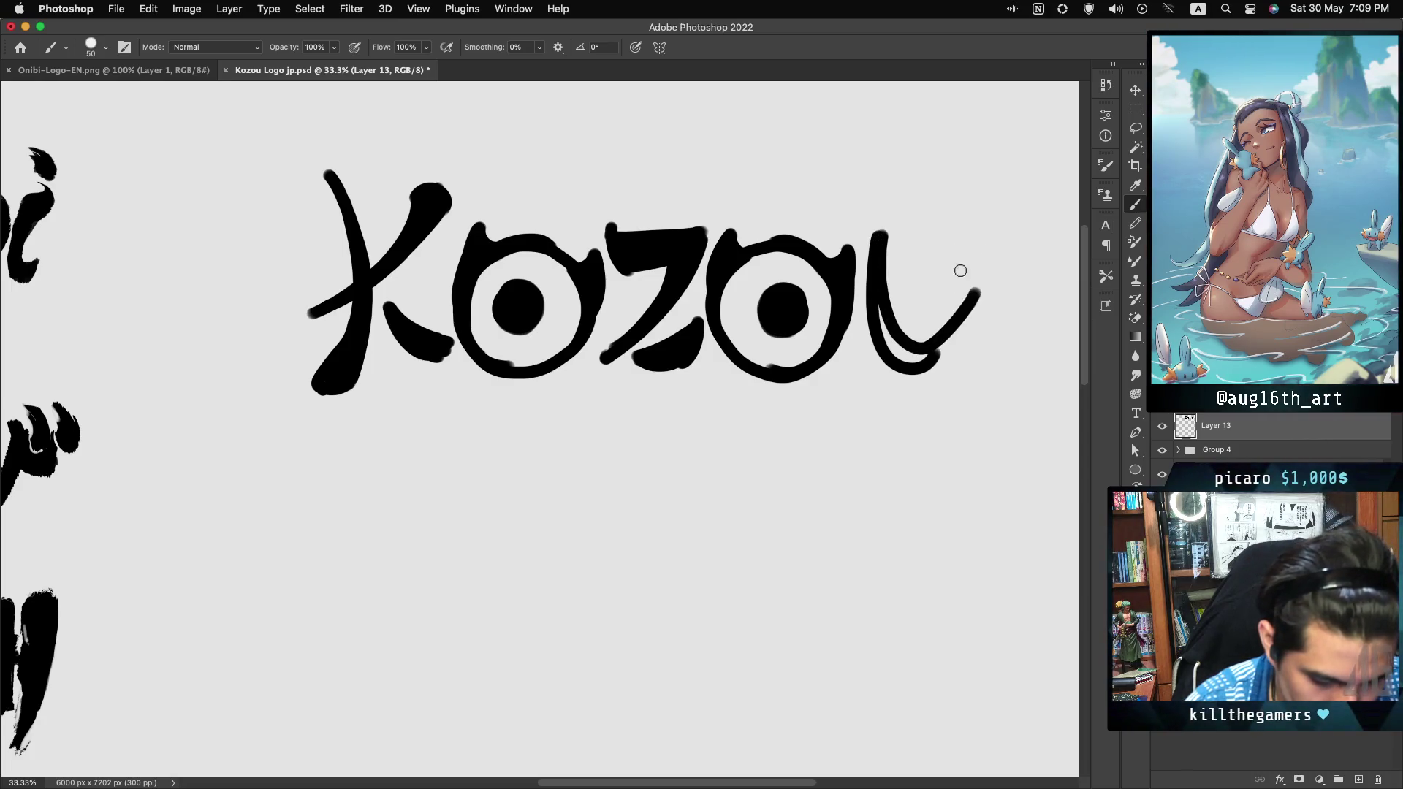
pyautogui.moveTo(893, 328)
pyautogui.mouseDown()
pyautogui.moveTo(898, 356)
pyautogui.moveTo(923, 348)
pyautogui.mouseUp()
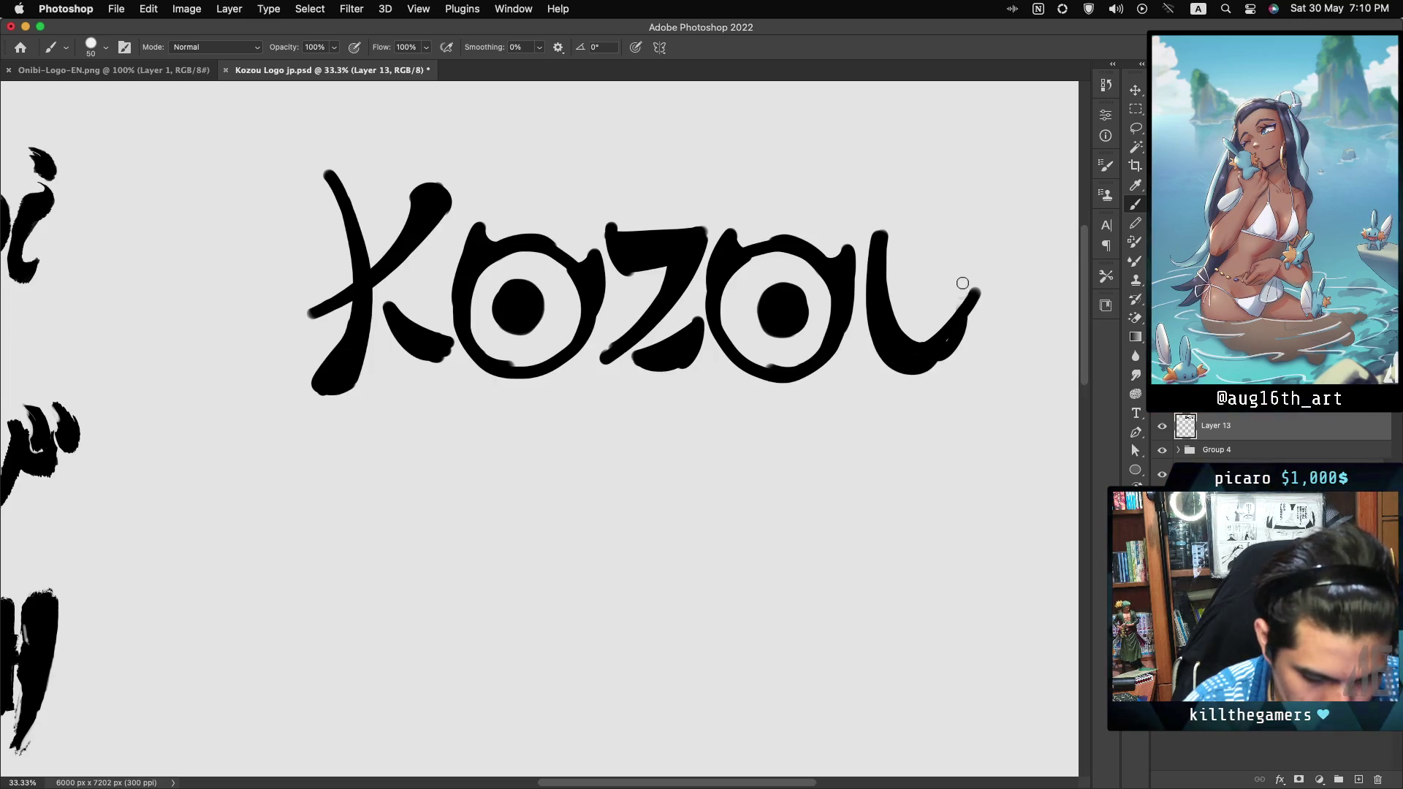
pyautogui.moveTo(978, 234); pyautogui.dragTo(953, 355)
pyautogui.moveTo(970, 251); pyautogui.dragTo(964, 322)
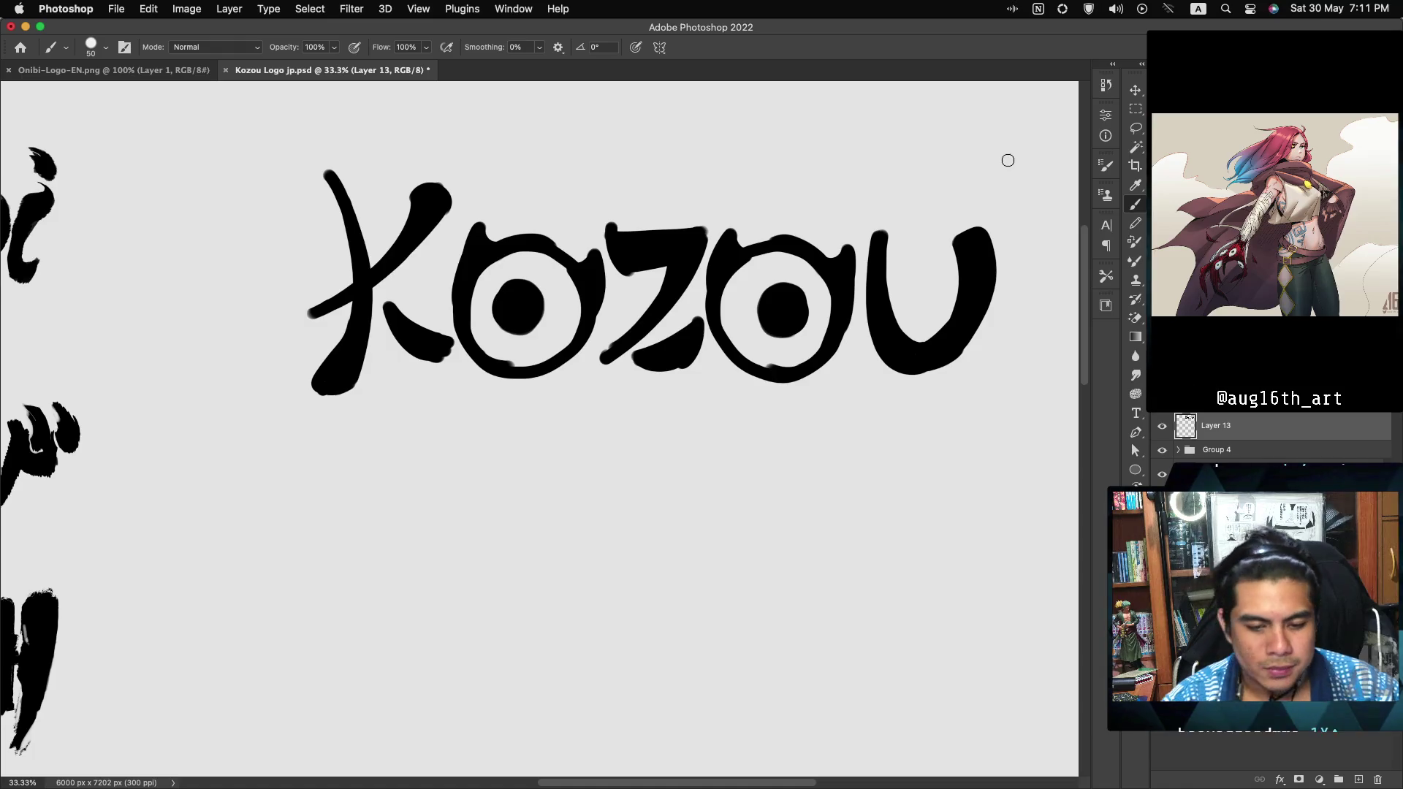
# Step: Try a pupil dot inside the U, undo it, and extend the U's right arm upward
pyautogui.moveTo(919, 266); pyautogui.dragTo(930, 285)
pyautogui.press('cmd+z')
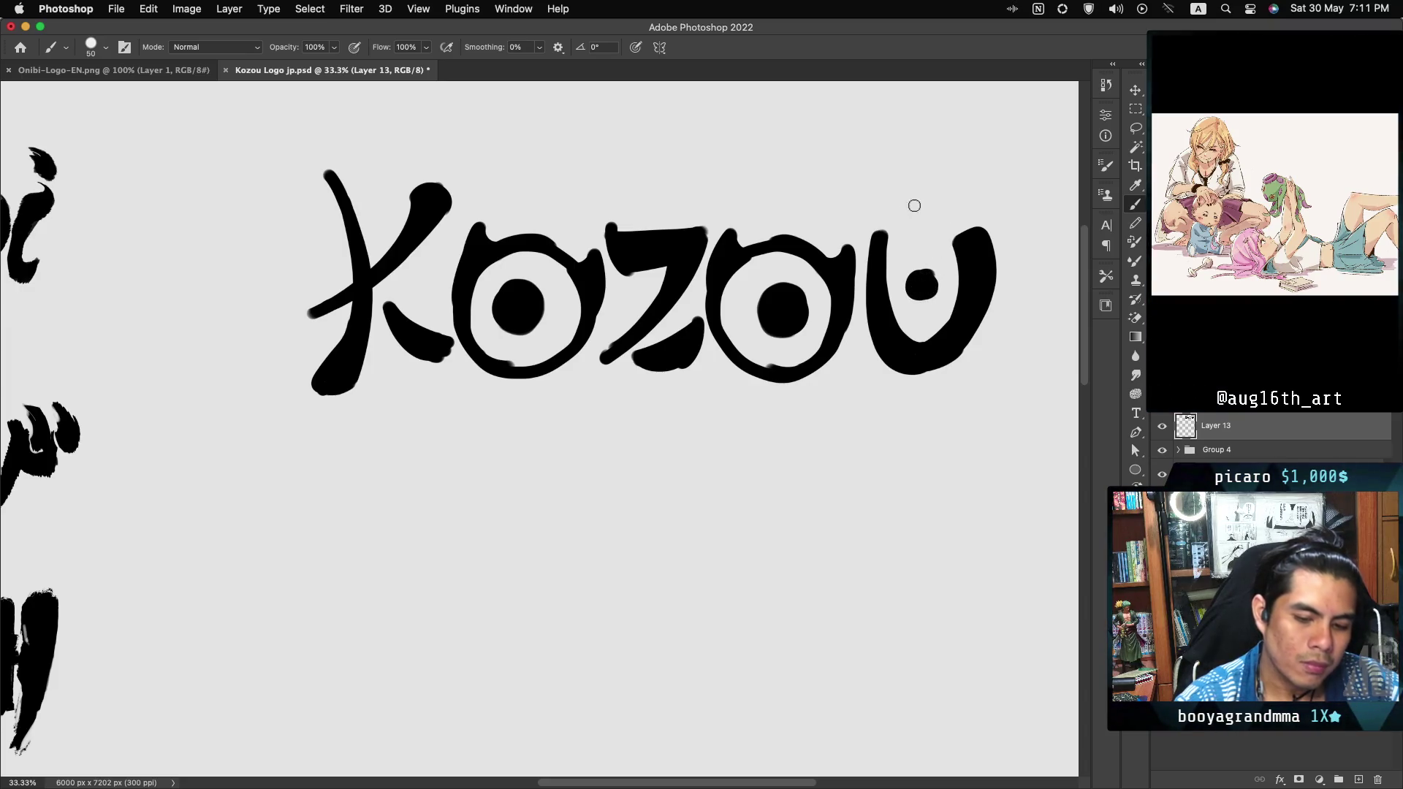
pyautogui.moveTo(972, 245)
pyautogui.mouseDown()
pyautogui.moveTo(961, 212)
pyautogui.moveTo(969, 260)
pyautogui.moveTo(964, 232)
pyautogui.mouseUp()
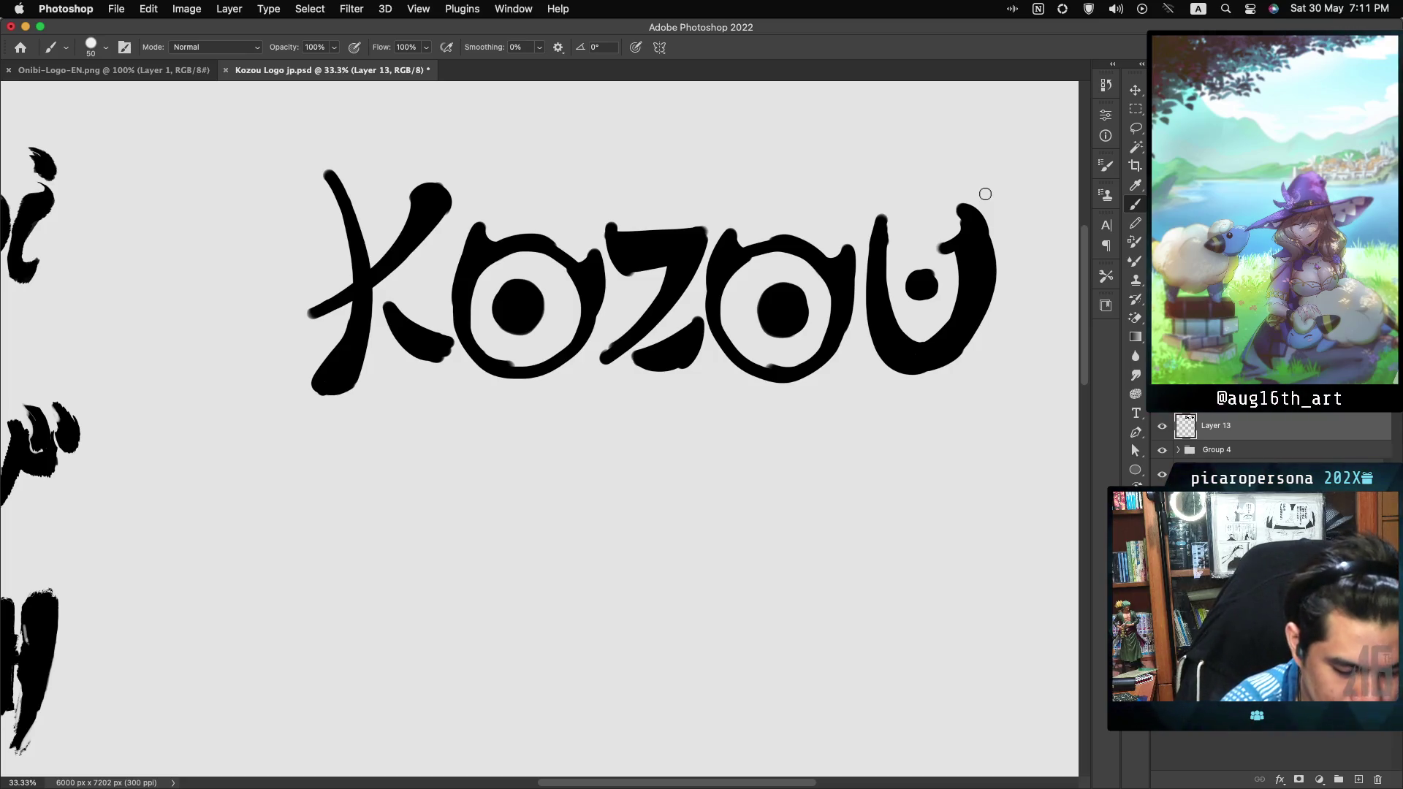
# Step: Brush-paint a thick こ under the K with hooked top and filled lower stroke
pyautogui.moveTo(372, 488); pyautogui.dragTo(480, 486)
pyautogui.press('super+z')
pyautogui.moveTo(318, 498); pyautogui.dragTo(488, 494)
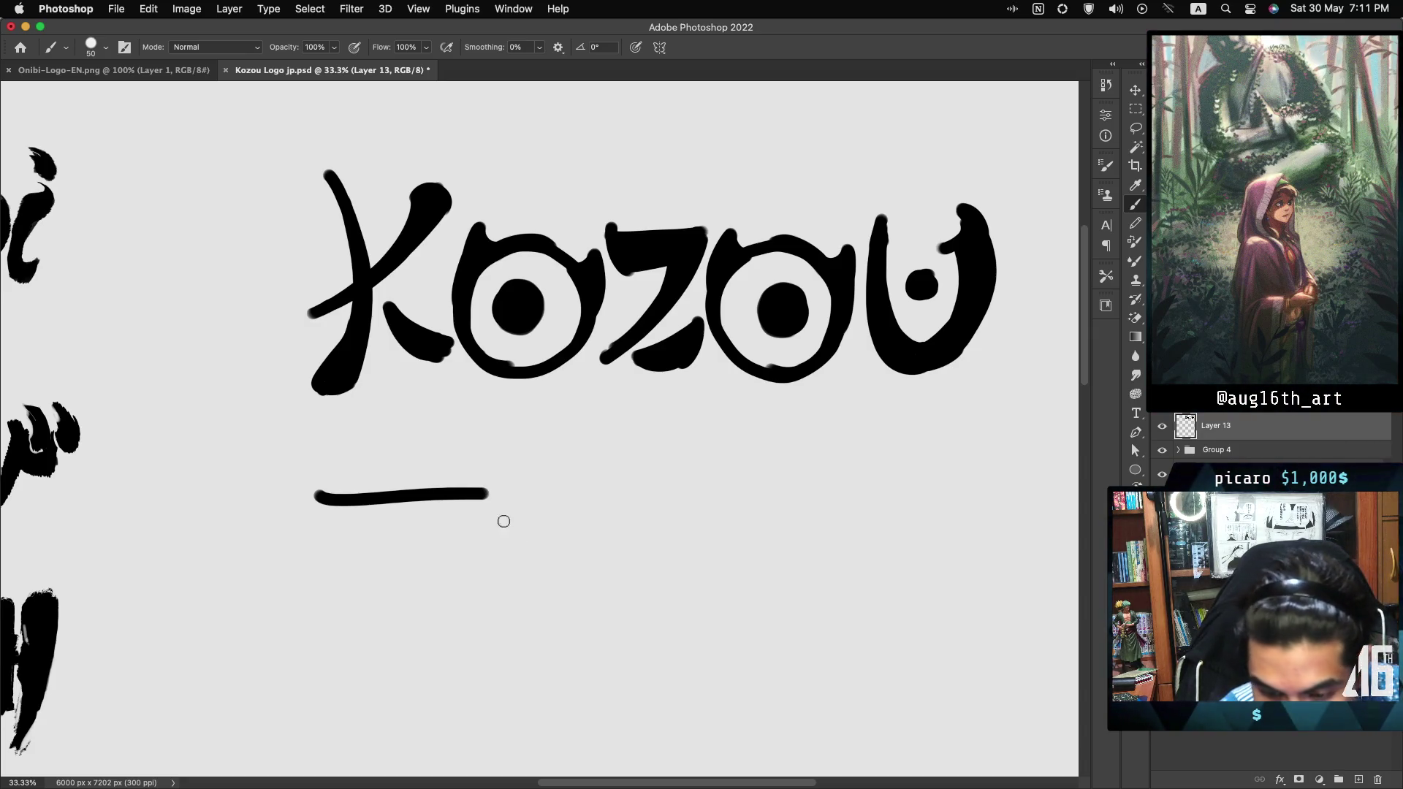
pyautogui.press('super+z')
pyautogui.moveTo(316, 517)
pyautogui.mouseDown()
pyautogui.moveTo(461, 488)
pyautogui.moveTo(447, 527)
pyautogui.mouseUp()
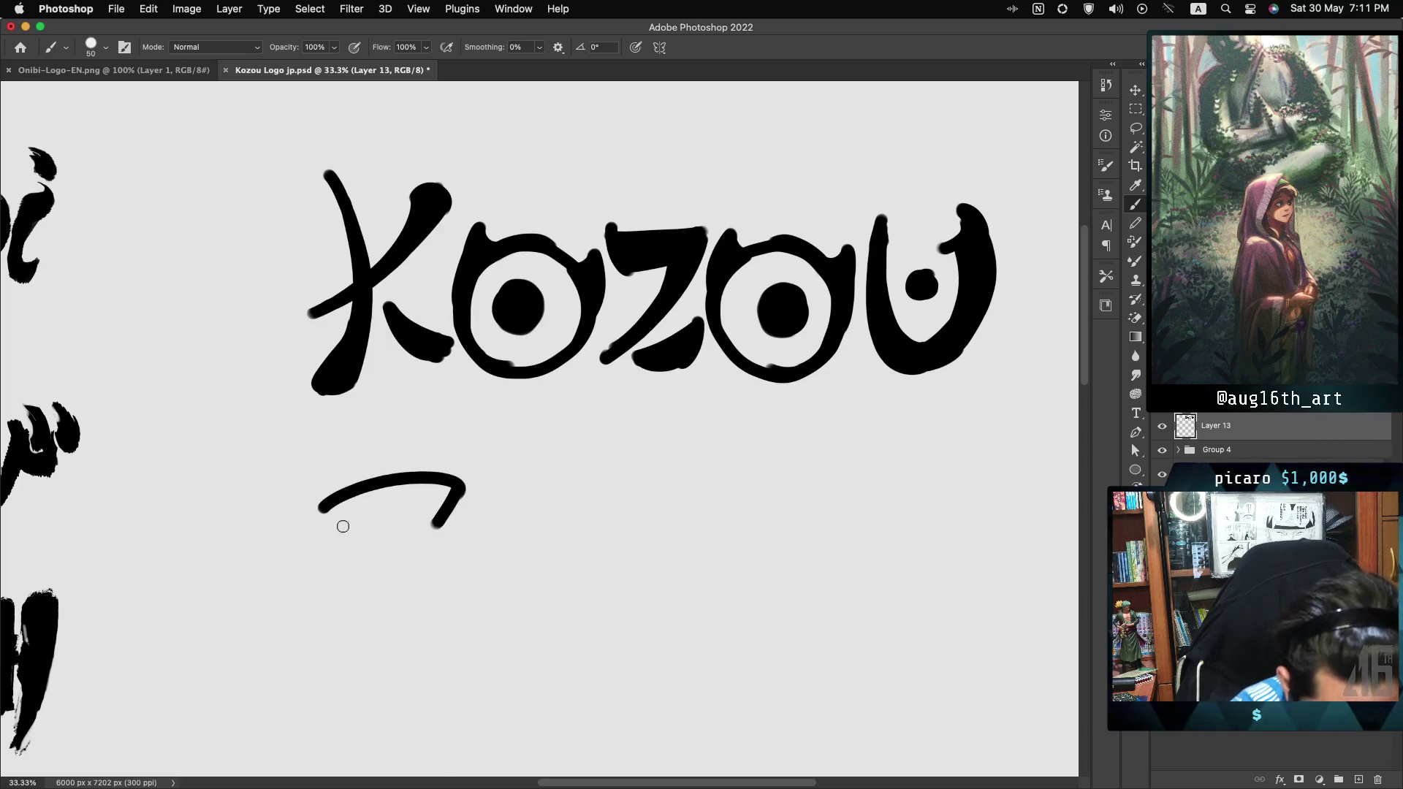
pyautogui.moveTo(349, 521)
pyautogui.mouseDown()
pyautogui.moveTo(443, 523)
pyautogui.moveTo(351, 498)
pyautogui.moveTo(437, 494)
pyautogui.mouseUp()
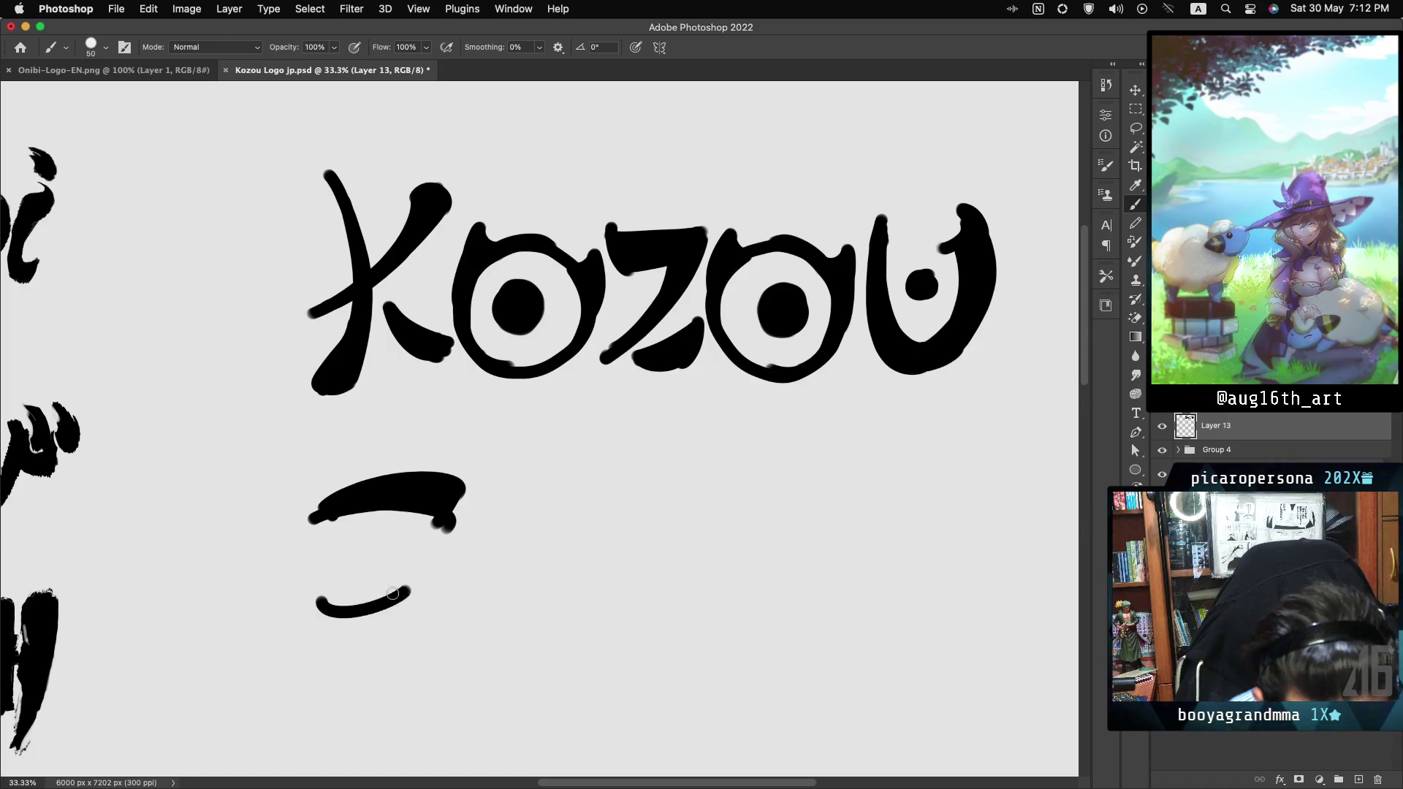
pyautogui.moveTo(332, 598); pyautogui.dragTo(413, 562)
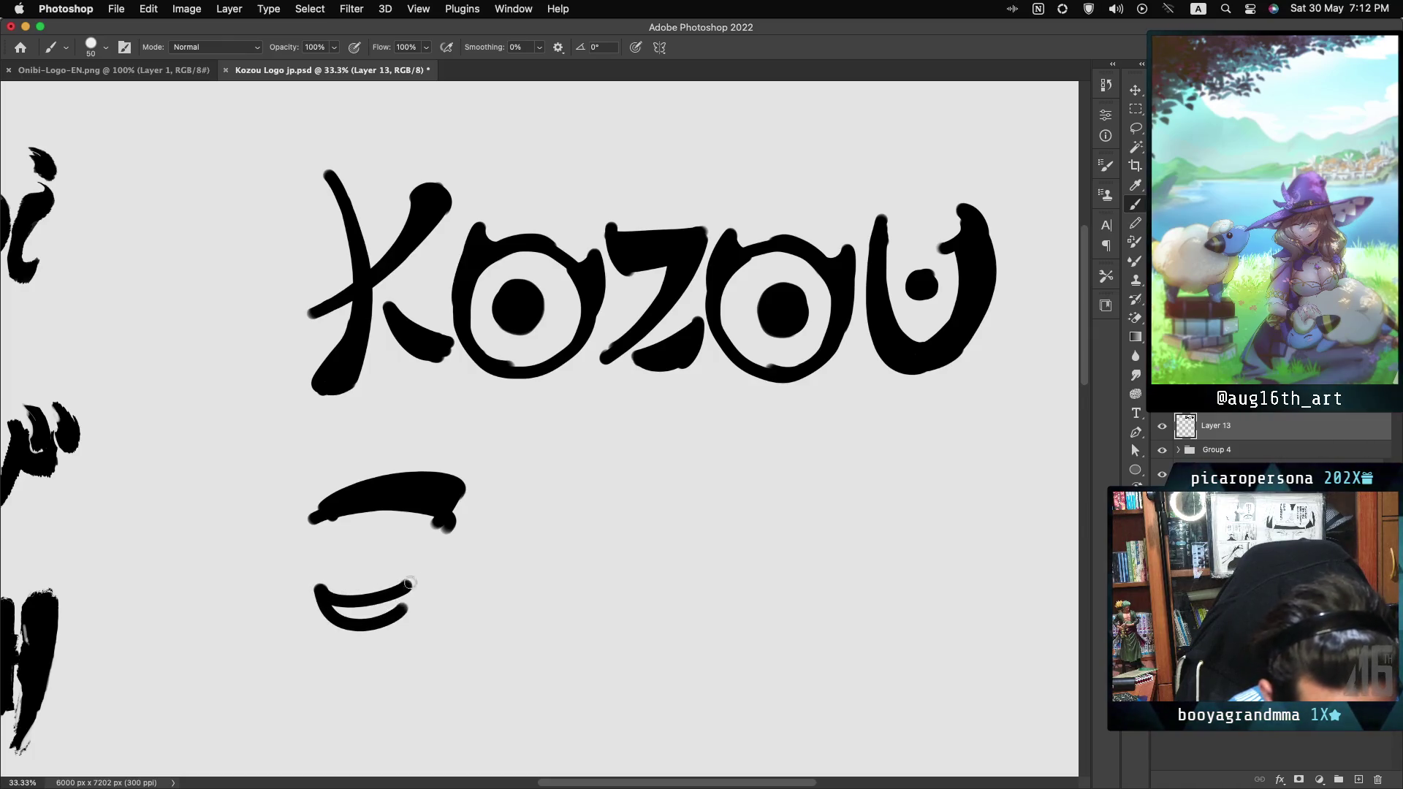
pyautogui.moveTo(345, 598)
pyautogui.mouseDown()
pyautogui.moveTo(388, 611)
pyautogui.moveTo(379, 628)
pyautogui.mouseUp()
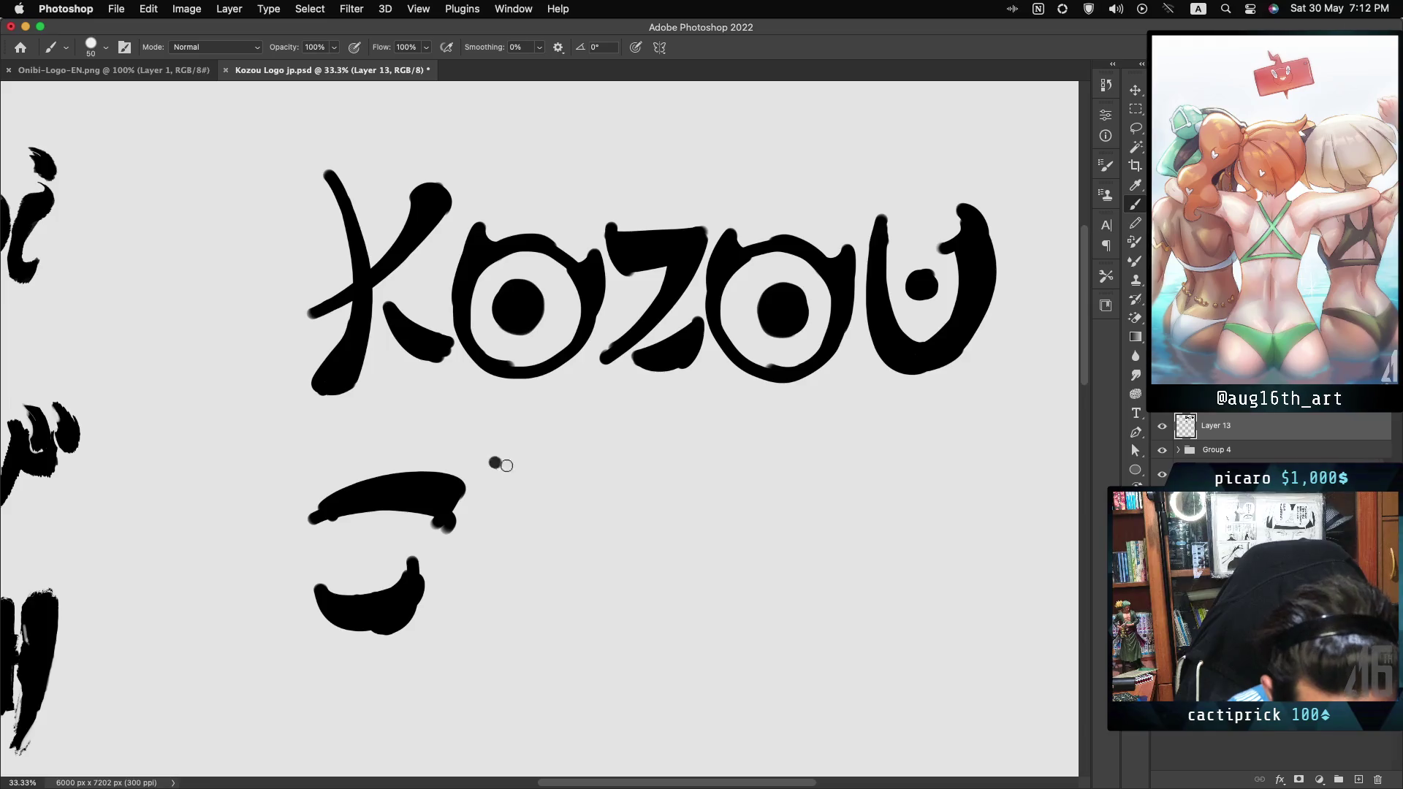
# Step: Try the top, zigzag and tail strokes of そ, undoing most attempts
pyautogui.moveTo(489, 445); pyautogui.dragTo(595, 479)
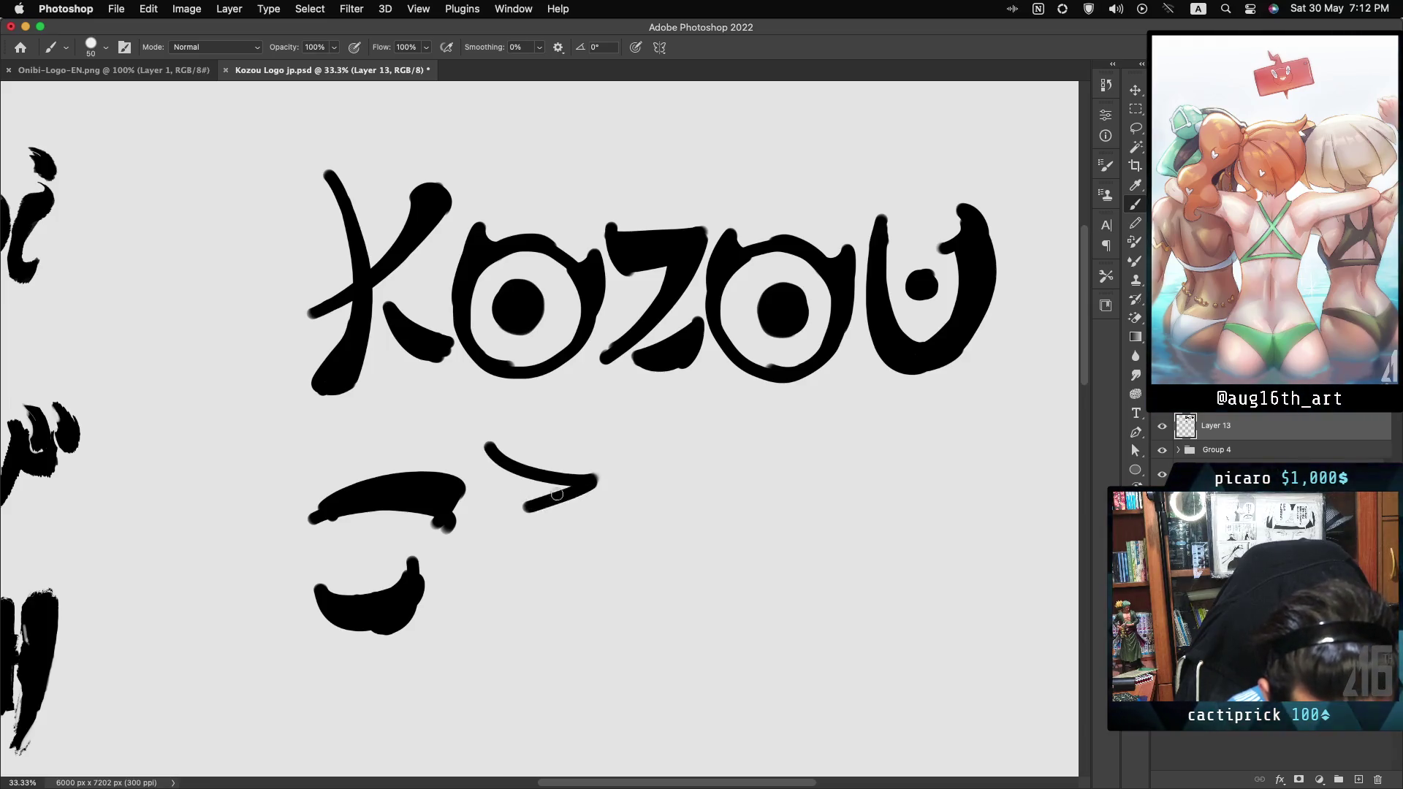
pyautogui.moveTo(467, 531); pyautogui.dragTo(637, 504)
pyautogui.press('cmd+z')
pyautogui.moveTo(468, 532)
pyautogui.mouseDown()
pyautogui.moveTo(641, 507)
pyautogui.moveTo(596, 613)
pyautogui.mouseUp()
pyautogui.press('cmd+z')
pyautogui.moveTo(590, 483); pyautogui.dragTo(596, 614)
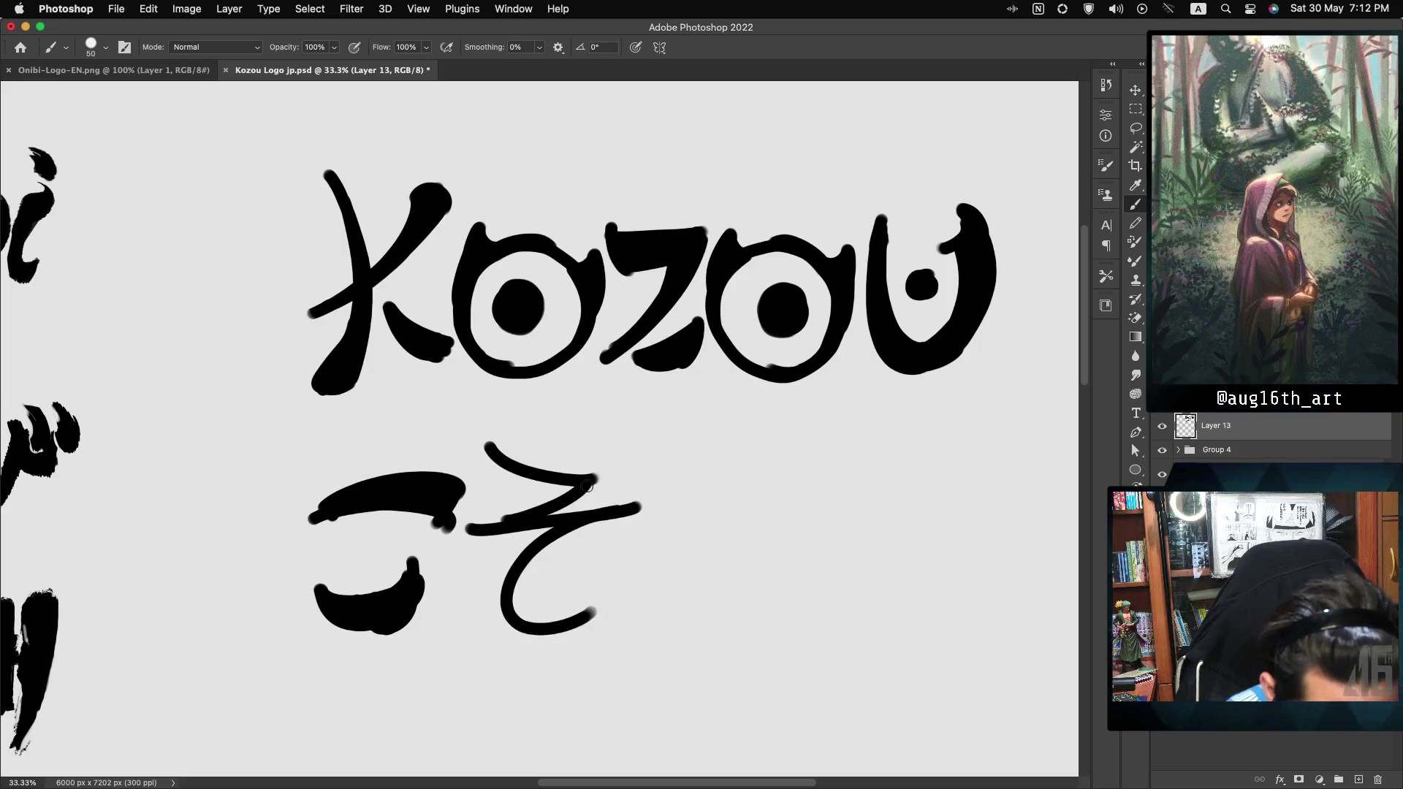
pyautogui.press('cmd+z')
pyautogui.moveTo(494, 424); pyautogui.dragTo(491, 462)
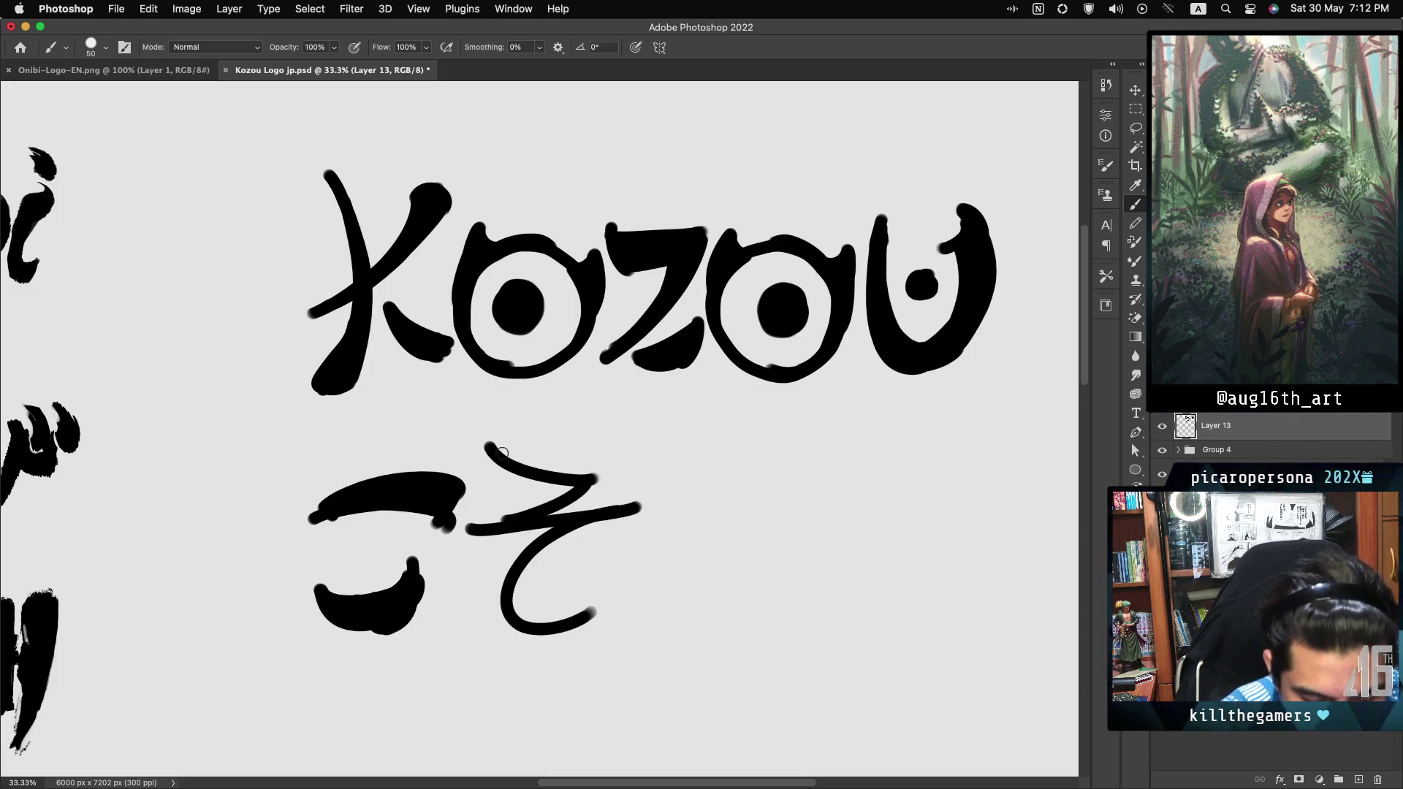
pyautogui.press('super+z')
pyautogui.moveTo(488, 444); pyautogui.dragTo(623, 455)
pyautogui.press('super+z')
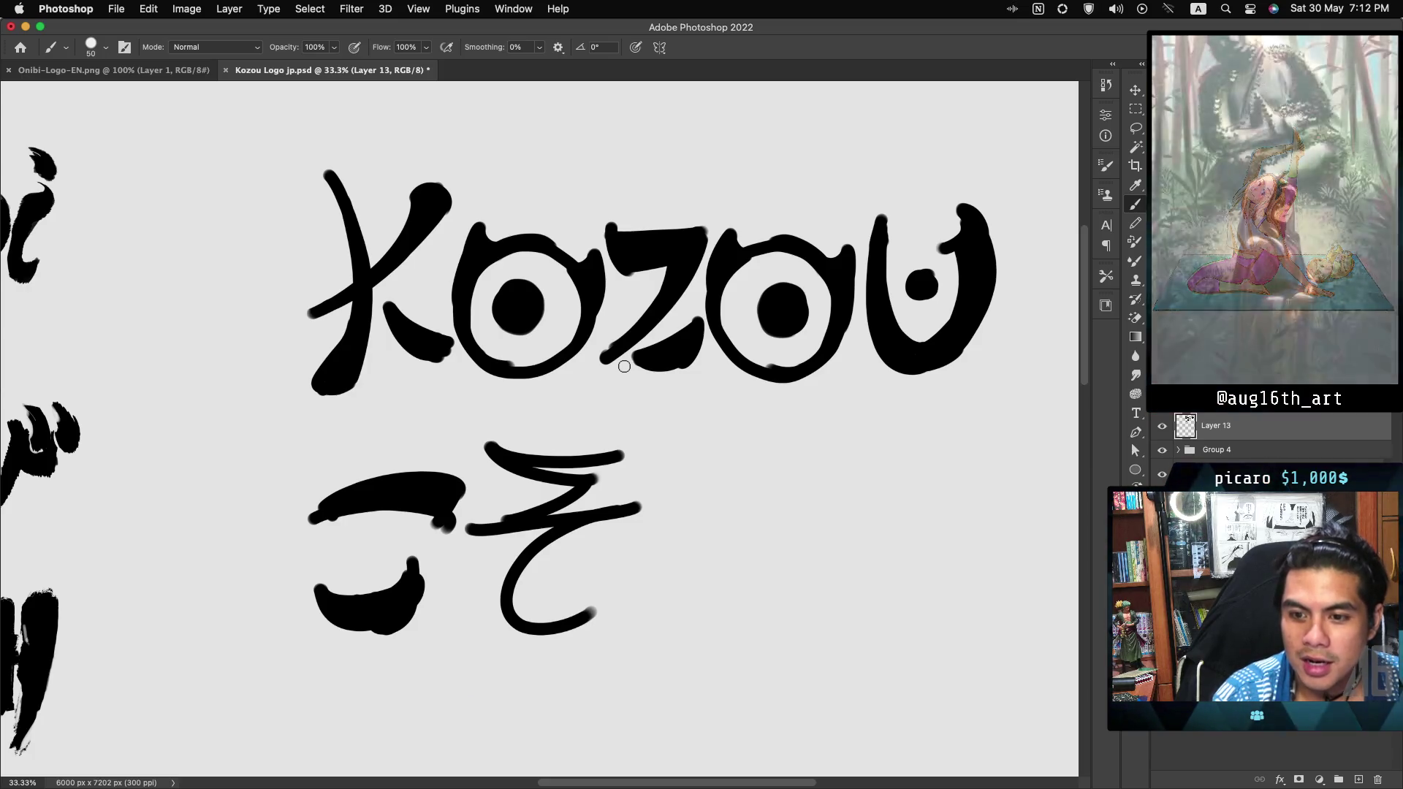
pyautogui.hotkey('ctrl', 'z')
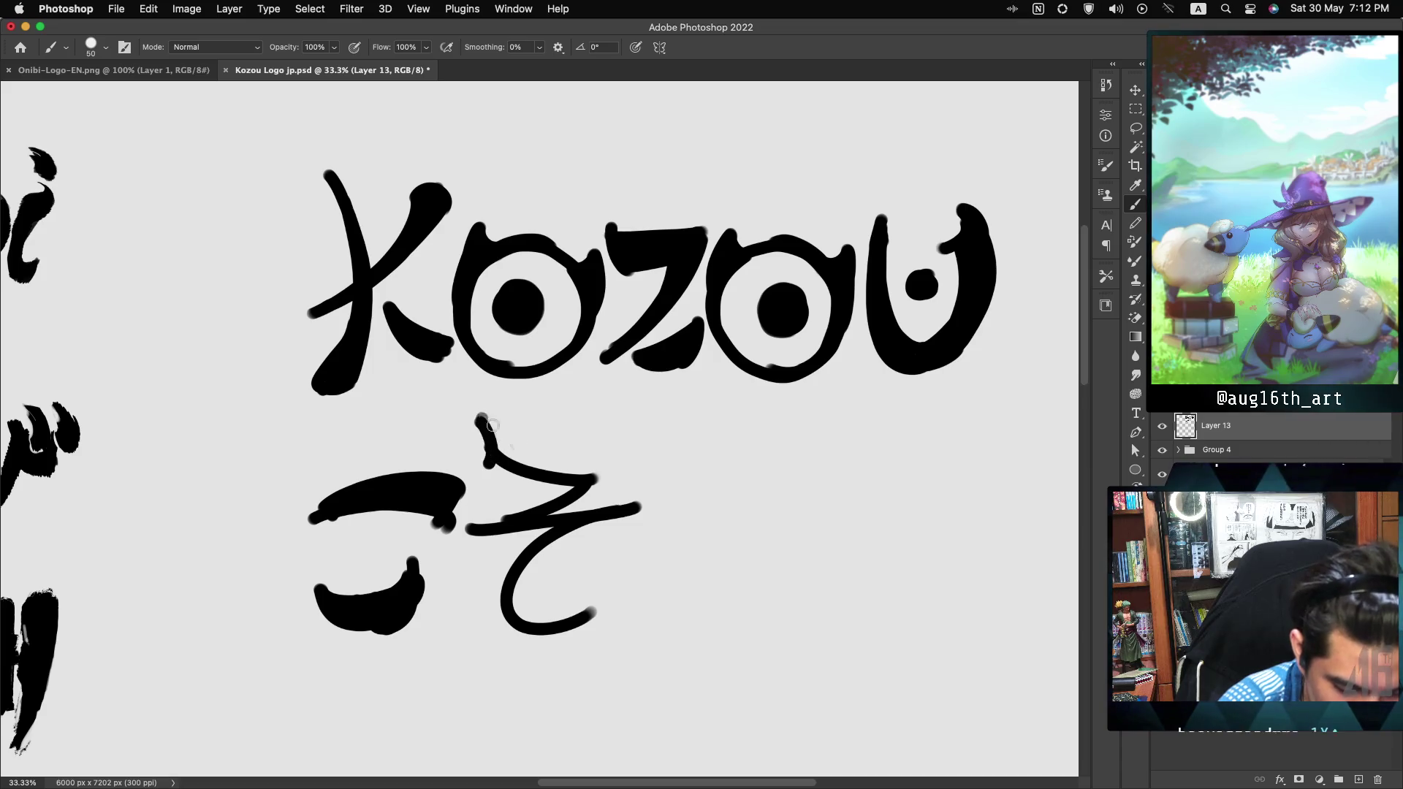
# Step: Redraw そ with a diagonal top, thick bar and curved tail, adding voicing marks for ぞ
pyautogui.moveTo(481, 418); pyautogui.dragTo(588, 472)
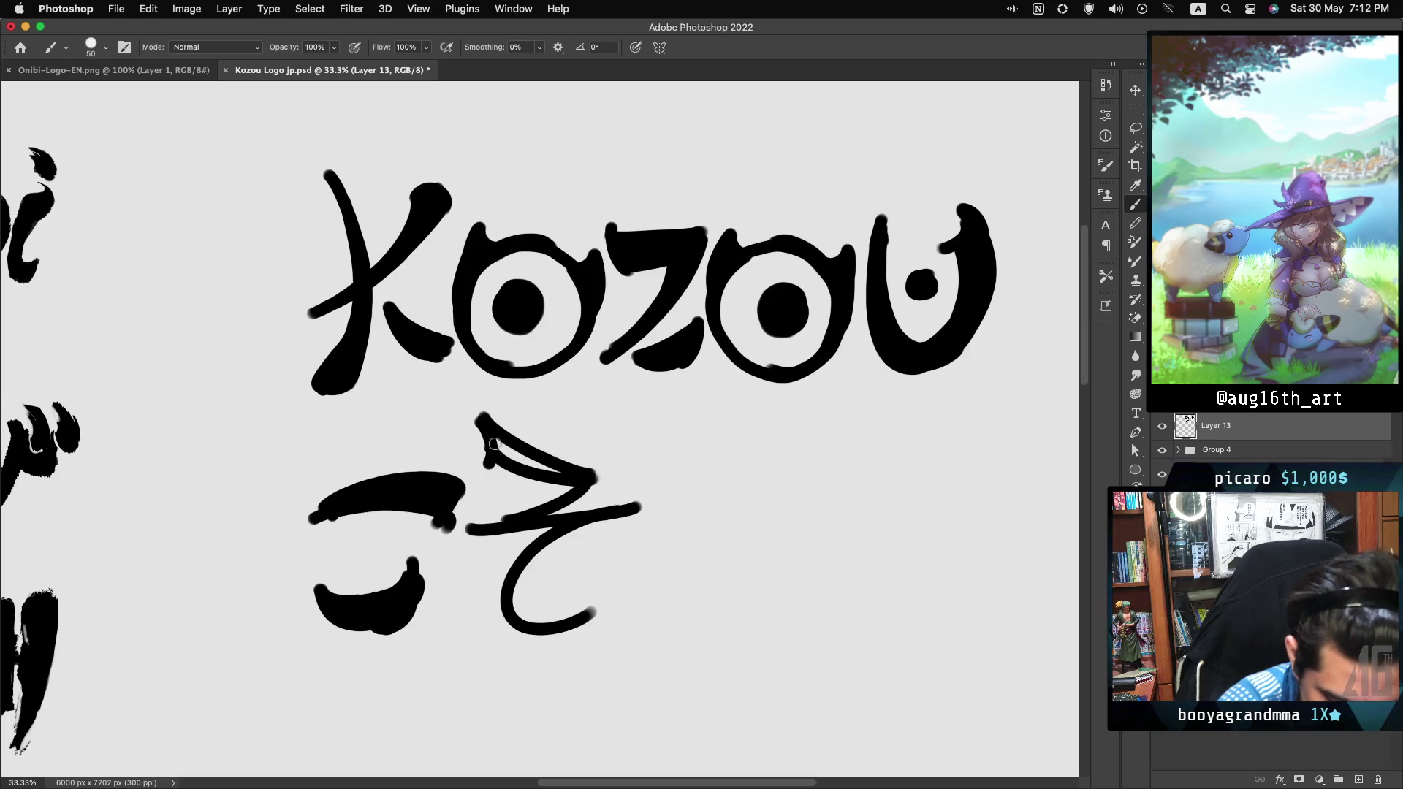
pyautogui.moveTo(507, 458); pyautogui.dragTo(526, 462)
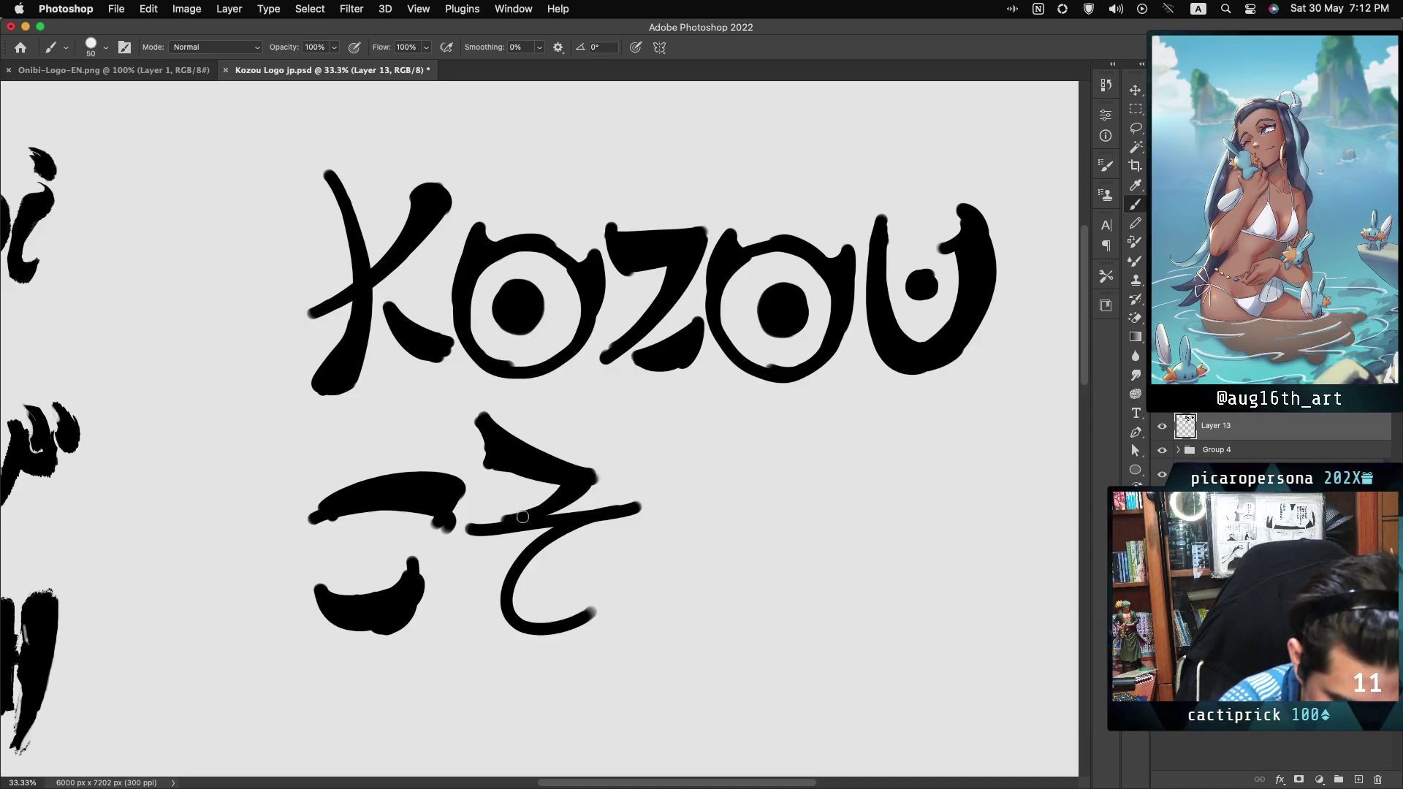
pyautogui.moveTo(630, 524); pyautogui.dragTo(572, 532)
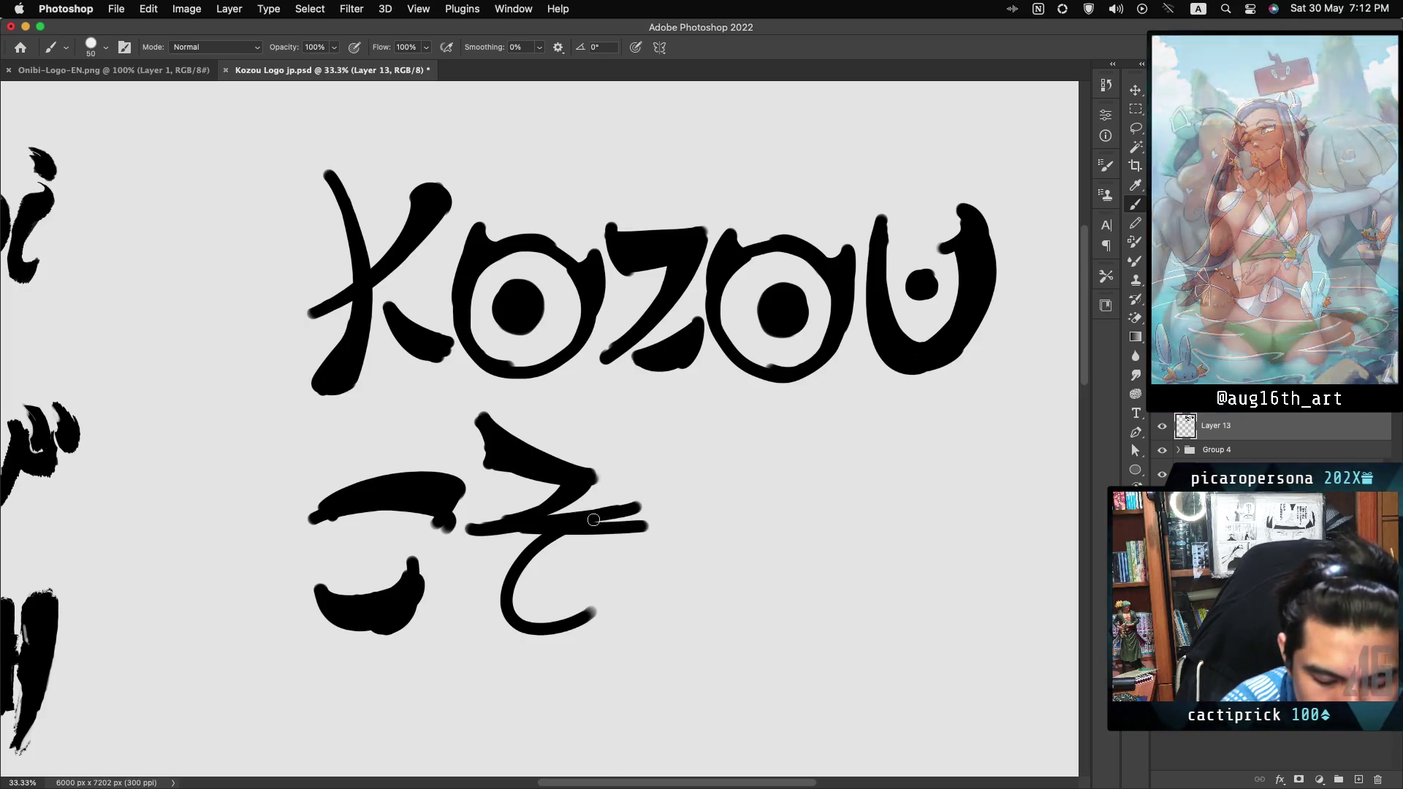
pyautogui.moveTo(623, 520); pyautogui.dragTo(571, 521)
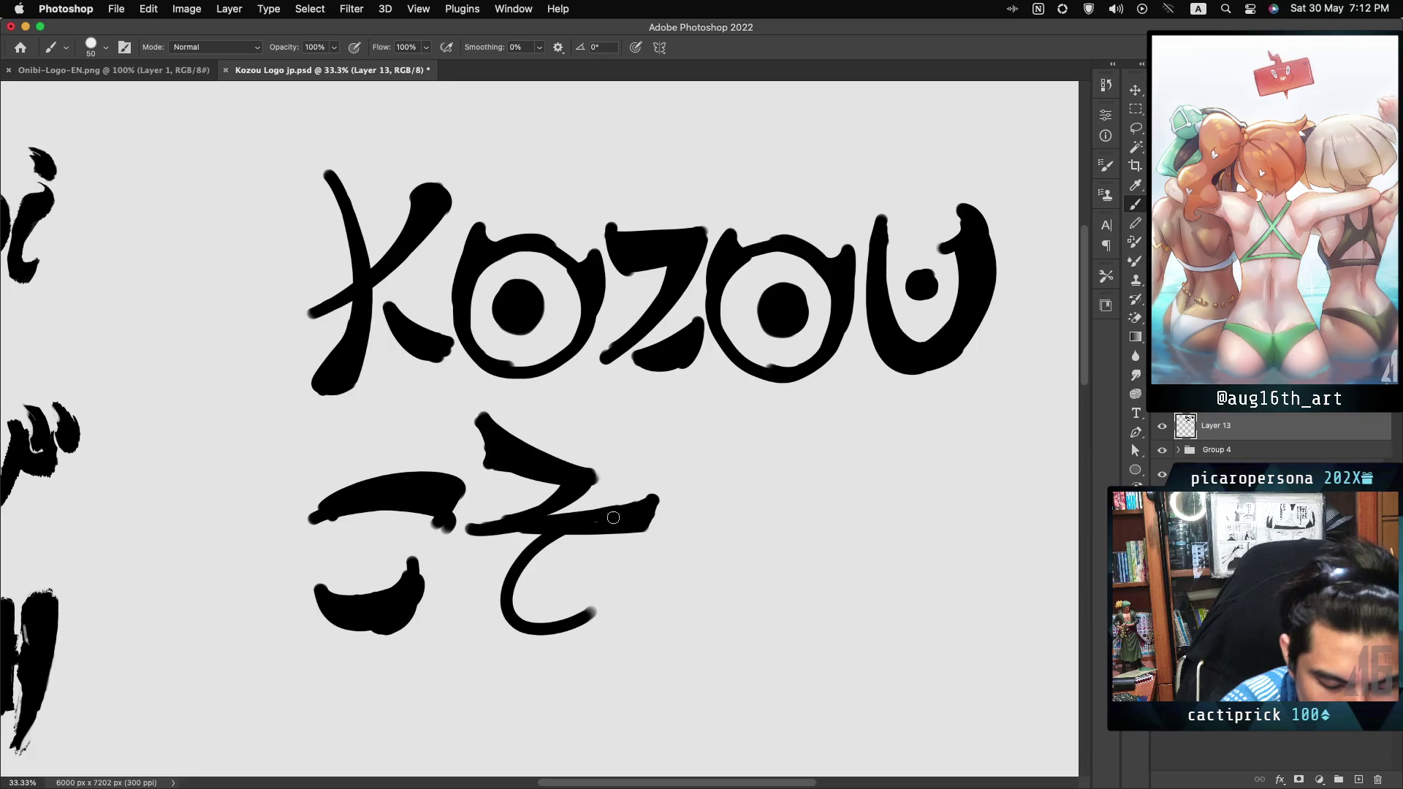
pyautogui.press('super+z')
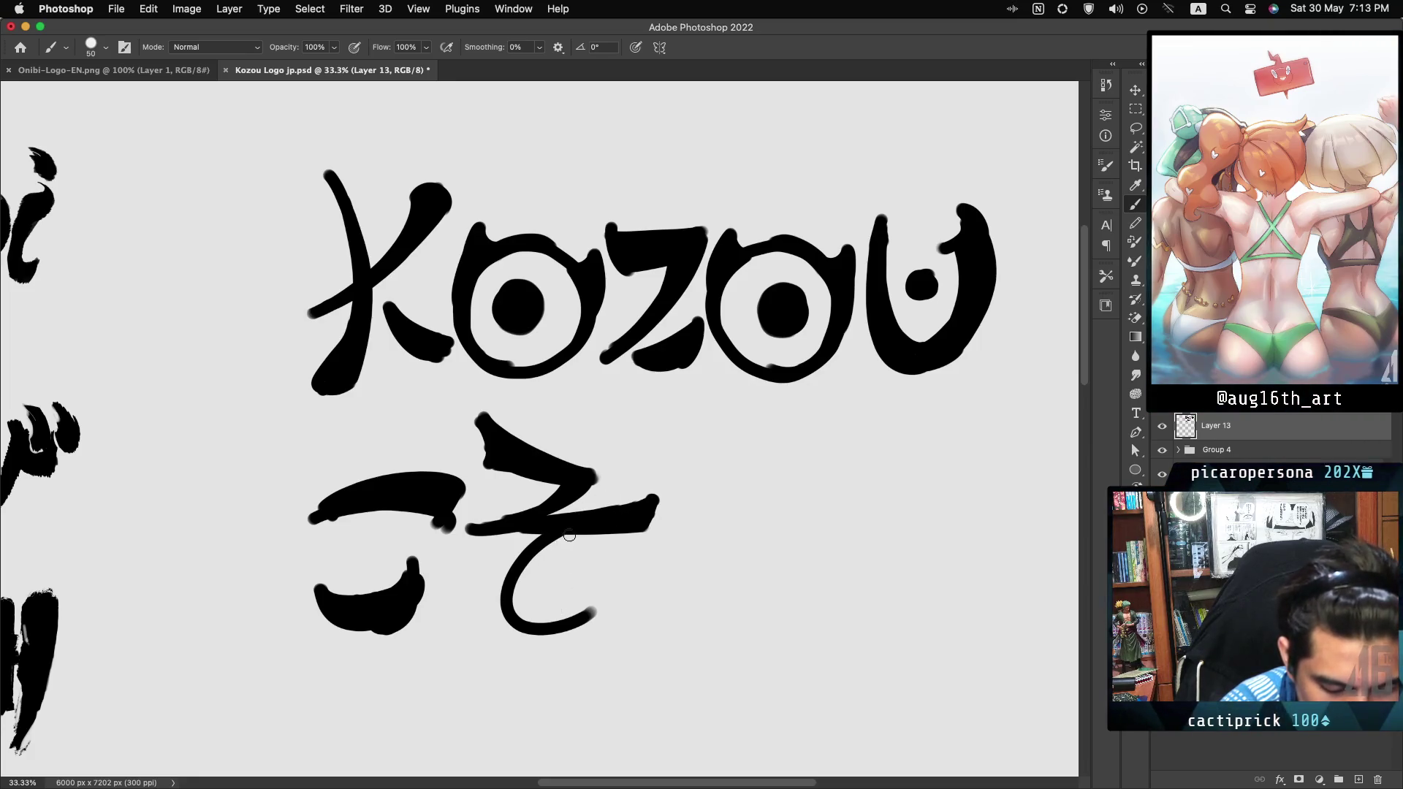
pyautogui.moveTo(550, 545); pyautogui.dragTo(544, 601)
pyautogui.press('super+z')
pyautogui.moveTo(550, 545)
pyautogui.mouseDown()
pyautogui.moveTo(550, 615)
pyautogui.moveTo(611, 598)
pyautogui.moveTo(577, 641)
pyautogui.mouseUp()
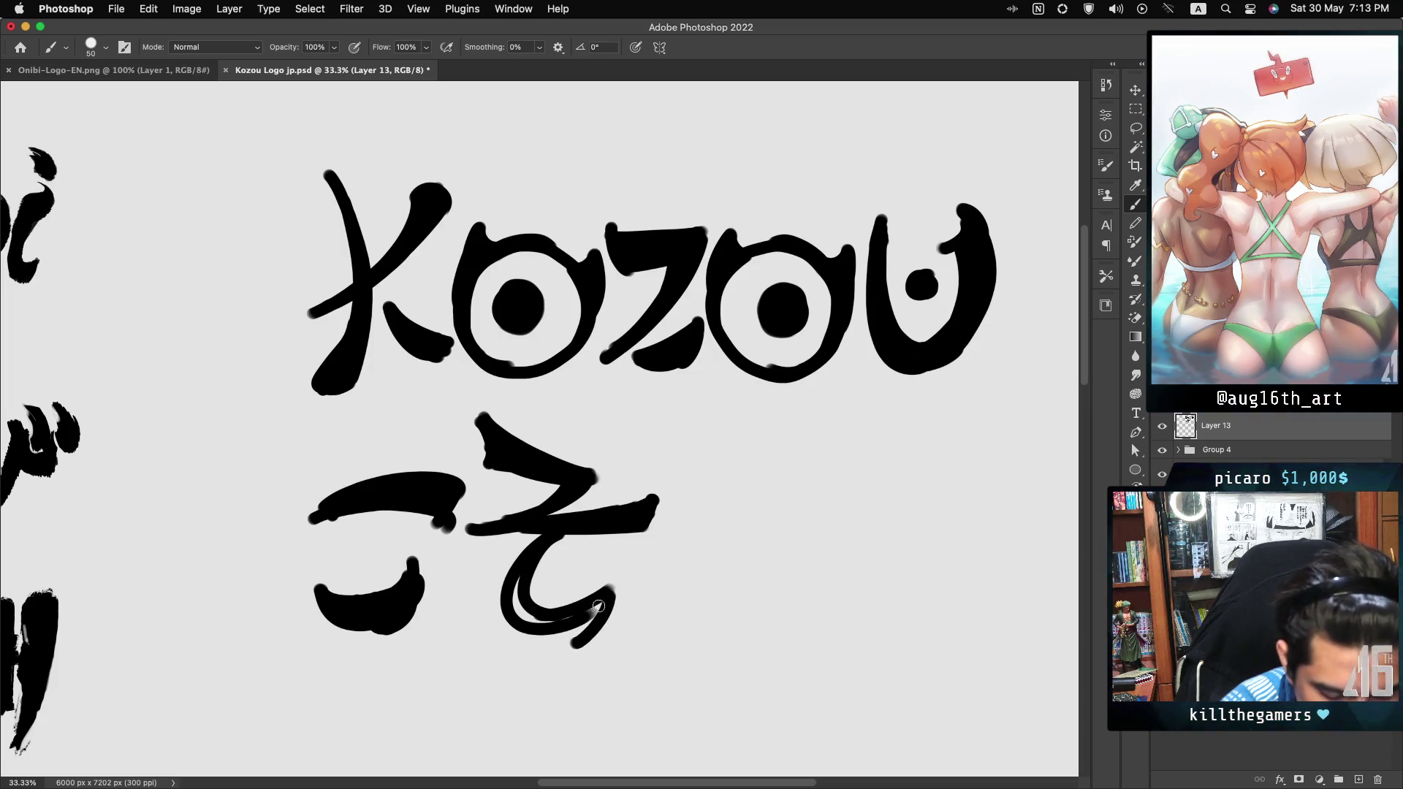
pyautogui.moveTo(532, 579)
pyautogui.mouseDown()
pyautogui.moveTo(517, 597)
pyautogui.moveTo(554, 628)
pyautogui.mouseUp()
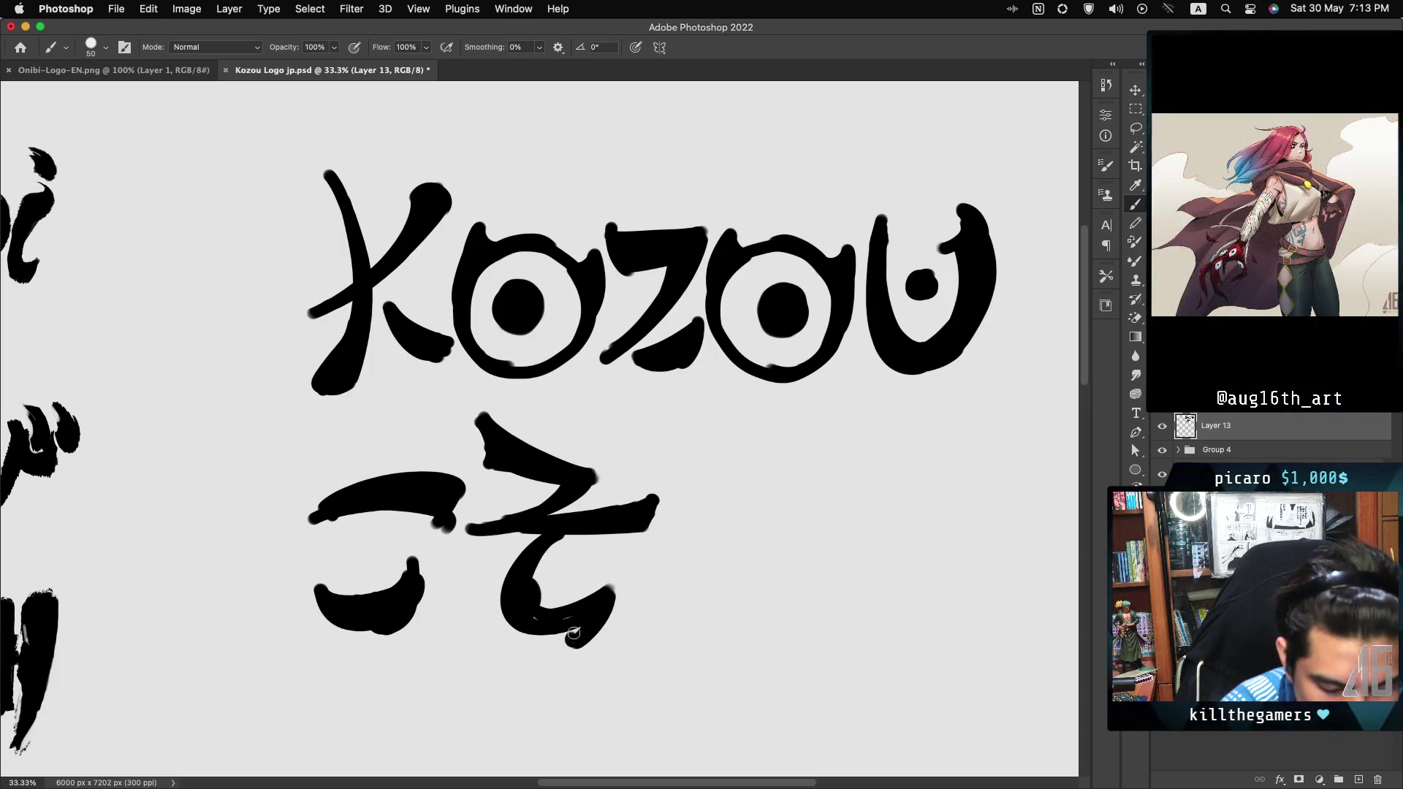
pyautogui.moveTo(606, 436)
pyautogui.mouseDown()
pyautogui.moveTo(661, 479)
pyautogui.moveTo(840, 482)
pyautogui.mouseUp()
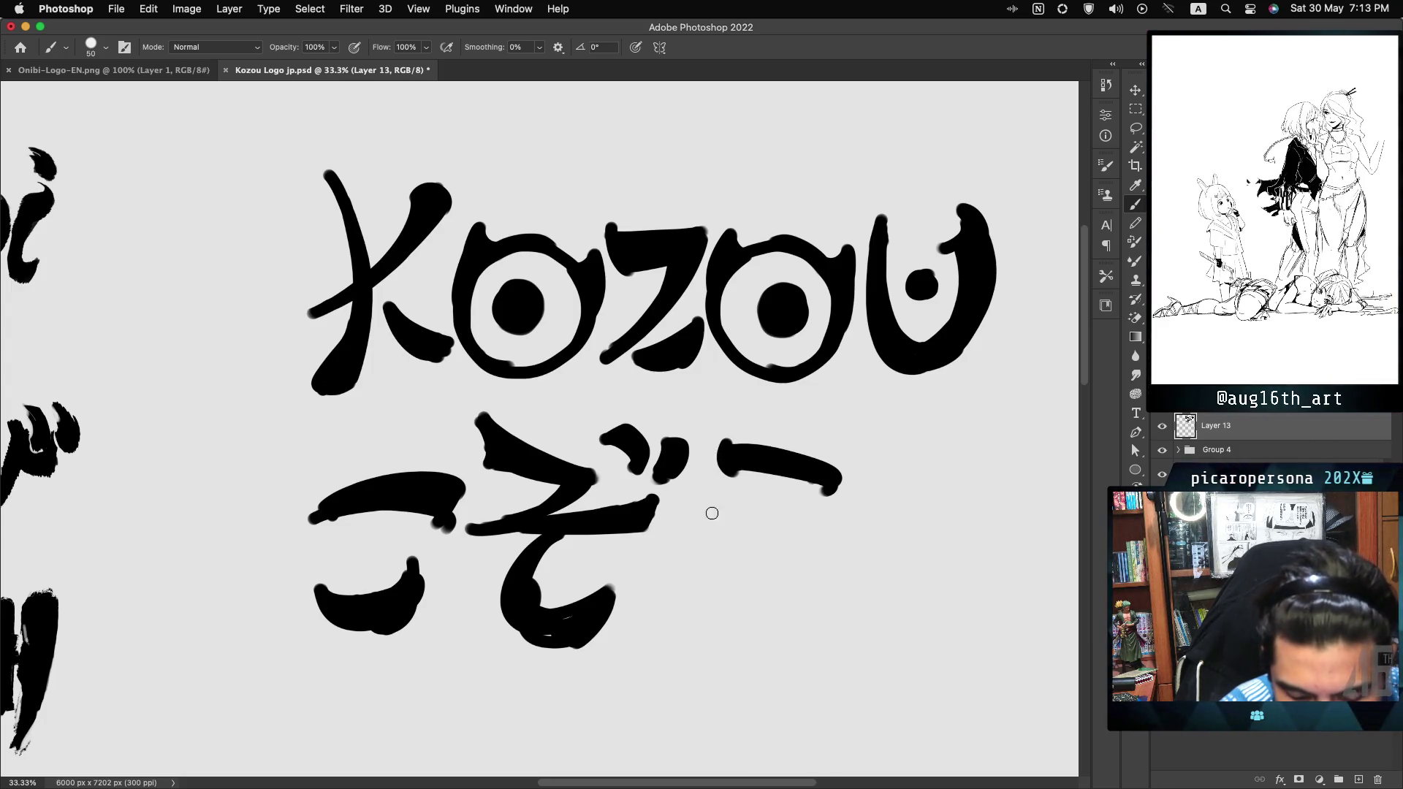
# Step: Paint う with a thick top bar and wide downward curve
pyautogui.moveTo(716, 515); pyautogui.dragTo(844, 516)
pyautogui.press('cmd+z')
pyautogui.moveTo(717, 517)
pyautogui.mouseDown()
pyautogui.moveTo(844, 514)
pyautogui.moveTo(727, 640)
pyautogui.mouseUp()
pyautogui.press('super+z')
pyautogui.moveTo(844, 517); pyautogui.dragTo(714, 619)
pyautogui.moveTo(722, 520); pyautogui.dragTo(804, 523)
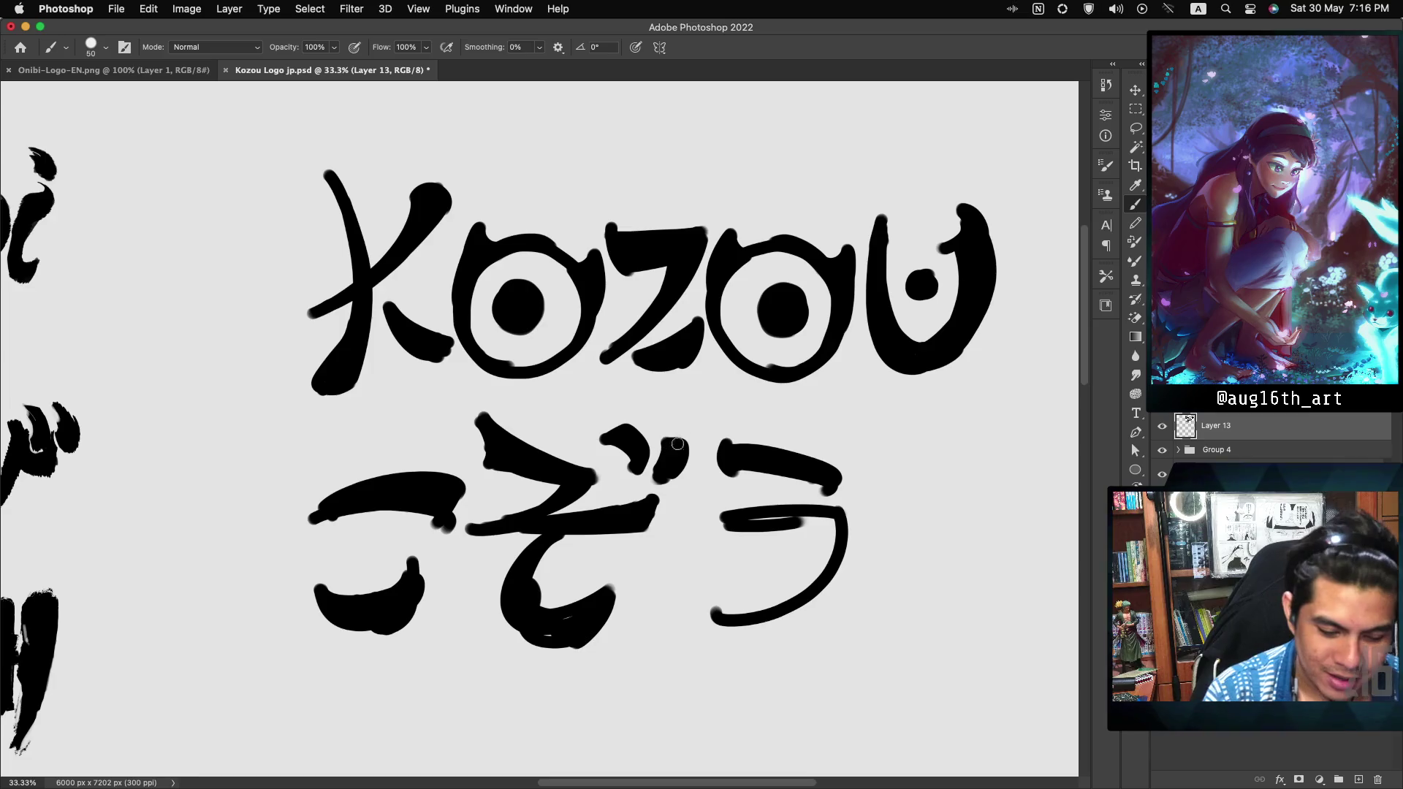
# Step: Lasso and delete the ぞう characters and the remaining rough kana strokes below KOZOU
pyautogui.press('l')
pyautogui.moveTo(501, 397)
pyautogui.mouseDown()
pyautogui.moveTo(448, 426)
pyautogui.moveTo(483, 516)
pyautogui.moveTo(470, 548)
pyautogui.moveTo(620, 701)
pyautogui.moveTo(874, 410)
pyautogui.moveTo(627, 408)
pyautogui.moveTo(471, 387)
pyautogui.mouseUp()
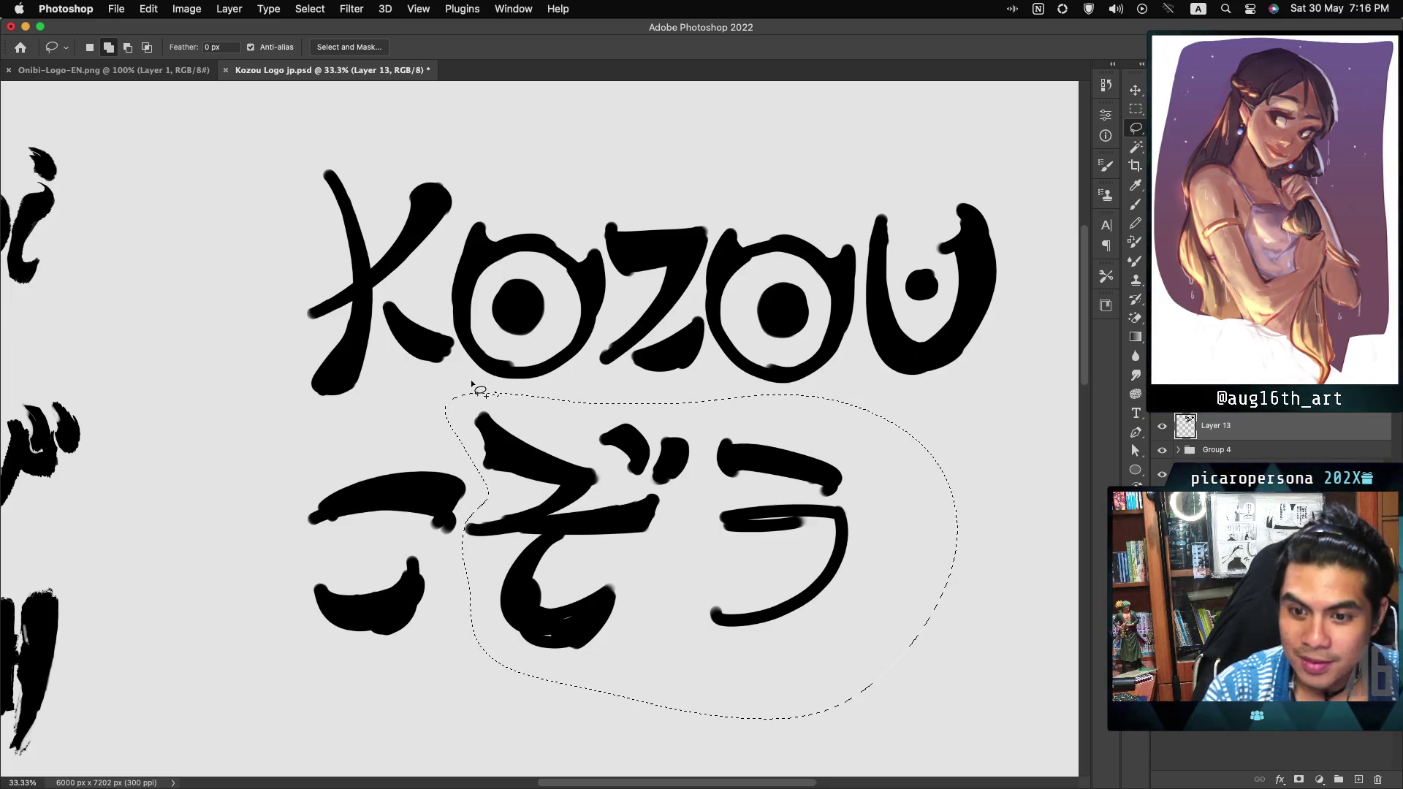
pyautogui.press('Delete')
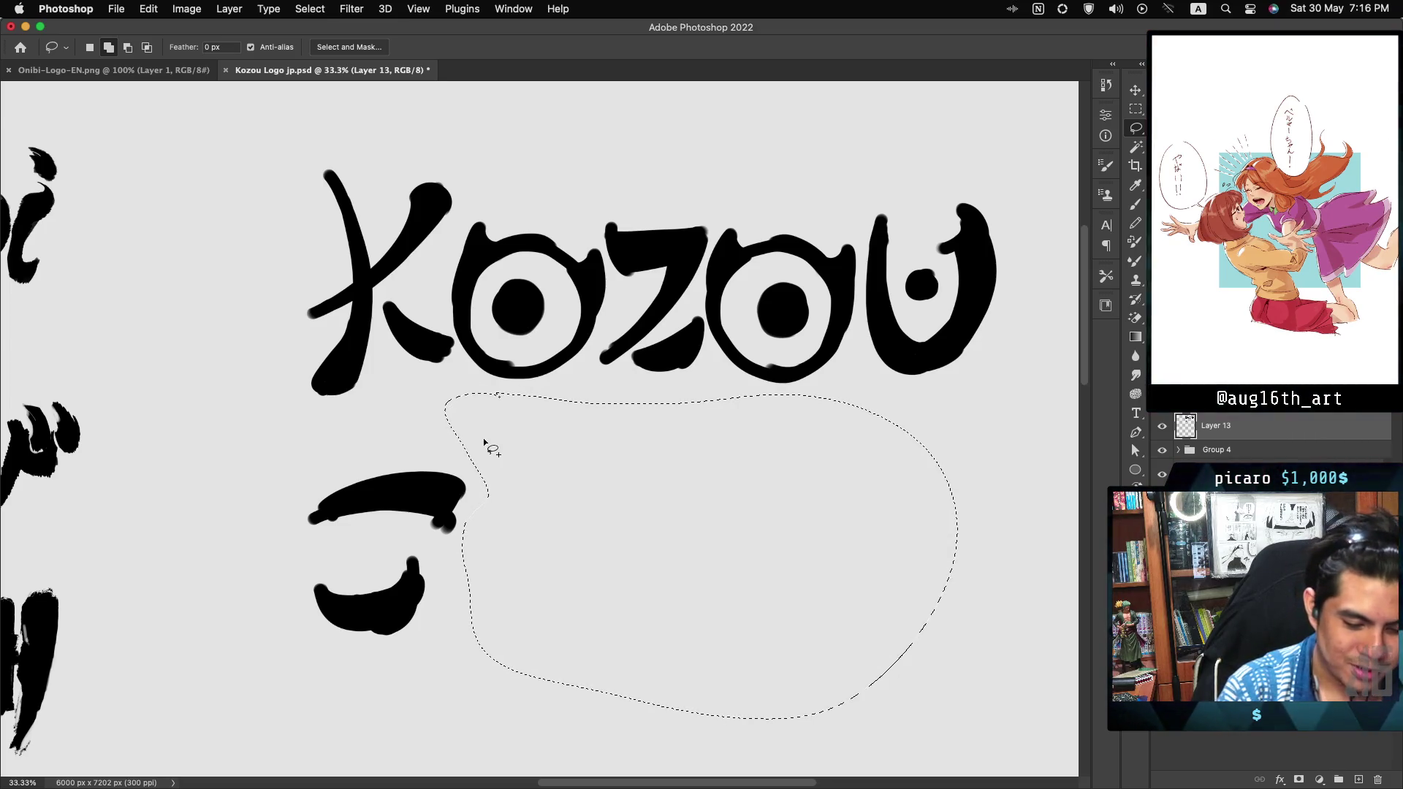
pyautogui.moveTo(487, 451)
pyautogui.mouseDown()
pyautogui.moveTo(254, 547)
pyautogui.moveTo(485, 654)
pyautogui.mouseUp()
pyautogui.press('Delete')
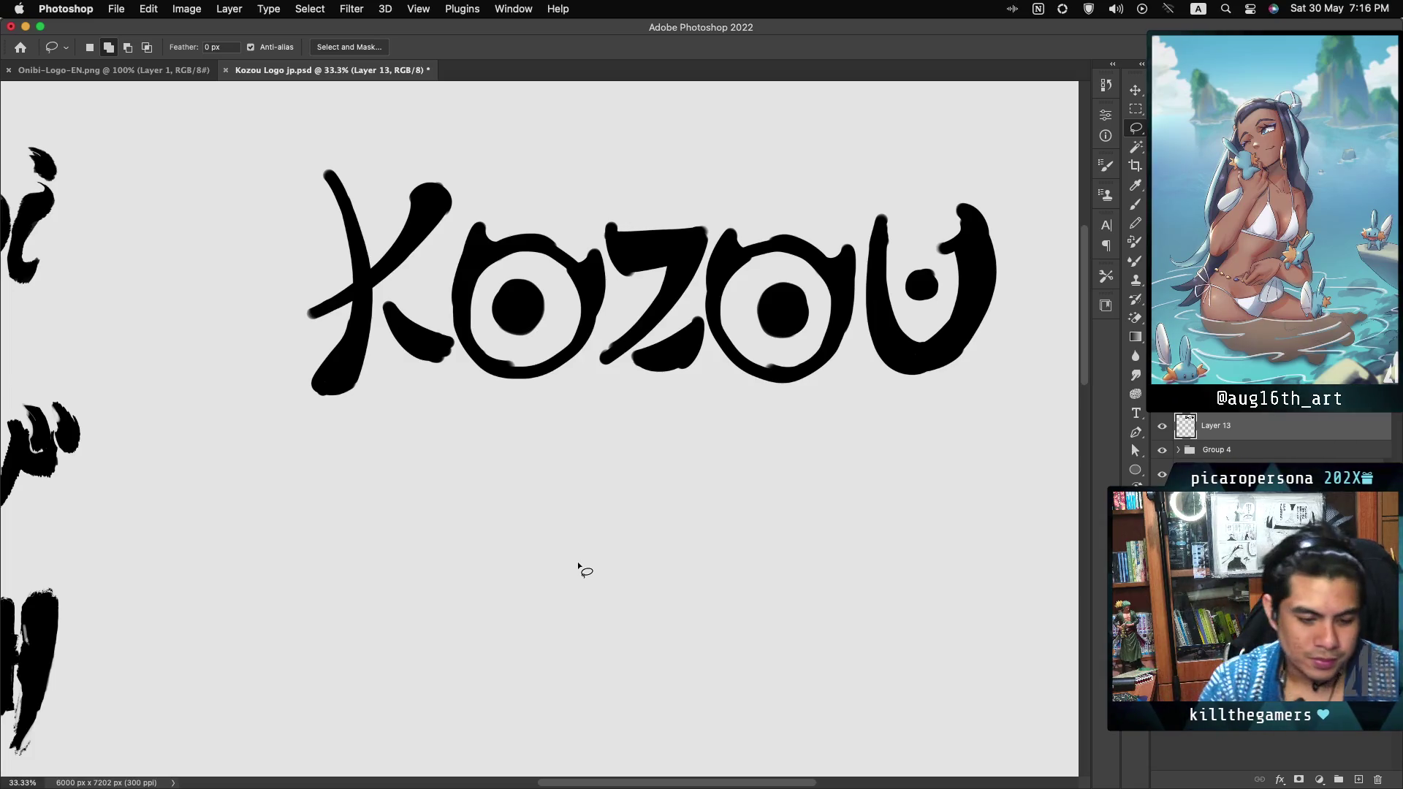
pyautogui.press('b')
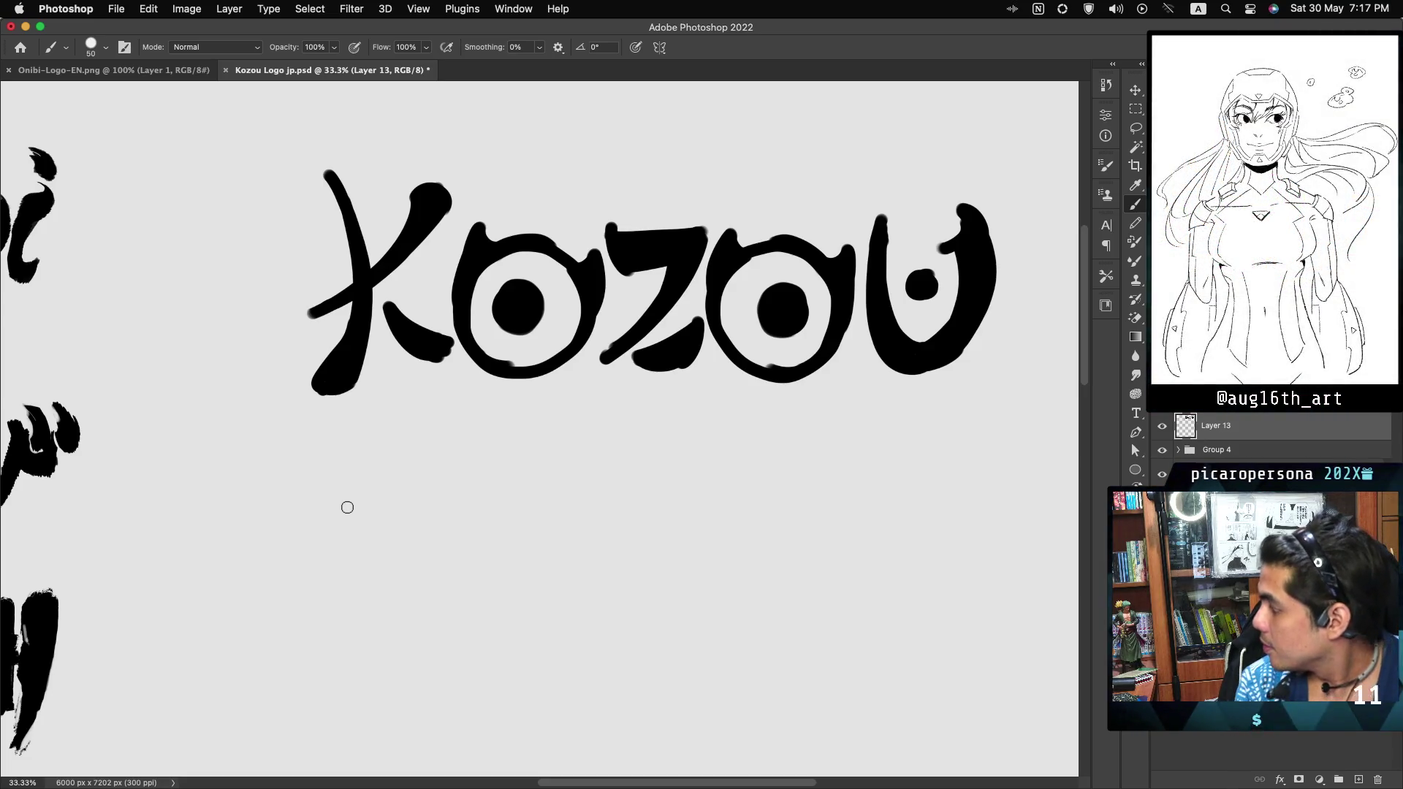
# Step: Brush-letter a bold black こ beneath KOZOU with thick top and lower strokes
pyautogui.moveTo(322, 504)
pyautogui.mouseDown()
pyautogui.moveTo(338, 491)
pyautogui.moveTo(451, 526)
pyautogui.moveTo(398, 541)
pyautogui.moveTo(438, 559)
pyautogui.mouseUp()
pyautogui.moveTo(392, 484)
pyautogui.mouseDown()
pyautogui.moveTo(366, 504)
pyautogui.moveTo(439, 515)
pyautogui.moveTo(431, 529)
pyautogui.moveTo(459, 535)
pyautogui.mouseUp()
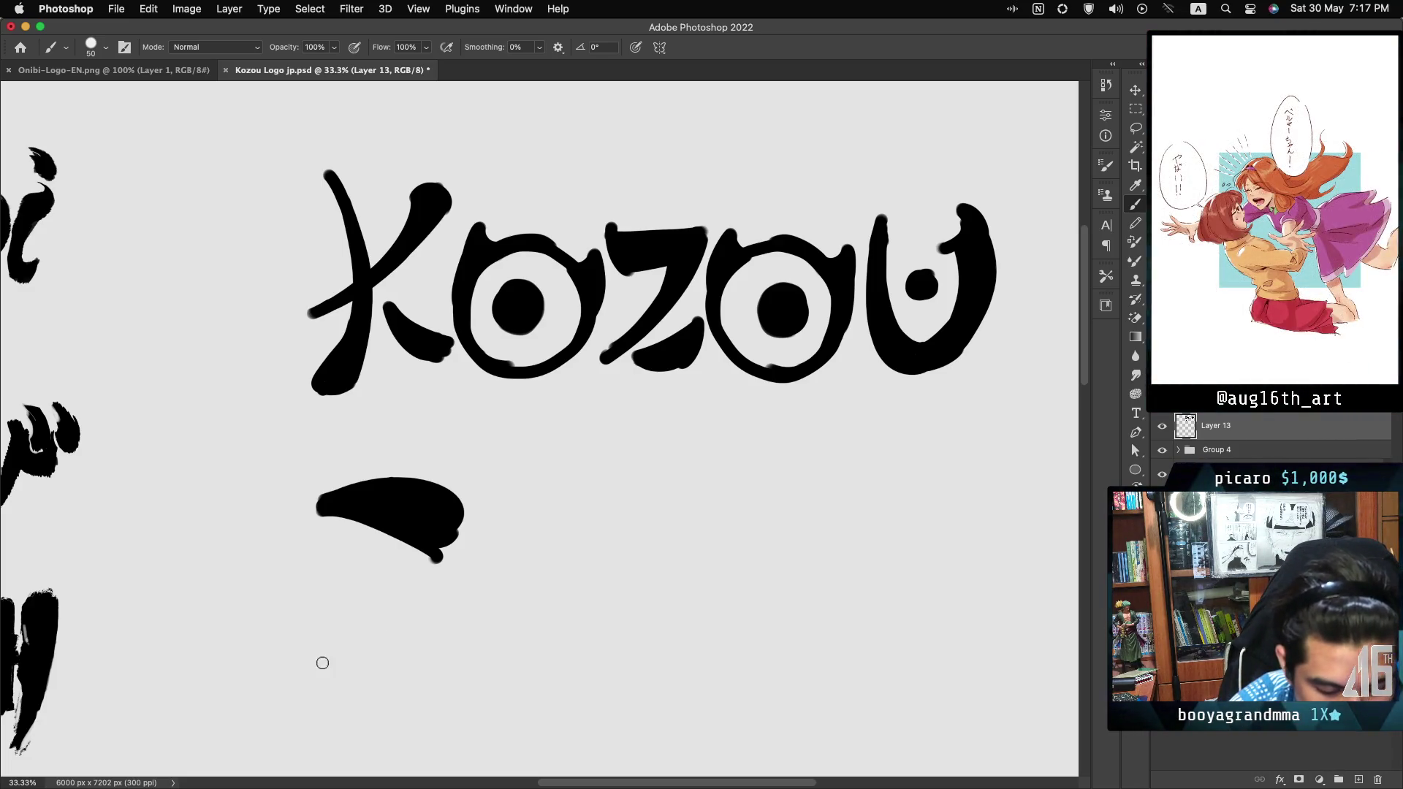
pyautogui.moveTo(314, 621)
pyautogui.mouseDown()
pyautogui.moveTo(366, 656)
pyautogui.moveTo(424, 618)
pyautogui.moveTo(380, 668)
pyautogui.mouseUp()
pyautogui.moveTo(428, 615)
pyautogui.mouseDown()
pyautogui.moveTo(413, 633)
pyautogui.moveTo(439, 632)
pyautogui.mouseUp()
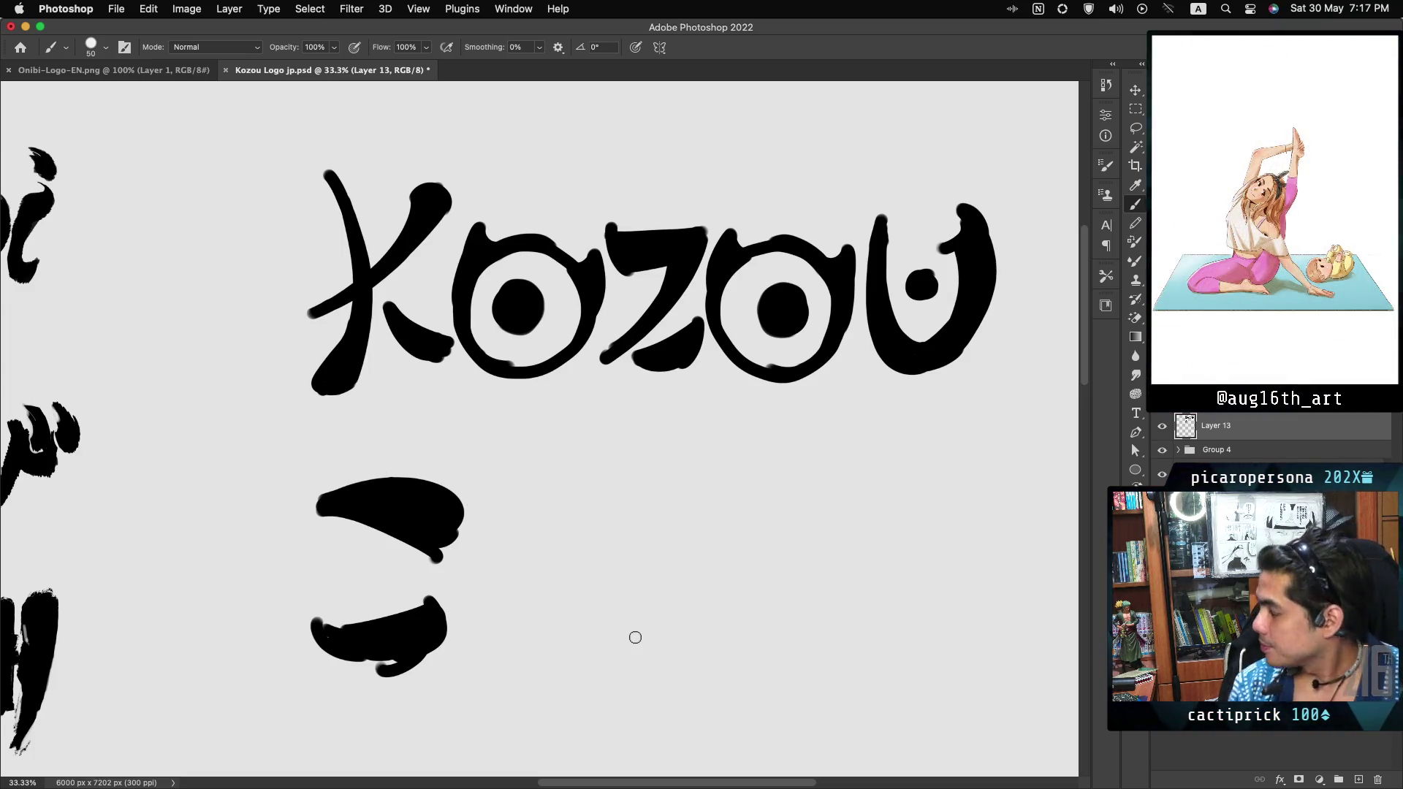
# Step: Paint そ with its dakuten to make ぞ, then start the top stroke of う
pyautogui.moveTo(516, 477)
pyautogui.mouseDown()
pyautogui.moveTo(555, 532)
pyautogui.moveTo(551, 447)
pyautogui.moveTo(574, 514)
pyautogui.mouseUp()
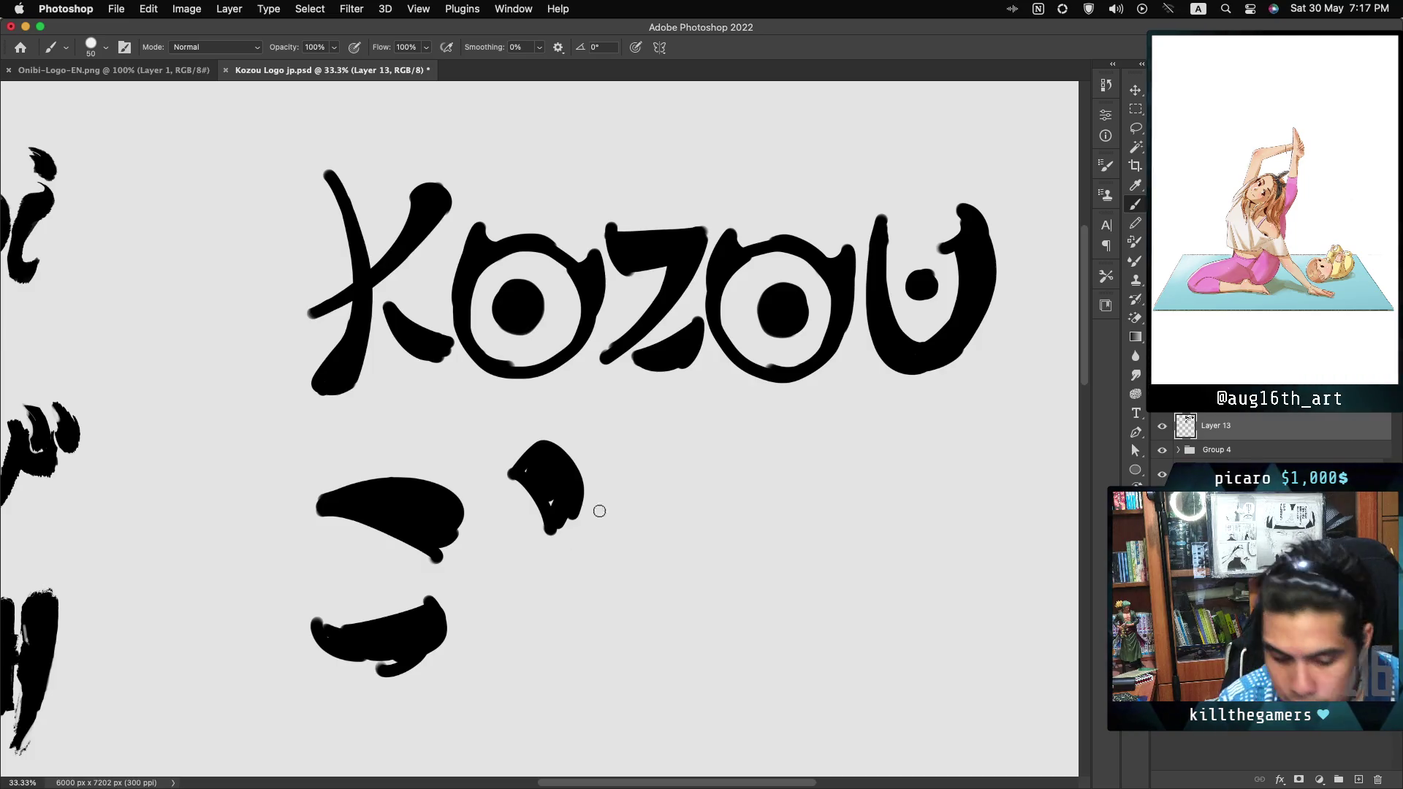
pyautogui.moveTo(520, 554); pyautogui.dragTo(654, 479)
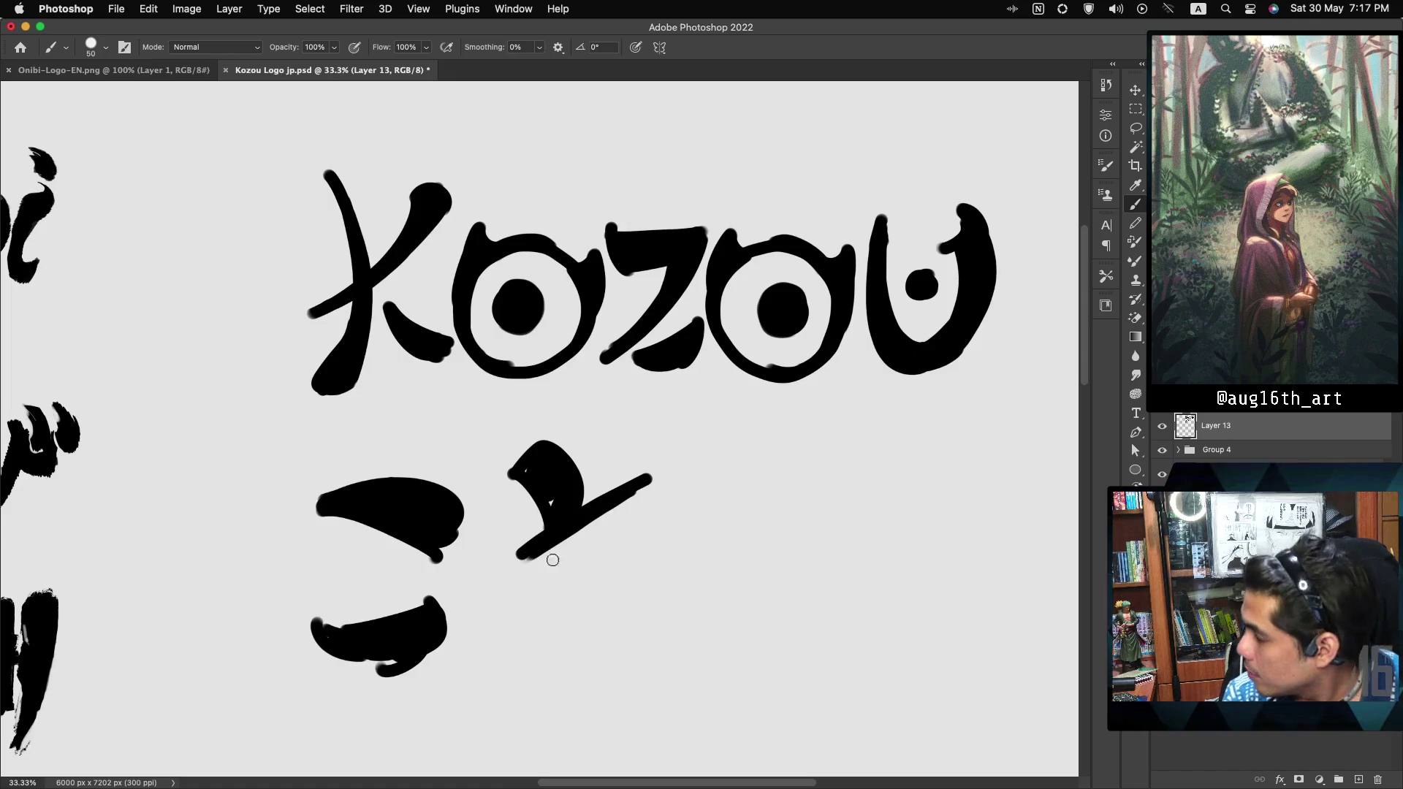
pyautogui.moveTo(516, 563); pyautogui.dragTo(621, 528)
pyautogui.moveTo(560, 564); pyautogui.dragTo(652, 585)
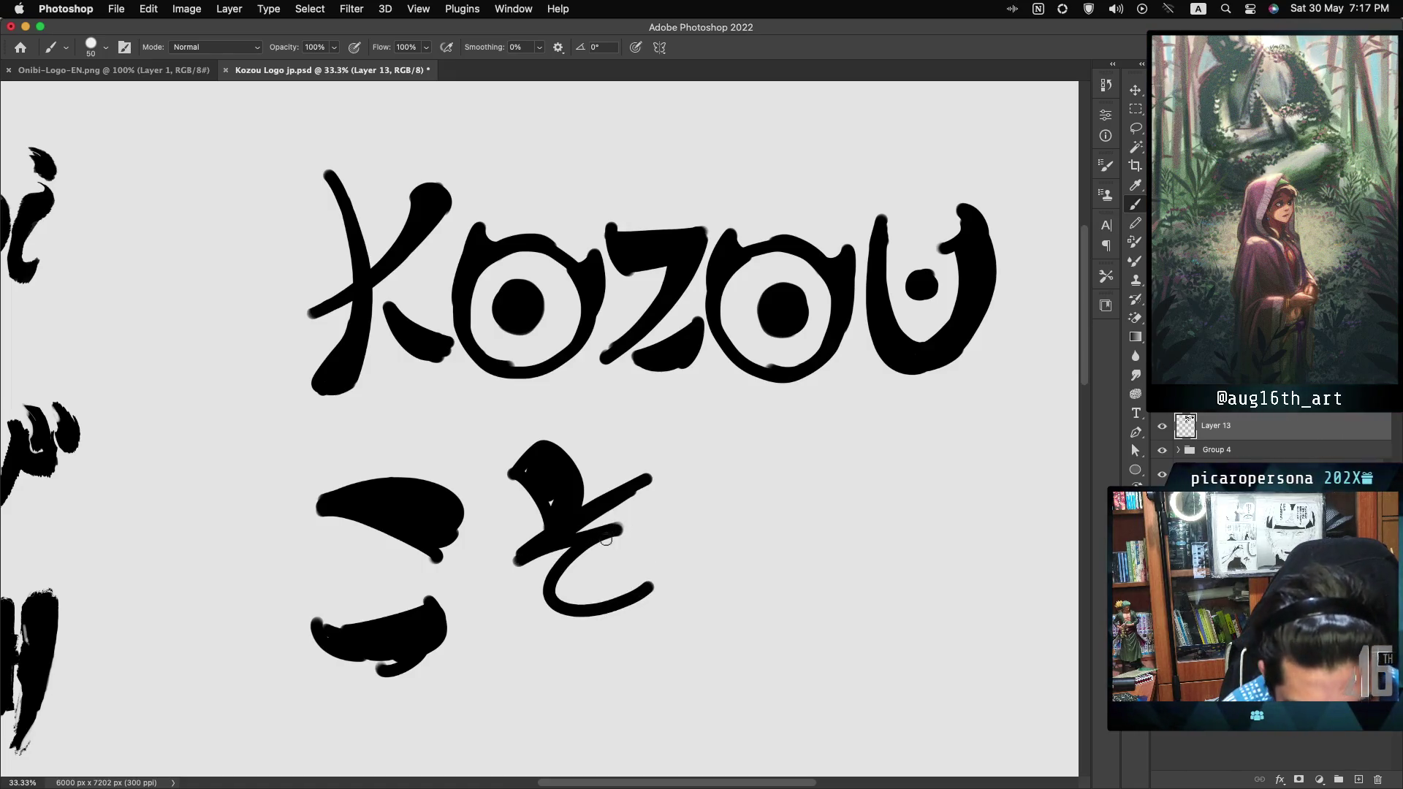
pyautogui.moveTo(560, 564); pyautogui.dragTo(626, 612)
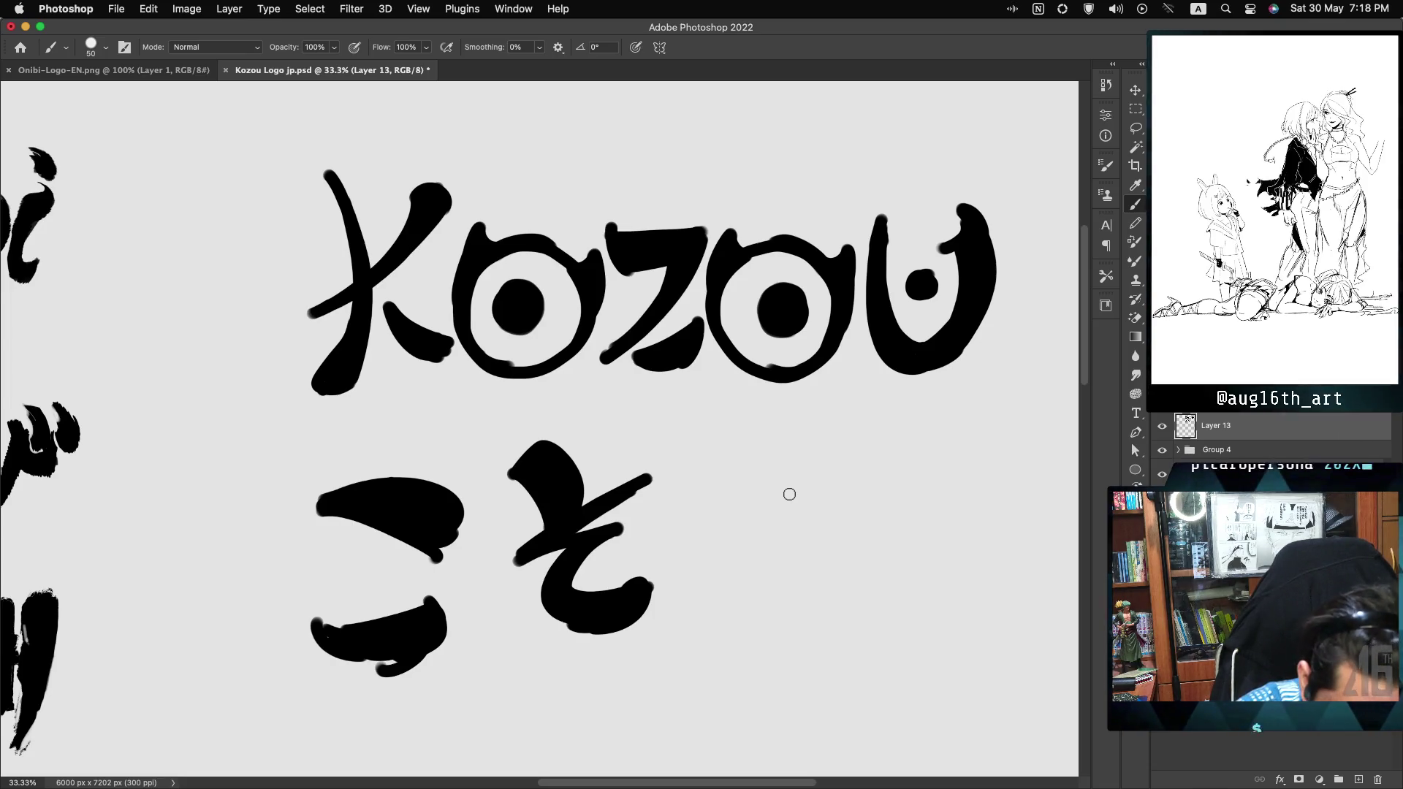
pyautogui.moveTo(647, 444)
pyautogui.mouseDown()
pyautogui.moveTo(665, 484)
pyautogui.moveTo(714, 472)
pyautogui.mouseUp()
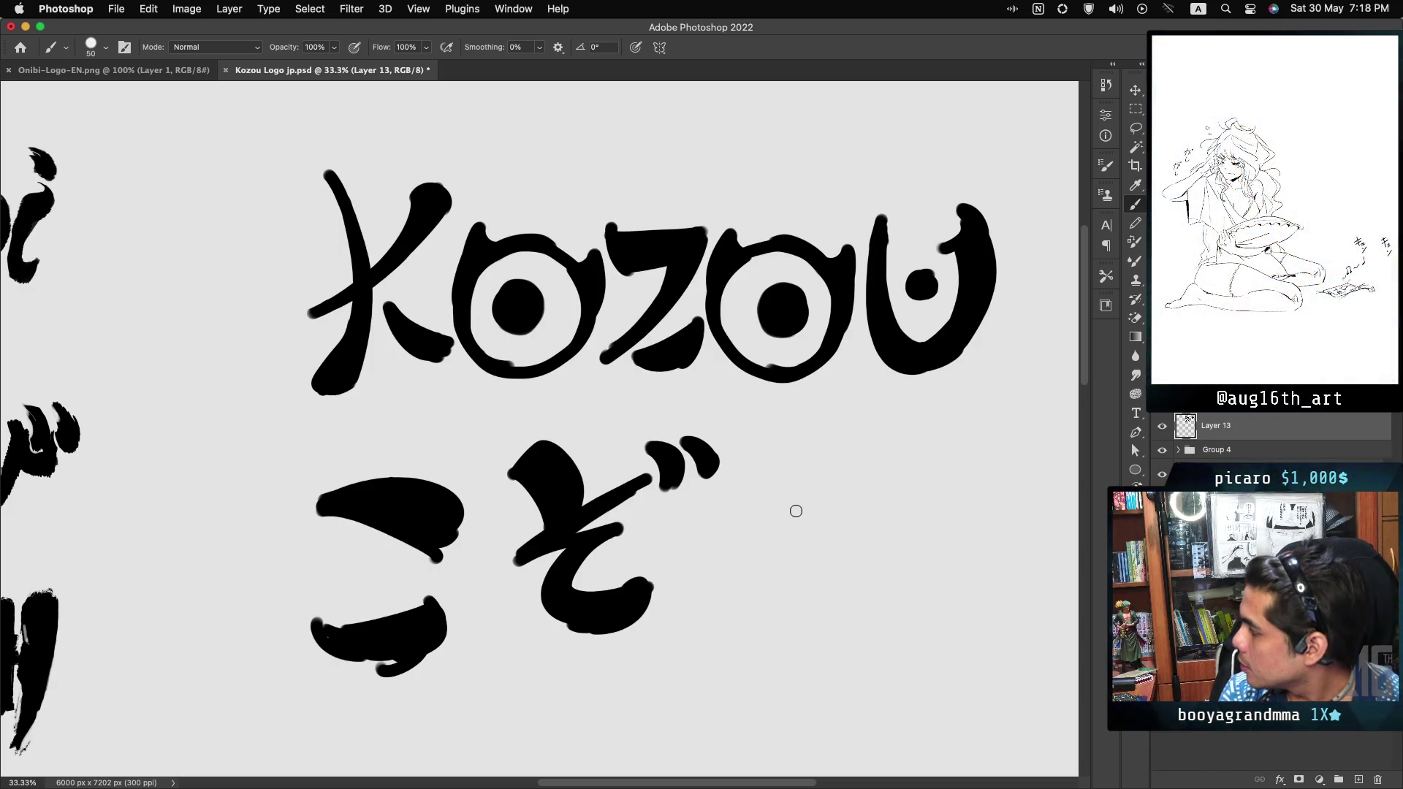
pyautogui.moveTo(765, 457)
pyautogui.mouseDown()
pyautogui.moveTo(777, 466)
pyautogui.moveTo(764, 434)
pyautogui.moveTo(852, 479)
pyautogui.mouseUp()
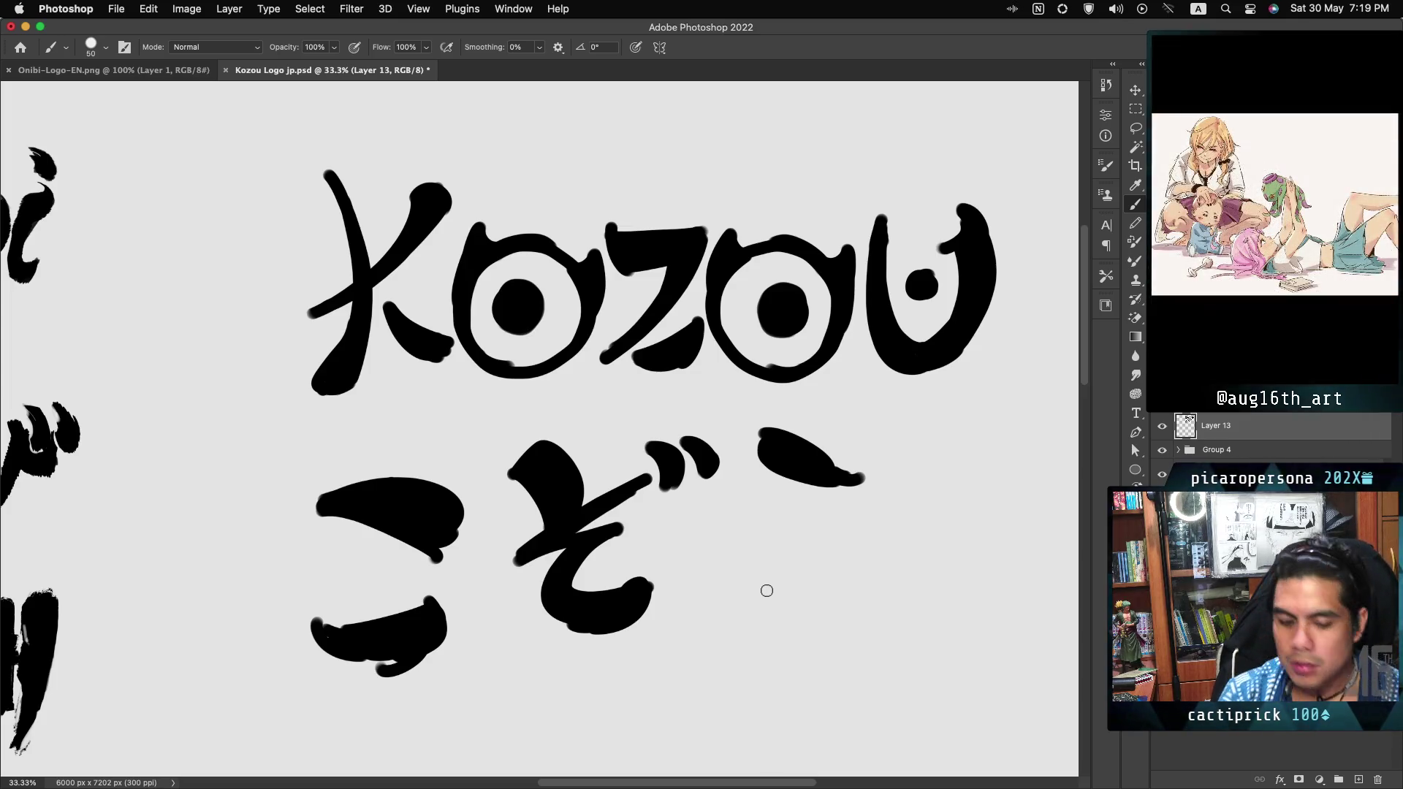
# Step: Paint the curved body and hooked tail of う, undoing two overlong strokes and filling the gap
pyautogui.moveTo(742, 507)
pyautogui.mouseDown()
pyautogui.moveTo(789, 535)
pyautogui.moveTo(767, 616)
pyautogui.mouseUp()
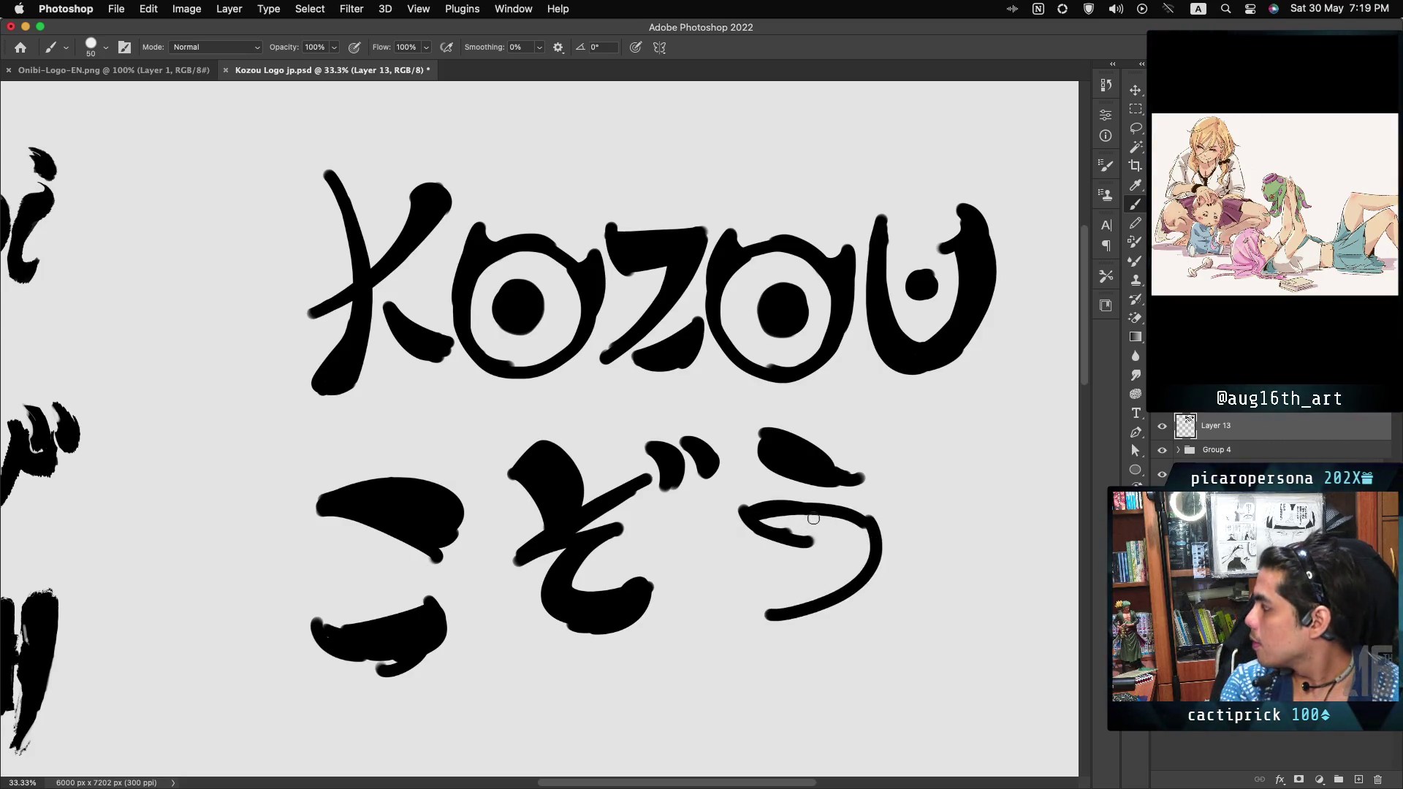
pyautogui.hotkey('ctrl', 'z')
pyautogui.moveTo(869, 528); pyautogui.dragTo(828, 620)
pyautogui.hotkey('ctrl', 'z')
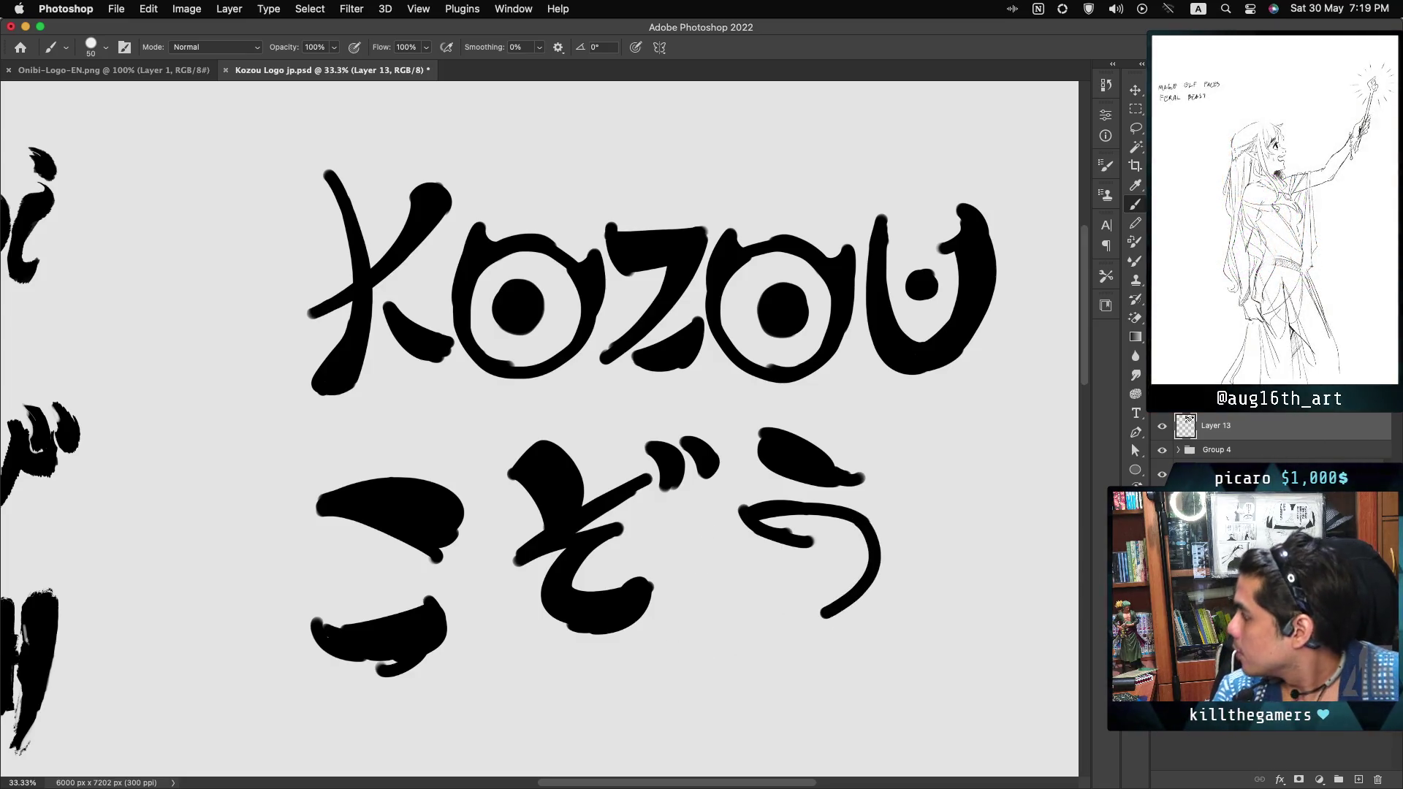
pyautogui.moveTo(817, 544)
pyautogui.mouseDown()
pyautogui.moveTo(837, 530)
pyautogui.moveTo(862, 558)
pyautogui.mouseUp()
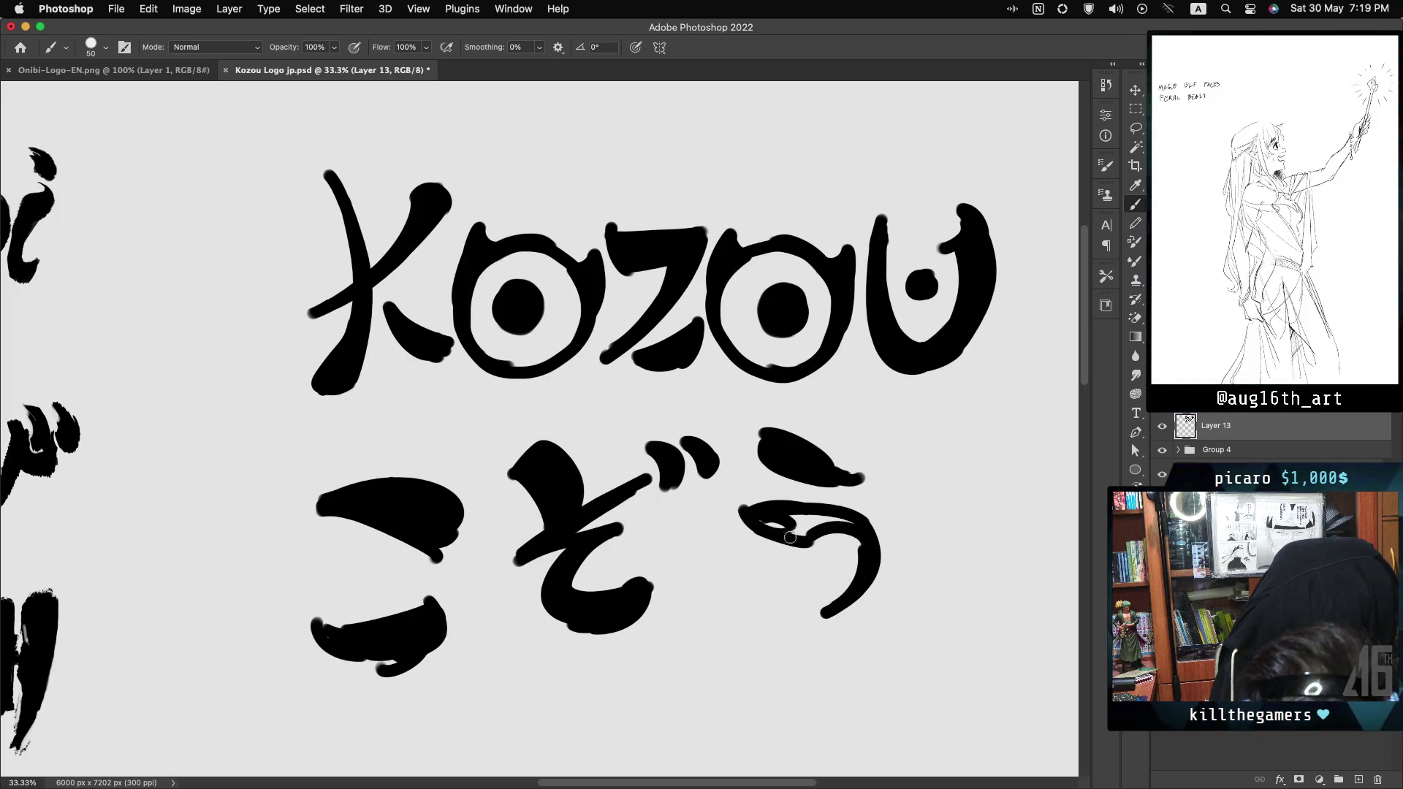
pyautogui.moveTo(768, 532); pyautogui.dragTo(833, 521)
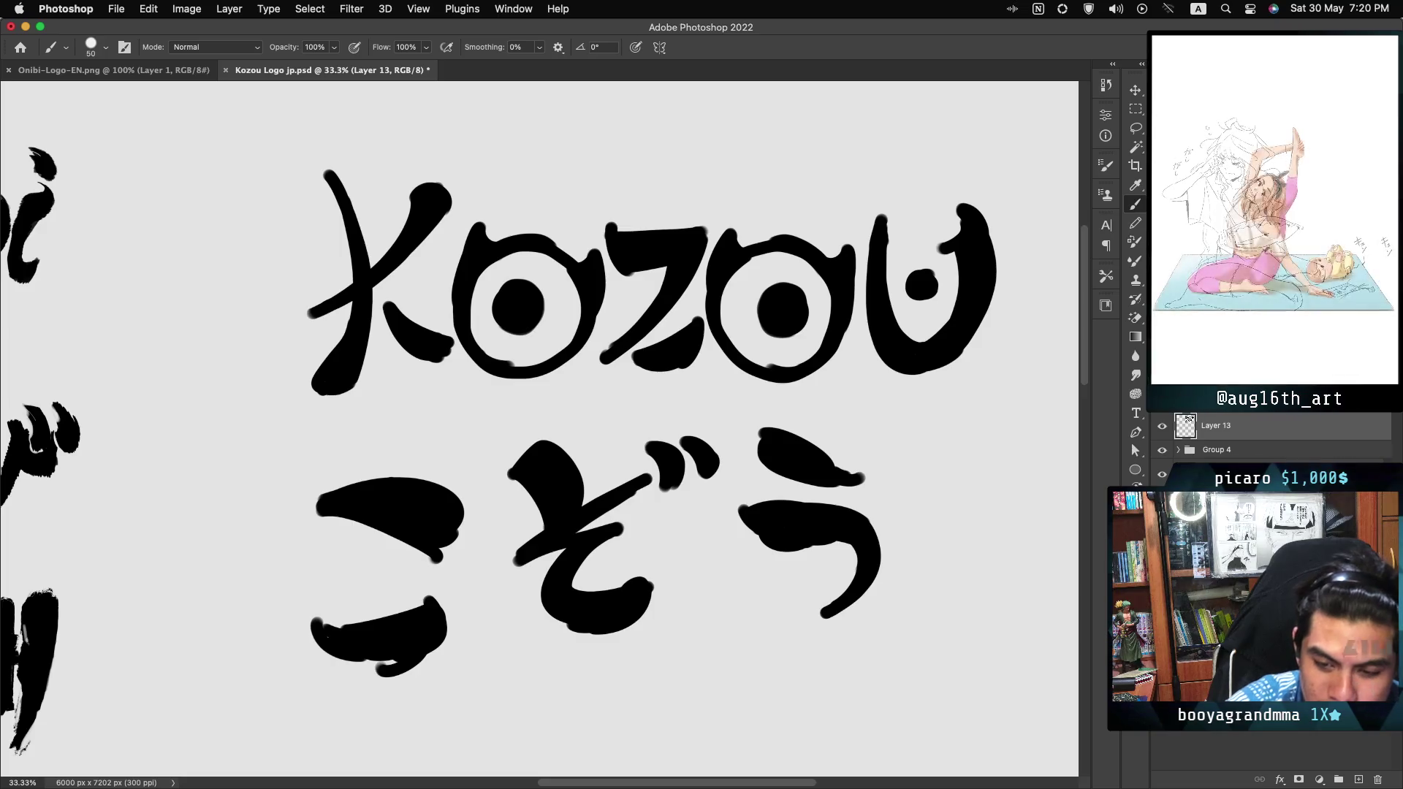
# Step: Pan the canvas and zoom out to 25% so the Onibi logo and Kozou lettering both show
pyautogui.hscroll(-8, 540, 428)
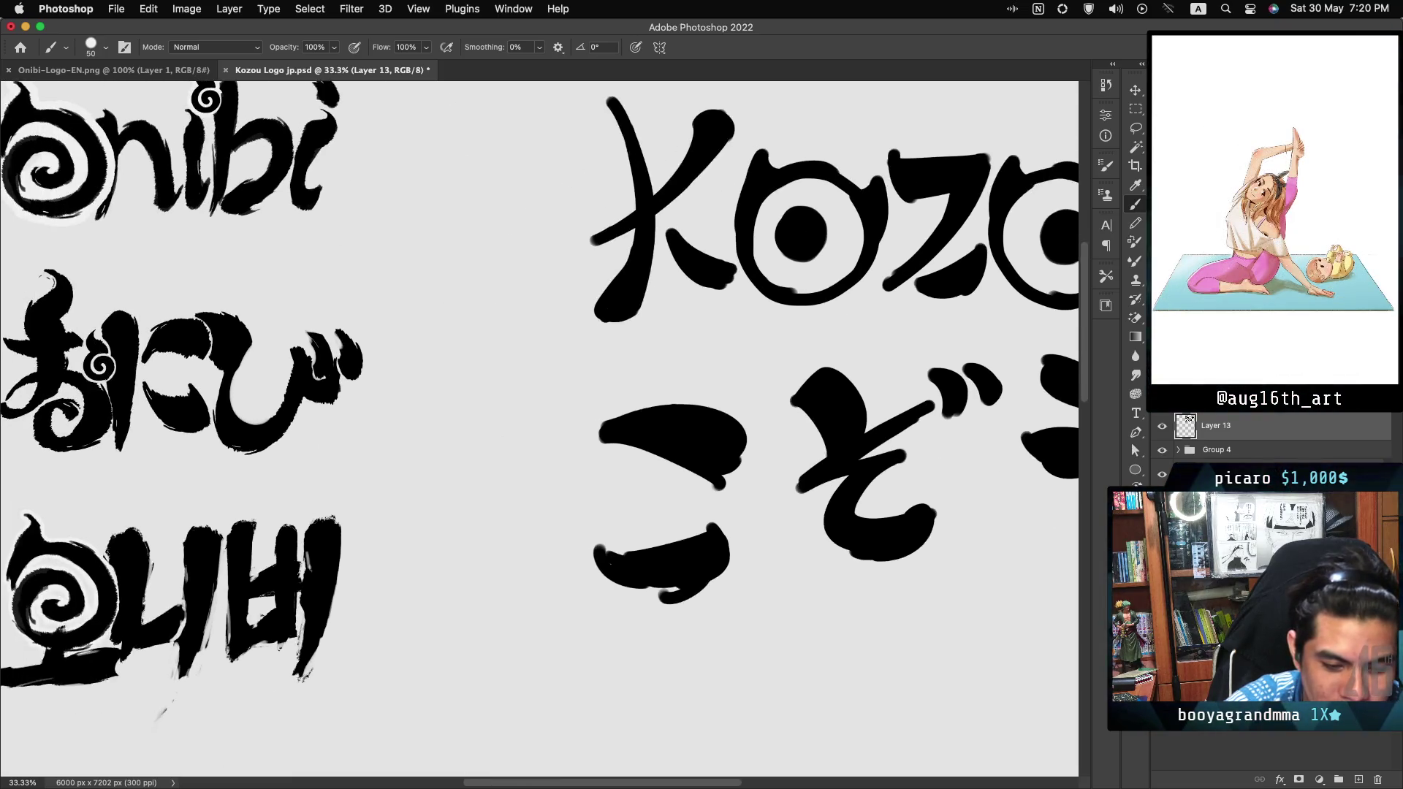
pyautogui.hscroll(8, 539, 428)
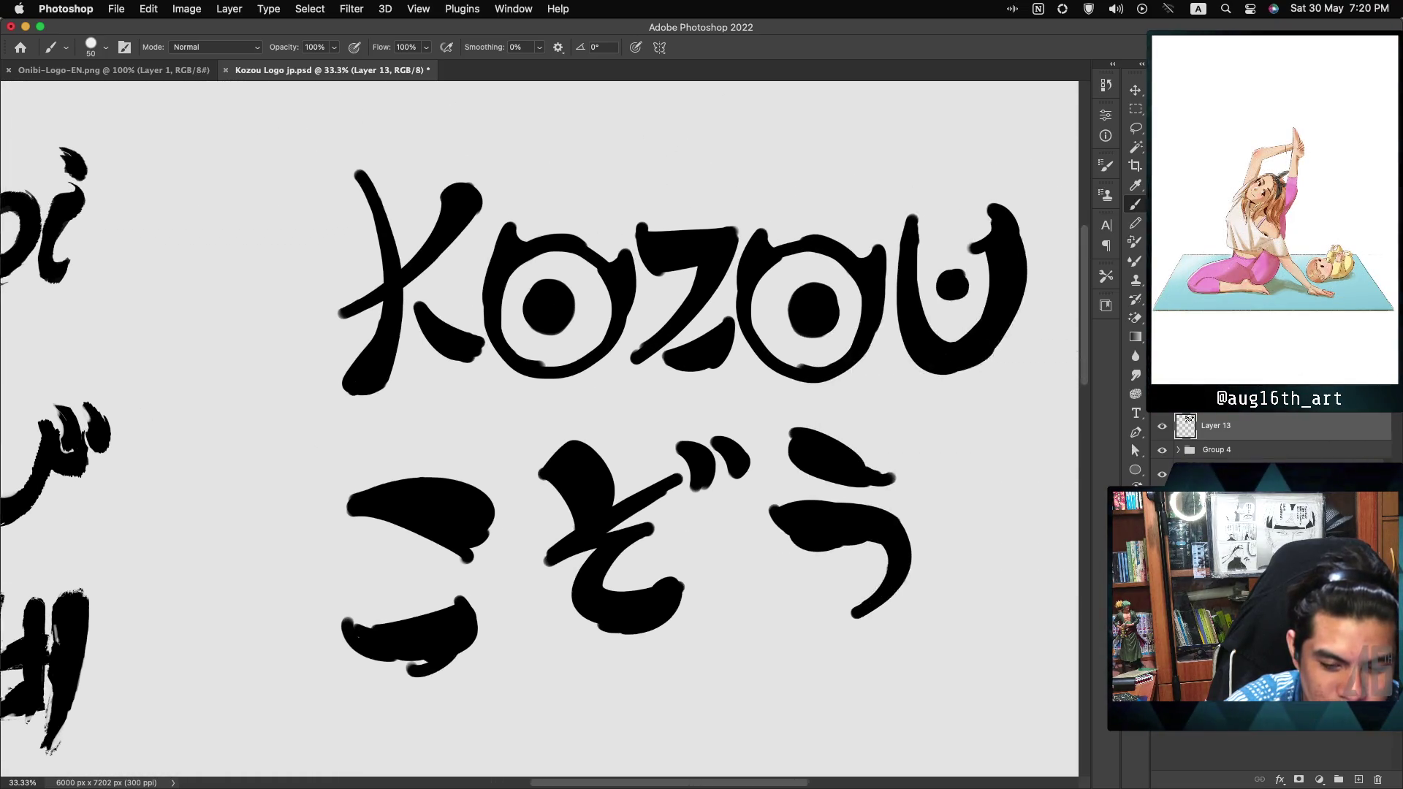
pyautogui.scroll(-2, 539, 428)
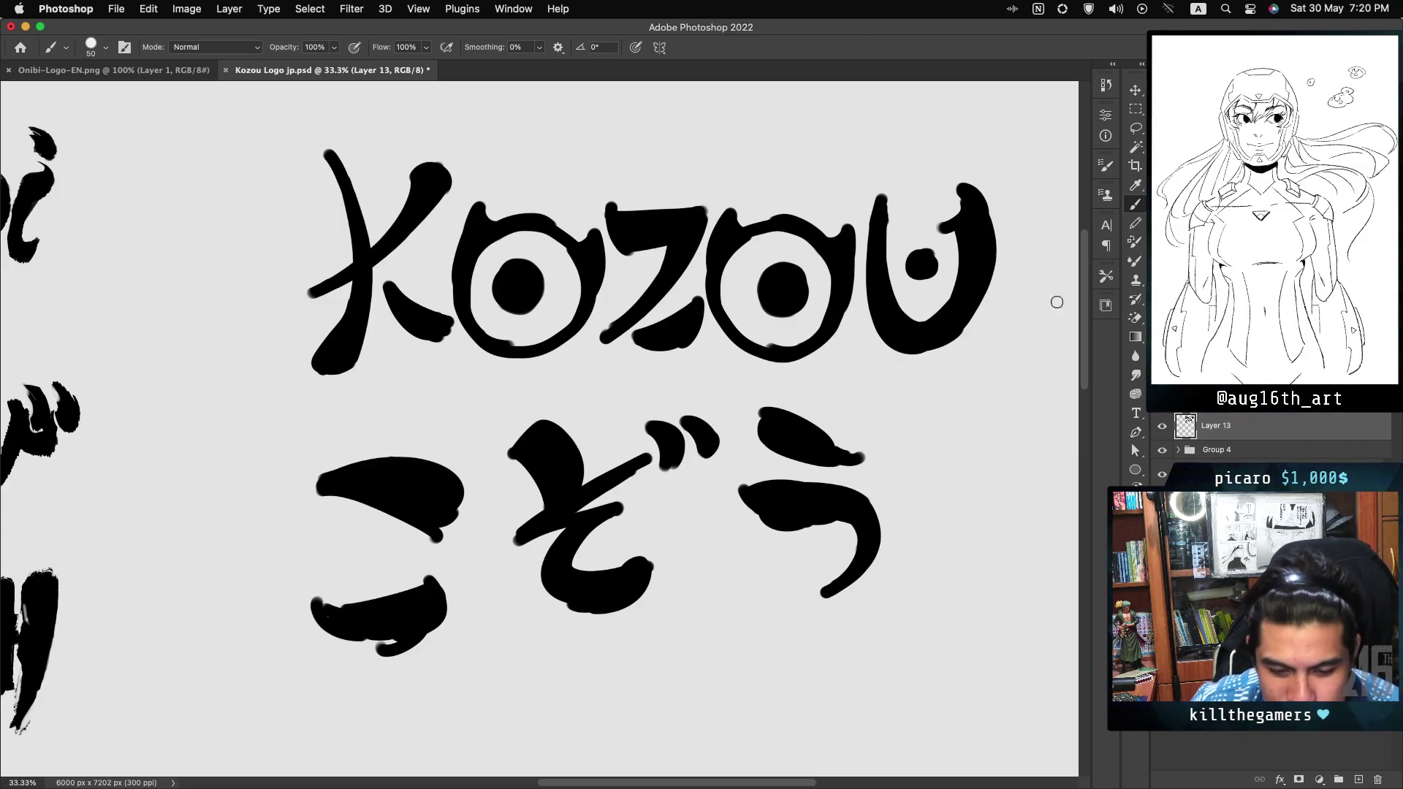
pyautogui.press('super+minus')
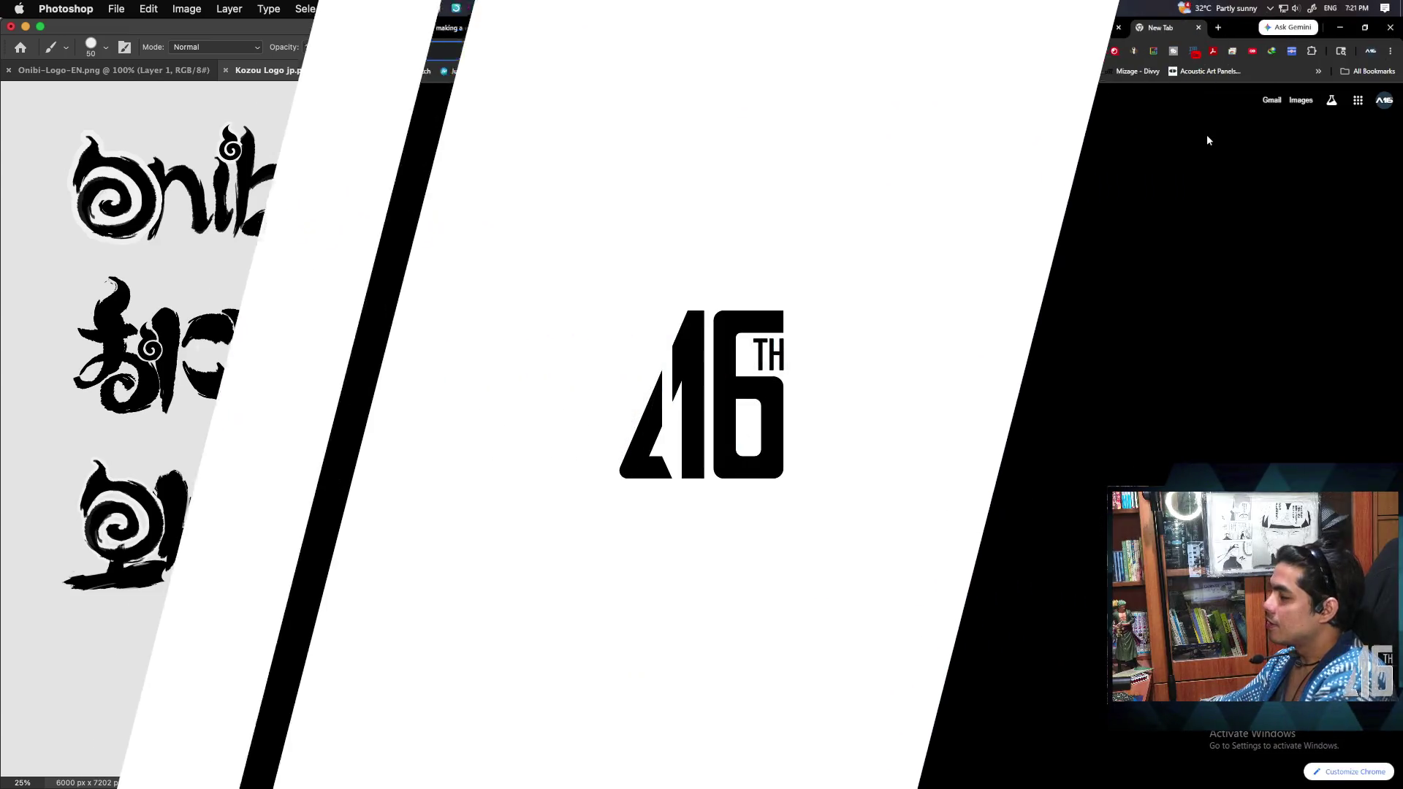
# Step: Search Google for 'gaki yokai' and browse the results
pyautogui.write('gaki ')
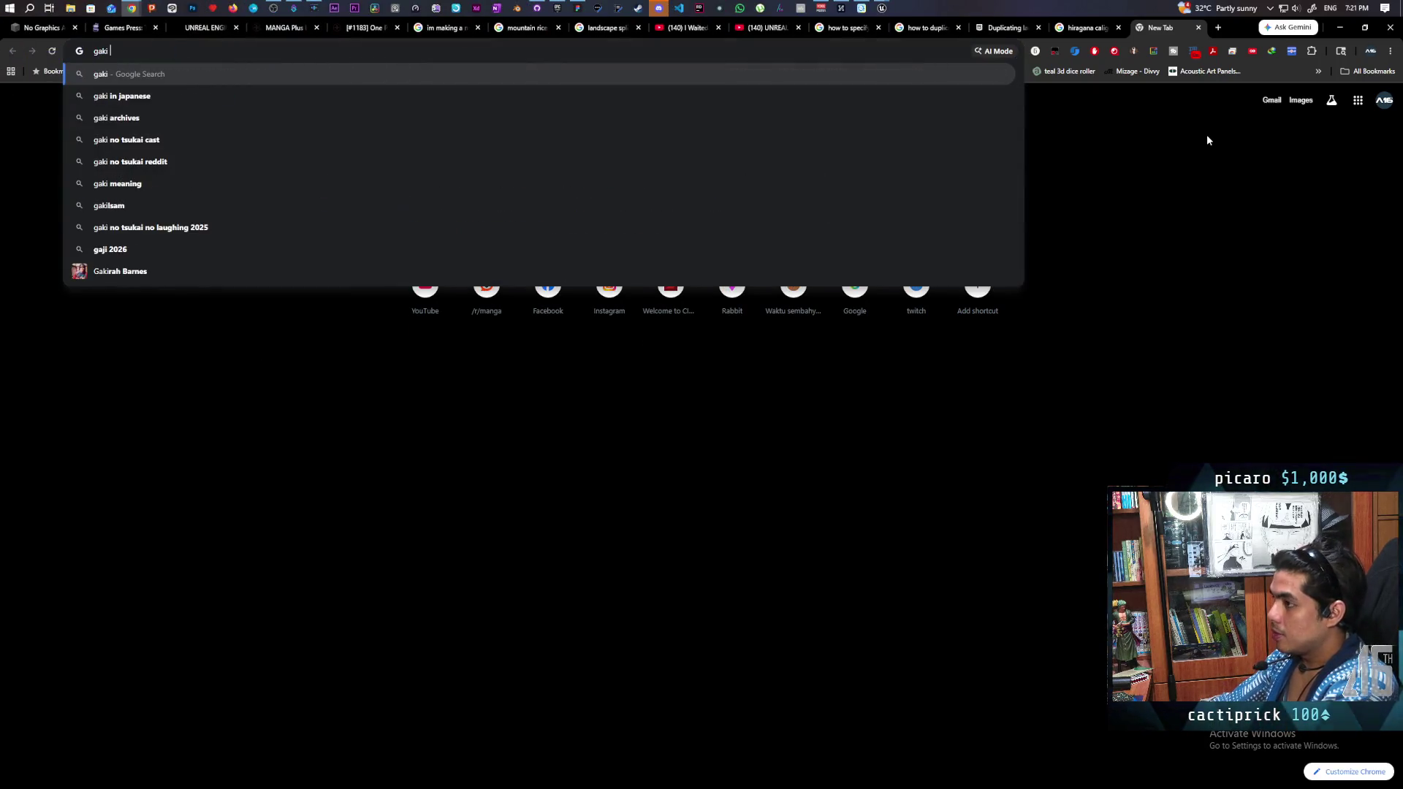
pyautogui.write('yokai')
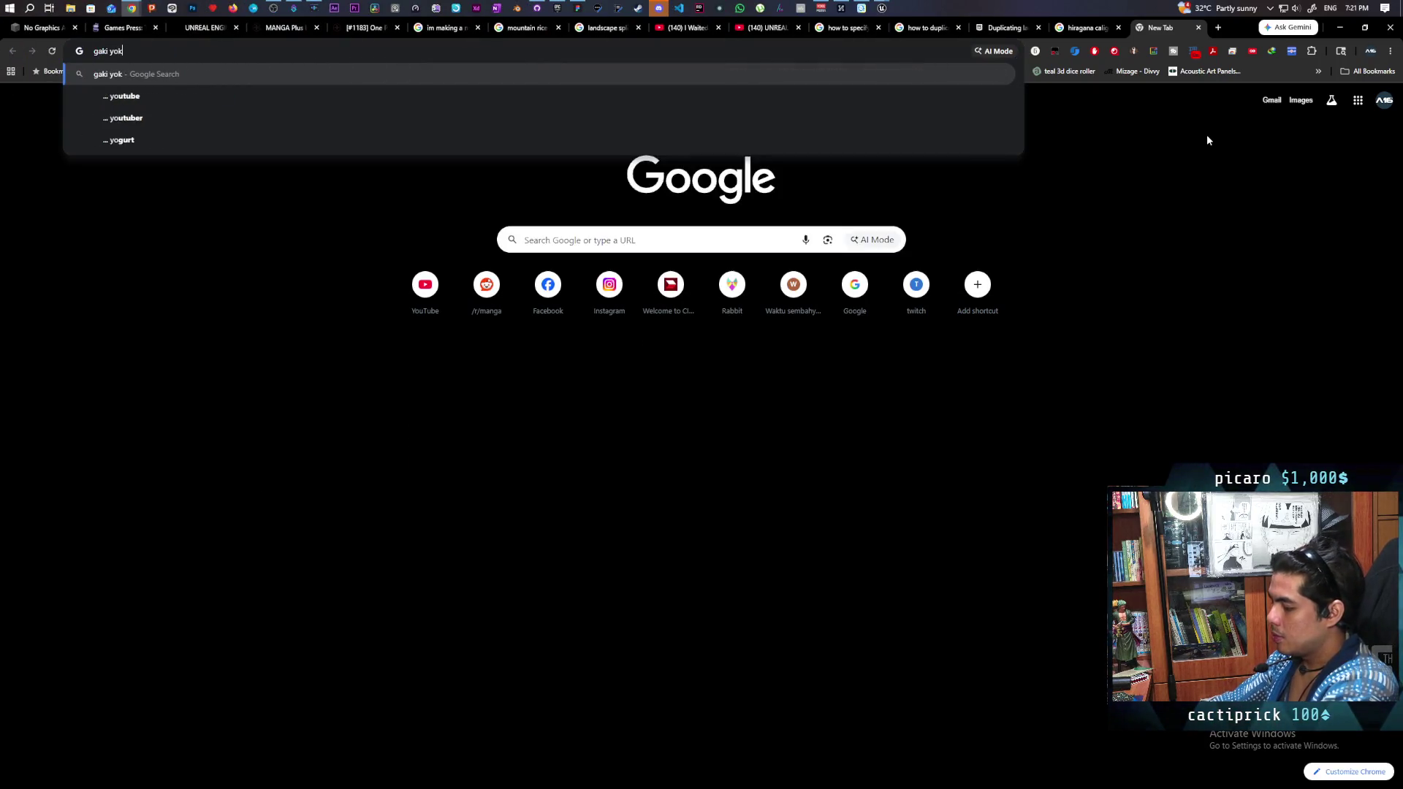
pyautogui.press('Return')
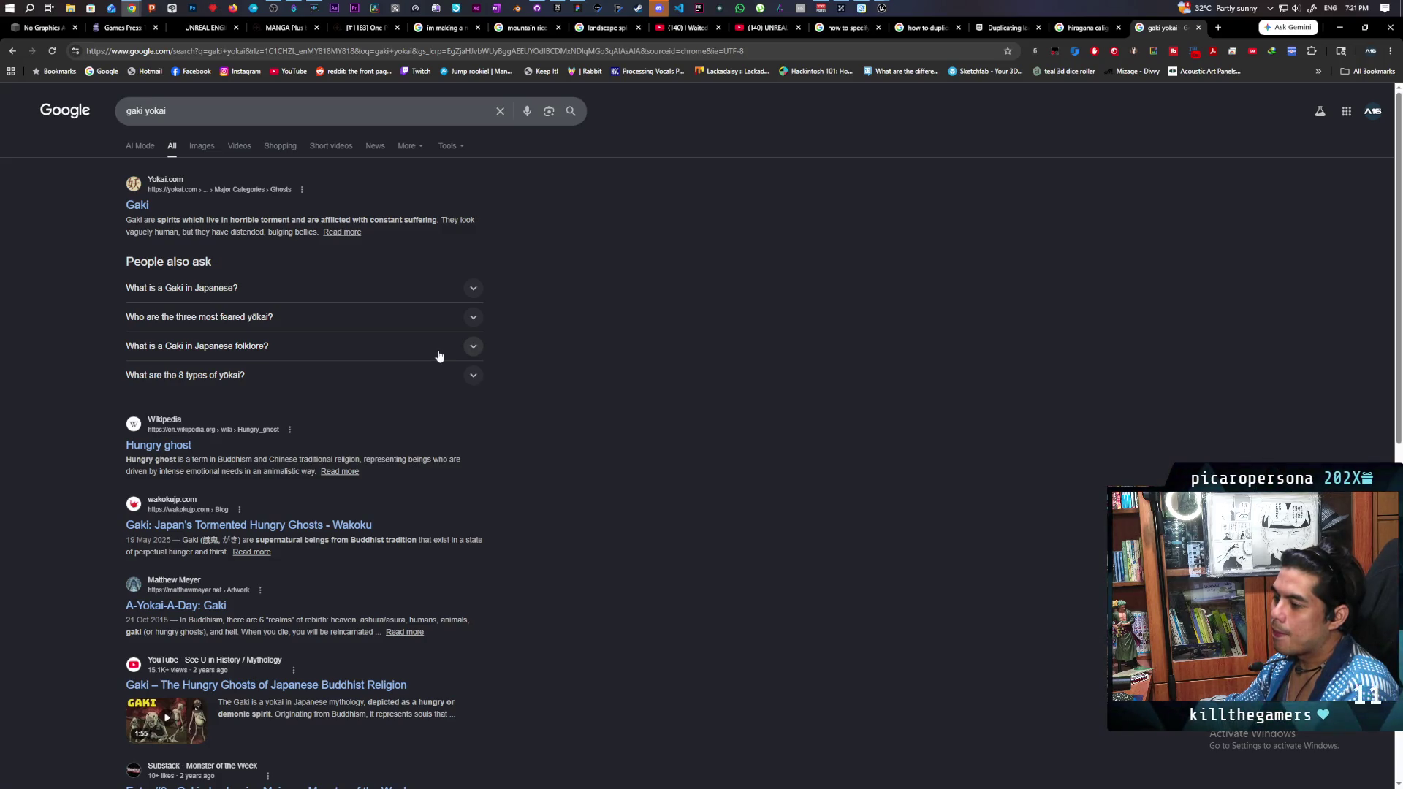
pyautogui.scroll(-2, 439, 356)
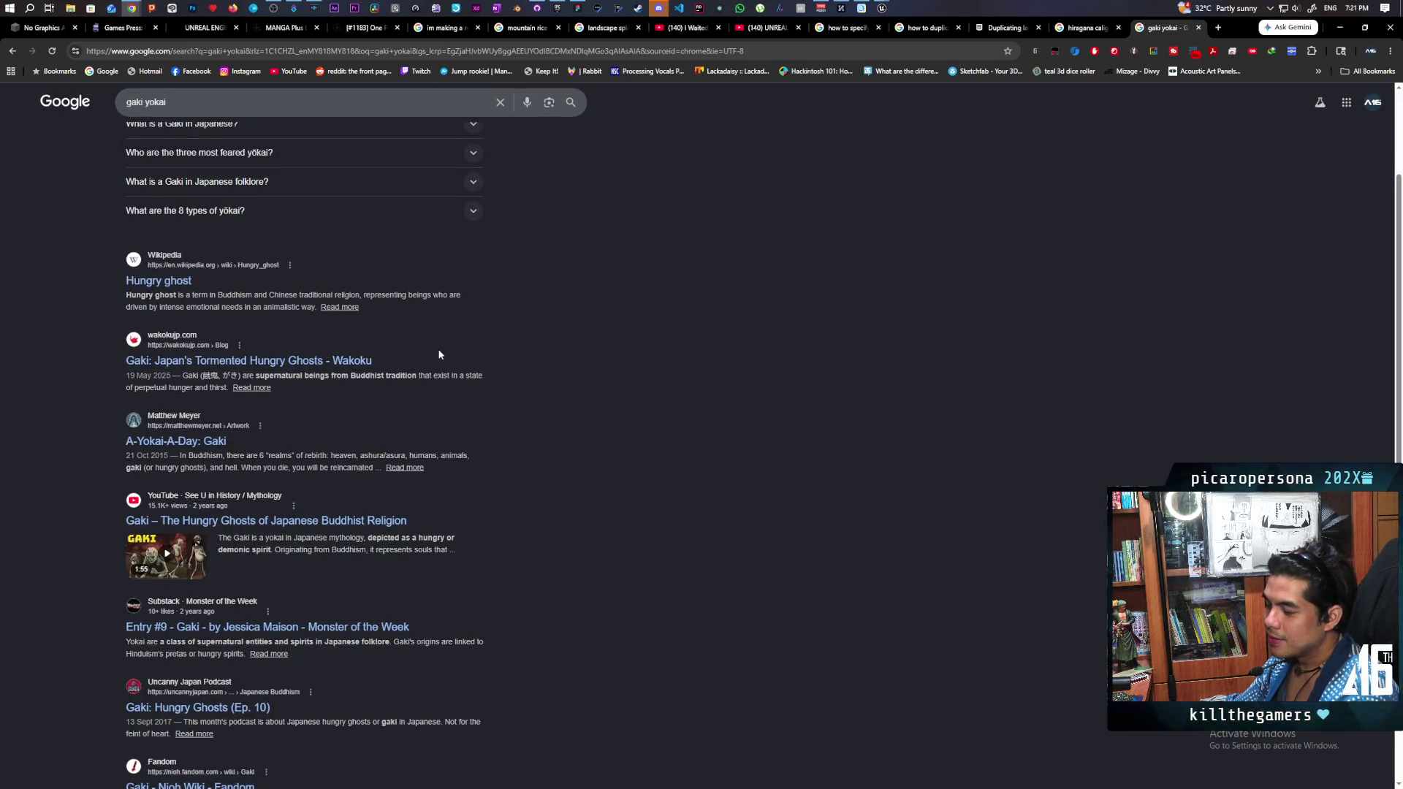
pyautogui.scroll(-1, 439, 354)
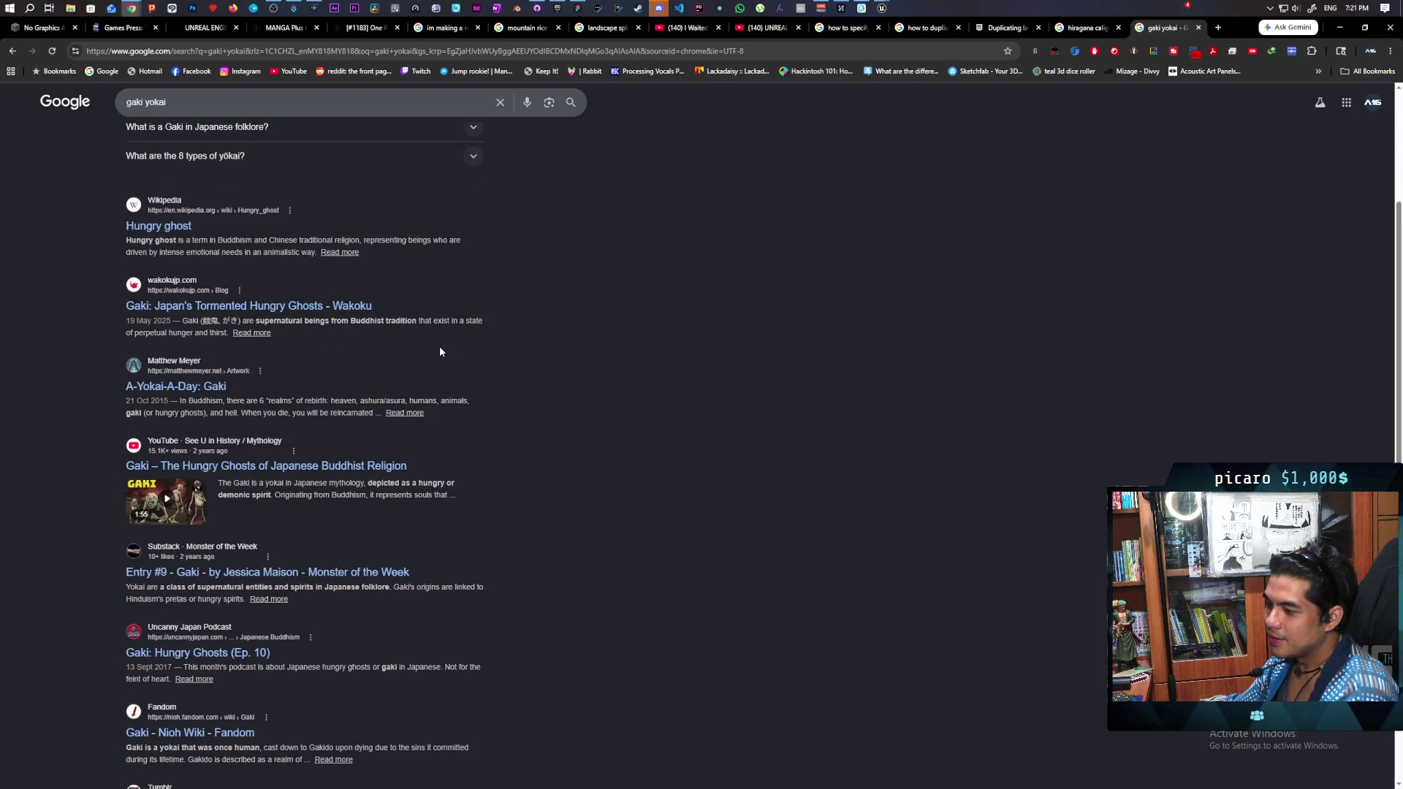
pyautogui.rightClick(440, 347)
pyautogui.click(755, 291)
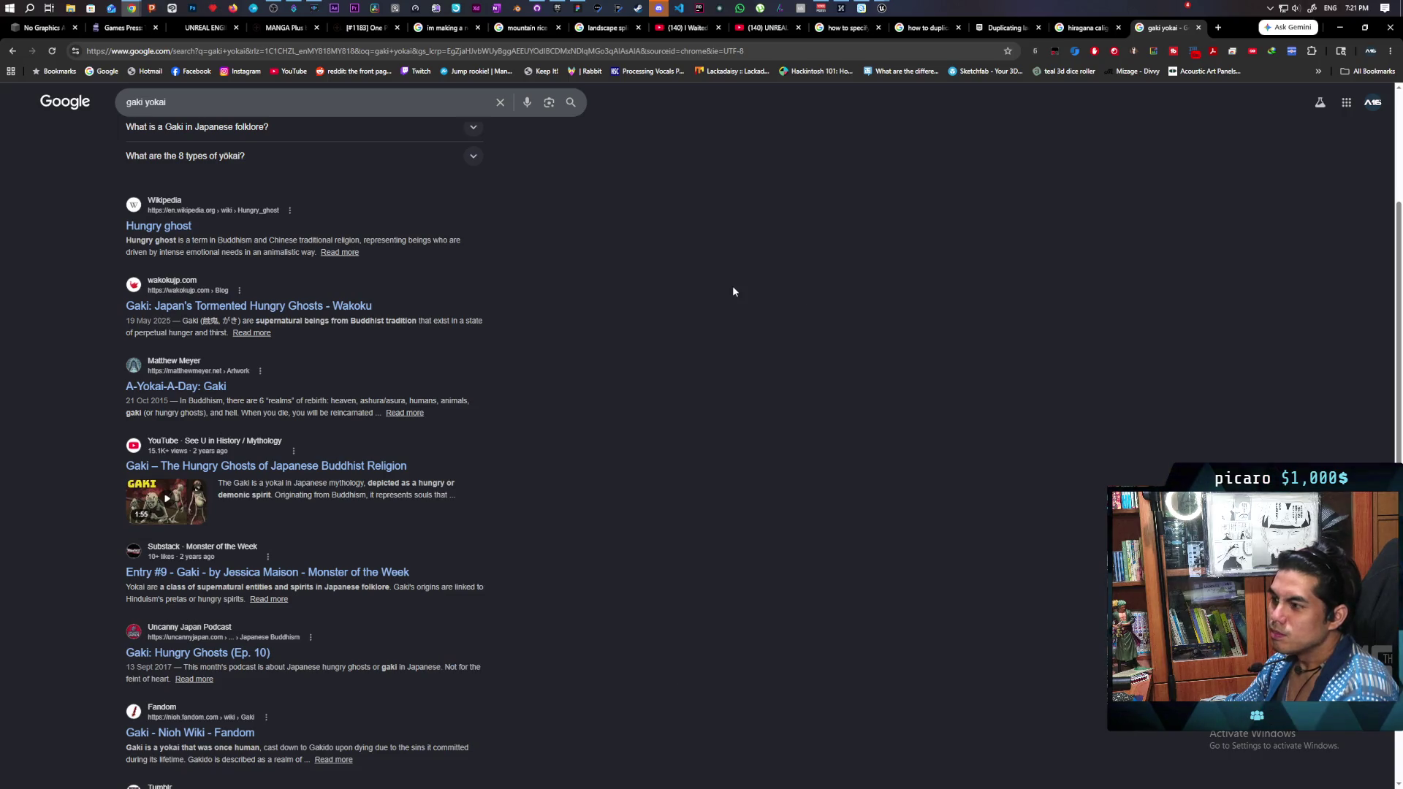
pyautogui.scroll(2, 734, 292)
pyautogui.scroll(2, 734, 292)
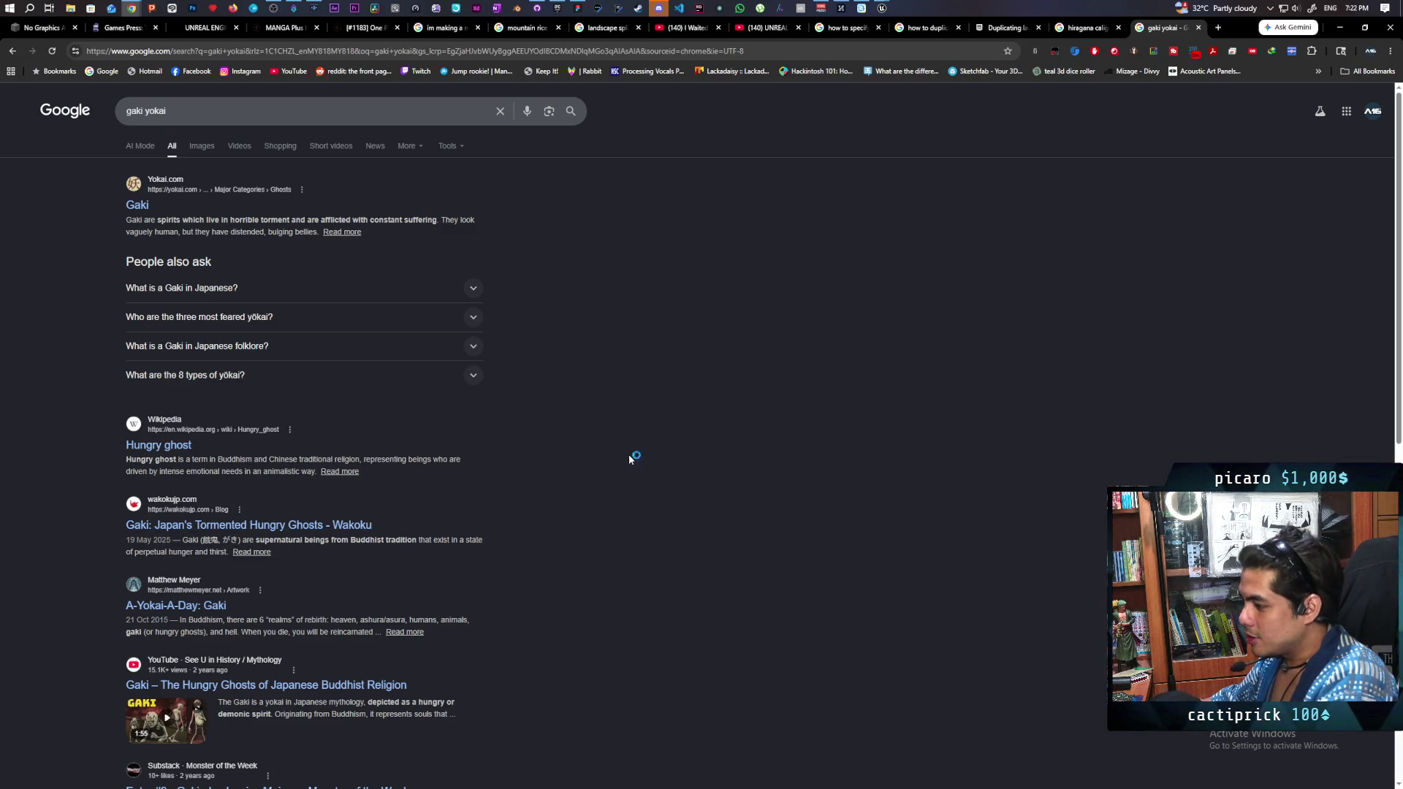
# Step: Return to the top of the results and enter 'hitotsume kozo' in the address bar
pyautogui.scroll(-3, 643, 443)
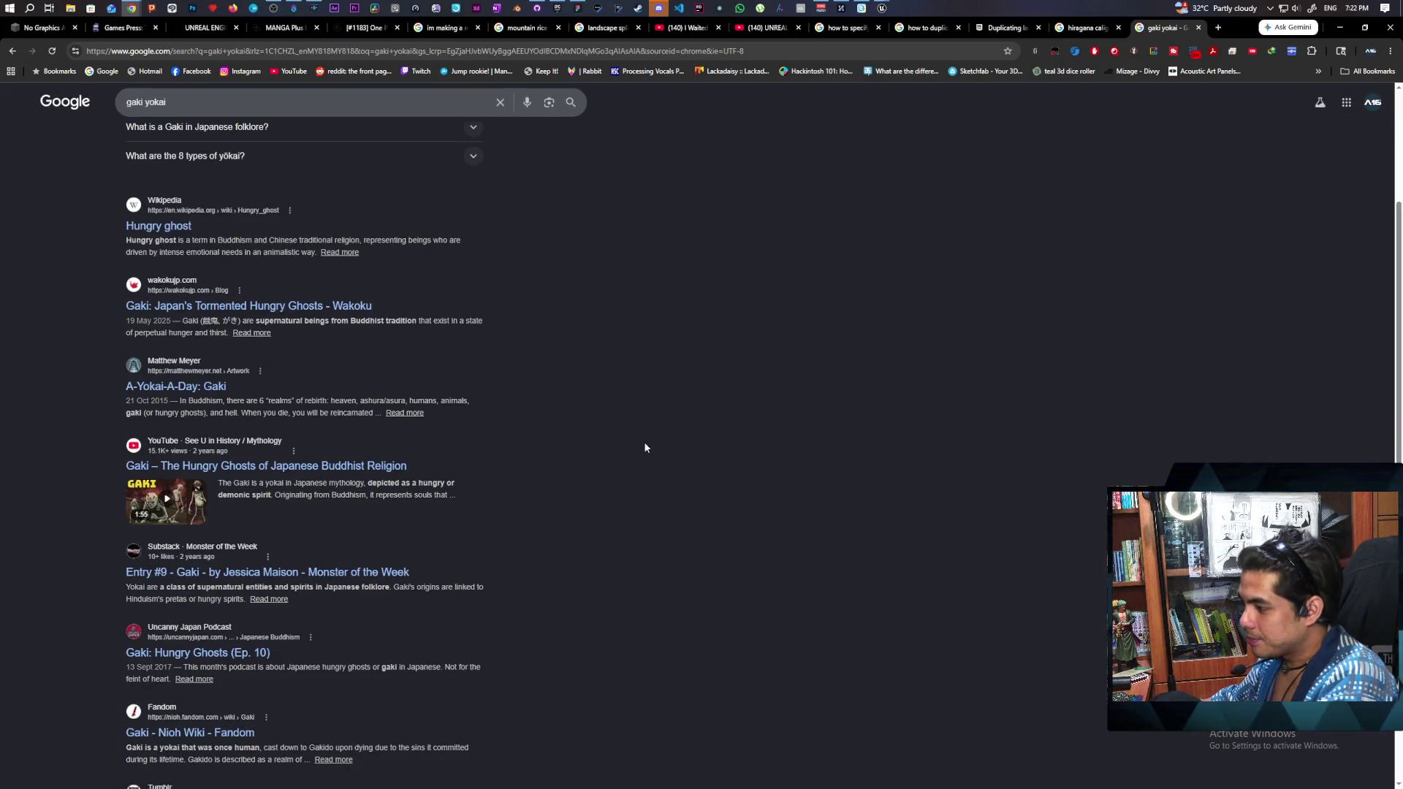
pyautogui.scroll(-2, 644, 448)
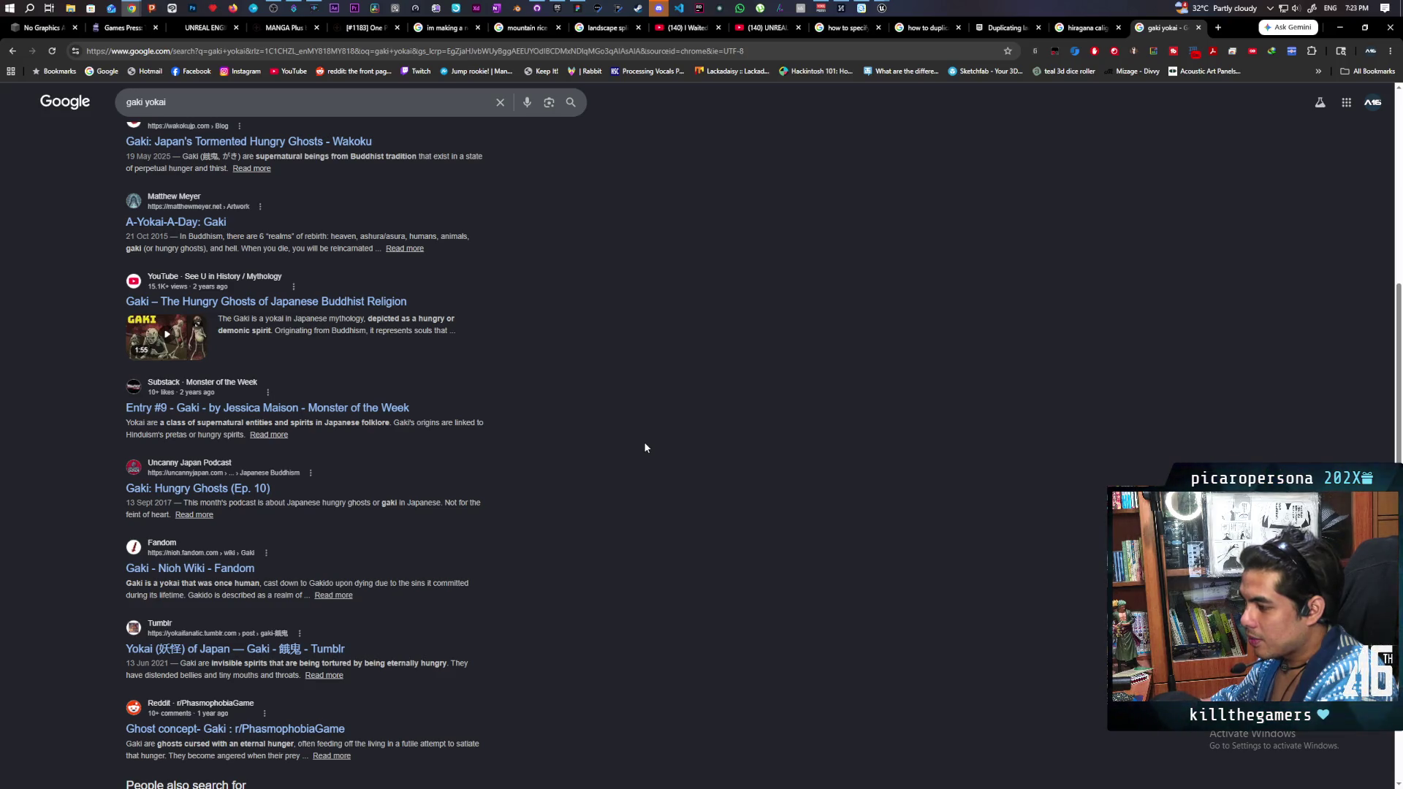
pyautogui.scroll(5, 644, 448)
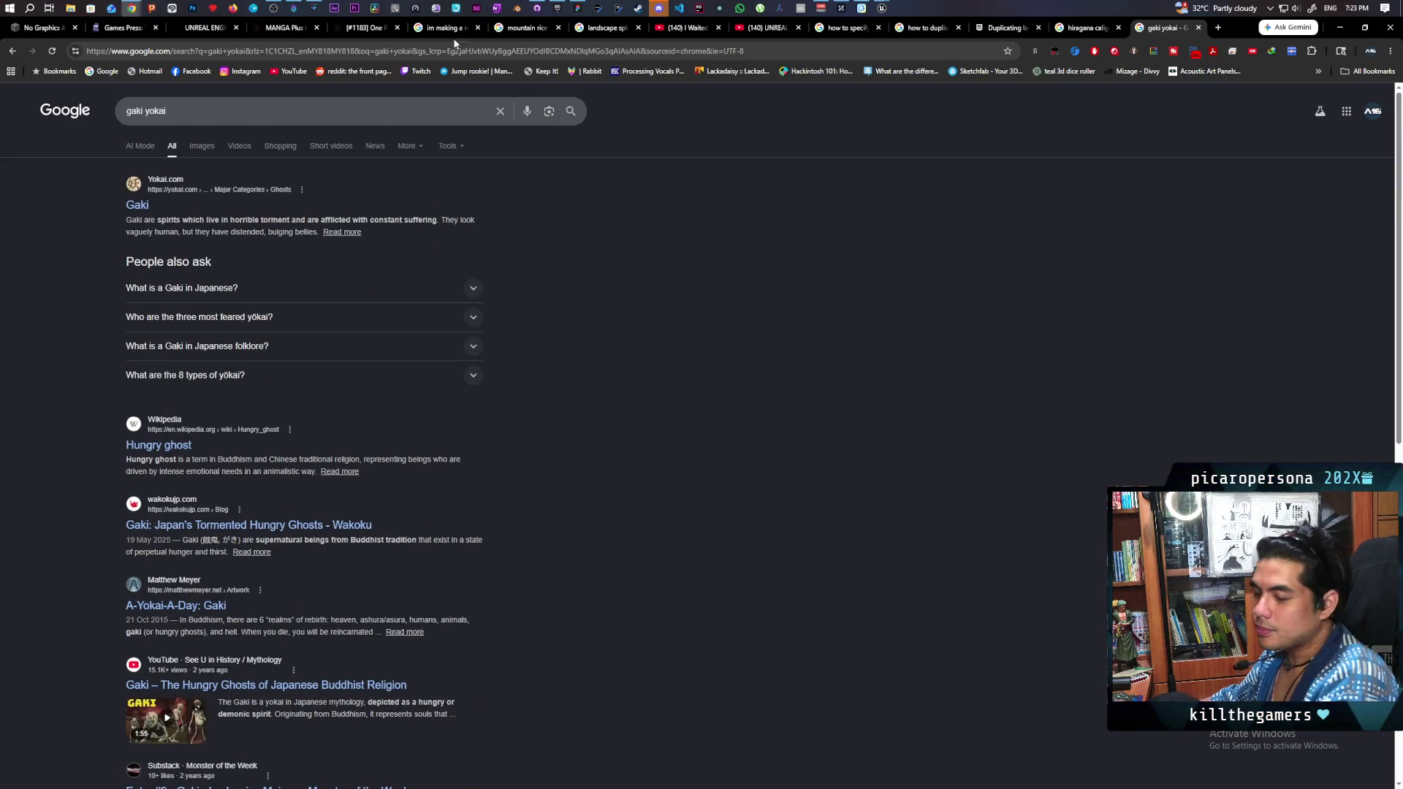
pyautogui.click(468, 51)
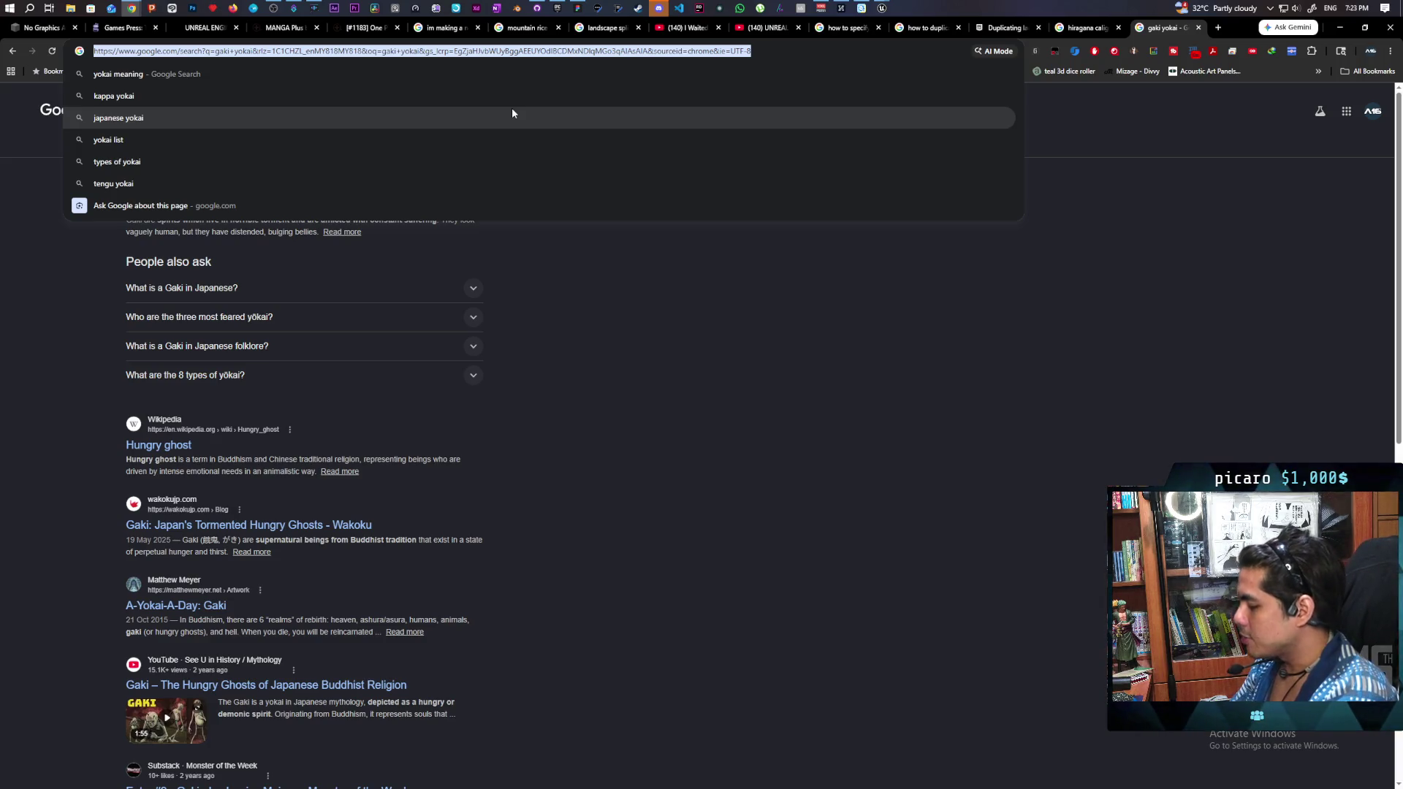
pyautogui.write('hito')
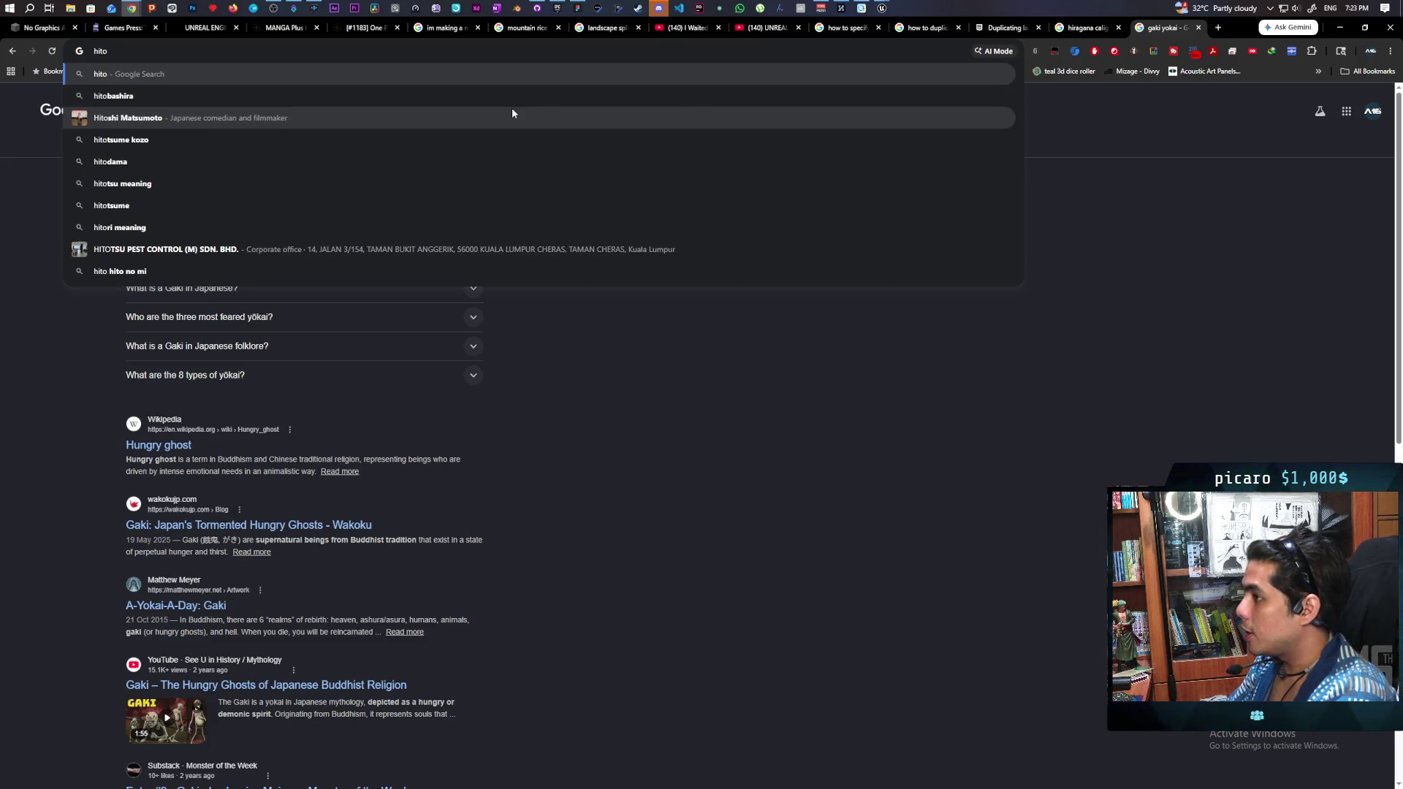
pyautogui.write('tsume ')
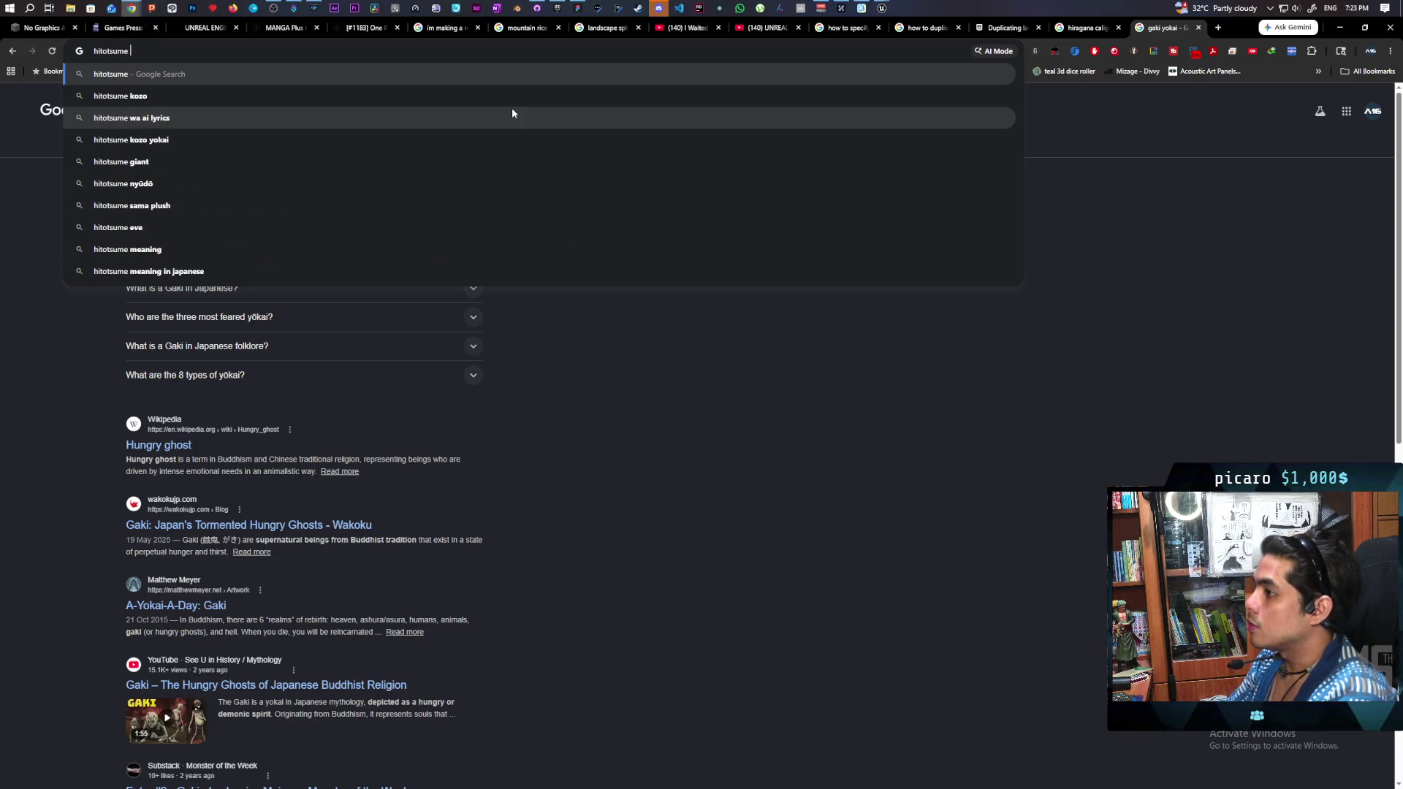
pyautogui.write('kozo')
# Step: Run the 'hitotsume kozo' search and switch to its image results
pyautogui.press('Return')
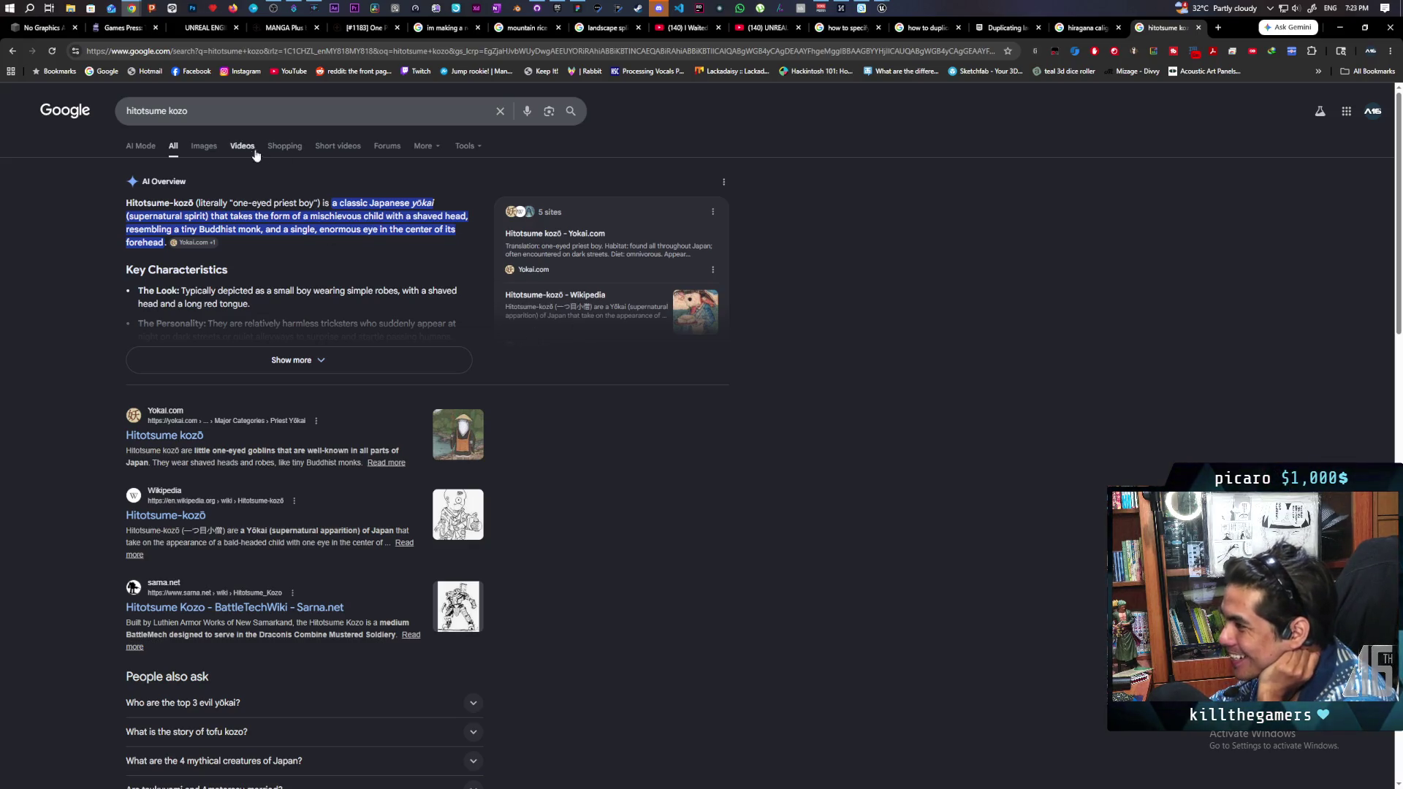
pyautogui.click(215, 148)
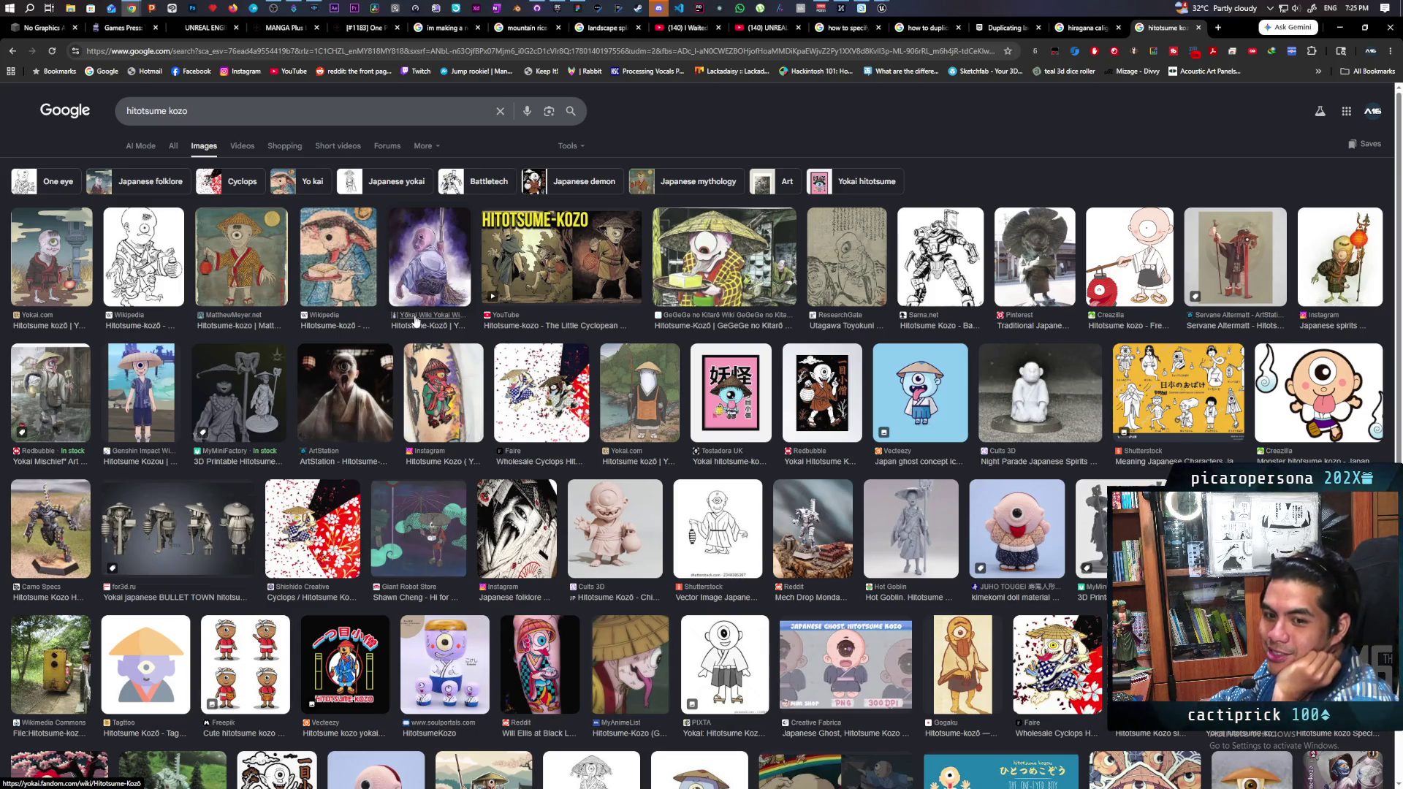
# Step: Scroll through the hitotsume kozo image grid and preview the 'Fun in the Sun' illustration
pyautogui.scroll(-3, 414, 322)
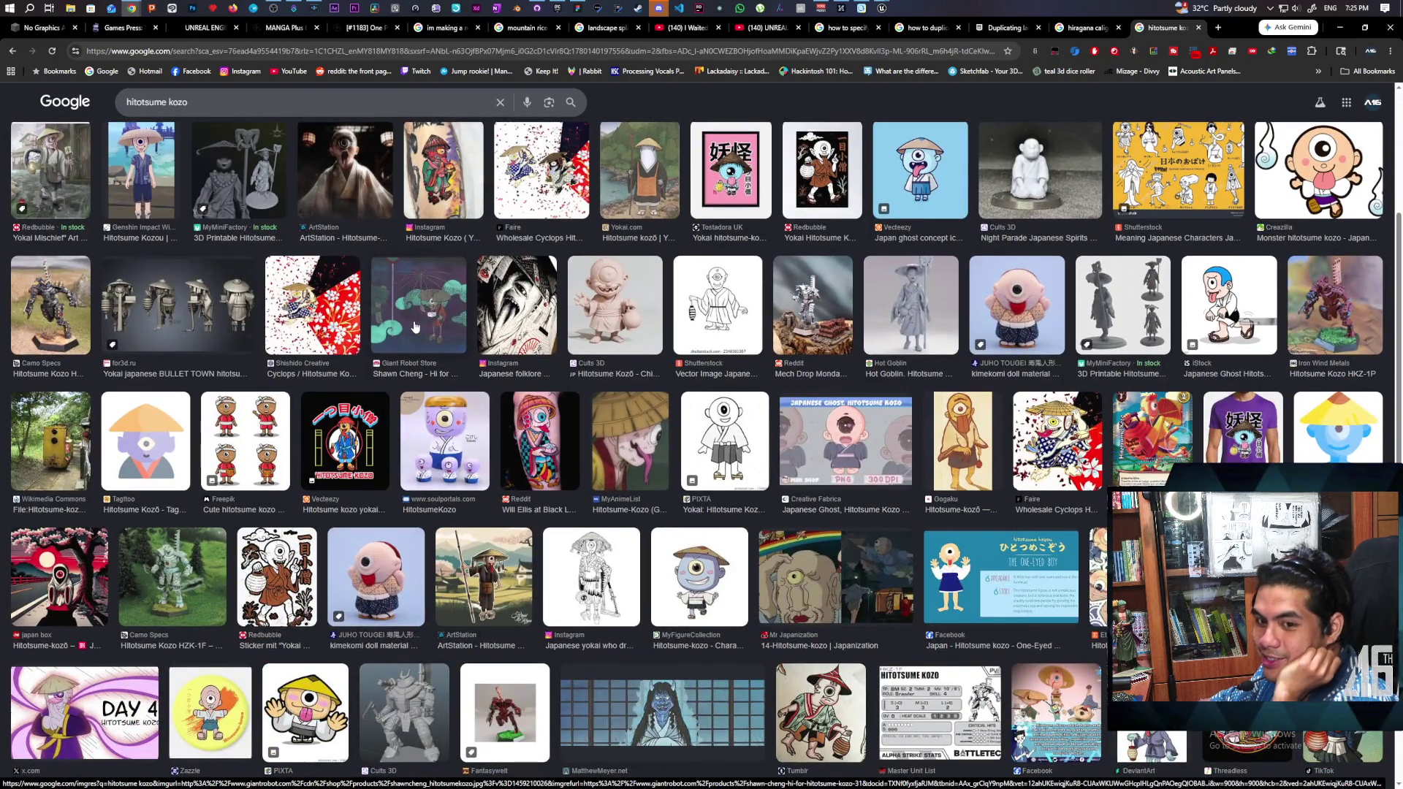
pyautogui.scroll(-2, 414, 327)
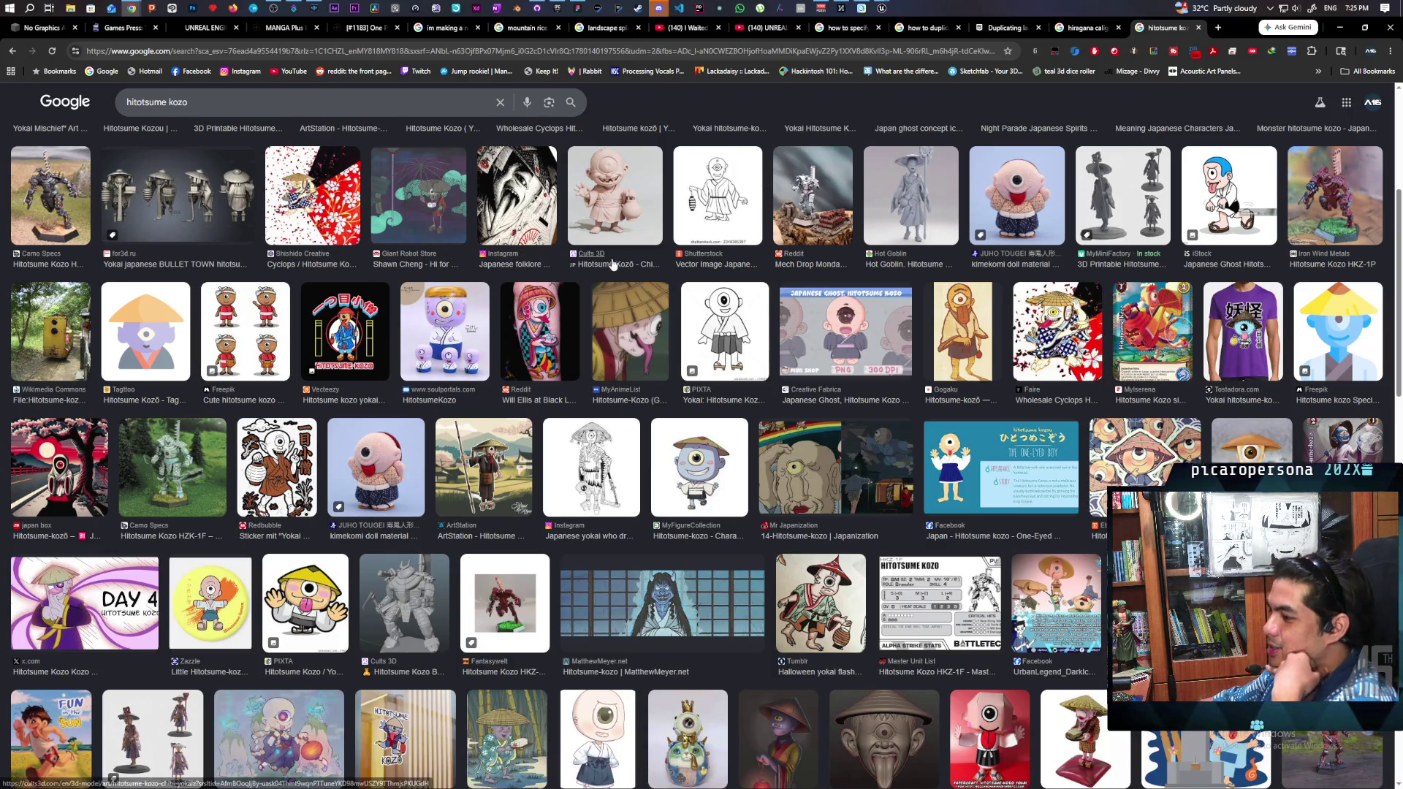
pyautogui.scroll(-2, 602, 253)
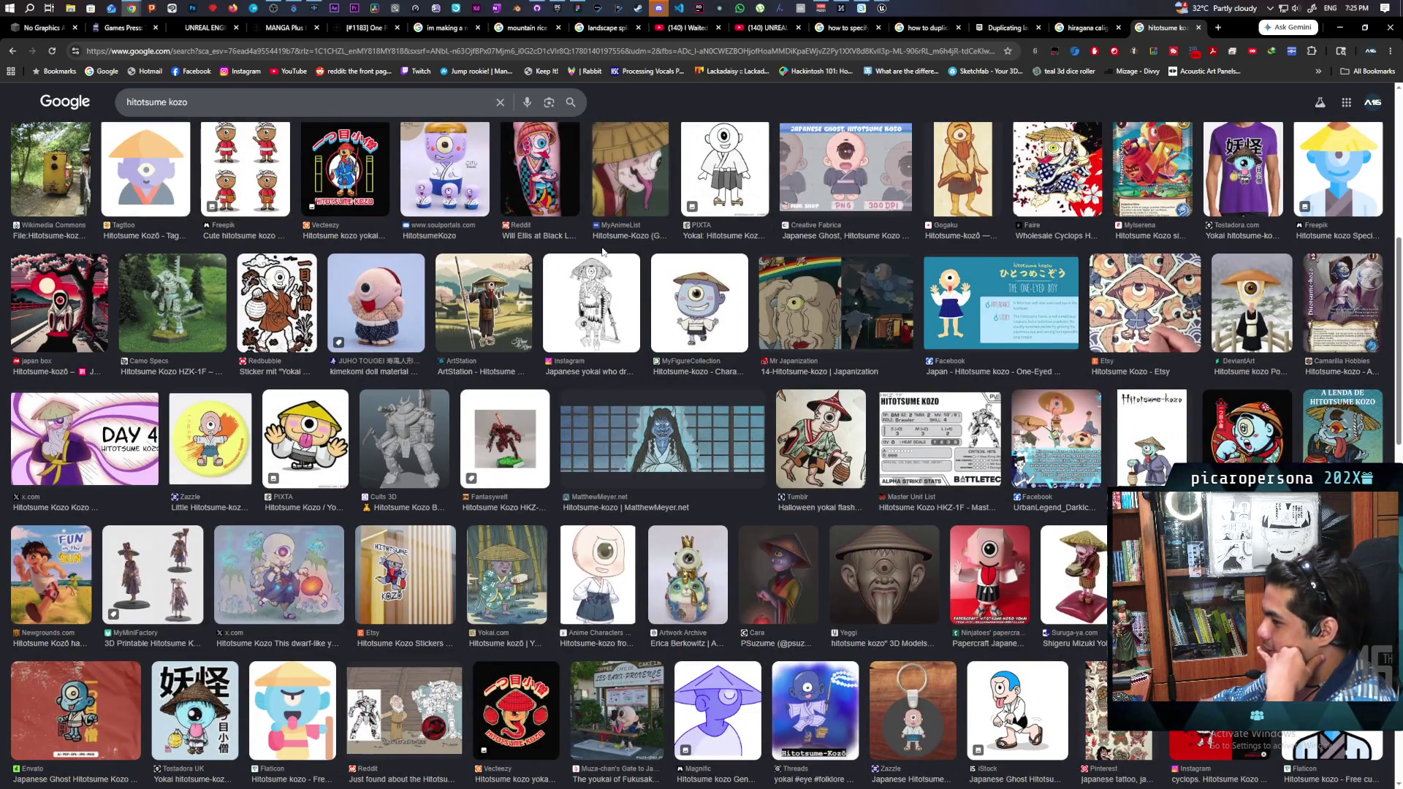
pyautogui.scroll(-1, 603, 252)
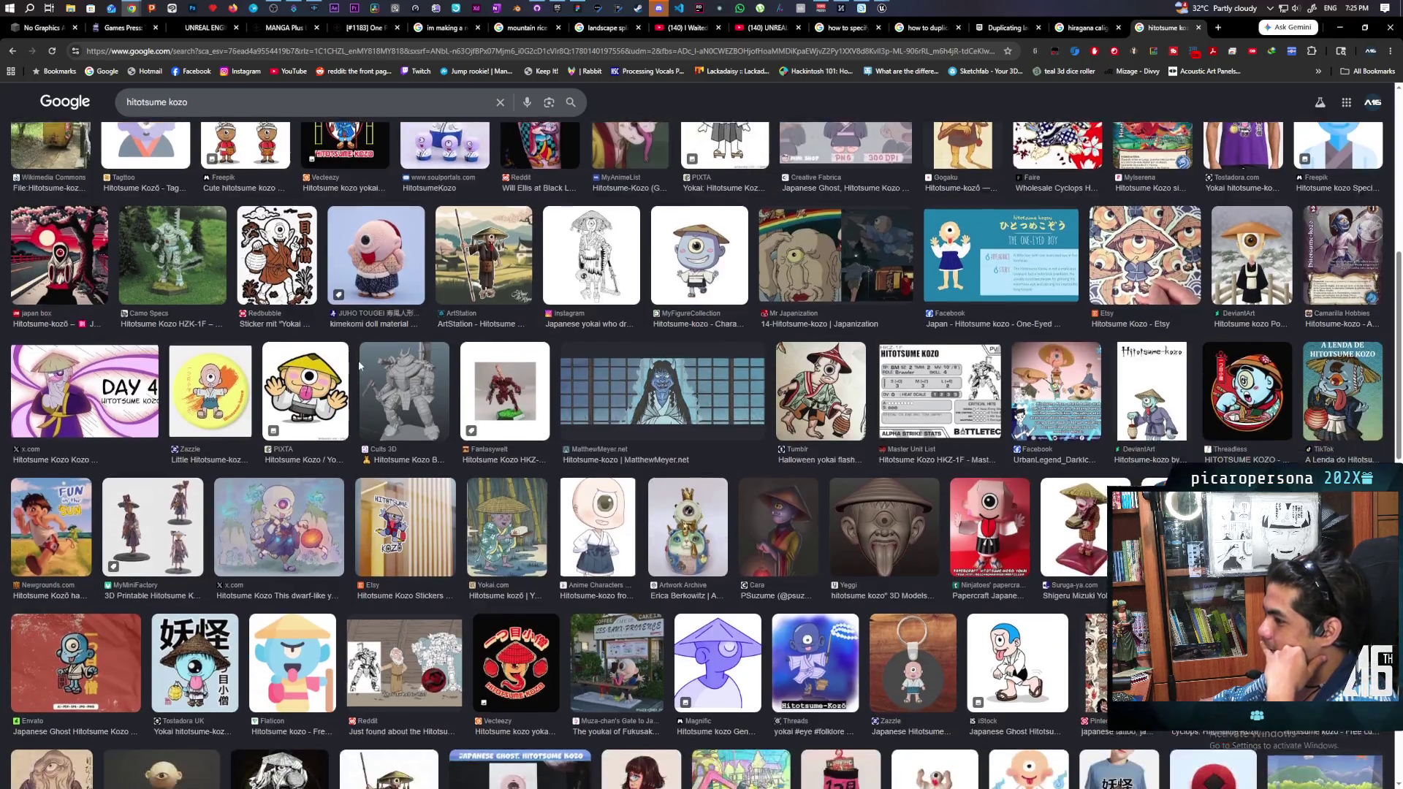
pyautogui.click(42, 505)
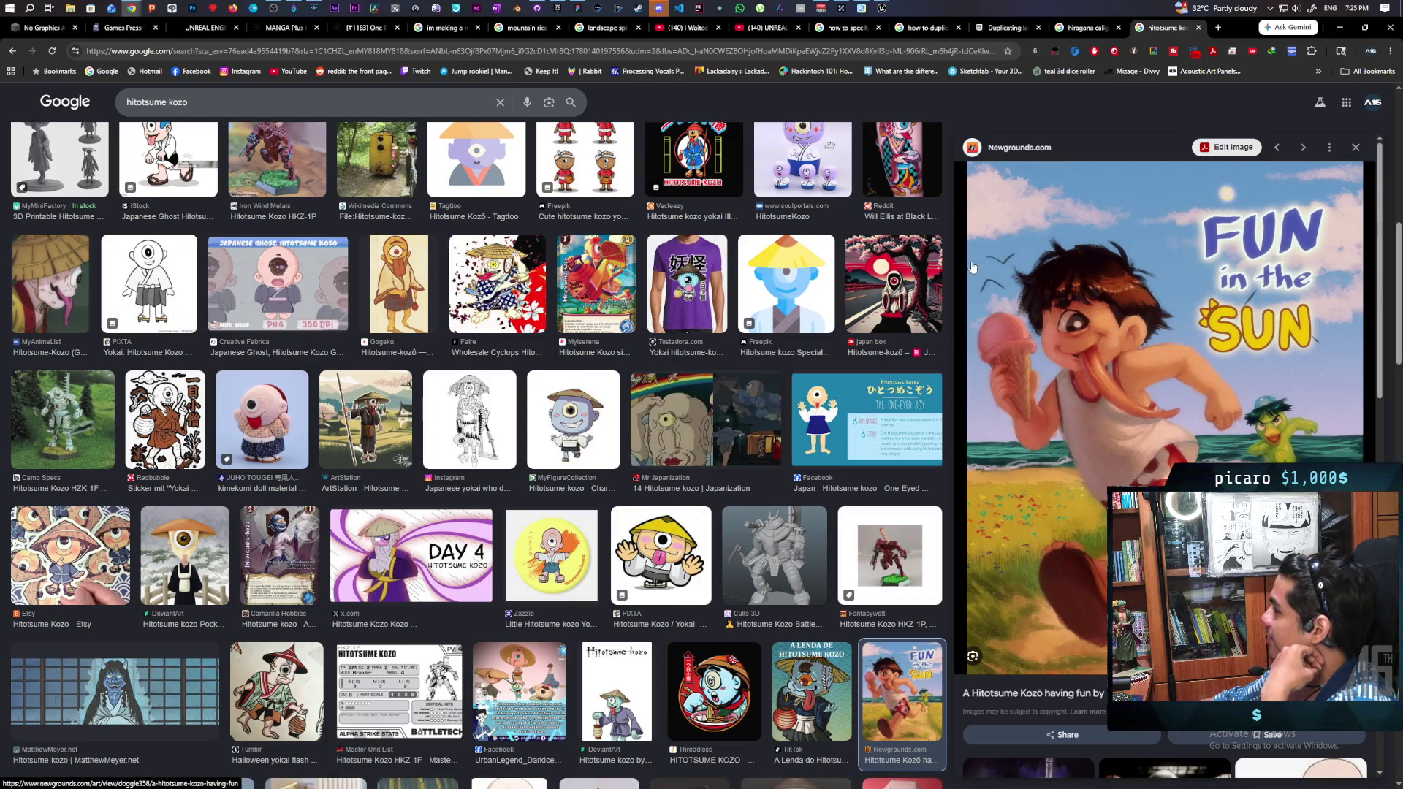
# Step: Close the 'Fun in the Sun' preview and scroll further down the image results
pyautogui.click(1356, 149)
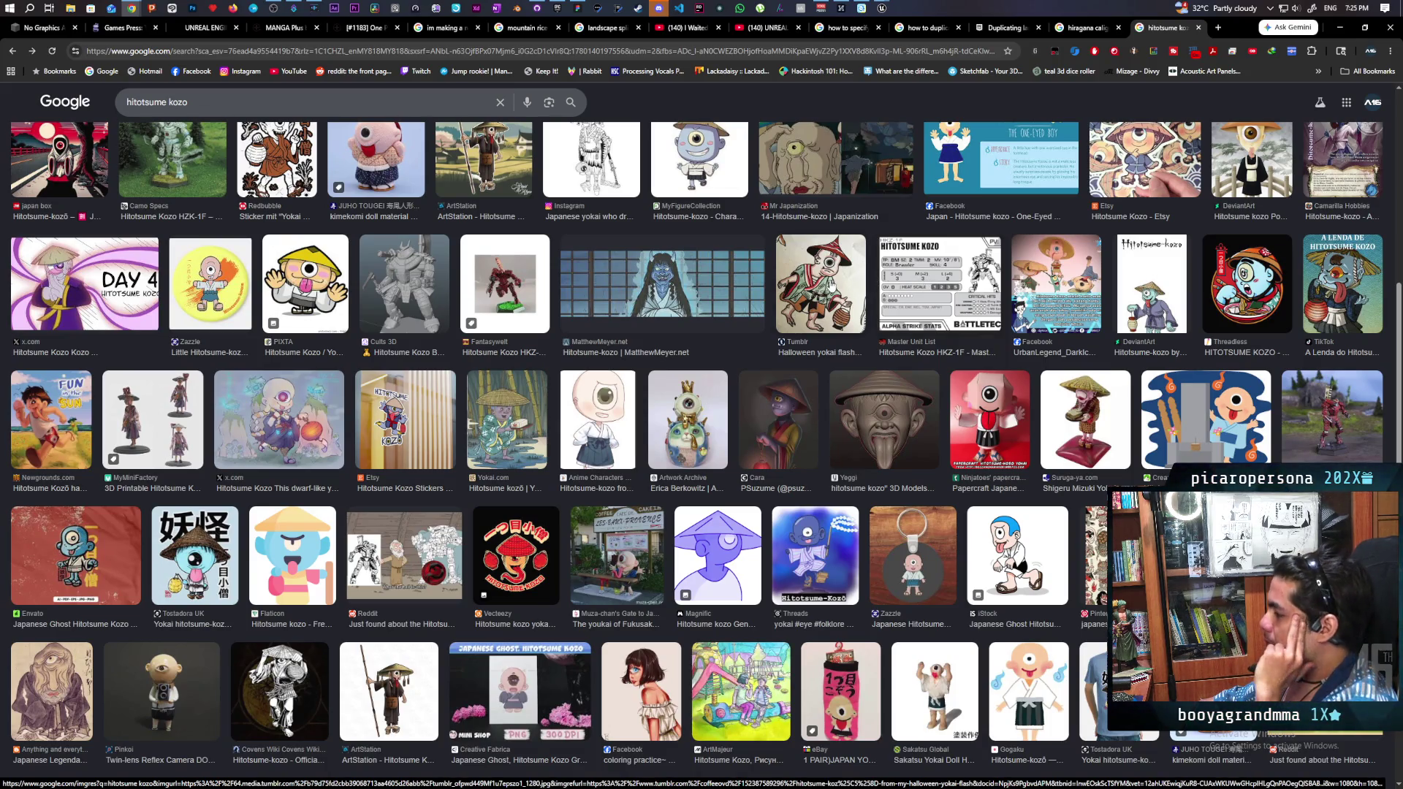
pyautogui.scroll(-2, 830, 285)
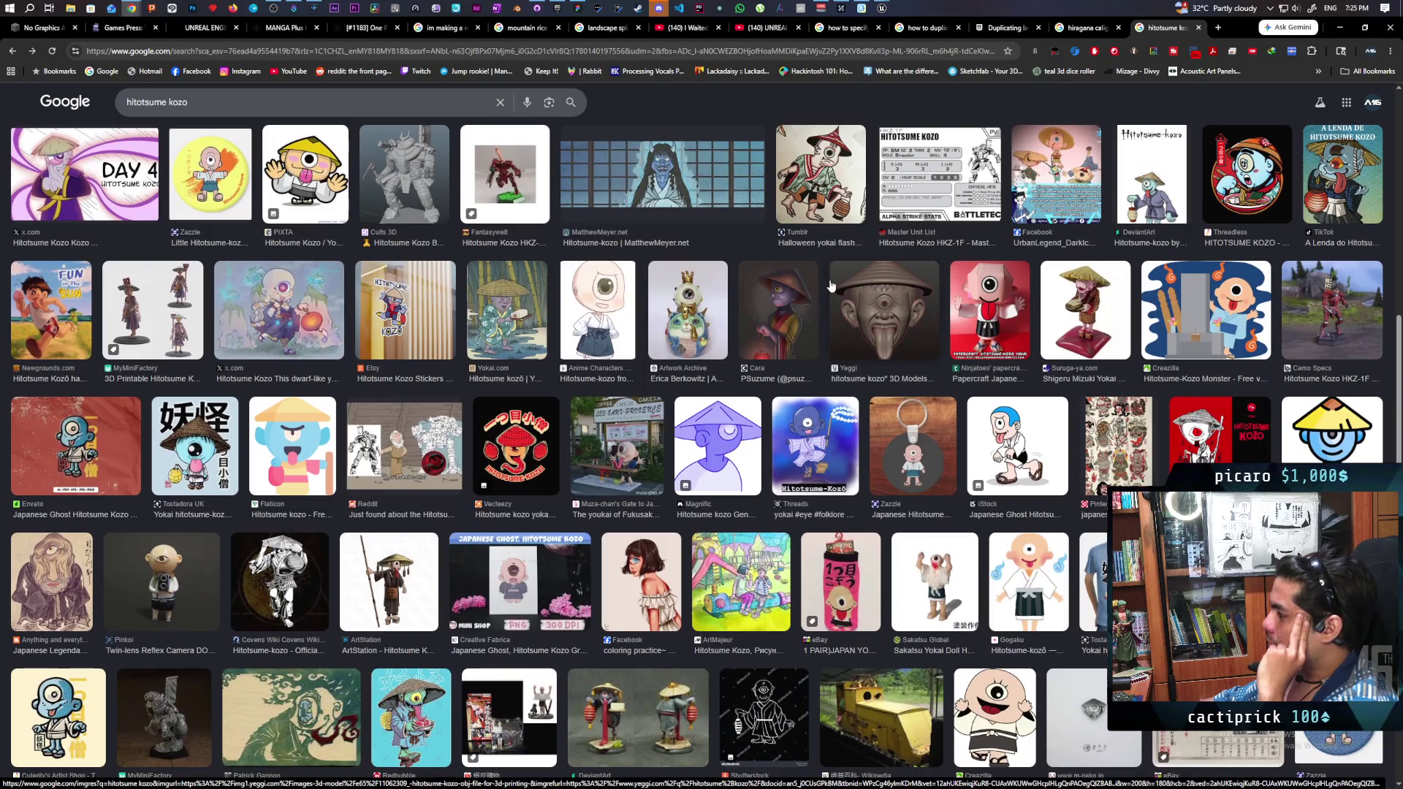
pyautogui.scroll(-2, 831, 285)
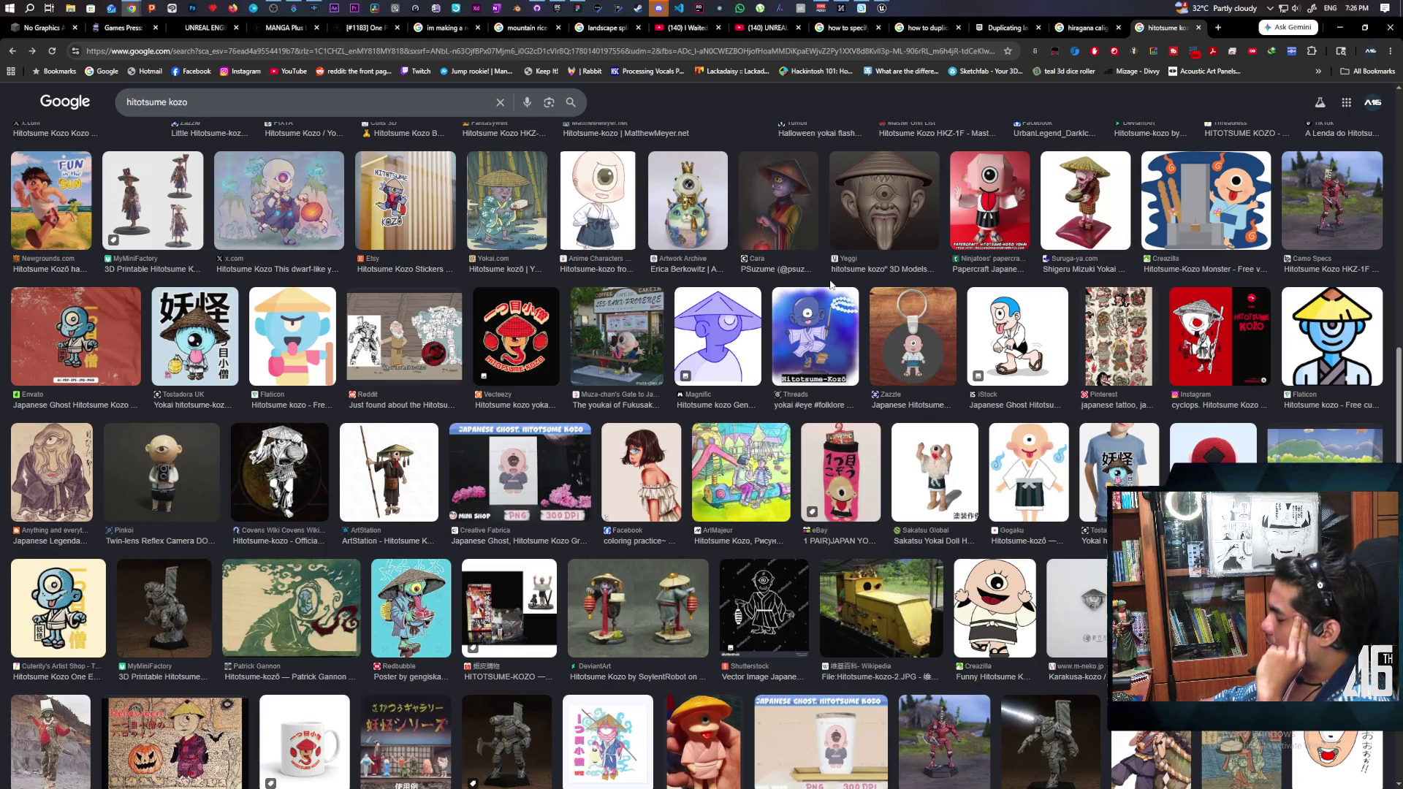
pyautogui.scroll(-1, 831, 285)
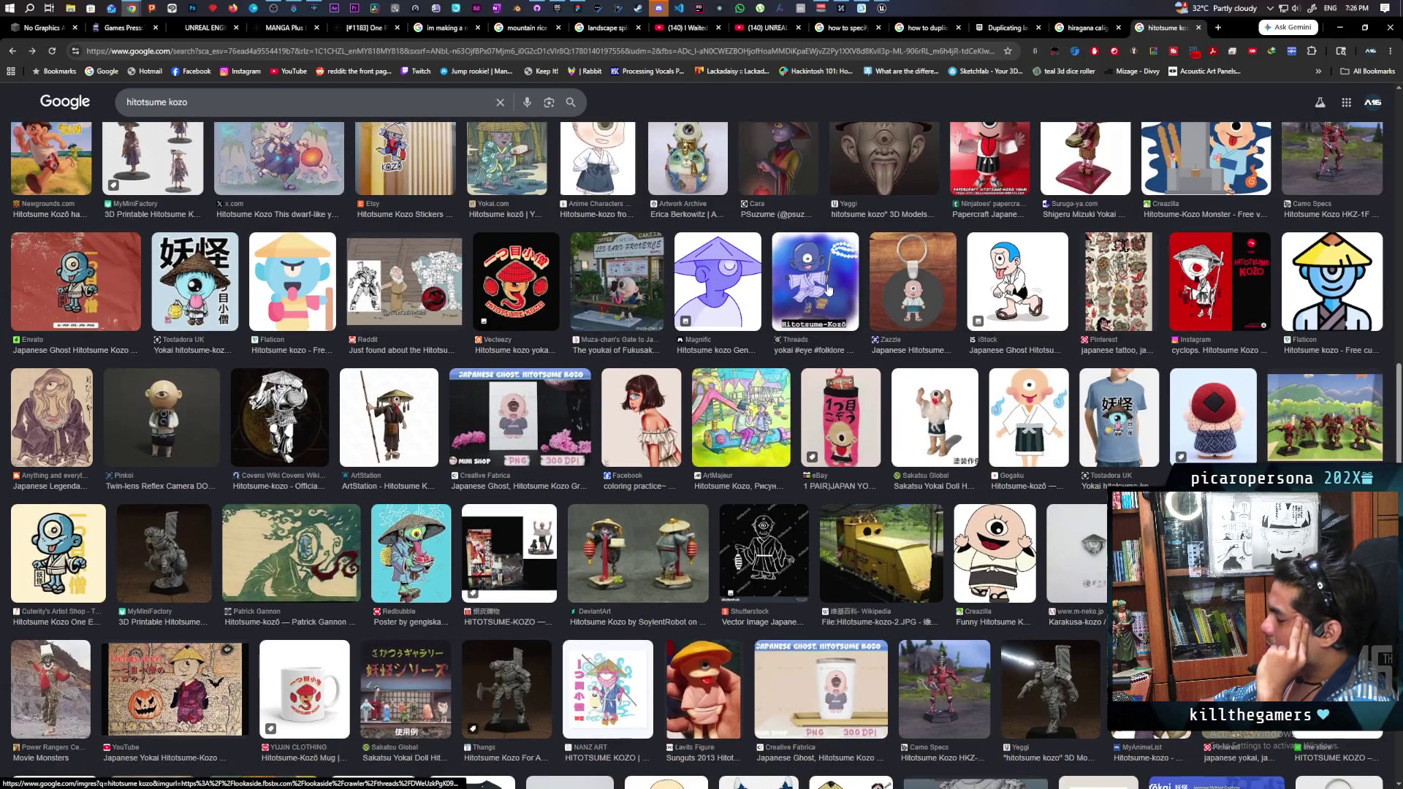
pyautogui.scroll(-3, 830, 290)
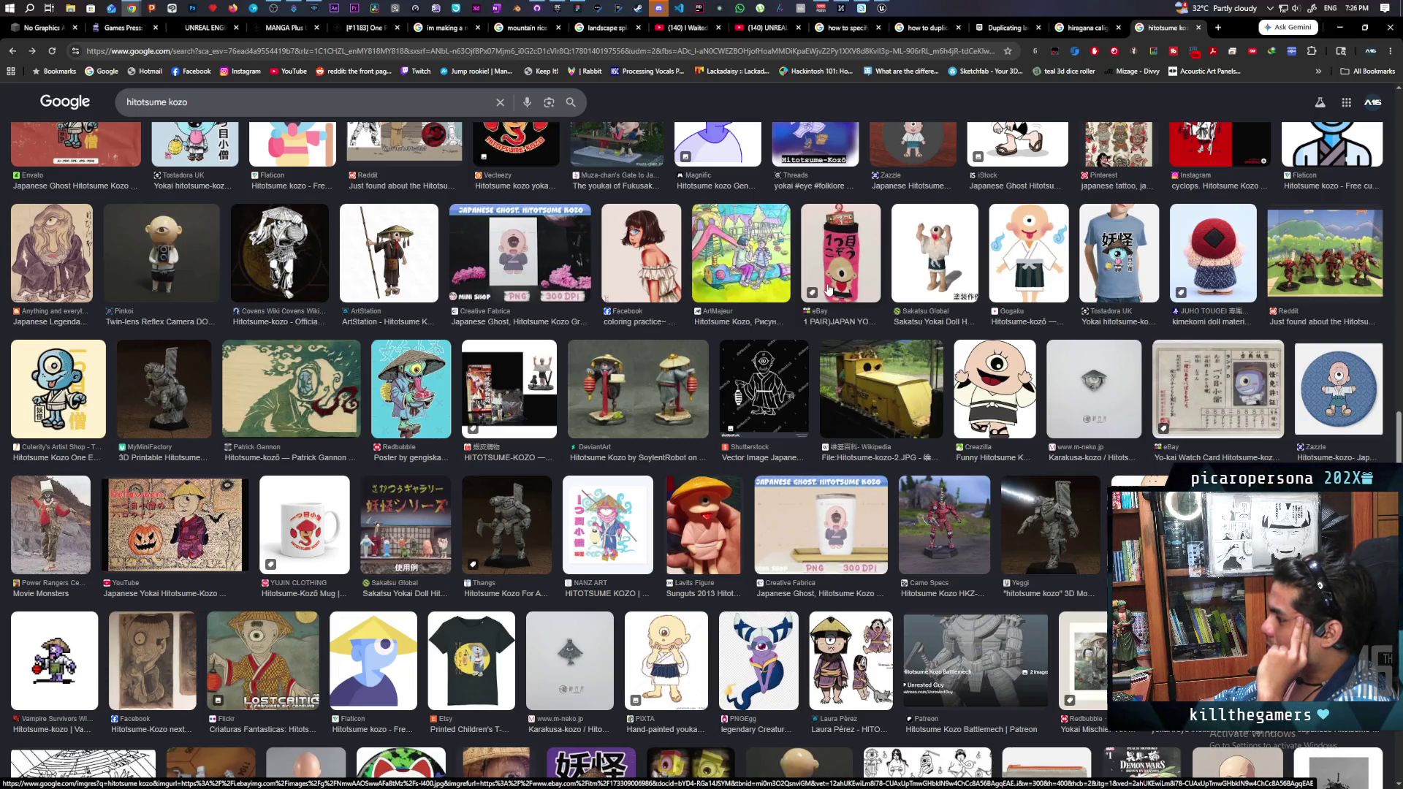
pyautogui.scroll(-2, 830, 291)
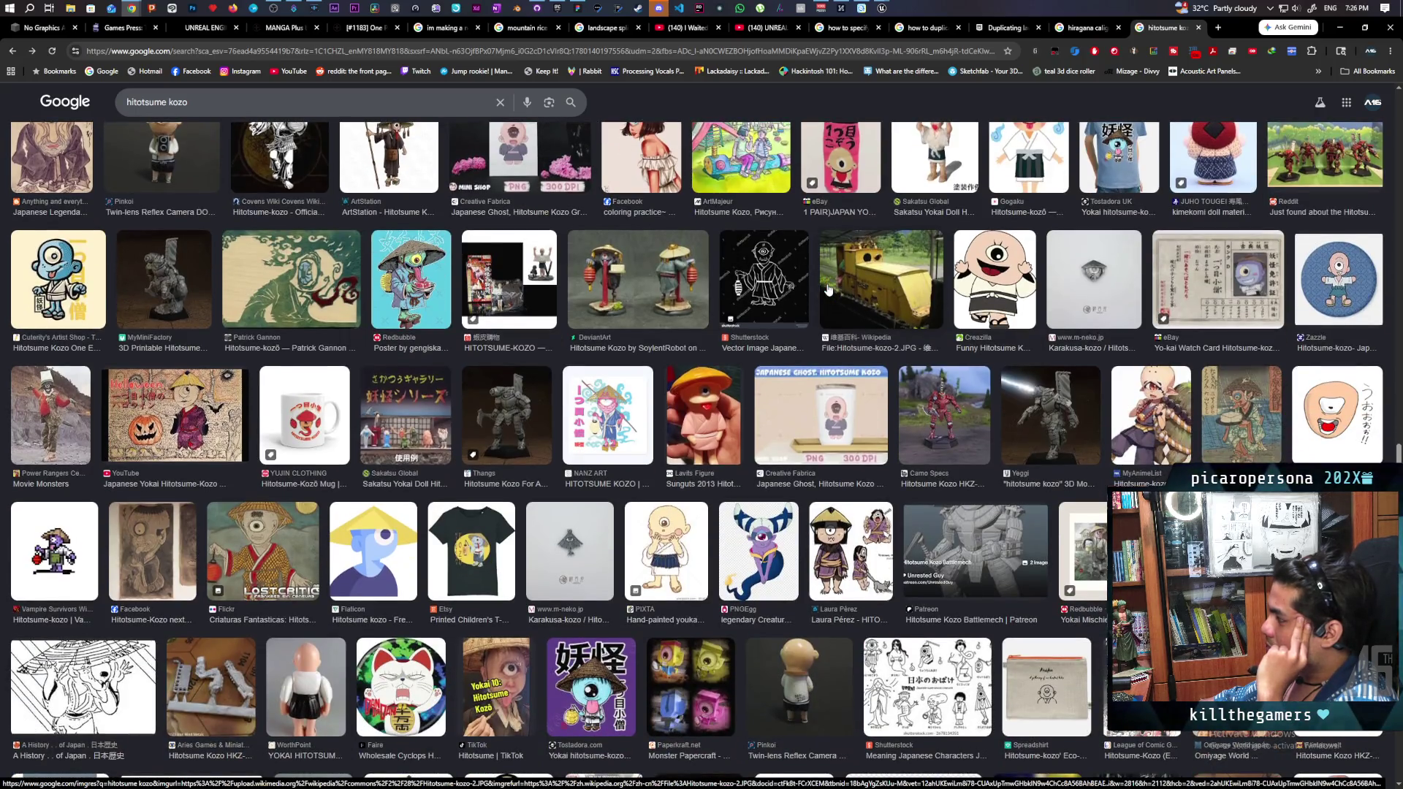
pyautogui.scroll(-2, 829, 290)
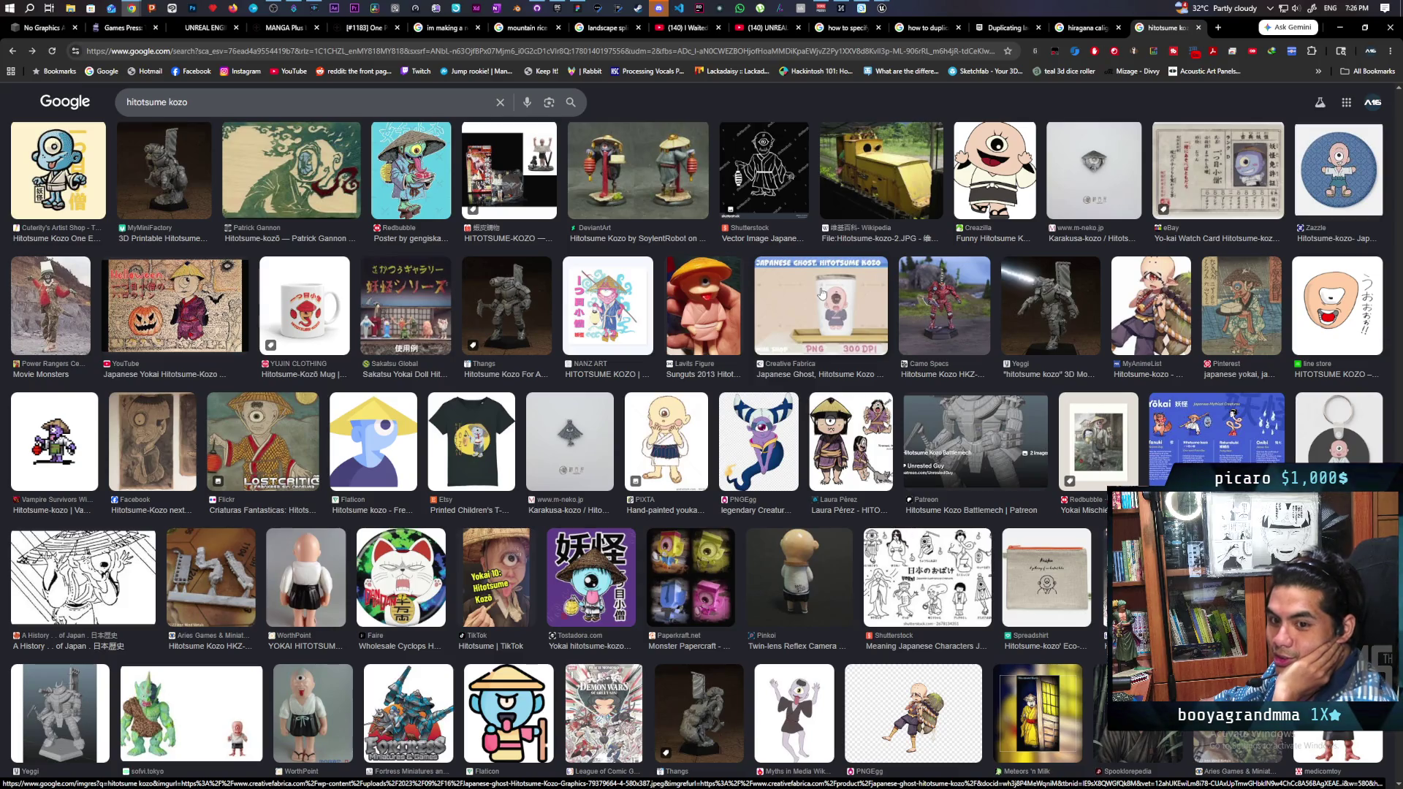
# Step: Preview the Shutterstock 日本のおばけ ghost illustration and open its source page in a new tab
pyautogui.scroll(-3, 821, 294)
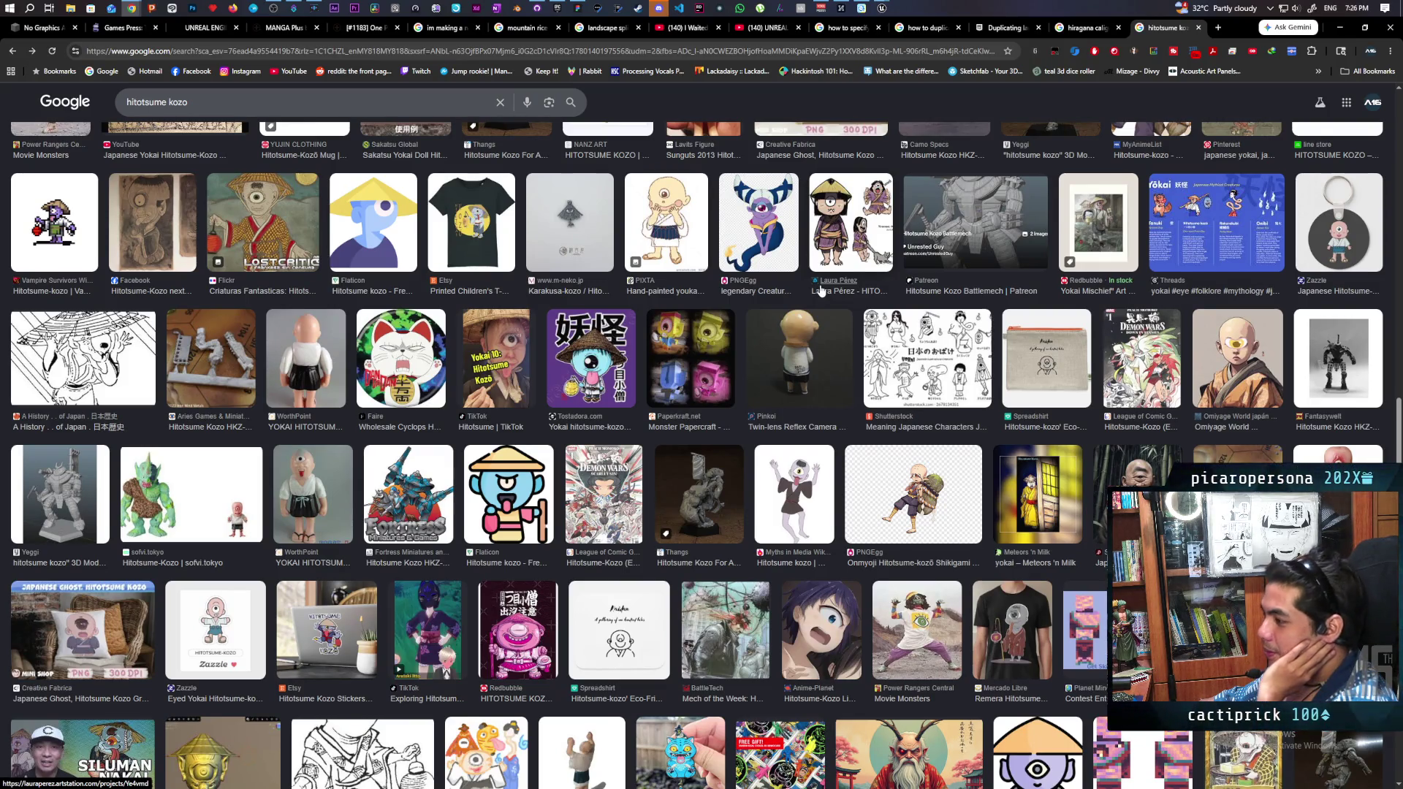
pyautogui.scroll(-4, 821, 291)
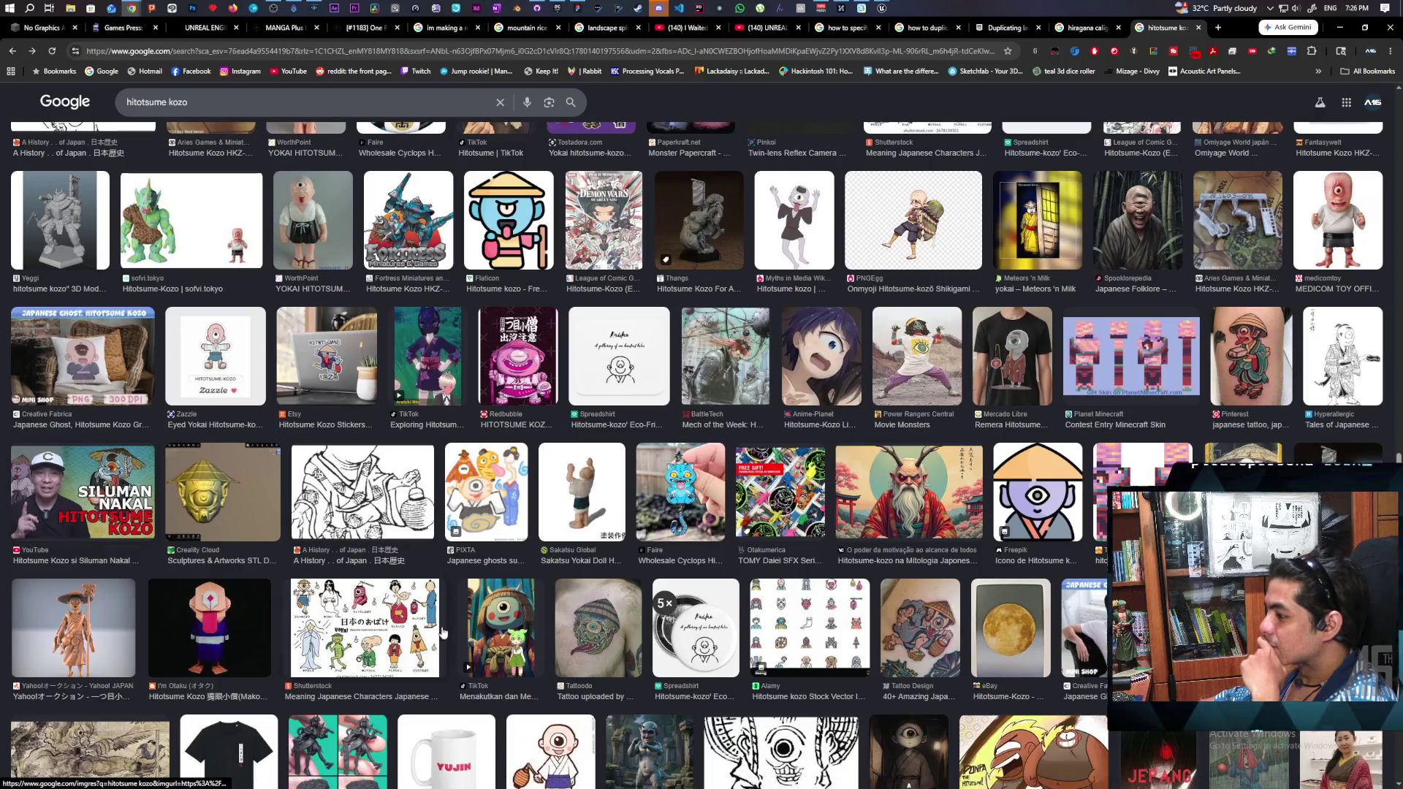
pyautogui.click(365, 629)
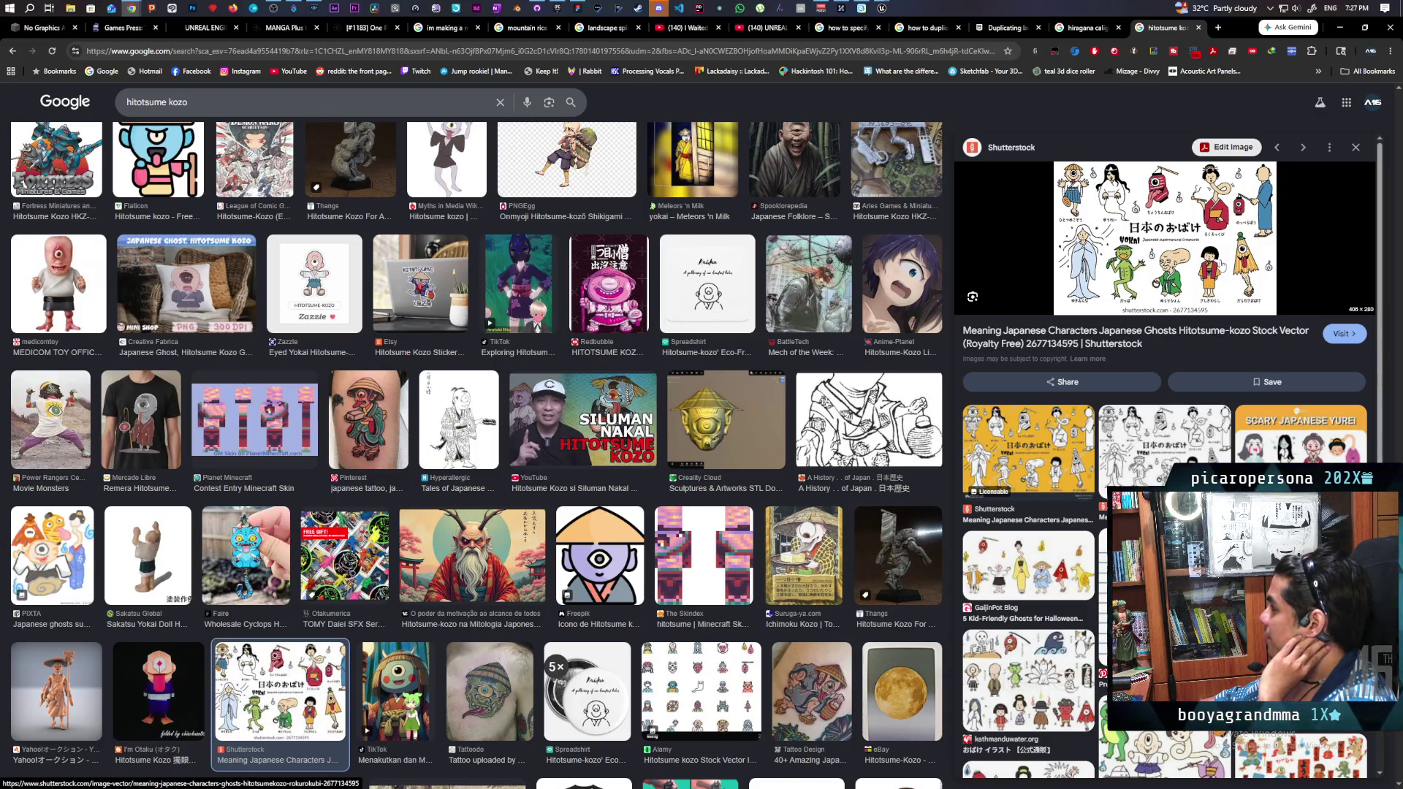
pyautogui.click(1154, 238)
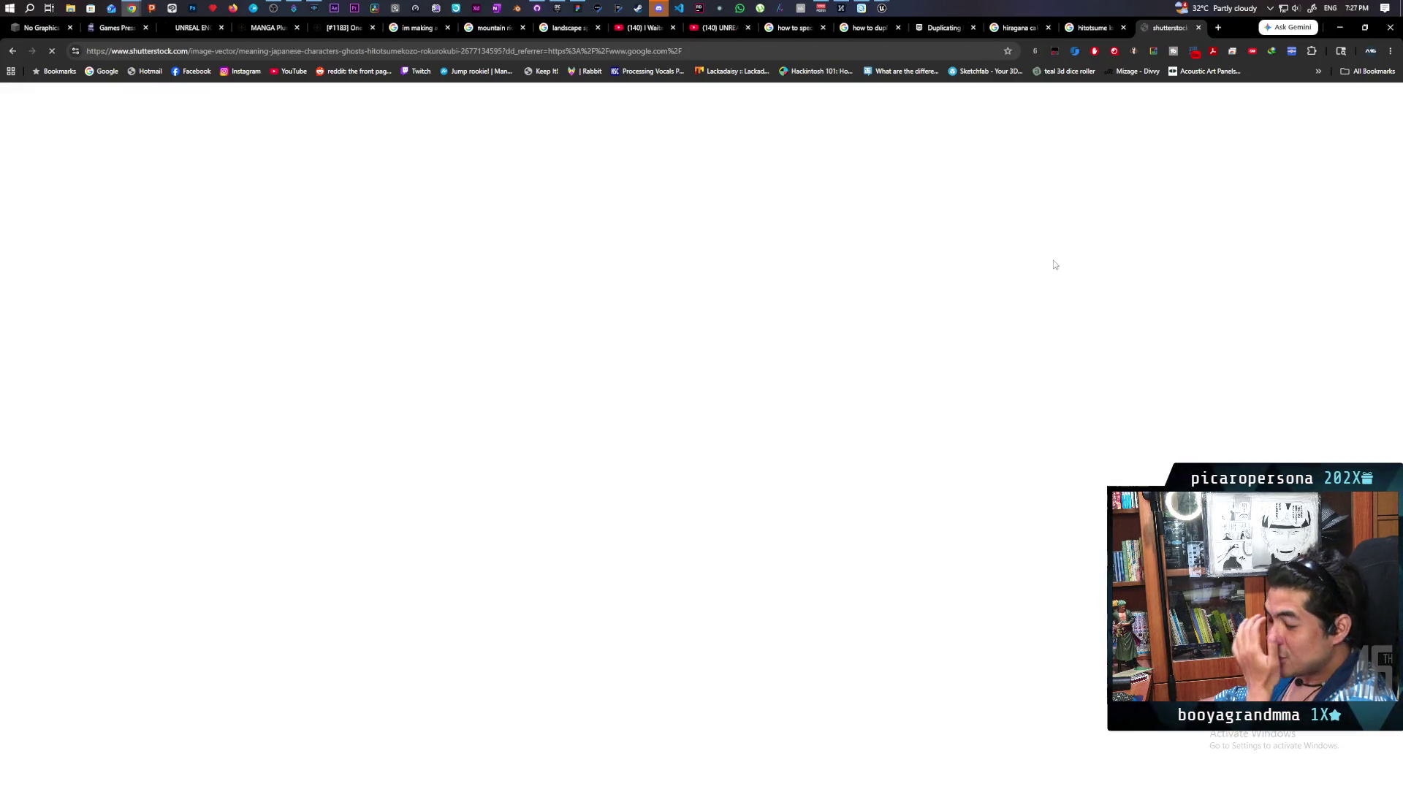